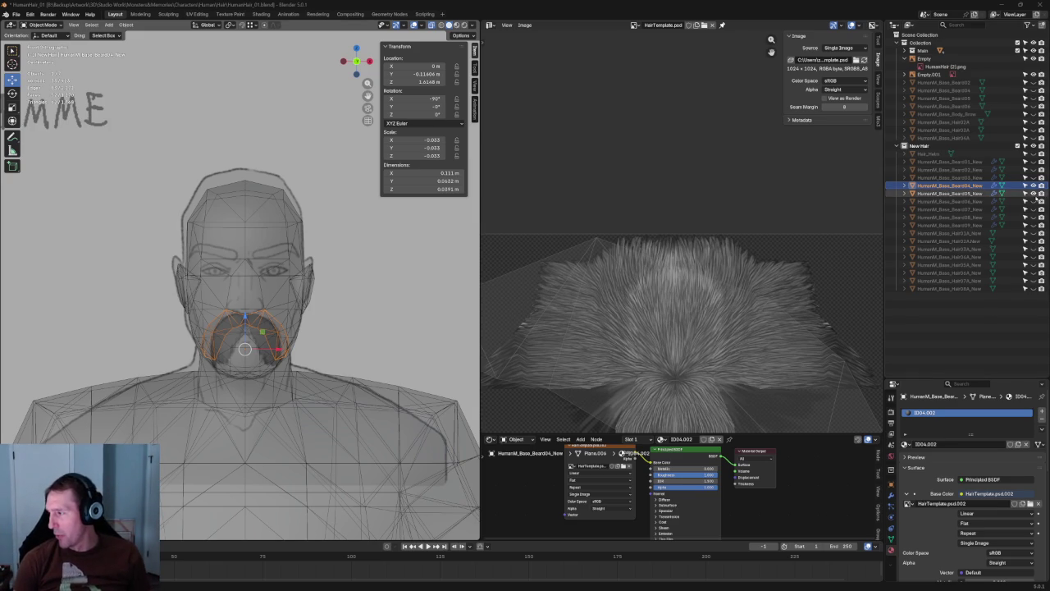
- Deselect all, switch to solid shading, and leave the beard meshes hidden
{"action": "key", "text": "alt+a"}
{"action": "key", "text": "shift+z"}
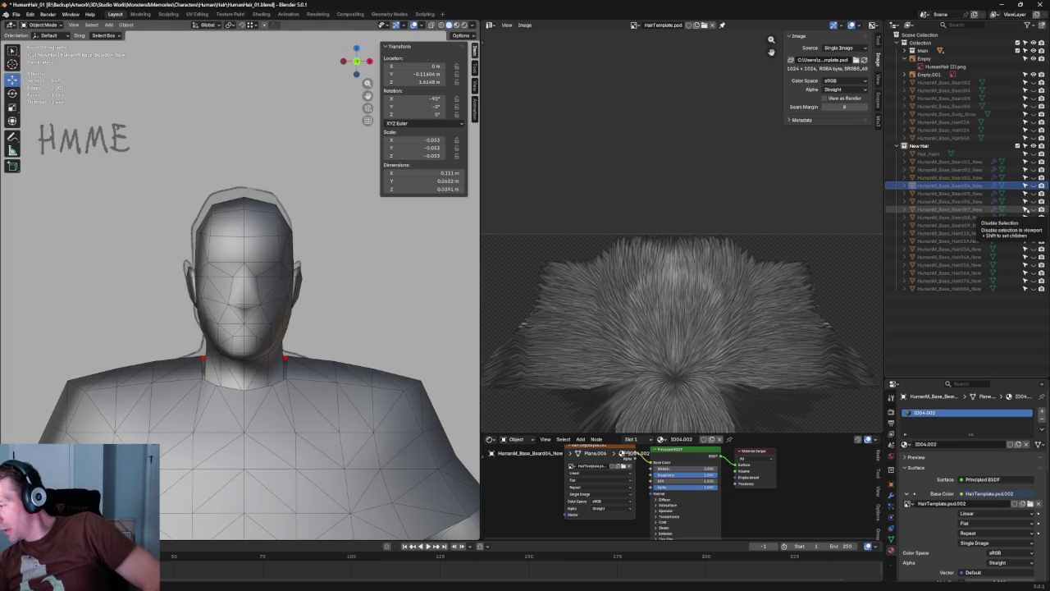
{"action": "left_click", "coordinate": [1033, 210]}
{"action": "left_click", "coordinate": [1033, 210]}
{"action": "left_click", "coordinate": [1033, 217]}
{"action": "left_click", "coordinate": [1033, 216]}
{"action": "left_click", "coordinate": [1033, 217]}
{"action": "left_click", "coordinate": [1033, 216]}
{"action": "left_click", "coordinate": [1033, 225]}
{"action": "left_click", "coordinate": [1033, 224]}
- Show the Hair01A_New hair mesh and select it on the head
{"action": "left_click", "coordinate": [1033, 234]}
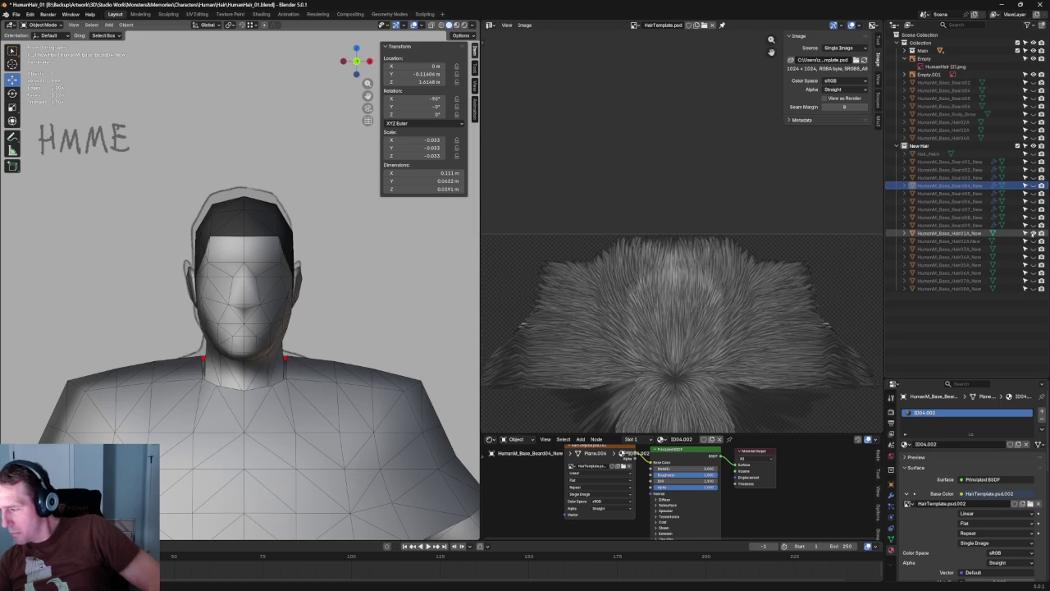
{"action": "scroll", "coordinate": [273, 225], "scroll_direction": "up", "scroll_amount": 2}
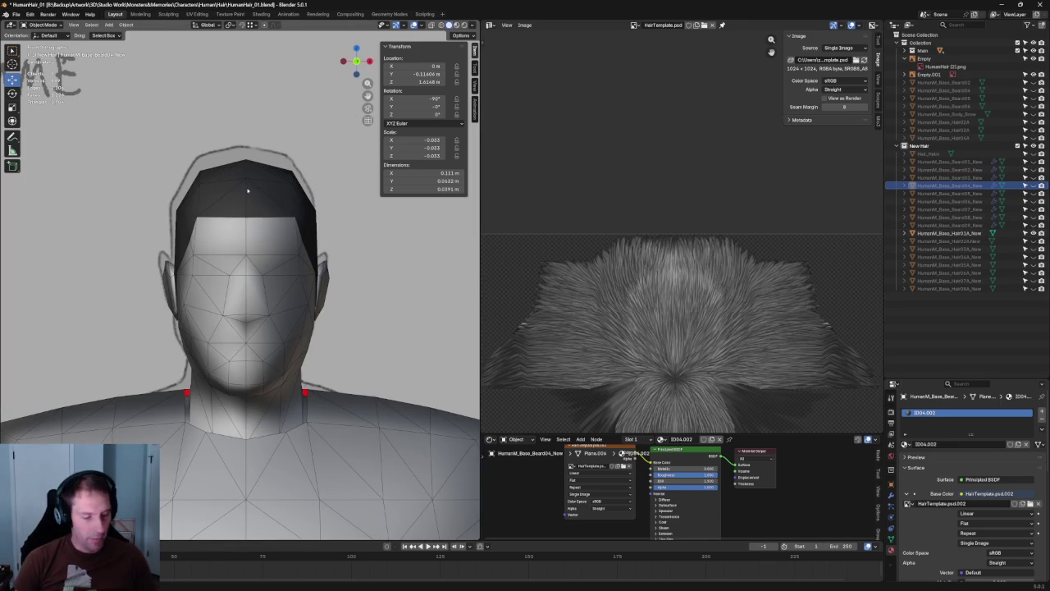
{"action": "left_click", "coordinate": [284, 200]}
- Enter Edit Mode on Hair01A_New and frame its UV layout over the HairTemplate.psd texture
{"action": "key", "text": "Tab"}
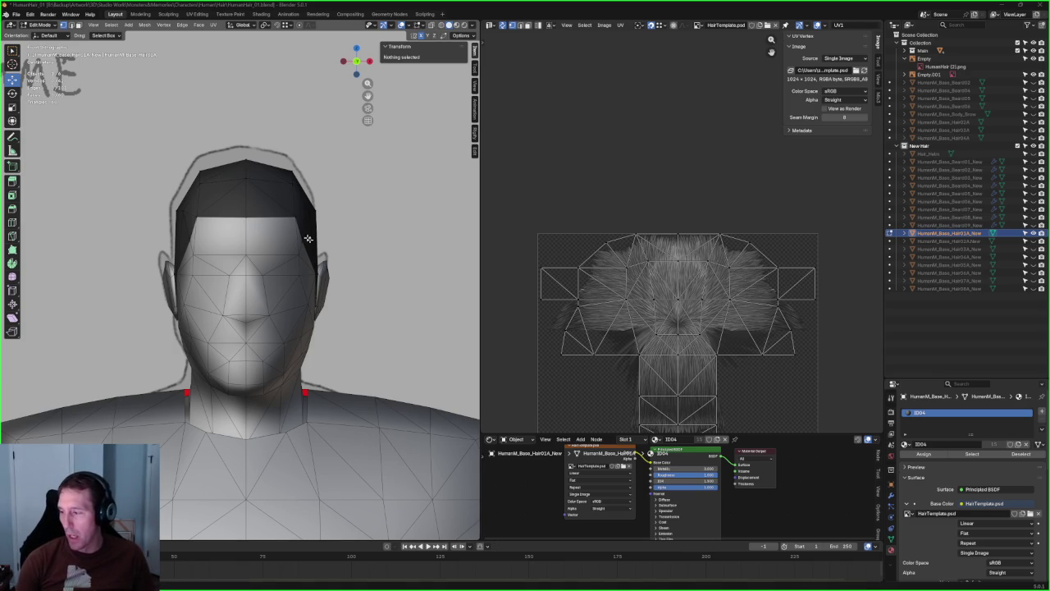
{"action": "scroll", "coordinate": [764, 279], "scroll_direction": "up", "scroll_amount": 3}
{"action": "scroll", "coordinate": [821, 262], "scroll_direction": "down", "scroll_amount": 1}
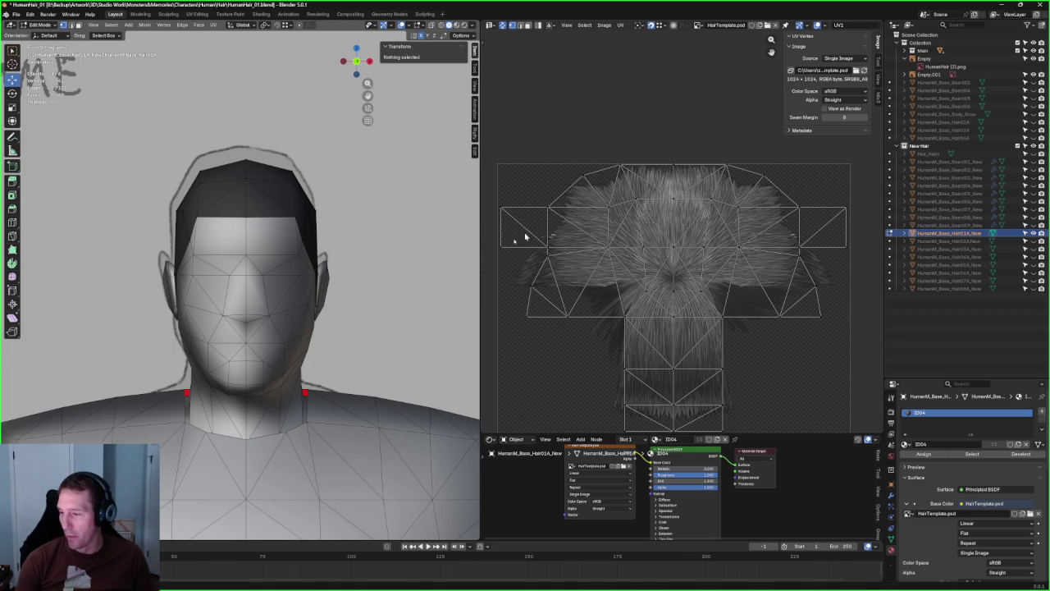
{"action": "scroll", "coordinate": [702, 325], "scroll_direction": "down", "scroll_amount": 1}
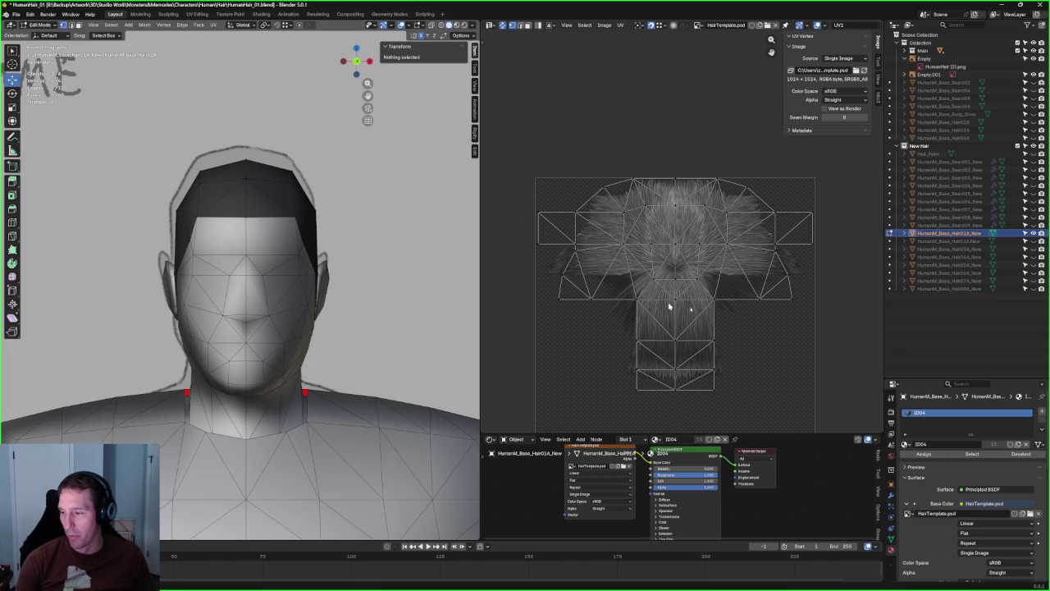
{"action": "scroll", "coordinate": [555, 228], "scroll_direction": "up", "scroll_amount": 2}
{"action": "scroll", "coordinate": [565, 222], "scroll_direction": "down", "scroll_amount": 3}
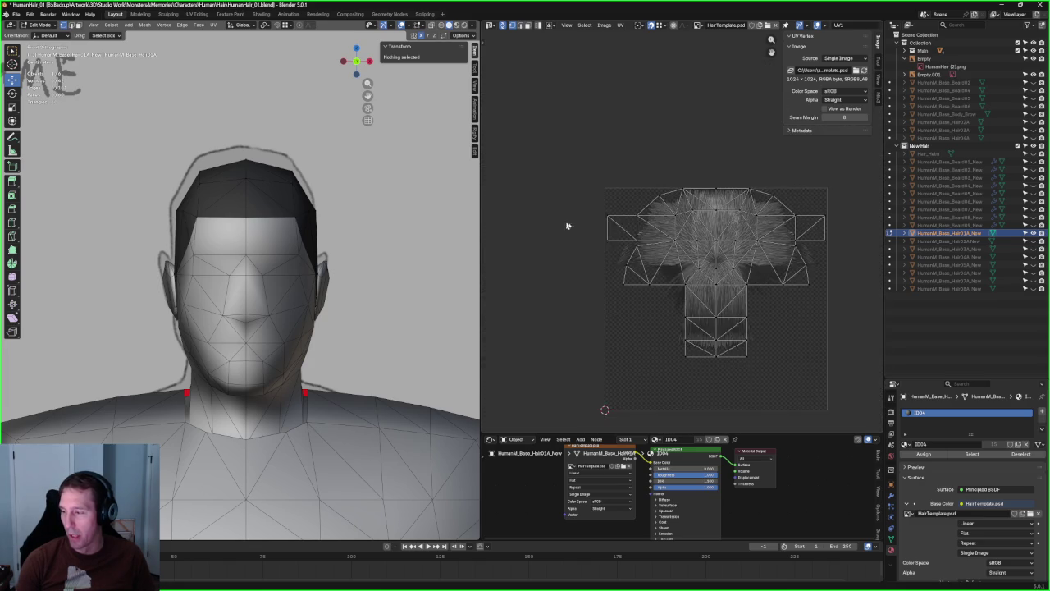
{"action": "scroll", "coordinate": [652, 238], "scroll_direction": "up", "scroll_amount": 1}
{"action": "scroll", "coordinate": [657, 235], "scroll_direction": "down", "scroll_amount": 1}
{"action": "scroll", "coordinate": [665, 238], "scroll_direction": "up", "scroll_amount": 1}
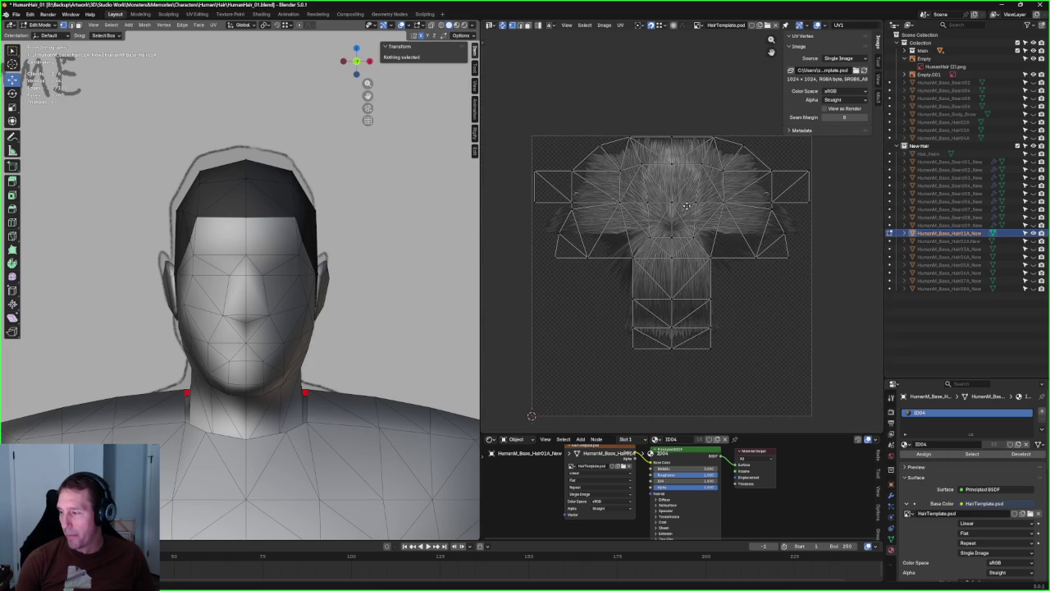
{"action": "middle_click_drag", "start_coordinate": [676, 259], "coordinate": [685, 238]}
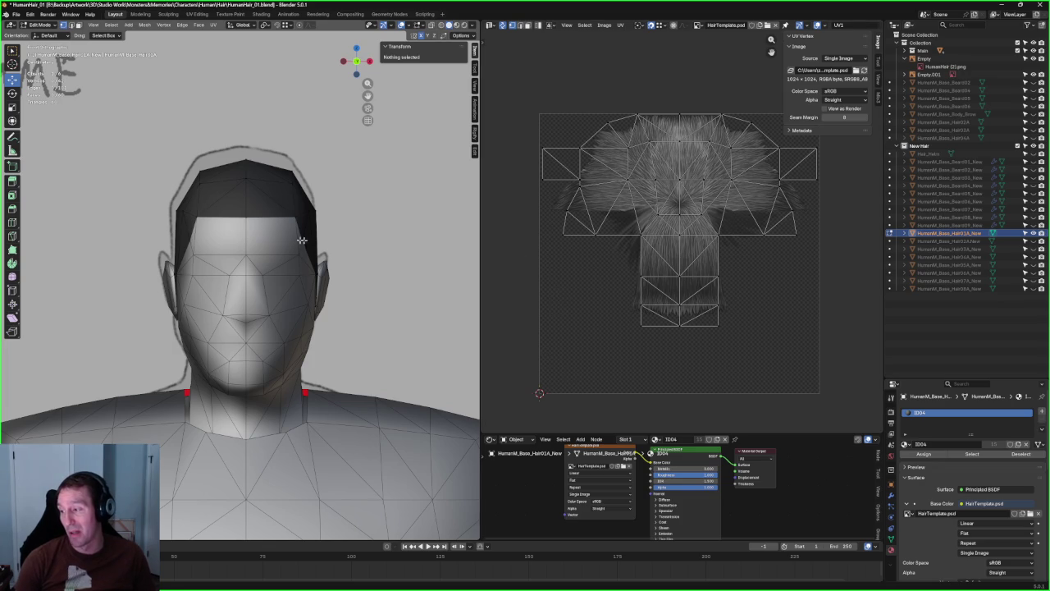
{"action": "scroll", "coordinate": [703, 269], "scroll_direction": "down", "scroll_amount": 1}
{"action": "scroll", "coordinate": [703, 320], "scroll_direction": "up", "scroll_amount": 2}
{"action": "scroll", "coordinate": [667, 380], "scroll_direction": "down", "scroll_amount": 1}
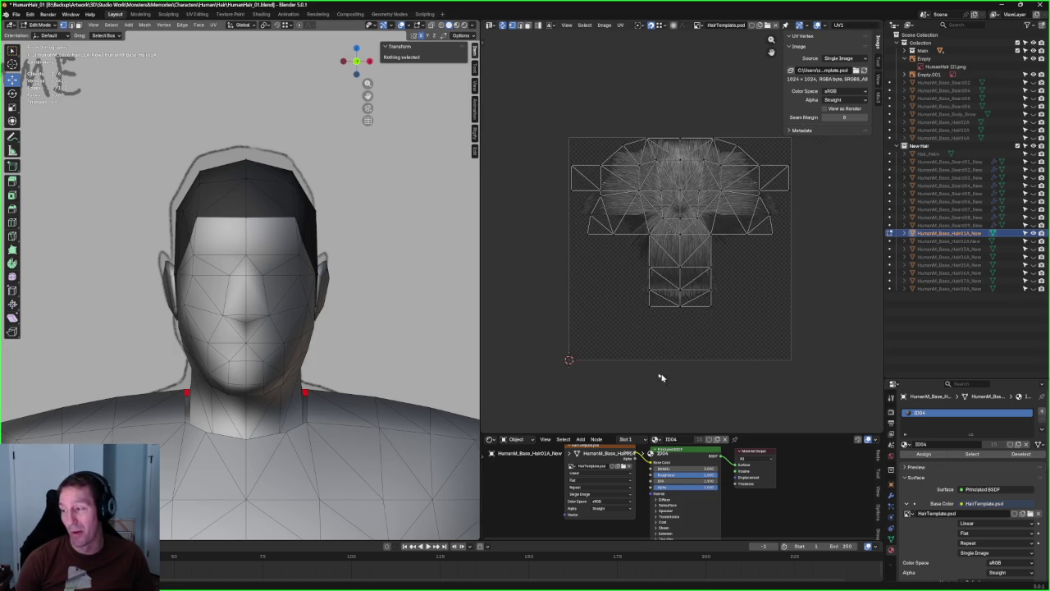
{"action": "scroll", "coordinate": [682, 193], "scroll_direction": "up", "scroll_amount": 1}
{"action": "scroll", "coordinate": [697, 173], "scroll_direction": "up", "scroll_amount": 1}
{"action": "scroll", "coordinate": [697, 173], "scroll_direction": "up", "scroll_amount": 1}
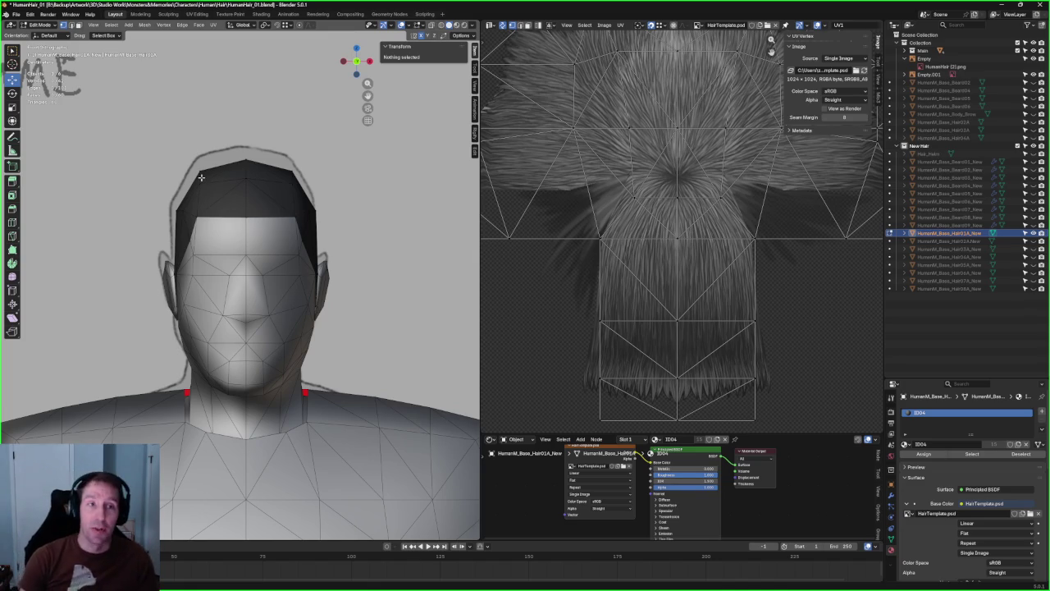
{"action": "scroll", "coordinate": [662, 229], "scroll_direction": "down", "scroll_amount": 3}
{"action": "scroll", "coordinate": [680, 216], "scroll_direction": "up", "scroll_amount": 2}
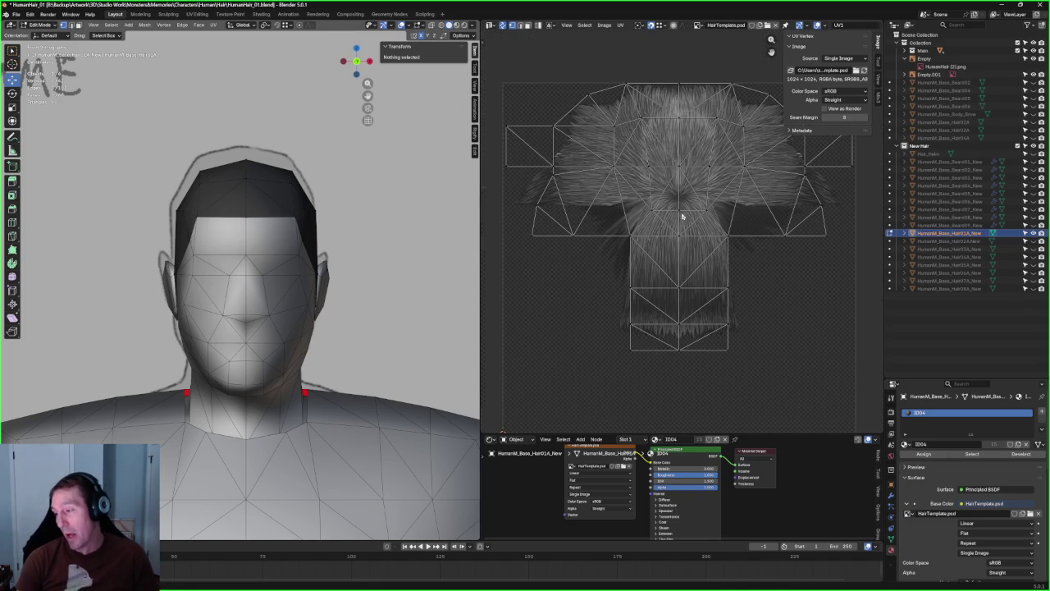
{"action": "middle_click_drag", "start_coordinate": [653, 164], "coordinate": [570, 158]}
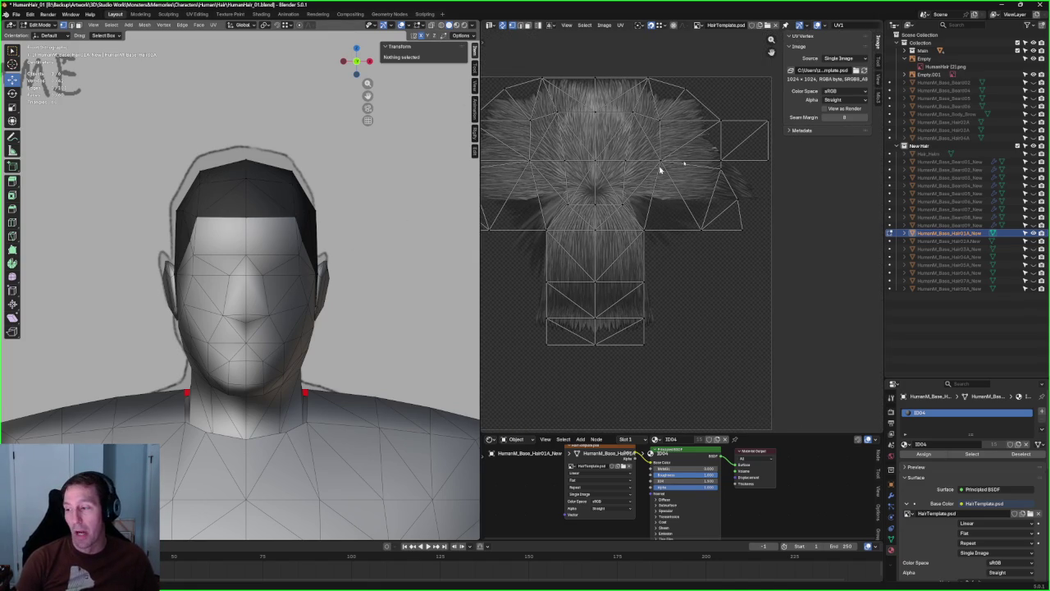
{"action": "scroll", "coordinate": [576, 160], "scroll_direction": "up", "scroll_amount": 2}
- Inspect the hair from the back and side-front, then hide Hair01A_New
{"action": "middle_click_drag", "start_coordinate": [312, 246], "coordinate": [251, 213]}
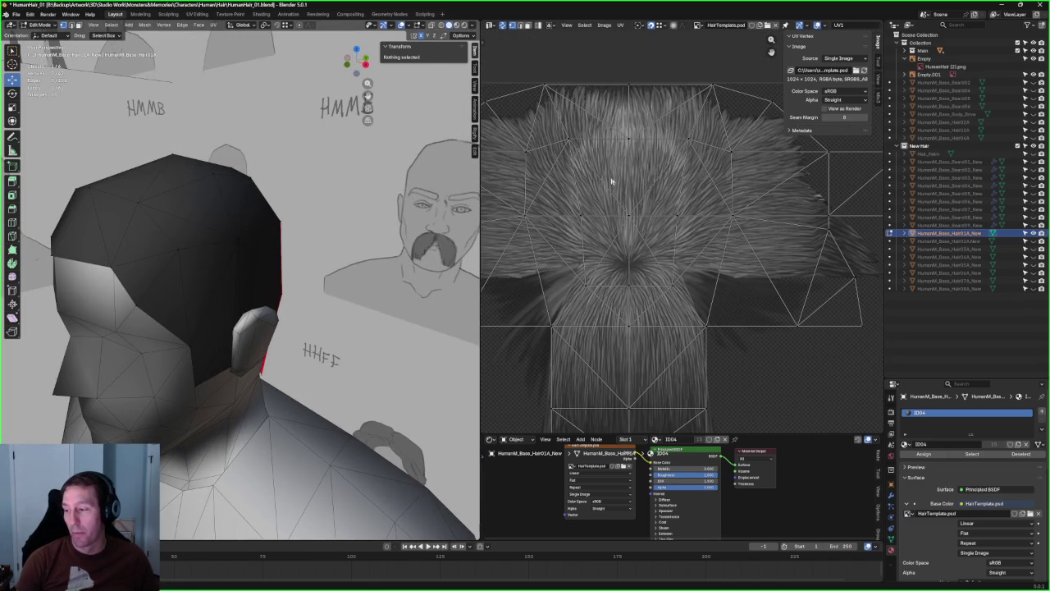
{"action": "scroll", "coordinate": [640, 196], "scroll_direction": "down", "scroll_amount": 1}
{"action": "scroll", "coordinate": [642, 231], "scroll_direction": "down", "scroll_amount": 1}
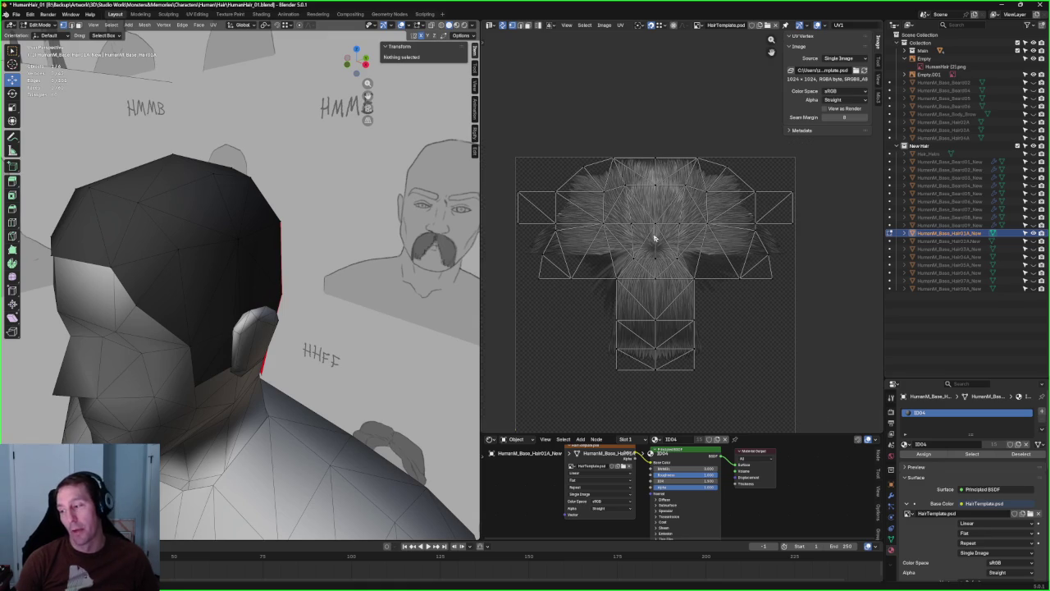
{"action": "middle_click_drag", "start_coordinate": [291, 236], "coordinate": [378, 170]}
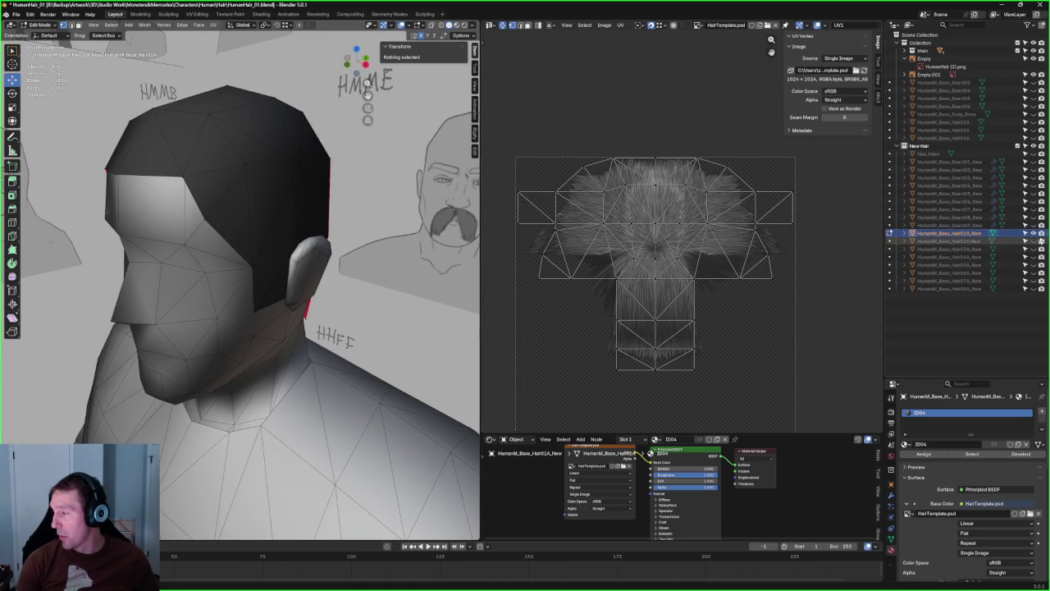
{"action": "left_click", "coordinate": [1036, 234]}
- Show Hair02A_New and enter its Edit Mode with all faces and UVs selected
{"action": "left_click", "coordinate": [1035, 241]}
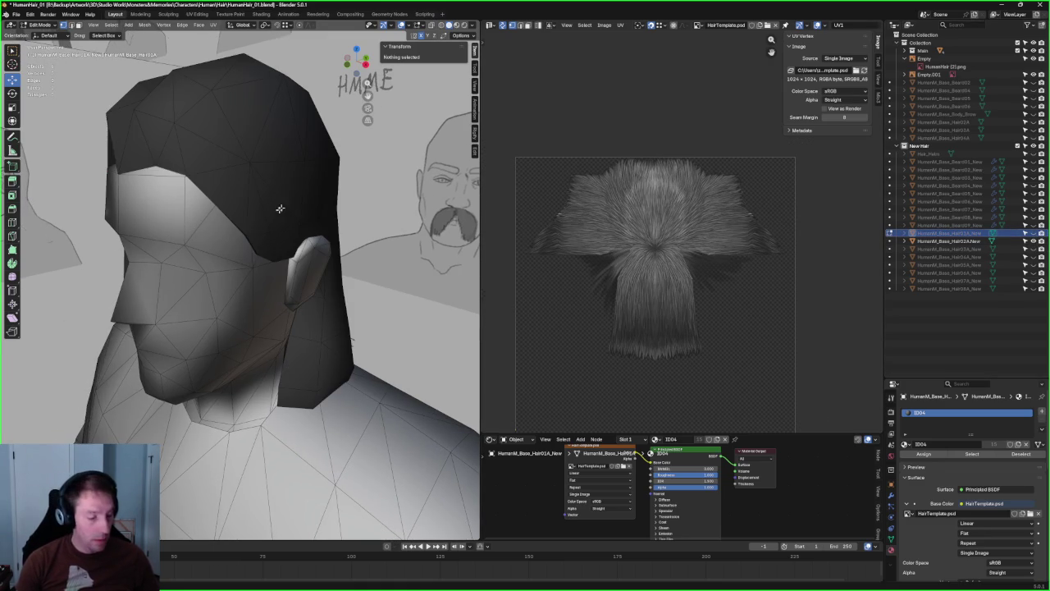
{"action": "key", "text": "Tab"}
{"action": "left_click", "coordinate": [281, 155]}
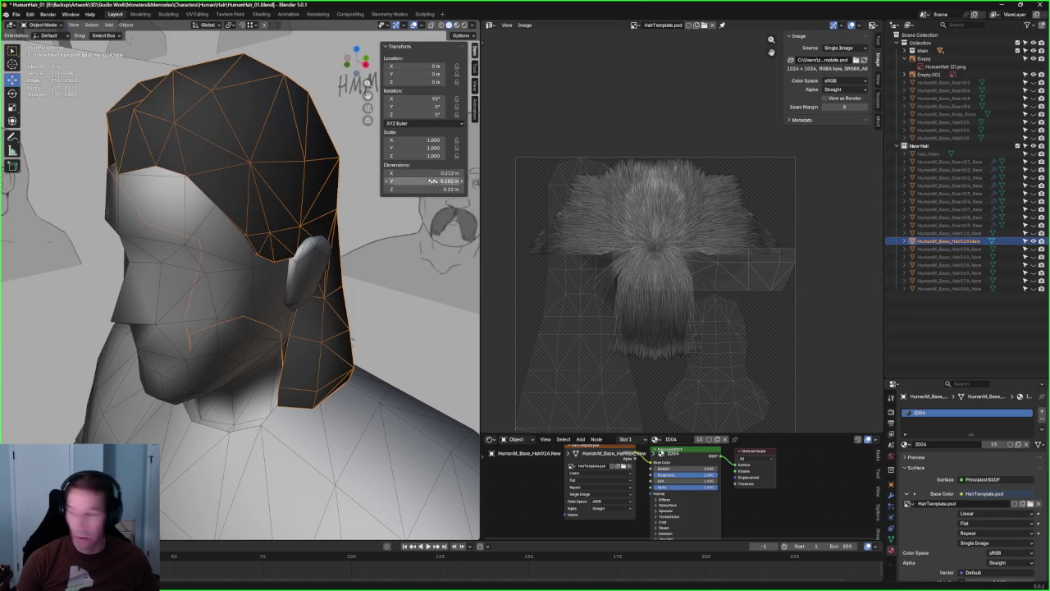
{"action": "scroll", "coordinate": [322, 138], "scroll_direction": "down", "scroll_amount": 4}
{"action": "key", "text": "Tab"}
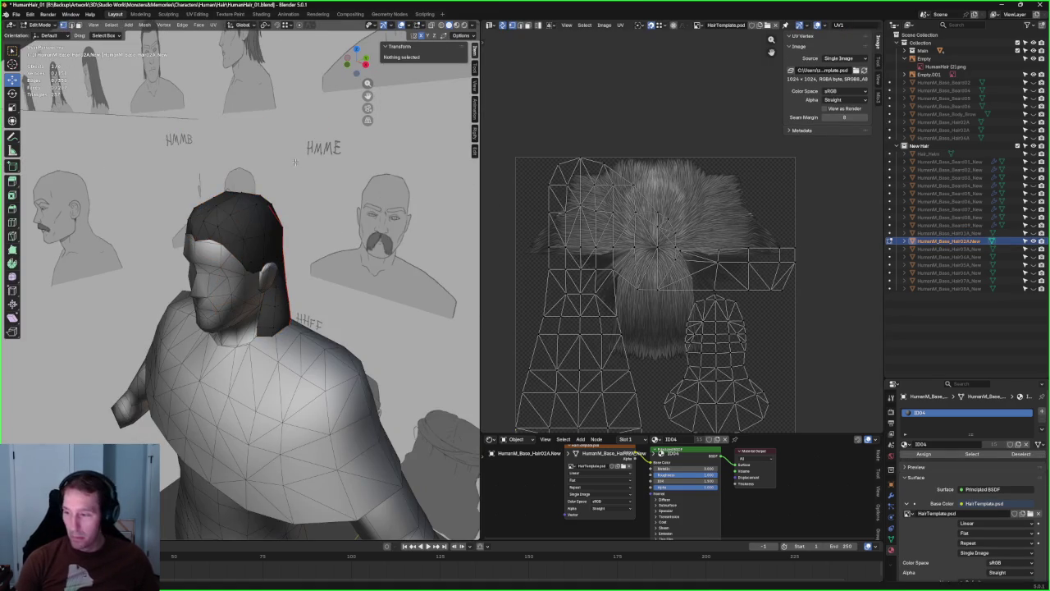
{"action": "scroll", "coordinate": [574, 171], "scroll_direction": "down", "scroll_amount": 2}
{"action": "middle_click_drag", "start_coordinate": [574, 171], "coordinate": [574, 129]}
{"action": "scroll", "coordinate": [575, 129], "scroll_direction": "up", "scroll_amount": 1}
{"action": "key", "text": "a"}
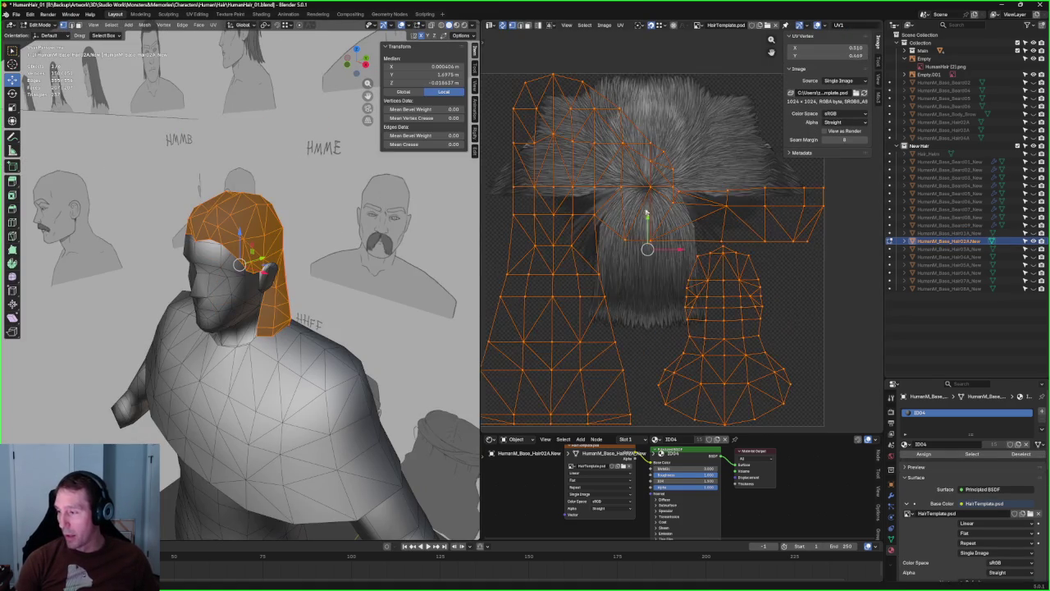
{"action": "scroll", "coordinate": [683, 166], "scroll_direction": "up", "scroll_amount": 1}
- Inspect the isolated hair mesh from several angles, then restore the head and references
{"action": "key", "text": "KP_1"}
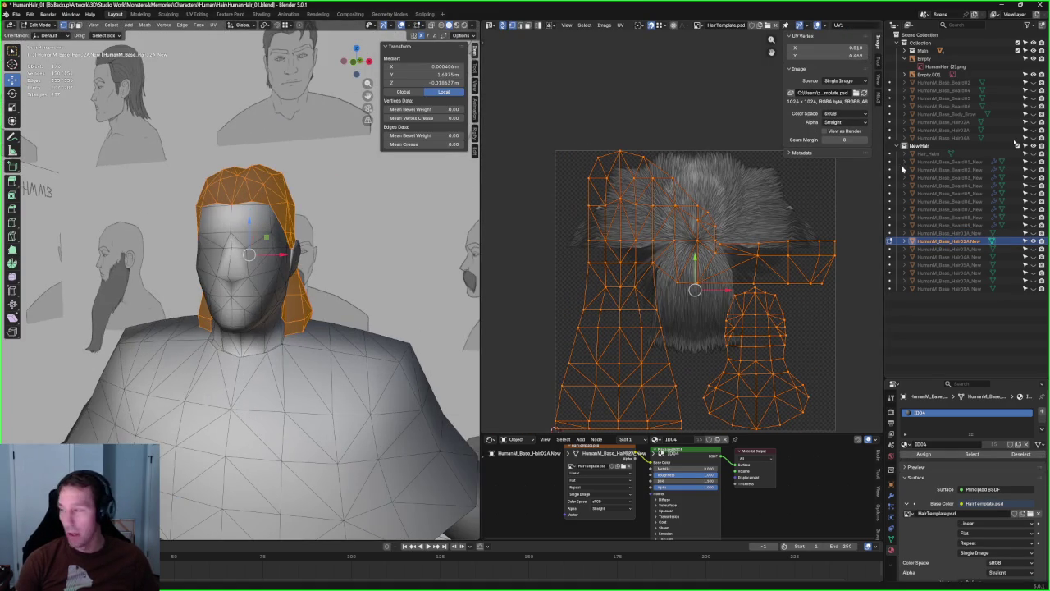
{"action": "left_click", "coordinate": [1033, 46]}
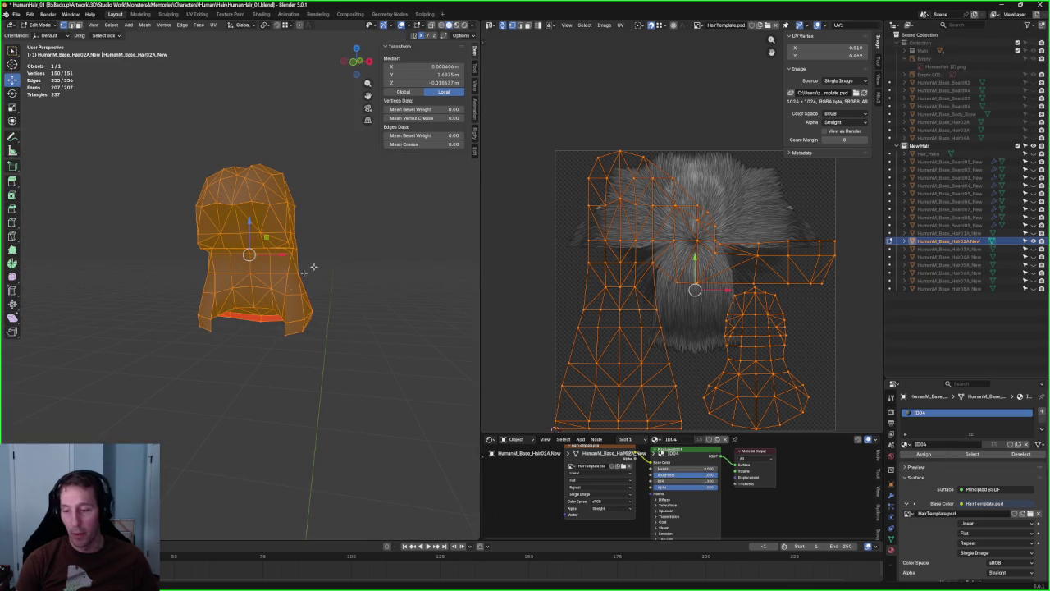
{"action": "key", "text": "alt+a"}
{"action": "scroll", "coordinate": [324, 274], "scroll_direction": "up", "scroll_amount": 3}
{"action": "mouse_move", "coordinate": [339, 223]}
{"action": "middle_mouse_down"}
{"action": "mouse_move", "coordinate": [399, 222]}
{"action": "mouse_move", "coordinate": [429, 321]}
{"action": "mouse_move", "coordinate": [317, 304]}
{"action": "mouse_move", "coordinate": [105, 352]}
{"action": "middle_mouse_up"}
{"action": "mouse_move", "coordinate": [265, 337]}
{"action": "middle_mouse_down"}
{"action": "mouse_move", "coordinate": [375, 363]}
{"action": "mouse_move", "coordinate": [407, 346]}
{"action": "mouse_move", "coordinate": [305, 366]}
{"action": "mouse_move", "coordinate": [347, 206]}
{"action": "middle_mouse_up"}
{"action": "scroll", "coordinate": [347, 260], "scroll_direction": "down", "scroll_amount": 3}
{"action": "mouse_move", "coordinate": [347, 261]}
{"action": "middle_mouse_down"}
{"action": "mouse_move", "coordinate": [280, 277]}
{"action": "mouse_move", "coordinate": [301, 234]}
{"action": "mouse_move", "coordinate": [186, 192]}
{"action": "mouse_move", "coordinate": [293, 243]}
{"action": "mouse_move", "coordinate": [229, 240]}
{"action": "middle_mouse_up"}
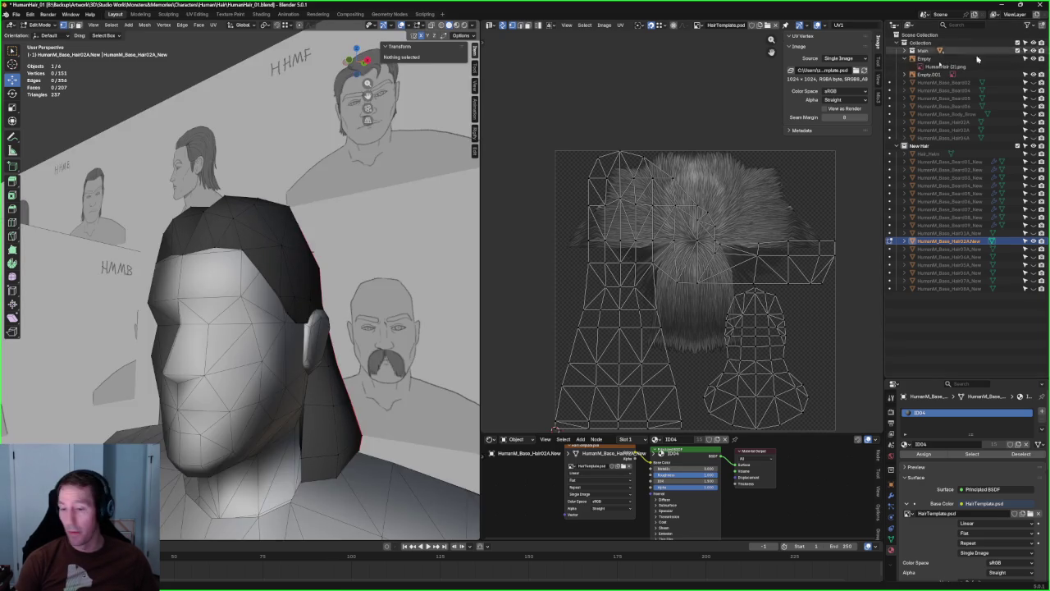
{"action": "left_click", "coordinate": [1034, 51]}
{"action": "mouse_move", "coordinate": [215, 279]}
{"action": "middle_mouse_down"}
{"action": "mouse_move", "coordinate": [262, 246]}
{"action": "mouse_move", "coordinate": [374, 374]}
{"action": "mouse_move", "coordinate": [235, 330]}
{"action": "middle_mouse_up"}
{"action": "scroll", "coordinate": [304, 297], "scroll_direction": "down", "scroll_amount": 4}
{"action": "mouse_move", "coordinate": [230, 369]}
{"action": "middle_mouse_down"}
{"action": "mouse_move", "coordinate": [353, 387]}
{"action": "mouse_move", "coordinate": [313, 341]}
{"action": "mouse_move", "coordinate": [297, 371]}
{"action": "middle_mouse_up"}
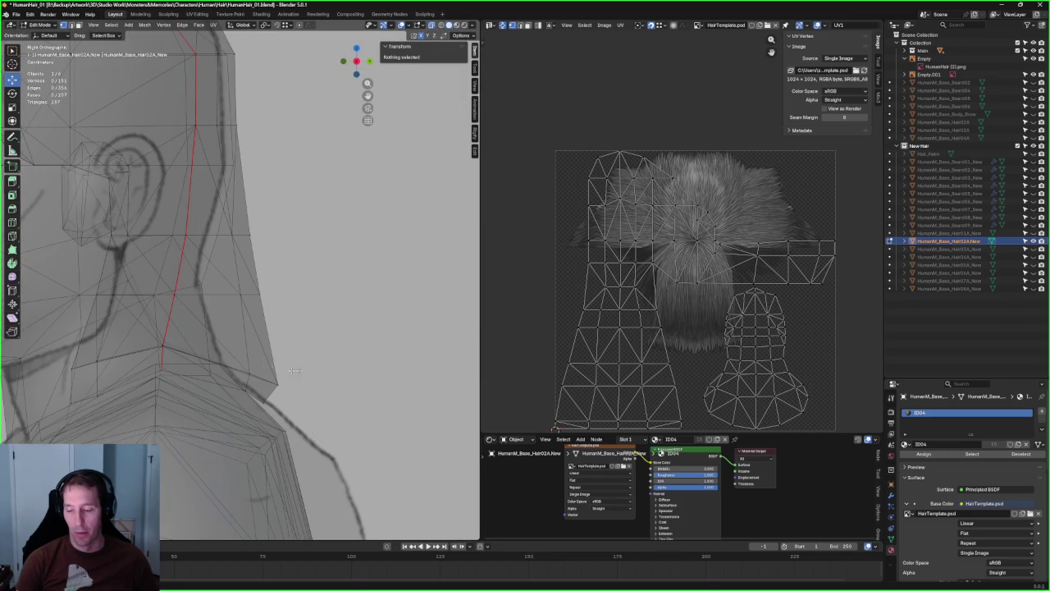
- Box-select the vertices along the hair's neck edge and lower them along Z
{"action": "left_click_drag", "start_coordinate": [242, 386], "coordinate": [246, 384]}
{"action": "key", "text": "g"}
{"action": "key", "text": "z"}
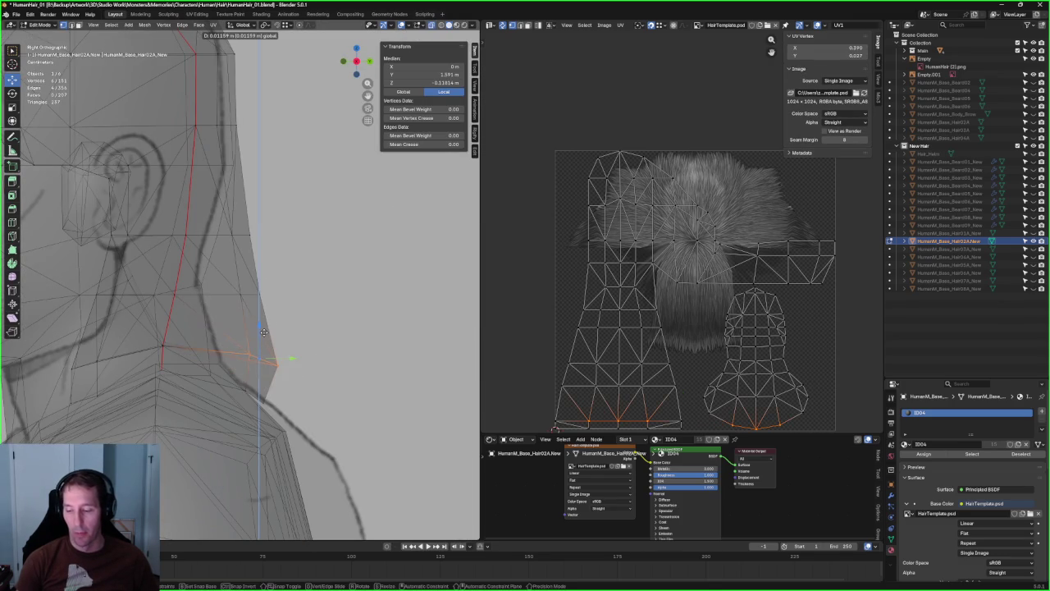
{"action": "left_click", "coordinate": [357, 354]}
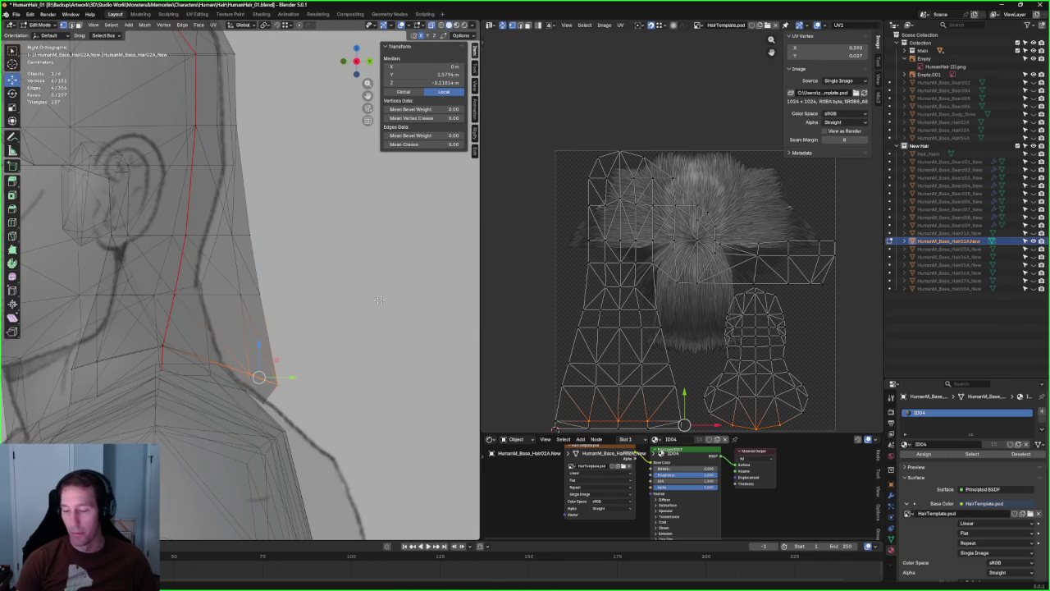
- Check the lowered edge from the front view and return to Object Mode
{"action": "scroll", "coordinate": [392, 296], "scroll_direction": "down", "scroll_amount": 6}
{"action": "mouse_move", "coordinate": [391, 296]}
{"action": "middle_mouse_down"}
{"action": "mouse_move", "coordinate": [313, 335]}
{"action": "mouse_move", "coordinate": [279, 325]}
{"action": "mouse_move", "coordinate": [302, 297]}
{"action": "mouse_move", "coordinate": [351, 289]}
{"action": "mouse_move", "coordinate": [371, 316]}
{"action": "middle_mouse_up"}
{"action": "scroll", "coordinate": [287, 315], "scroll_direction": "up", "scroll_amount": 3}
{"action": "left_click", "coordinate": [351, 289]}
{"action": "key", "text": "KP_1"}
{"action": "scroll", "coordinate": [314, 316], "scroll_direction": "down", "scroll_amount": 5}
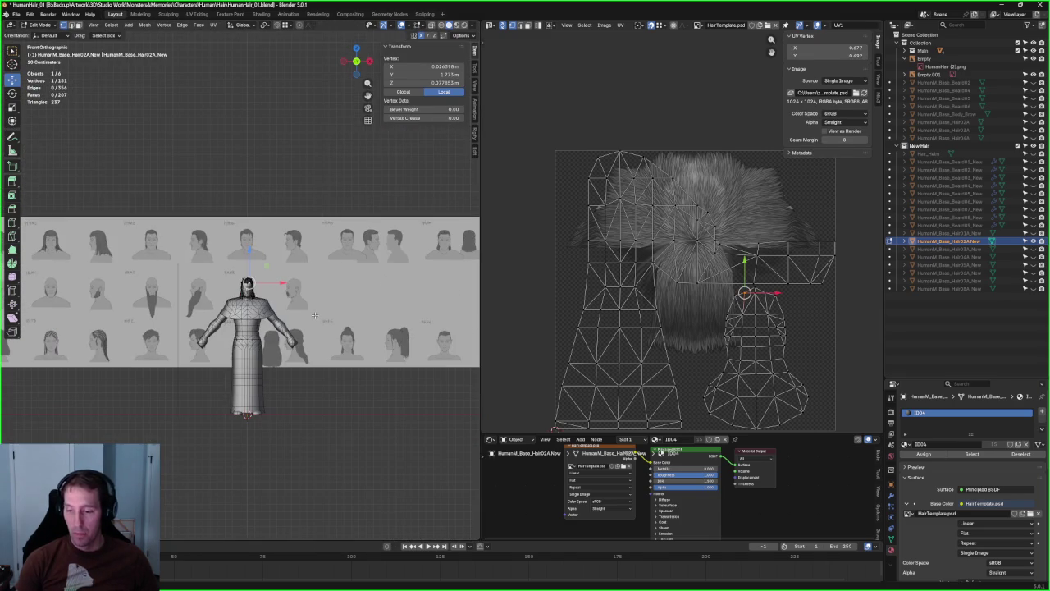
{"action": "key", "text": "Tab"}
{"action": "scroll", "coordinate": [320, 246], "scroll_direction": "down", "scroll_amount": 2}
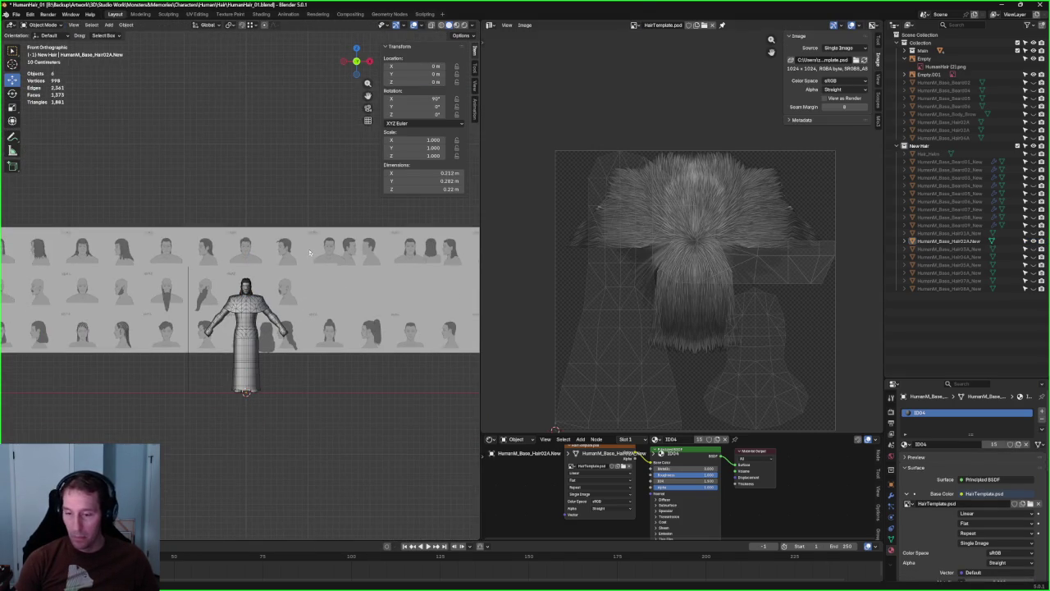
- Move the reference sheet along X from 4.197 m to about 1.18 m
{"action": "left_click", "coordinate": [312, 271]}
{"action": "scroll", "coordinate": [312, 272], "scroll_direction": "down", "scroll_amount": 2}
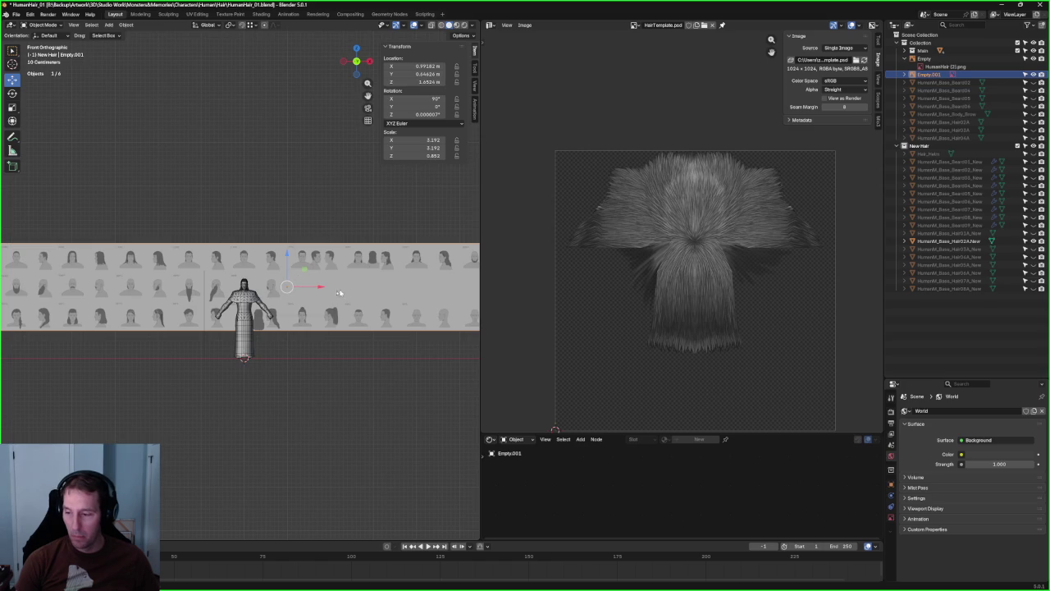
{"action": "key", "text": "g"}
{"action": "key", "text": "x"}
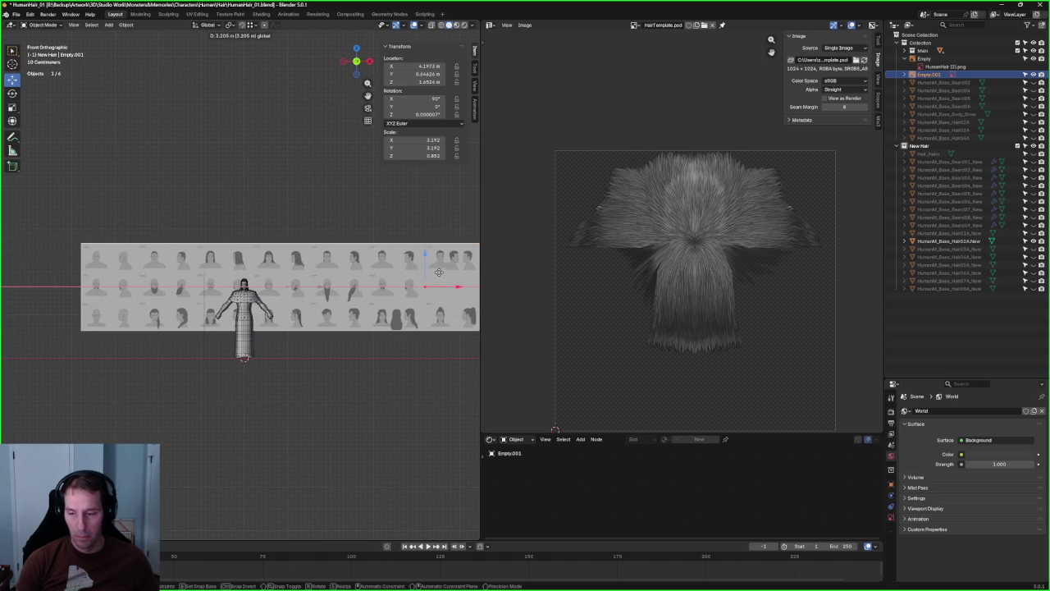
{"action": "left_click", "coordinate": [207, 264]}
{"action": "scroll", "coordinate": [207, 265], "scroll_direction": "up", "scroll_amount": 3}
{"action": "scroll", "coordinate": [206, 264], "scroll_direction": "up", "scroll_amount": 3}
{"action": "scroll", "coordinate": [235, 282], "scroll_direction": "up", "scroll_amount": 3}
{"action": "scroll", "coordinate": [344, 276], "scroll_direction": "up", "scroll_amount": 2}
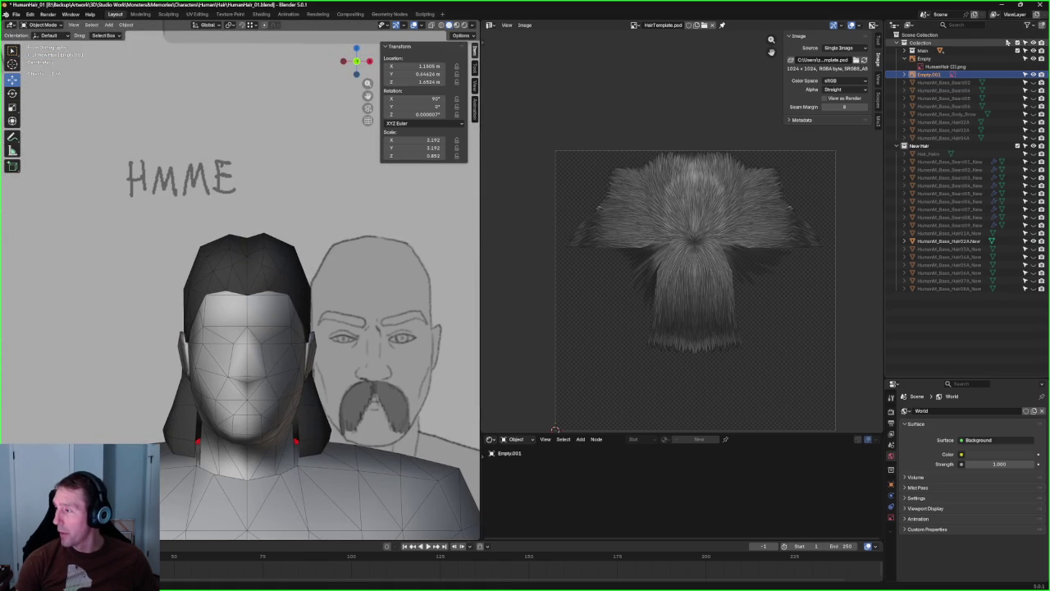
- Hide the main collection and orbit around the selected hair mesh in isolation
{"action": "left_click", "coordinate": [1018, 42]}
{"action": "scroll", "coordinate": [271, 295], "scroll_direction": "up", "scroll_amount": 3}
{"action": "scroll", "coordinate": [271, 284], "scroll_direction": "up", "scroll_amount": 1}
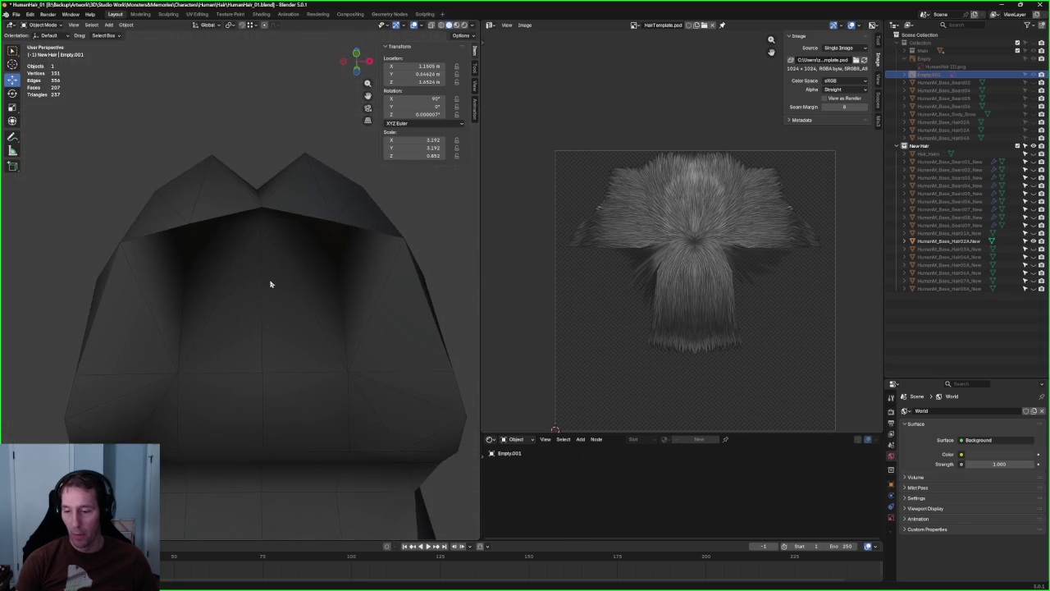
{"action": "left_click", "coordinate": [271, 284]}
{"action": "mouse_move", "coordinate": [274, 258]}
{"action": "middle_mouse_down"}
{"action": "mouse_move", "coordinate": [246, 214]}
{"action": "mouse_move", "coordinate": [183, 250]}
{"action": "mouse_move", "coordinate": [192, 223]}
{"action": "mouse_move", "coordinate": [110, 255]}
{"action": "mouse_move", "coordinate": [140, 241]}
{"action": "mouse_move", "coordinate": [140, 277]}
{"action": "mouse_move", "coordinate": [154, 281]}
{"action": "middle_mouse_up"}
{"action": "mouse_move", "coordinate": [332, 488]}
{"action": "middle_mouse_down"}
{"action": "mouse_move", "coordinate": [202, 290]}
{"action": "mouse_move", "coordinate": [234, 265]}
{"action": "mouse_move", "coordinate": [251, 195]}
{"action": "mouse_move", "coordinate": [253, 286]}
{"action": "mouse_move", "coordinate": [232, 231]}
{"action": "middle_mouse_up"}
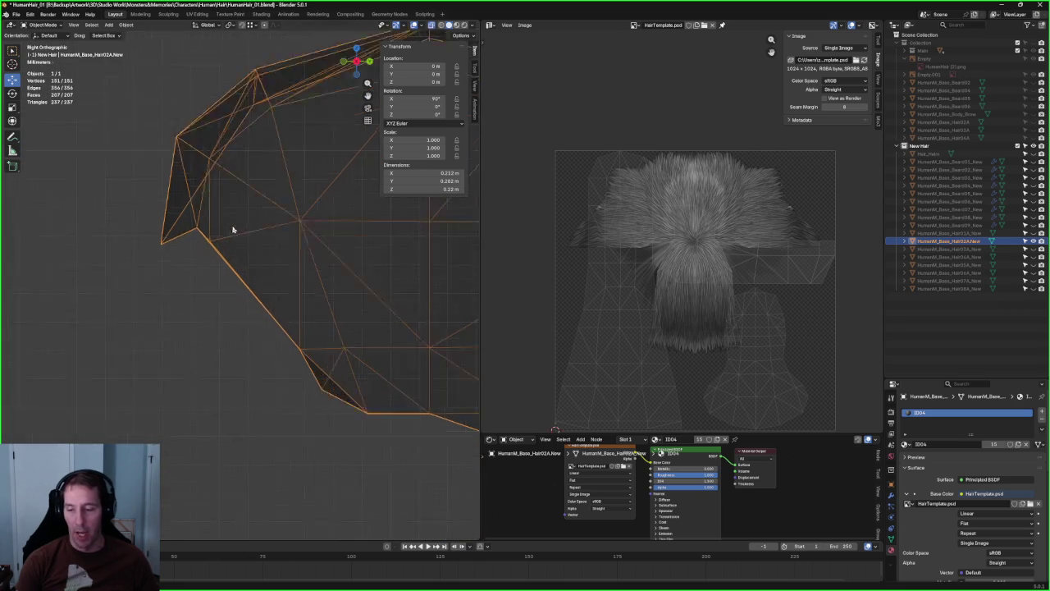
{"action": "scroll", "coordinate": [233, 231], "scroll_direction": "up", "scroll_amount": 5}
{"action": "scroll", "coordinate": [215, 271], "scroll_direction": "up", "scroll_amount": 2}
{"action": "scroll", "coordinate": [192, 243], "scroll_direction": "down", "scroll_amount": 3}
{"action": "scroll", "coordinate": [211, 252], "scroll_direction": "down", "scroll_amount": 3}
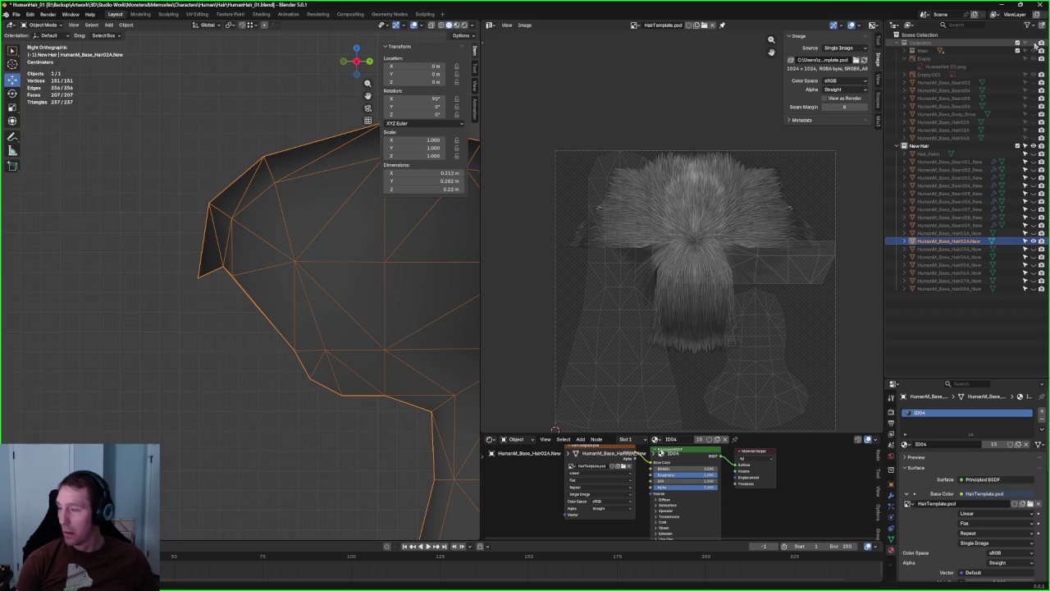
- Show the head and reference images again and view them from the side
{"action": "left_click", "coordinate": [1034, 50]}
{"action": "mouse_move", "coordinate": [215, 320]}
{"action": "middle_mouse_down"}
{"action": "mouse_move", "coordinate": [238, 276]}
{"action": "mouse_move", "coordinate": [370, 246]}
{"action": "mouse_move", "coordinate": [333, 287]}
{"action": "middle_mouse_up"}
{"action": "key", "text": "KP_3"}
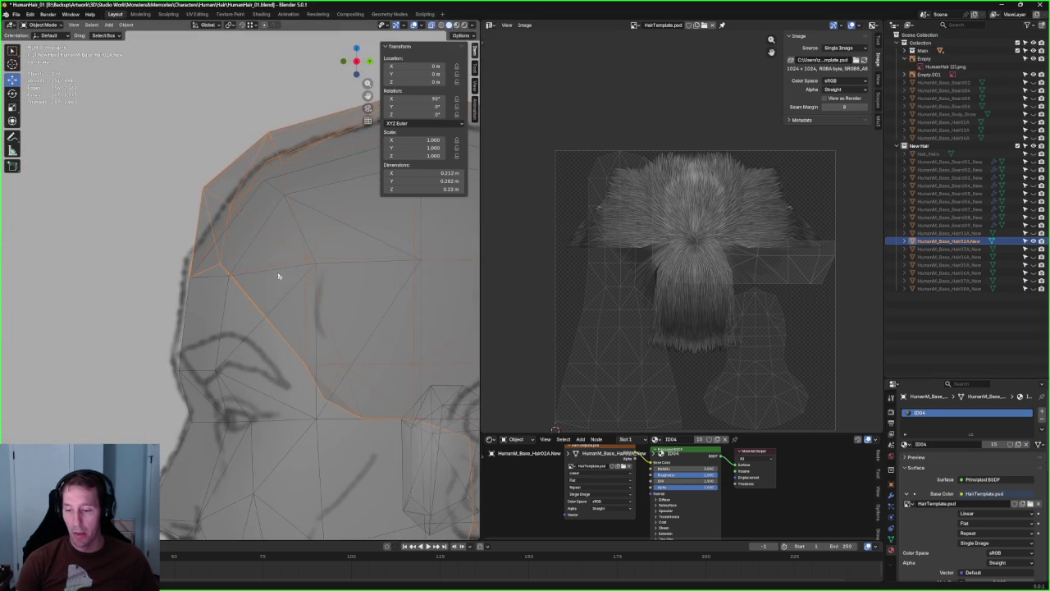
{"action": "scroll", "coordinate": [149, 245], "scroll_direction": "up", "scroll_amount": 2}
{"action": "scroll", "coordinate": [255, 401], "scroll_direction": "down", "scroll_amount": 3}
{"action": "mouse_move", "coordinate": [255, 401]}
{"action": "middle_mouse_down"}
{"action": "mouse_move", "coordinate": [270, 369]}
{"action": "mouse_move", "coordinate": [347, 370]}
{"action": "mouse_move", "coordinate": [327, 374]}
{"action": "mouse_move", "coordinate": [279, 355]}
{"action": "middle_mouse_up"}
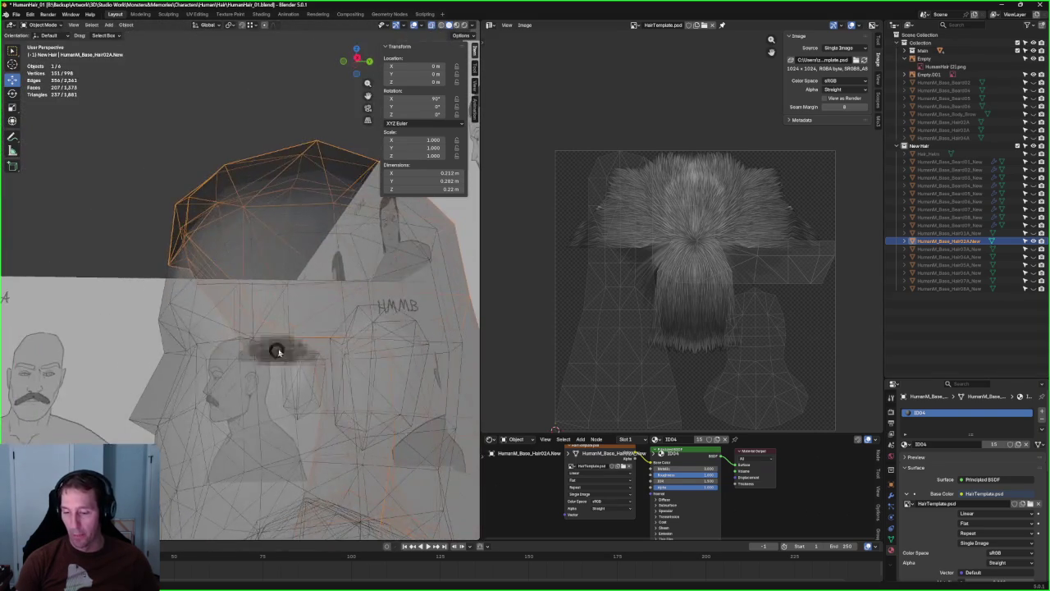
{"action": "key", "text": "KP_3"}
- Inspect the hair cap's edge by the ear in the right orthographic view
{"action": "scroll", "coordinate": [289, 343], "scroll_direction": "up", "scroll_amount": 3}
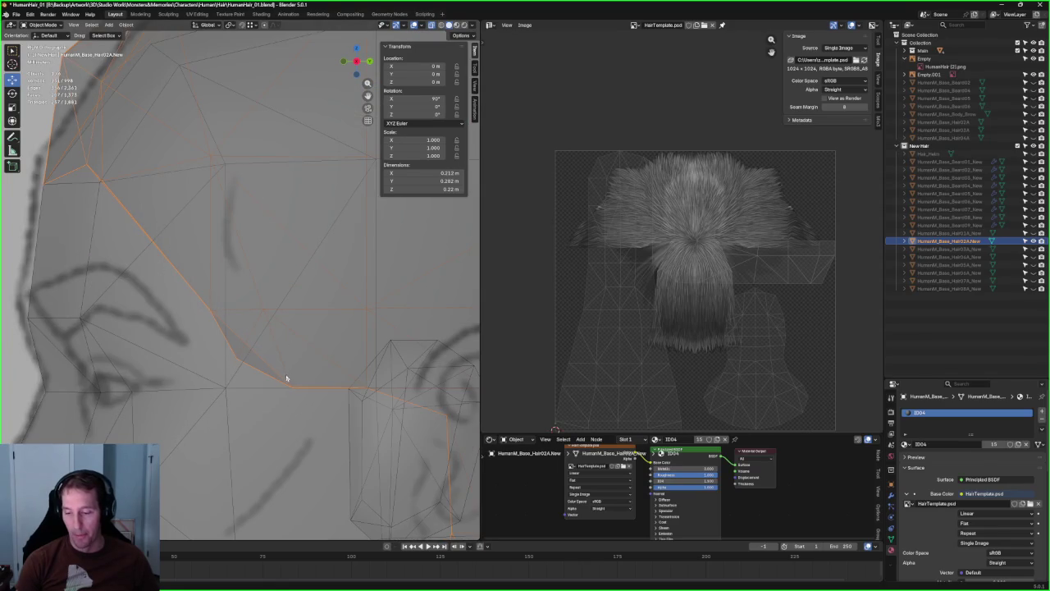
{"action": "scroll", "coordinate": [286, 379], "scroll_direction": "down", "scroll_amount": 3}
{"action": "mouse_move", "coordinate": [287, 378]}
{"action": "middle_mouse_down"}
{"action": "mouse_move", "coordinate": [288, 311]}
{"action": "mouse_move", "coordinate": [317, 310]}
{"action": "mouse_move", "coordinate": [312, 321]}
{"action": "mouse_move", "coordinate": [274, 307]}
{"action": "mouse_move", "coordinate": [227, 258]}
{"action": "mouse_move", "coordinate": [300, 299]}
{"action": "mouse_move", "coordinate": [277, 246]}
{"action": "middle_mouse_up"}
{"action": "scroll", "coordinate": [288, 304], "scroll_direction": "up", "scroll_amount": 2}
{"action": "mouse_move", "coordinate": [279, 289]}
{"action": "middle_mouse_down"}
{"action": "mouse_move", "coordinate": [305, 246]}
{"action": "mouse_move", "coordinate": [254, 227]}
{"action": "mouse_move", "coordinate": [297, 319]}
{"action": "mouse_move", "coordinate": [288, 304]}
{"action": "mouse_move", "coordinate": [282, 340]}
{"action": "mouse_move", "coordinate": [265, 351]}
{"action": "middle_mouse_up"}
{"action": "key", "text": "grave"}
{"action": "left_click", "coordinate": [263, 306]}
- In Edit Mode, move a hair-edge vertex up toward the temple and check it in X-ray
{"action": "scroll", "coordinate": [260, 319], "scroll_direction": "up", "scroll_amount": 5}
{"action": "key", "text": "Tab"}
{"action": "left_click", "coordinate": [211, 308]}
{"action": "key", "text": "g"}
{"action": "left_click", "coordinate": [237, 294]}
{"action": "key", "text": "alt+z"}
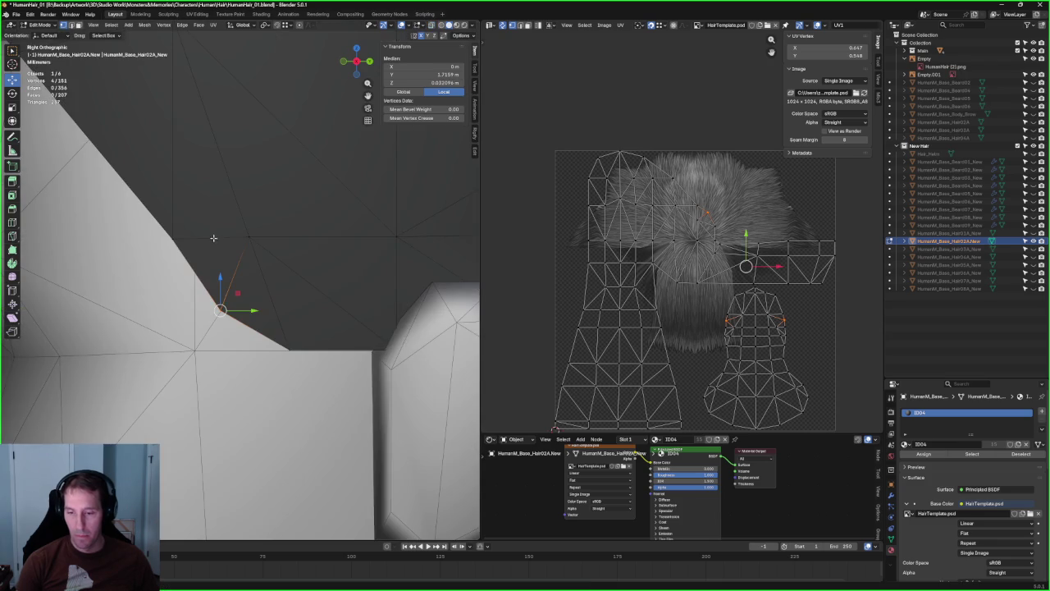
{"action": "key", "text": "alt+z"}
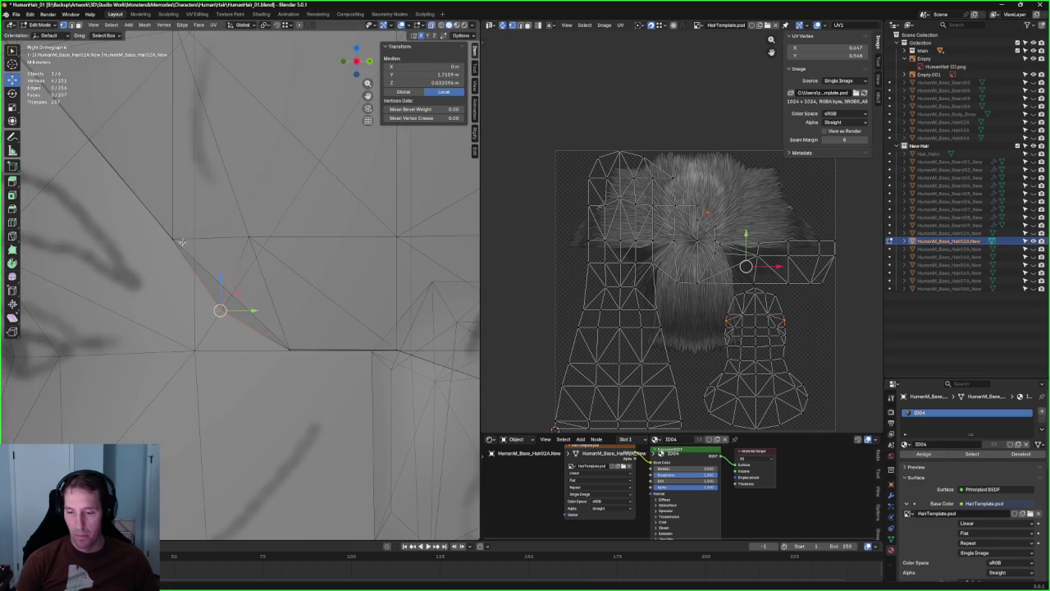
{"action": "key", "text": "alt+a"}
{"action": "key", "text": "alt+z"}
- Slide a hairline vertex sideways along the X axis
{"action": "mouse_move", "coordinate": [182, 234]}
{"action": "middle_mouse_down"}
{"action": "mouse_move", "coordinate": [294, 286]}
{"action": "mouse_move", "coordinate": [295, 233]}
{"action": "mouse_move", "coordinate": [246, 246]}
{"action": "mouse_move", "coordinate": [319, 253]}
{"action": "mouse_move", "coordinate": [281, 318]}
{"action": "middle_mouse_up"}
{"action": "left_click", "coordinate": [296, 233]}
{"action": "key", "text": "alt+z"}
{"action": "key", "text": "alt+z"}
{"action": "key", "text": "g"}
{"action": "key", "text": "x"}
{"action": "left_click", "coordinate": [319, 253]}
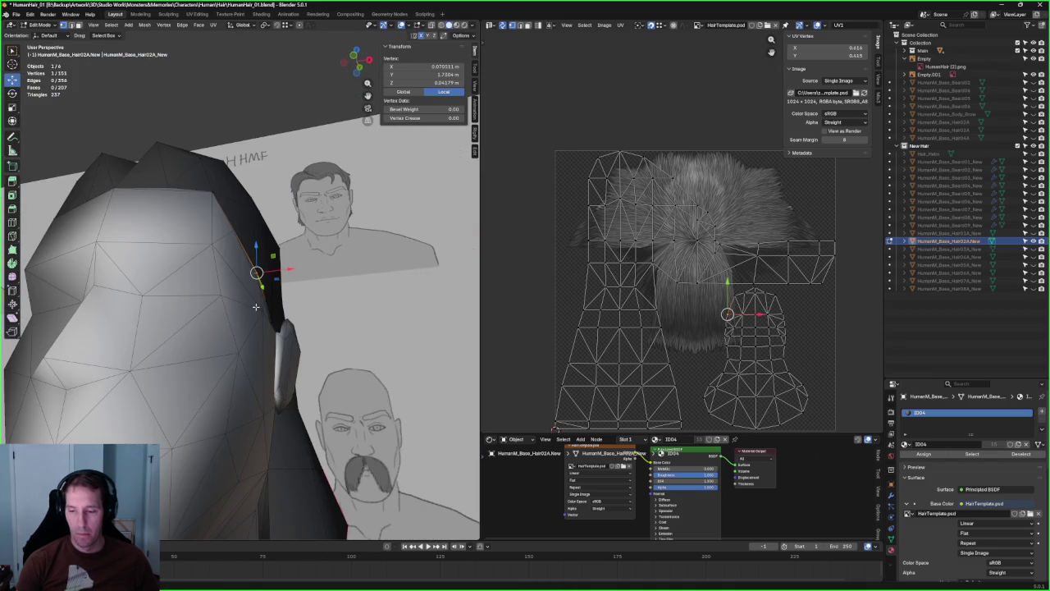
- From the back of the hair, add a second edge vertex and scale the pair
{"action": "key", "text": "KP_3"}
{"action": "scroll", "coordinate": [213, 303], "scroll_direction": "up", "scroll_amount": 3}
{"action": "scroll", "coordinate": [201, 312], "scroll_direction": "up", "scroll_amount": 3}
{"action": "scroll", "coordinate": [194, 315], "scroll_direction": "up", "scroll_amount": 1}
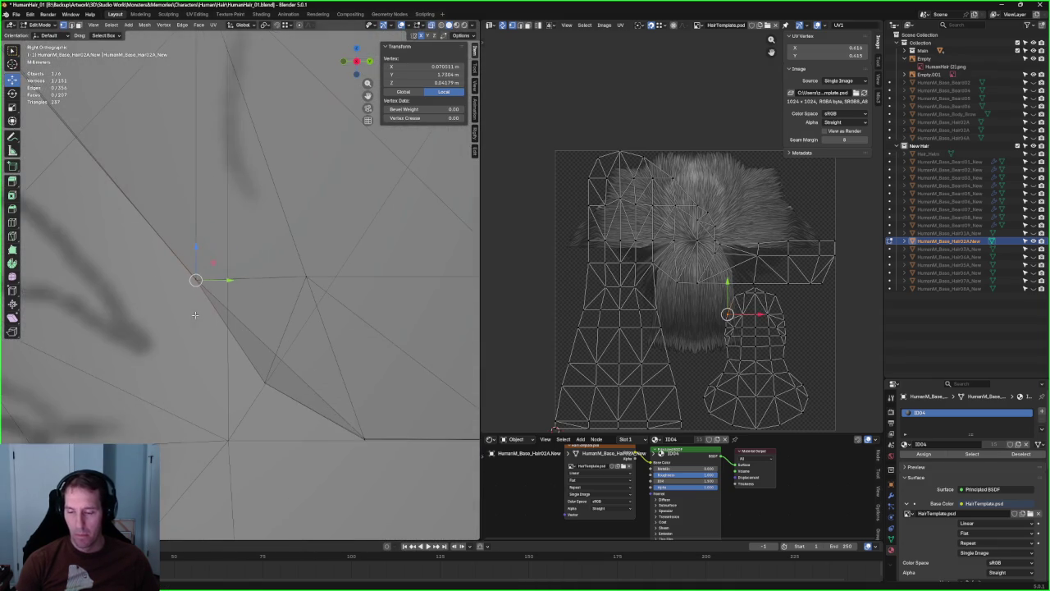
{"action": "scroll", "coordinate": [197, 322], "scroll_direction": "down", "scroll_amount": 6}
{"action": "middle_click_drag", "start_coordinate": [201, 312], "coordinate": [205, 304]}
{"action": "scroll", "coordinate": [205, 297], "scroll_direction": "up", "scroll_amount": 6}
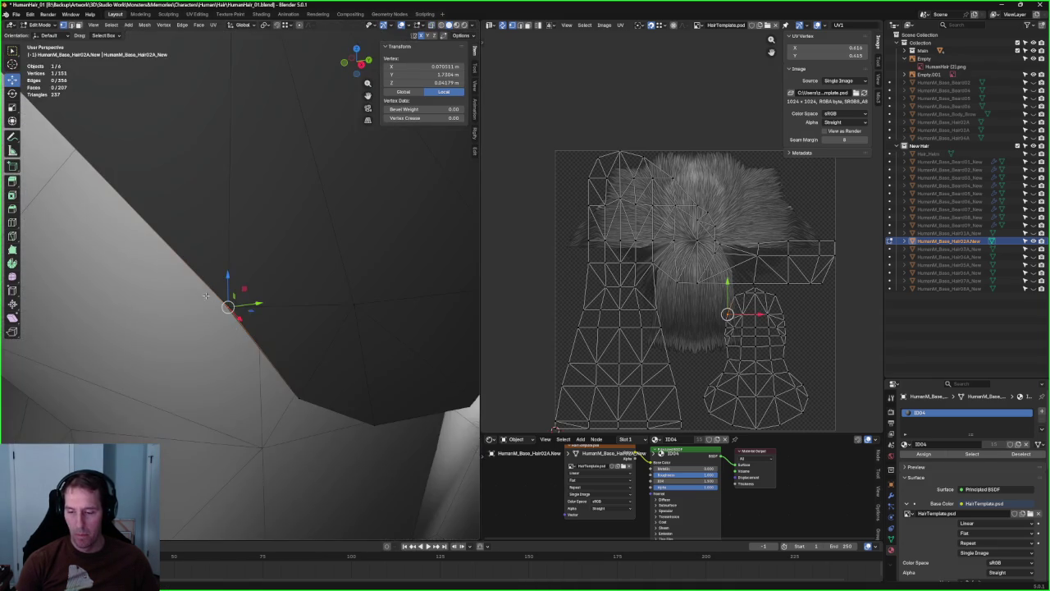
{"action": "scroll", "coordinate": [228, 311], "scroll_direction": "down", "scroll_amount": 3}
{"action": "middle_click_drag", "start_coordinate": [170, 348], "coordinate": [353, 299]}
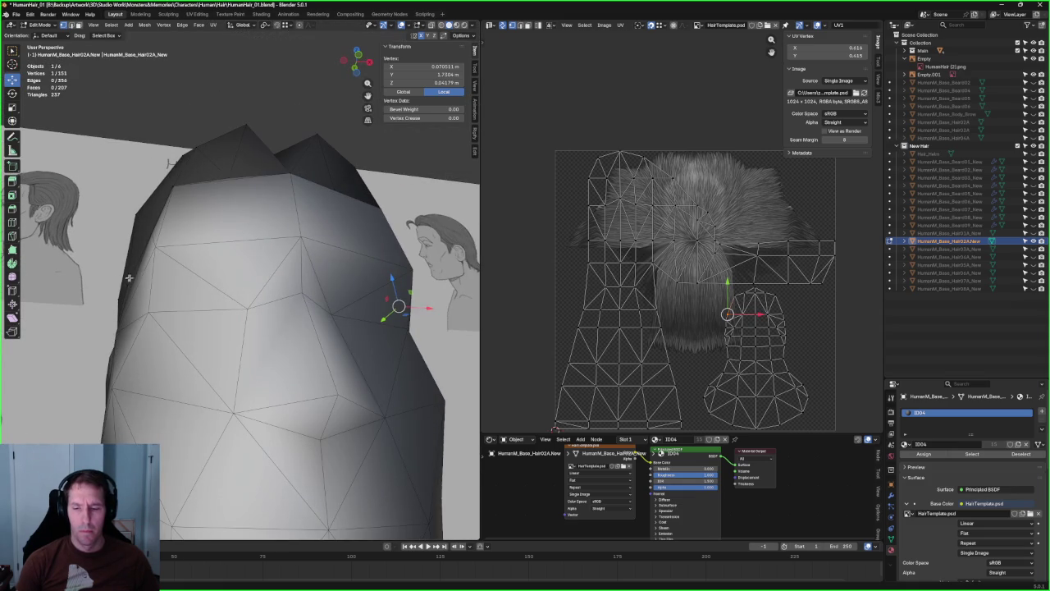
{"action": "left_click", "coordinate": [128, 288], "text": "shift"}
{"action": "middle_click_drag", "start_coordinate": [127, 287], "coordinate": [122, 324]}
{"action": "key", "text": "shift+space"}
{"action": "key", "text": "s"}
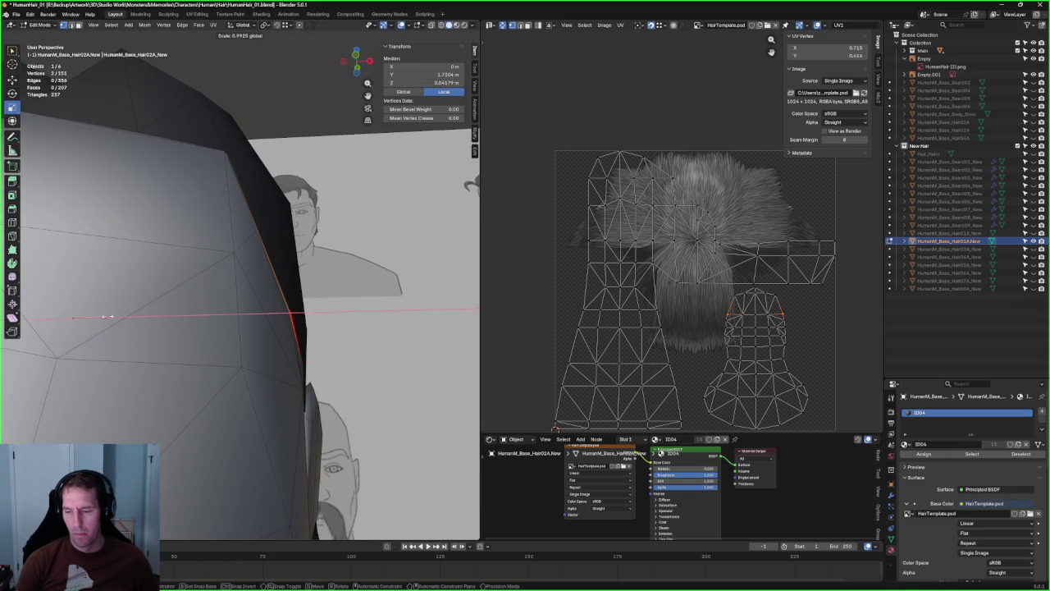
- Compare the hair against the reference sheets from several angles, toggling X-ray
{"action": "mouse_move", "coordinate": [246, 312]}
{"action": "middle_mouse_down"}
{"action": "mouse_move", "coordinate": [348, 277]}
{"action": "mouse_move", "coordinate": [316, 261]}
{"action": "middle_mouse_up"}
{"action": "key", "text": "alt+z"}
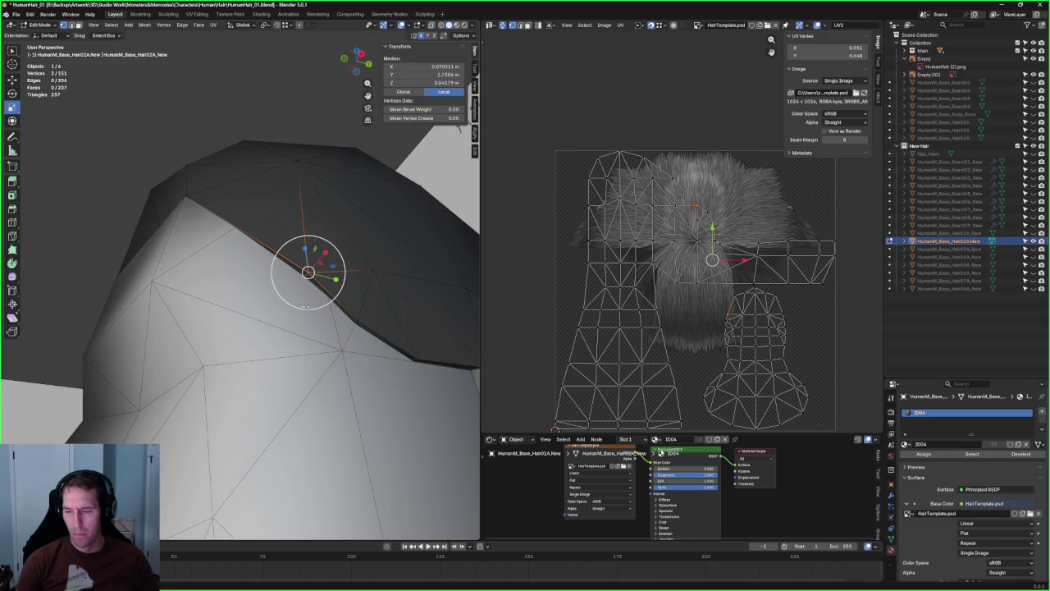
{"action": "mouse_move", "coordinate": [263, 310]}
{"action": "middle_mouse_down"}
{"action": "mouse_move", "coordinate": [305, 368]}
{"action": "mouse_move", "coordinate": [129, 349]}
{"action": "mouse_move", "coordinate": [129, 359]}
{"action": "mouse_move", "coordinate": [379, 338]}
{"action": "mouse_move", "coordinate": [238, 325]}
{"action": "middle_mouse_up"}
{"action": "key", "text": "alt+z"}
{"action": "key", "text": "alt+z"}
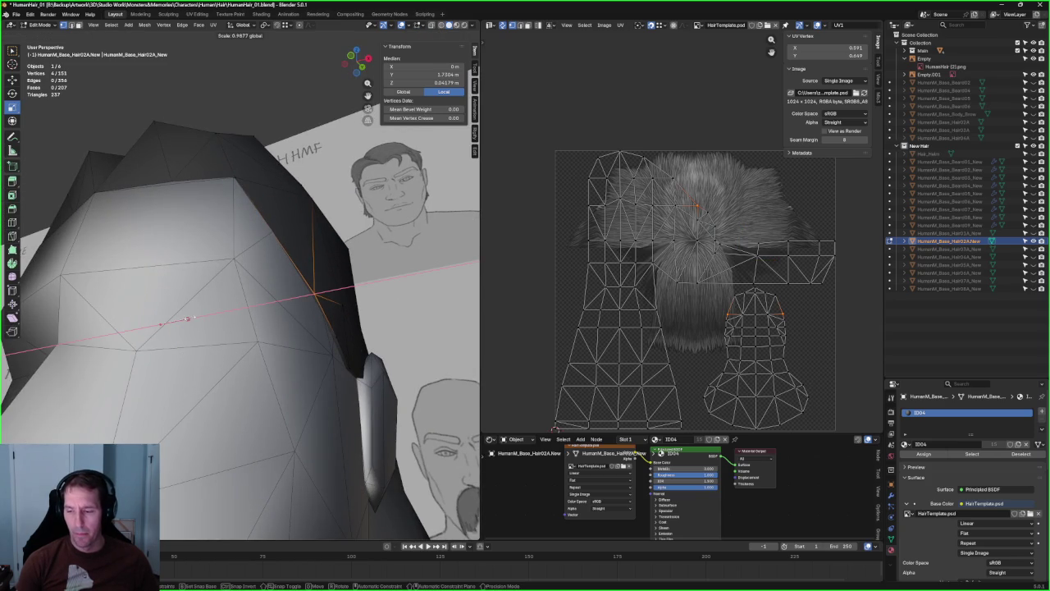
{"action": "mouse_move", "coordinate": [197, 320]}
{"action": "middle_mouse_down"}
{"action": "mouse_move", "coordinate": [168, 316]}
{"action": "mouse_move", "coordinate": [226, 202]}
{"action": "mouse_move", "coordinate": [287, 257]}
{"action": "mouse_move", "coordinate": [244, 263]}
{"action": "mouse_move", "coordinate": [269, 289]}
{"action": "middle_mouse_up"}
{"action": "key", "text": "alt+a"}
{"action": "scroll", "coordinate": [269, 288], "scroll_direction": "up", "scroll_amount": 5}
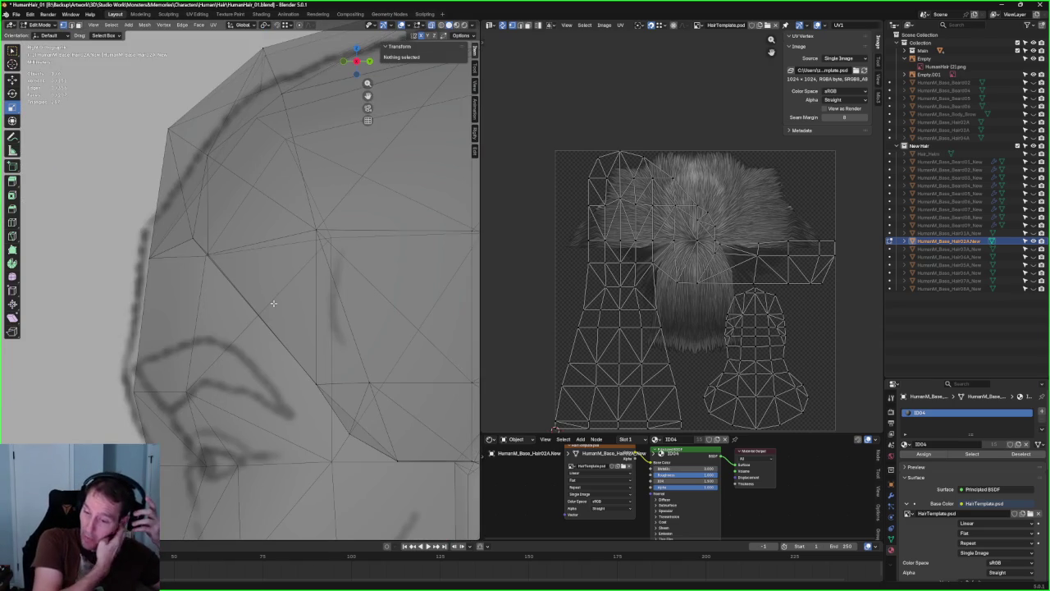
{"action": "mouse_move", "coordinate": [273, 304]}
{"action": "middle_mouse_down"}
{"action": "mouse_move", "coordinate": [274, 246]}
{"action": "mouse_move", "coordinate": [232, 309]}
{"action": "mouse_move", "coordinate": [311, 288]}
{"action": "middle_mouse_up"}
- Select a vertex on the hair's lower edge and inspect it around the side
{"action": "left_click", "coordinate": [247, 285]}
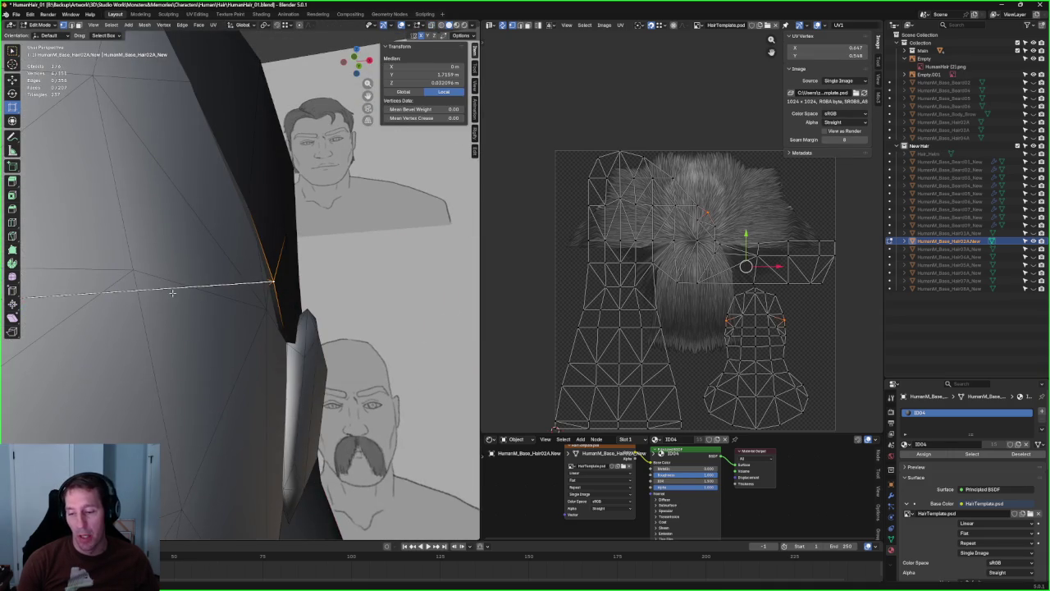
{"action": "middle_click_drag", "start_coordinate": [171, 292], "coordinate": [92, 287]}
{"action": "middle_click_drag", "start_coordinate": [159, 290], "coordinate": [140, 301]}
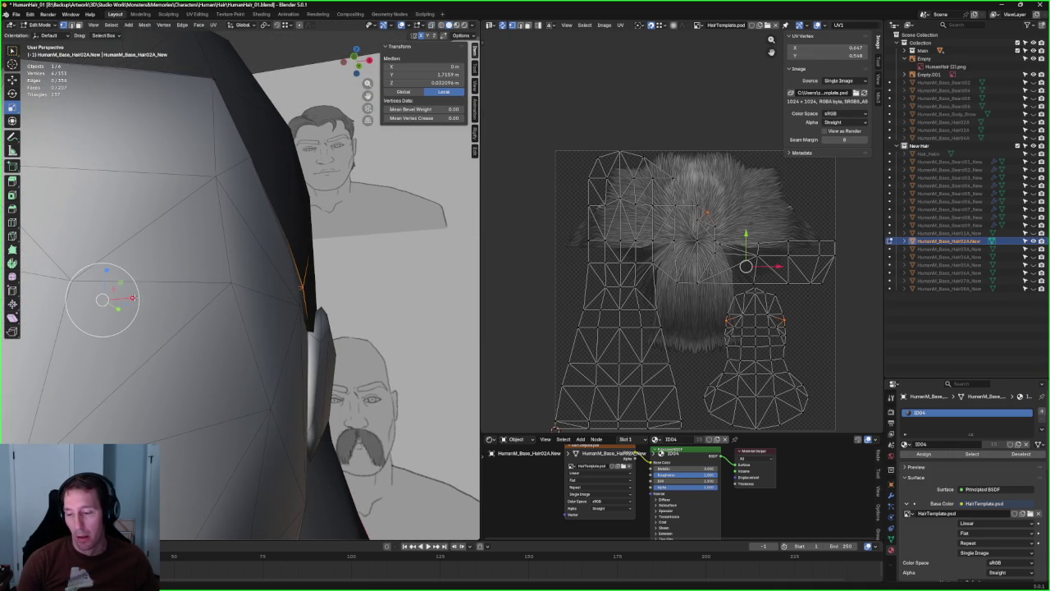
{"action": "mouse_move", "coordinate": [337, 267]}
{"action": "middle_mouse_down"}
{"action": "mouse_move", "coordinate": [298, 253]}
{"action": "mouse_move", "coordinate": [252, 291]}
{"action": "mouse_move", "coordinate": [237, 274]}
{"action": "middle_mouse_up"}
{"action": "mouse_move", "coordinate": [238, 397]}
{"action": "middle_mouse_down"}
{"action": "mouse_move", "coordinate": [347, 364]}
{"action": "mouse_move", "coordinate": [141, 375]}
{"action": "mouse_move", "coordinate": [281, 355]}
{"action": "mouse_move", "coordinate": [216, 305]}
{"action": "mouse_move", "coordinate": [257, 263]}
{"action": "mouse_move", "coordinate": [249, 344]}
{"action": "middle_mouse_up"}
{"action": "mouse_move", "coordinate": [334, 356]}
{"action": "middle_mouse_down"}
{"action": "mouse_move", "coordinate": [246, 377]}
{"action": "mouse_move", "coordinate": [222, 362]}
{"action": "mouse_move", "coordinate": [329, 262]}
{"action": "mouse_move", "coordinate": [263, 311]}
{"action": "mouse_move", "coordinate": [270, 274]}
{"action": "mouse_move", "coordinate": [255, 225]}
{"action": "mouse_move", "coordinate": [252, 296]}
{"action": "middle_mouse_up"}
{"action": "mouse_move", "coordinate": [256, 258]}
{"action": "middle_mouse_down"}
{"action": "mouse_move", "coordinate": [214, 322]}
{"action": "mouse_move", "coordinate": [258, 281]}
{"action": "middle_mouse_up"}
- Narrow the hairline edge loop by scaling it along the X axis
{"action": "left_click", "coordinate": [230, 316], "text": "alt+shift"}
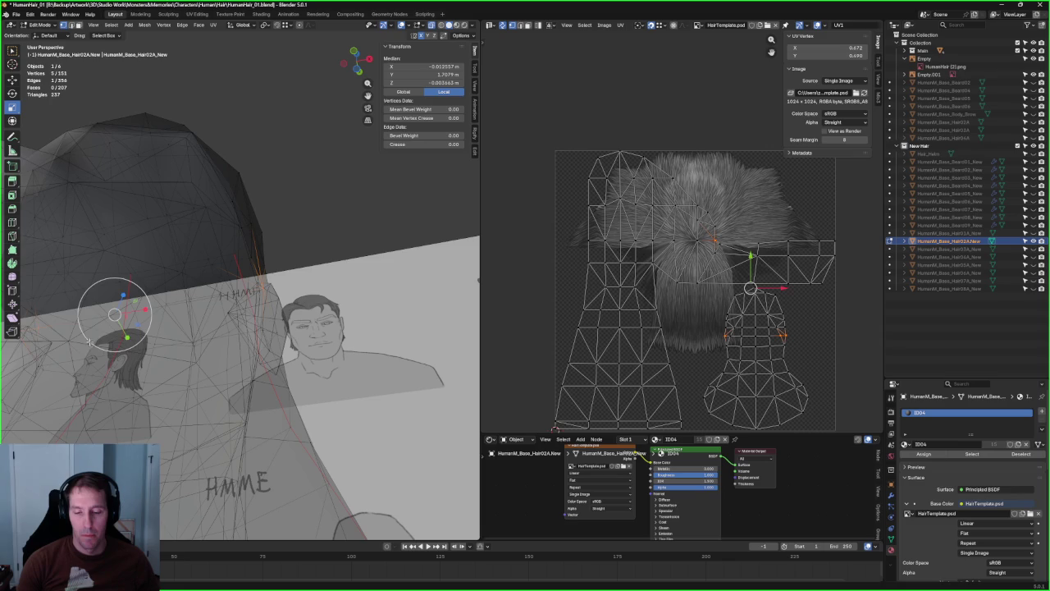
{"action": "middle_click_drag", "start_coordinate": [288, 310], "coordinate": [311, 297]}
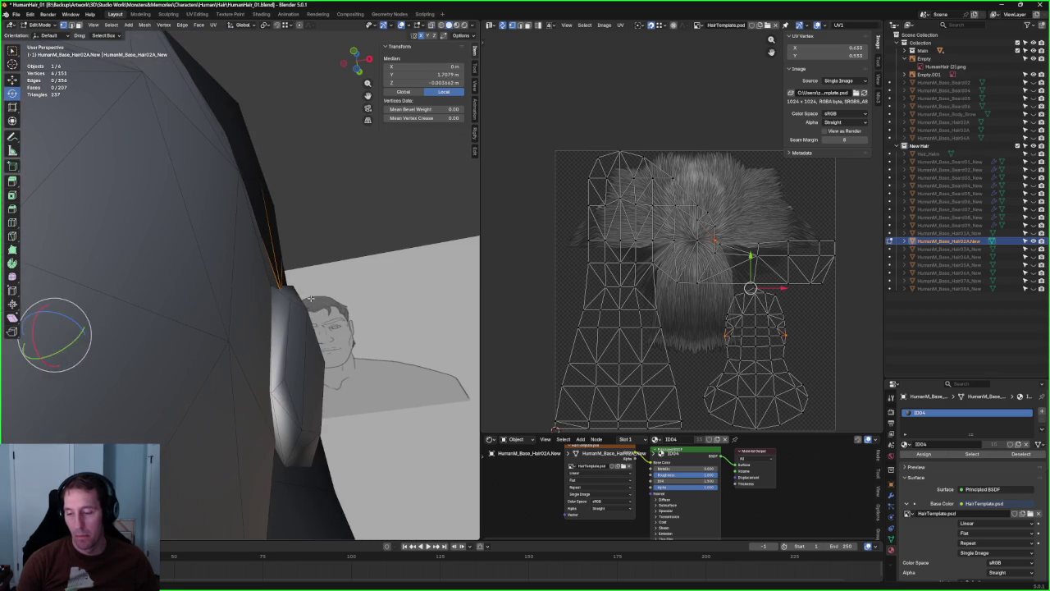
{"action": "middle_click_drag", "start_coordinate": [123, 323], "coordinate": [97, 332]}
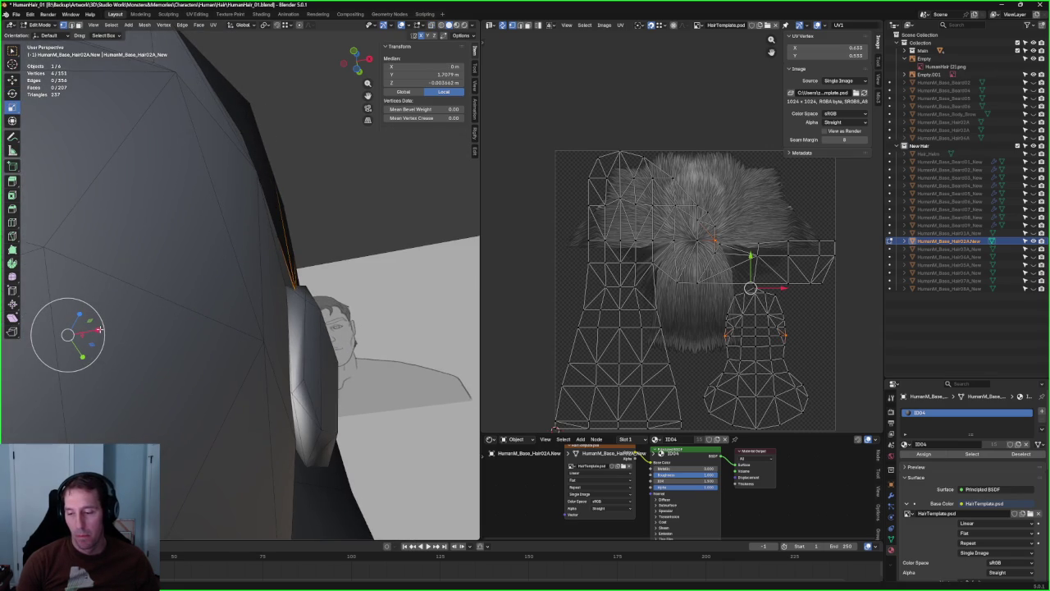
{"action": "key", "text": "s"}
{"action": "key", "text": "x"}
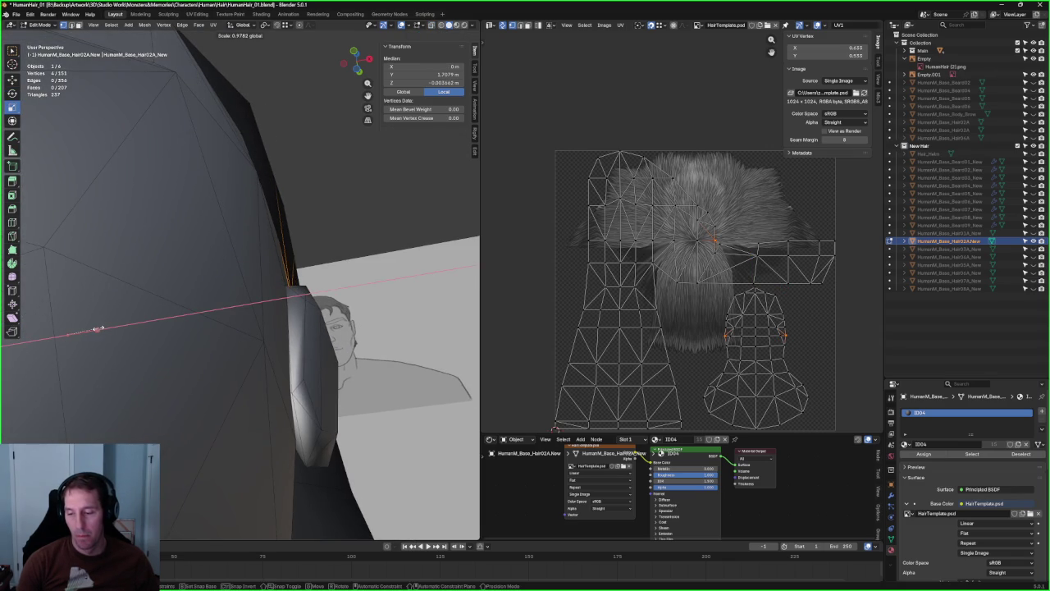
{"action": "left_click", "coordinate": [96, 329]}
{"action": "mouse_move", "coordinate": [97, 329]}
{"action": "middle_mouse_down"}
{"action": "mouse_move", "coordinate": [235, 286]}
{"action": "mouse_move", "coordinate": [165, 269]}
{"action": "mouse_move", "coordinate": [188, 272]}
{"action": "middle_mouse_up"}
{"action": "key", "text": "alt+a"}
- Select the vertices around the open edge loop near the temple
{"action": "scroll", "coordinate": [165, 269], "scroll_direction": "up", "scroll_amount": 3}
{"action": "scroll", "coordinate": [188, 275], "scroll_direction": "up", "scroll_amount": 3}
{"action": "scroll", "coordinate": [230, 282], "scroll_direction": "up", "scroll_amount": 3}
{"action": "left_click", "coordinate": [226, 322]}
{"action": "scroll", "coordinate": [226, 322], "scroll_direction": "down", "scroll_amount": 5}
{"action": "mouse_move", "coordinate": [227, 322]}
{"action": "middle_mouse_down"}
{"action": "mouse_move", "coordinate": [264, 320]}
{"action": "mouse_move", "coordinate": [257, 329]}
{"action": "middle_mouse_up"}
{"action": "key", "text": "alt+z"}
{"action": "key", "text": "alt+z"}
{"action": "key", "text": "ctrl+e"}
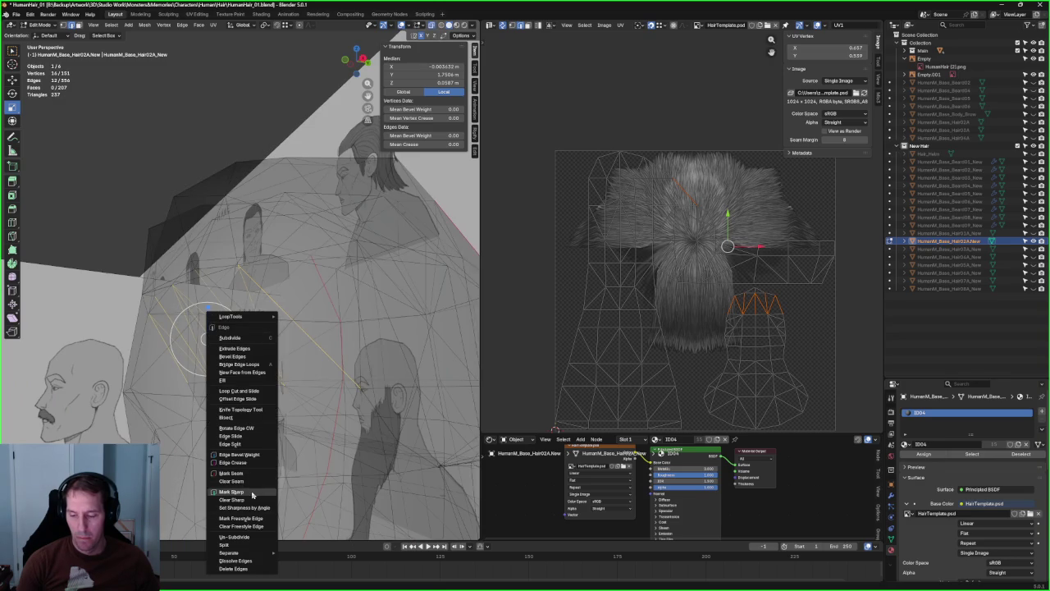
- Mark the open boundary edges as a seam and fill them with a face
{"action": "left_click", "coordinate": [247, 477]}
{"action": "middle_click_drag", "start_coordinate": [147, 237], "coordinate": [160, 244]}
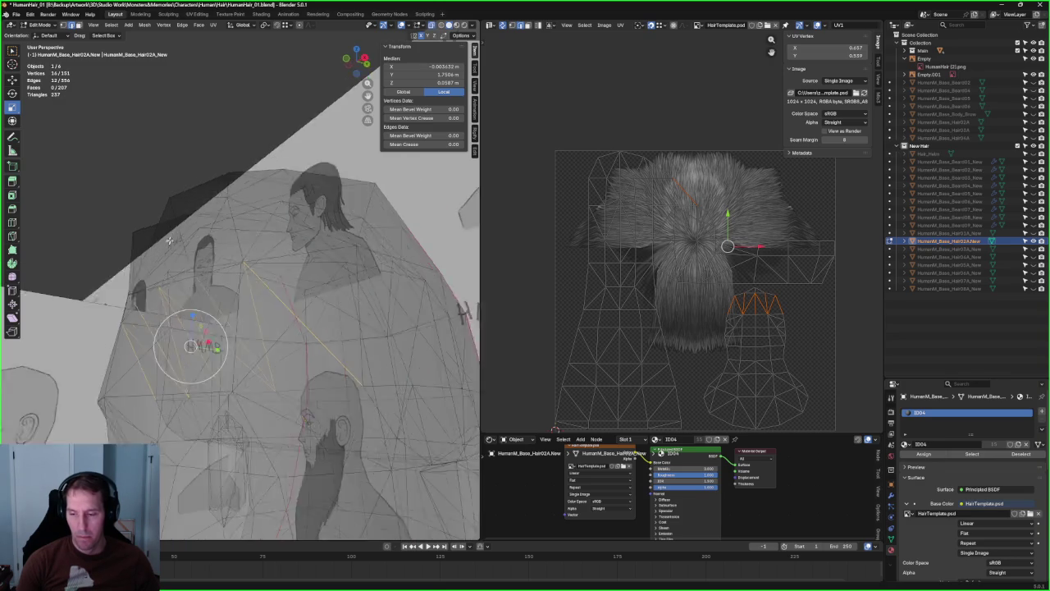
{"action": "key", "text": "f"}
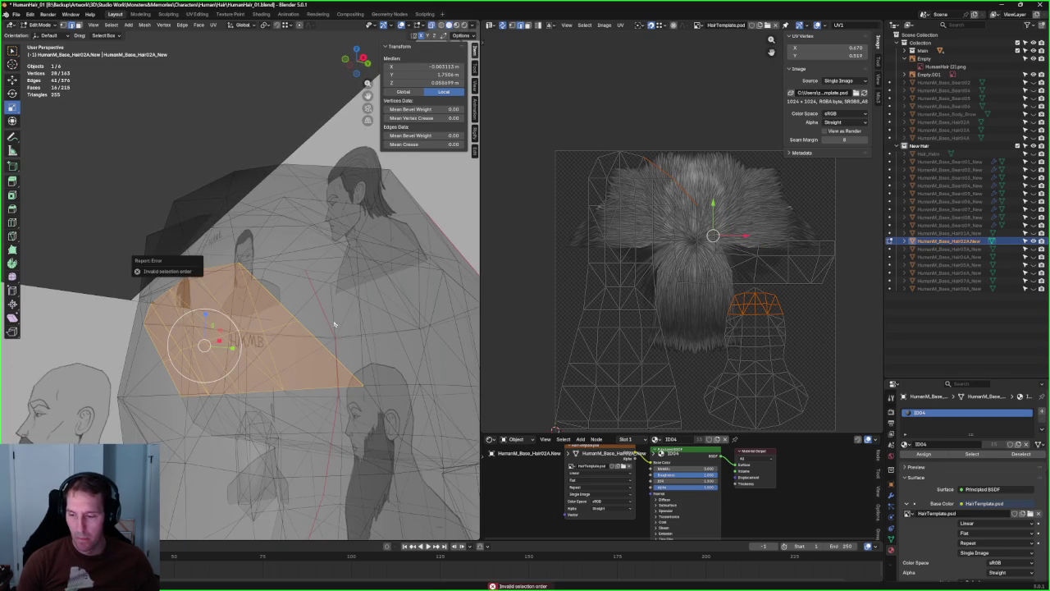
{"action": "key", "text": "alt+z"}
{"action": "mouse_move", "coordinate": [320, 304]}
{"action": "middle_mouse_down"}
{"action": "mouse_move", "coordinate": [295, 313]}
{"action": "mouse_move", "coordinate": [316, 254]}
{"action": "mouse_move", "coordinate": [322, 322]}
{"action": "middle_mouse_up"}
- Check another hair edge loop against the sketch in X-ray, then clear the selection
{"action": "left_click", "coordinate": [293, 310], "text": "alt+shift"}
{"action": "key", "text": "alt+z"}
{"action": "key", "text": "alt+a"}
{"action": "scroll", "coordinate": [304, 279], "scroll_direction": "down", "scroll_amount": 4}
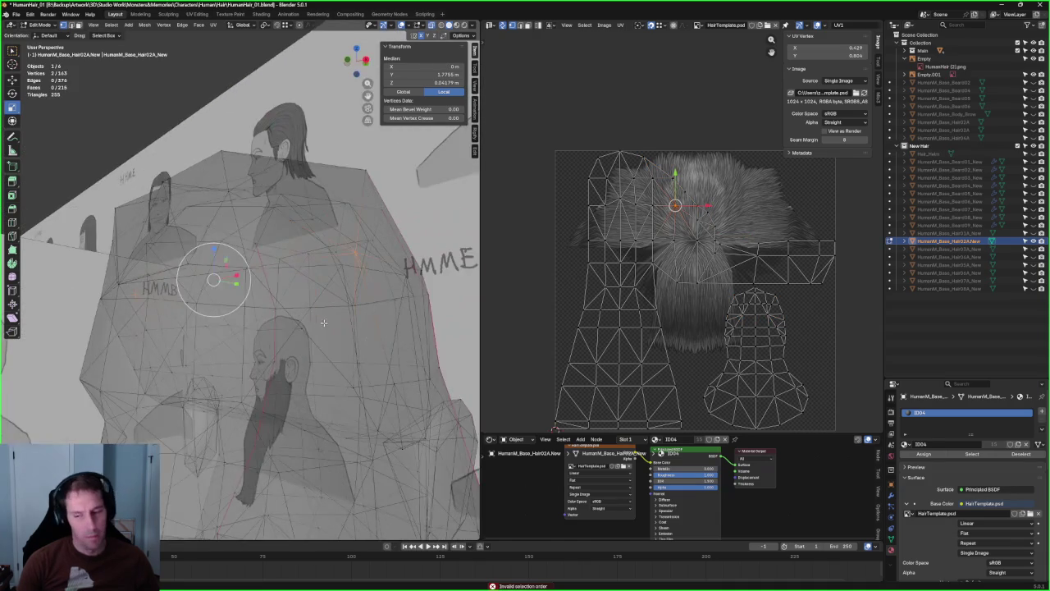
{"action": "scroll", "coordinate": [188, 351], "scroll_direction": "up", "scroll_amount": 3}
{"action": "middle_click_drag", "start_coordinate": [188, 352], "coordinate": [137, 335]}
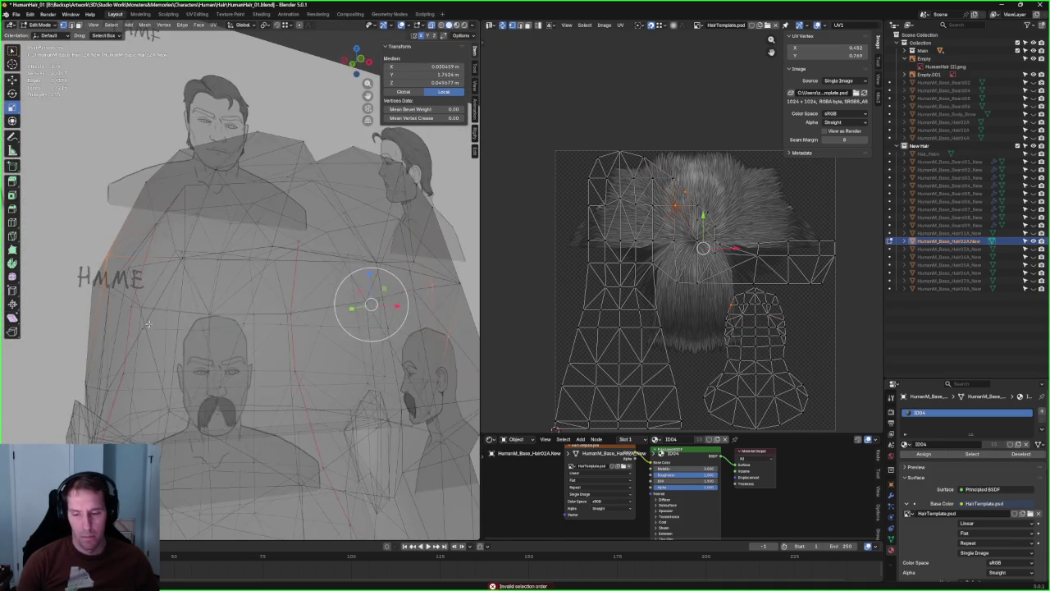
- Join two hair vertices with a new edge using Connect Vertex Pairs
{"action": "key", "text": "alt+z"}
{"action": "left_click", "coordinate": [137, 335]}
{"action": "right_click", "coordinate": [134, 336]}
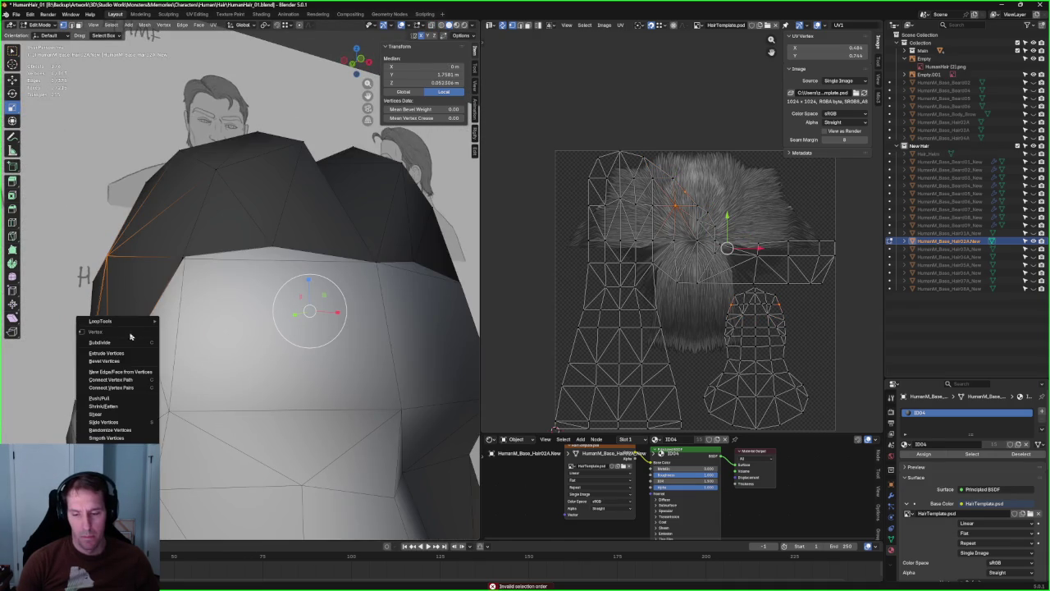
{"action": "left_click", "coordinate": [113, 391]}
{"action": "scroll", "coordinate": [211, 334], "scroll_direction": "down", "scroll_amount": 4}
{"action": "scroll", "coordinate": [235, 297], "scroll_direction": "down", "scroll_amount": 3}
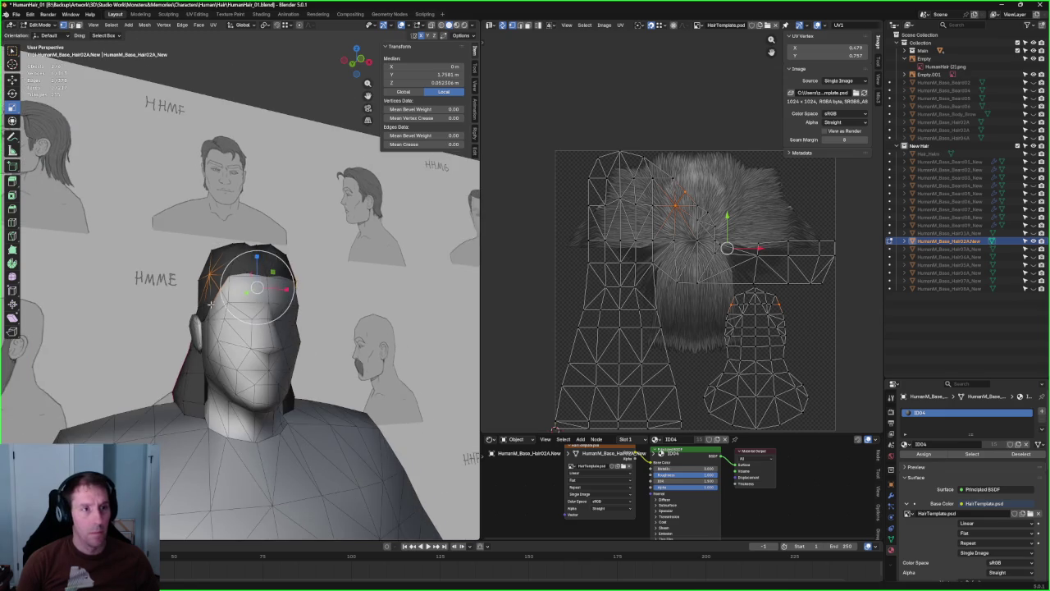
- Select a hairline vertex in X-ray view and isolate the hair mesh in Local View
{"action": "mouse_move", "coordinate": [305, 323]}
{"action": "middle_mouse_down"}
{"action": "mouse_move", "coordinate": [281, 250]}
{"action": "mouse_move", "coordinate": [345, 271]}
{"action": "mouse_move", "coordinate": [303, 320]}
{"action": "middle_mouse_up"}
{"action": "scroll", "coordinate": [282, 250], "scroll_direction": "up", "scroll_amount": 5}
{"action": "left_click", "coordinate": [325, 254]}
{"action": "key", "text": "alt+z"}
{"action": "left_click", "coordinate": [301, 325]}
{"action": "middle_click_drag", "start_coordinate": [240, 333], "coordinate": [243, 334]}
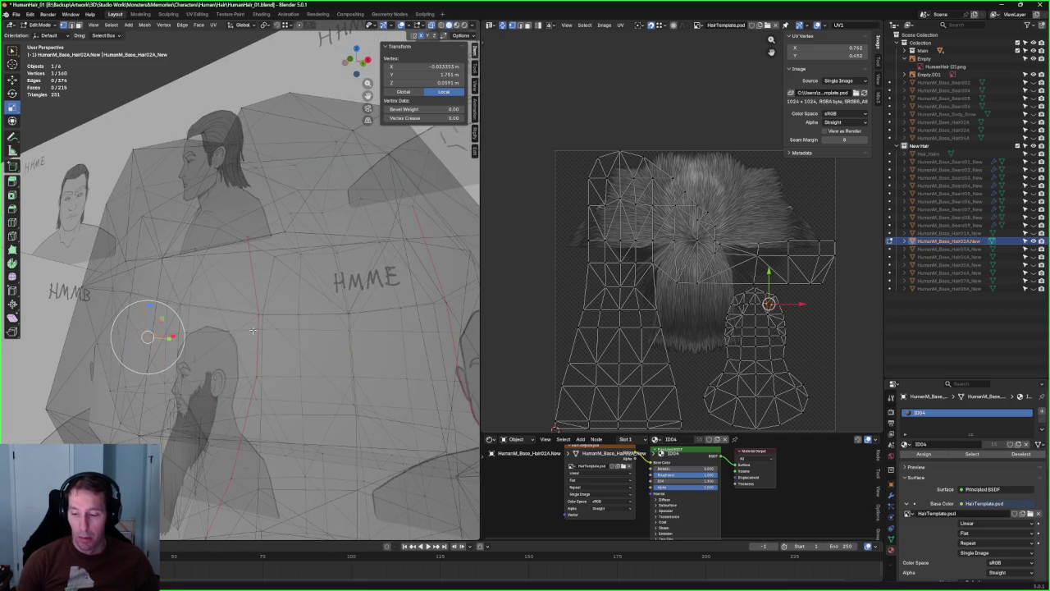
{"action": "middle_click_drag", "start_coordinate": [250, 331], "coordinate": [246, 329]}
{"action": "key", "text": "alt+z"}
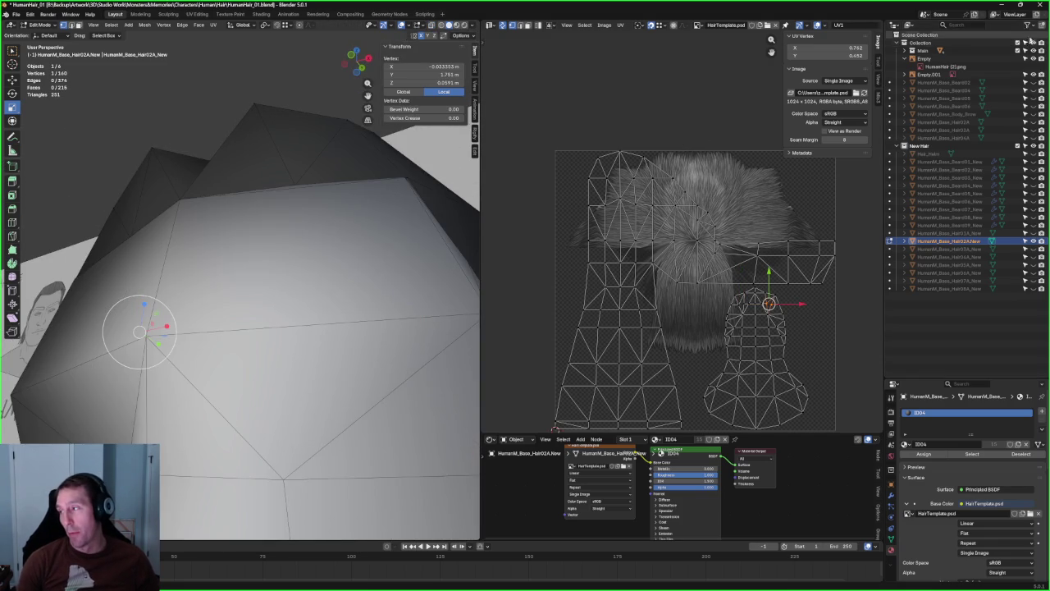
{"action": "key", "text": "KP_Divide"}
{"action": "middle_click_drag", "start_coordinate": [262, 314], "coordinate": [309, 303]}
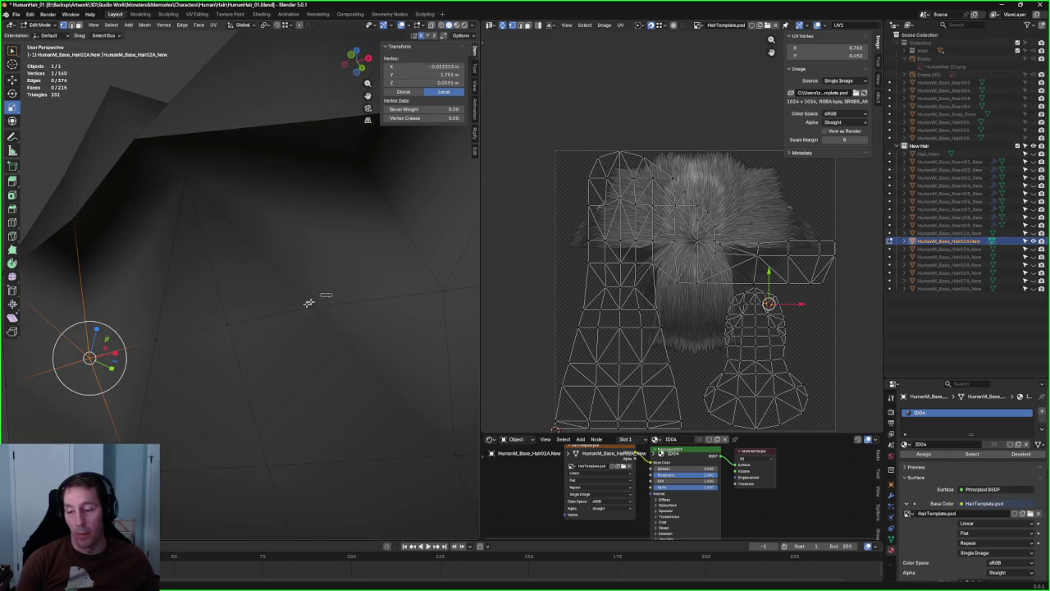
- Inspect the isolated hair from the side, then bring the head and other objects back
{"action": "left_click", "coordinate": [205, 323], "text": "shift"}
{"action": "scroll", "coordinate": [164, 337], "scroll_direction": "down", "scroll_amount": 5}
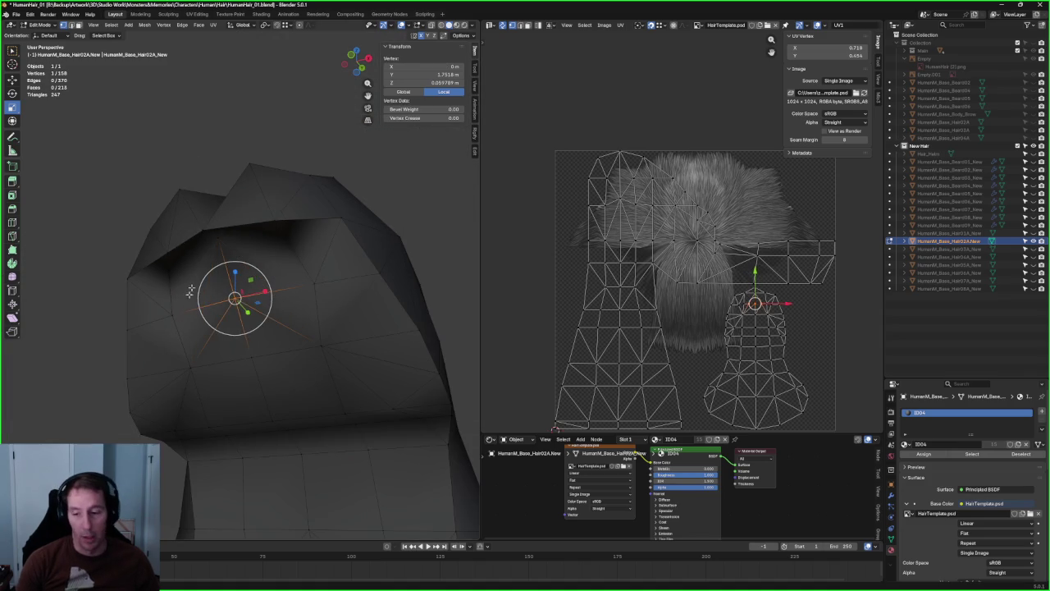
{"action": "left_click", "coordinate": [178, 174]}
{"action": "mouse_move", "coordinate": [207, 240]}
{"action": "middle_mouse_down"}
{"action": "mouse_move", "coordinate": [246, 211]}
{"action": "mouse_move", "coordinate": [247, 252]}
{"action": "mouse_move", "coordinate": [216, 221]}
{"action": "mouse_move", "coordinate": [189, 256]}
{"action": "mouse_move", "coordinate": [284, 280]}
{"action": "middle_mouse_up"}
{"action": "scroll", "coordinate": [283, 280], "scroll_direction": "up", "scroll_amount": 6}
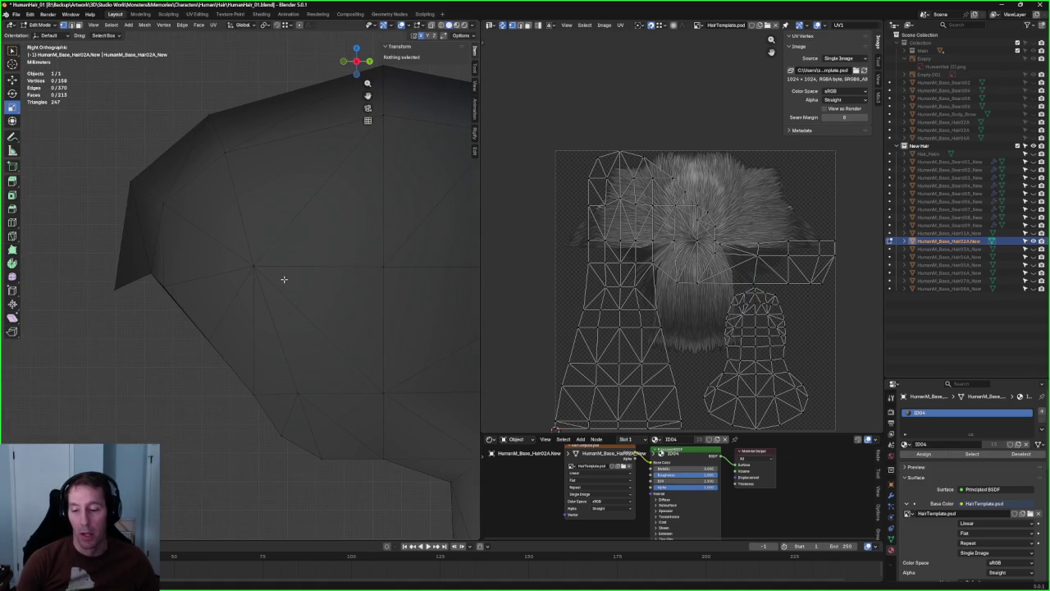
{"action": "mouse_move", "coordinate": [219, 290]}
{"action": "middle_mouse_down"}
{"action": "mouse_move", "coordinate": [246, 251]}
{"action": "mouse_move", "coordinate": [258, 254]}
{"action": "middle_mouse_up"}
{"action": "scroll", "coordinate": [258, 253], "scroll_direction": "down", "scroll_amount": 4}
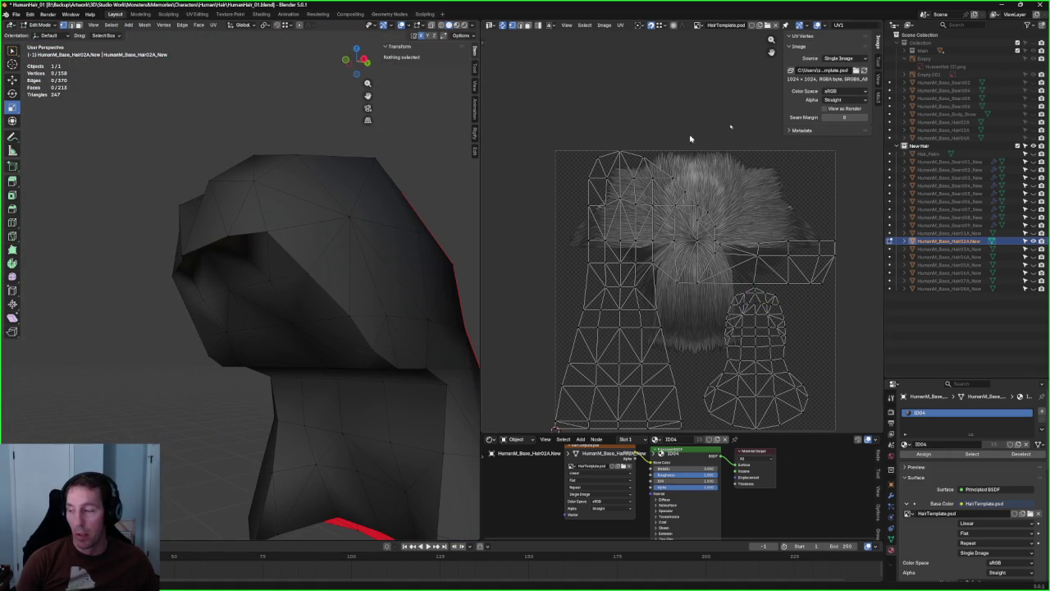
{"action": "key", "text": "KP_Divide"}
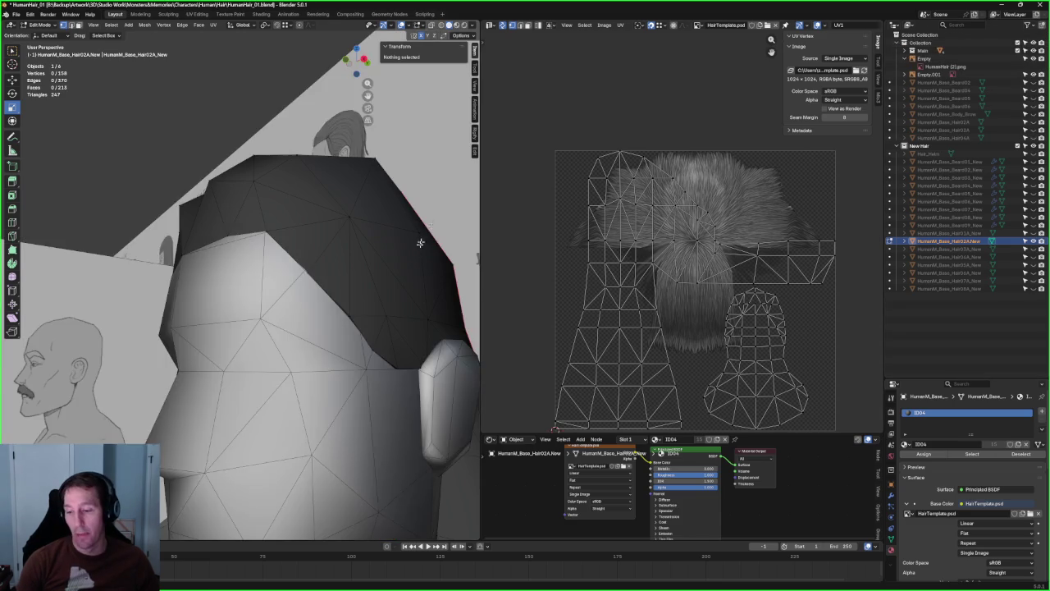
- In Right Ortho X-ray view, move a hairline vertex up onto the side sketch line
{"action": "scroll", "coordinate": [200, 239], "scroll_direction": "up", "scroll_amount": 3}
{"action": "scroll", "coordinate": [199, 240], "scroll_direction": "up", "scroll_amount": 2}
{"action": "middle_click_drag", "start_coordinate": [199, 239], "coordinate": [199, 240]}
{"action": "key", "text": "KP_3"}
{"action": "key", "text": "alt+z"}
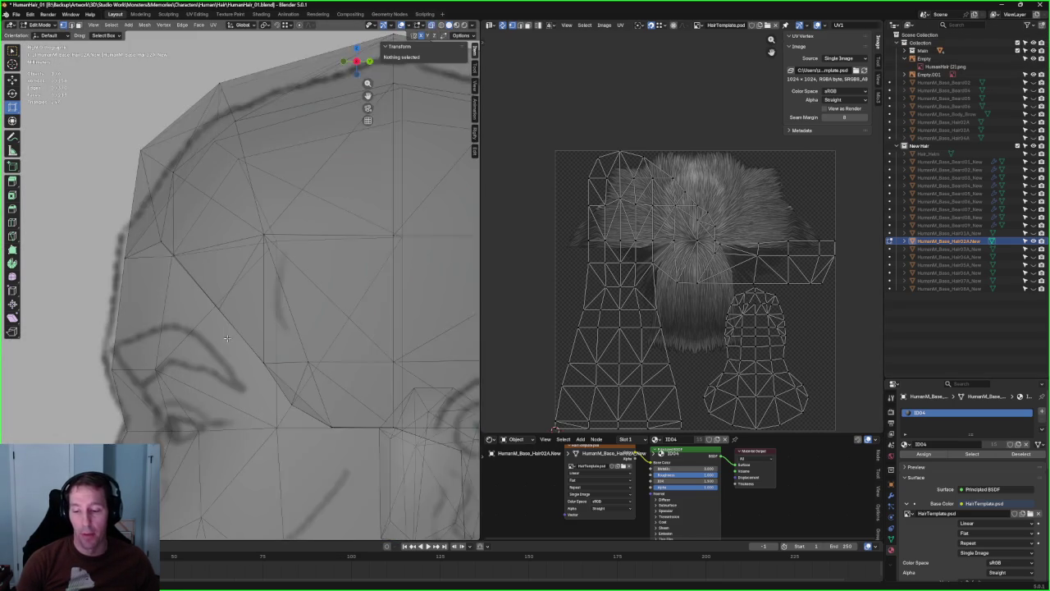
{"action": "scroll", "coordinate": [246, 287], "scroll_direction": "up", "scroll_amount": 2}
{"action": "scroll", "coordinate": [250, 283], "scroll_direction": "up", "scroll_amount": 2}
{"action": "left_click", "coordinate": [236, 310]}
{"action": "scroll", "coordinate": [243, 301], "scroll_direction": "up", "scroll_amount": 1}
{"action": "key", "text": "shift+space"}
{"action": "key", "text": "g"}
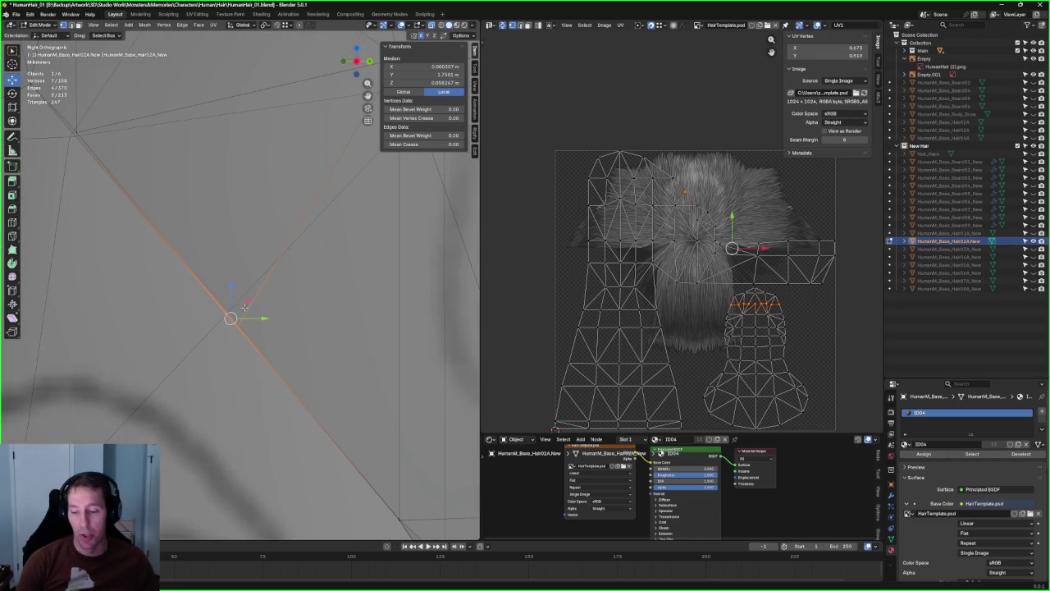
{"action": "left_click_drag", "start_coordinate": [237, 317], "coordinate": [221, 306]}
{"action": "key", "text": "alt+z"}
{"action": "middle_click_drag", "start_coordinate": [246, 298], "coordinate": [231, 161]}
{"action": "scroll", "coordinate": [238, 247], "scroll_direction": "down", "scroll_amount": 4}
{"action": "left_click", "coordinate": [231, 161]}
- Slide a second hairline vertex along the Y axis and check the adjusted hairline
{"action": "scroll", "coordinate": [232, 161], "scroll_direction": "up", "scroll_amount": 2}
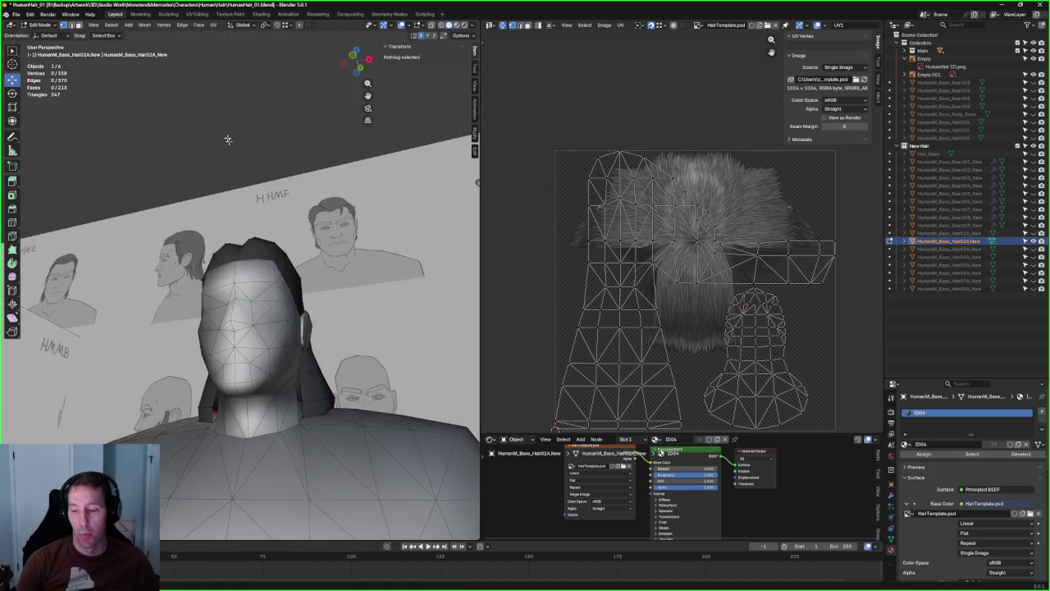
{"action": "scroll", "coordinate": [353, 279], "scroll_direction": "up", "scroll_amount": 3}
{"action": "scroll", "coordinate": [349, 233], "scroll_direction": "up", "scroll_amount": 3}
{"action": "scroll", "coordinate": [256, 310], "scroll_direction": "up", "scroll_amount": 3}
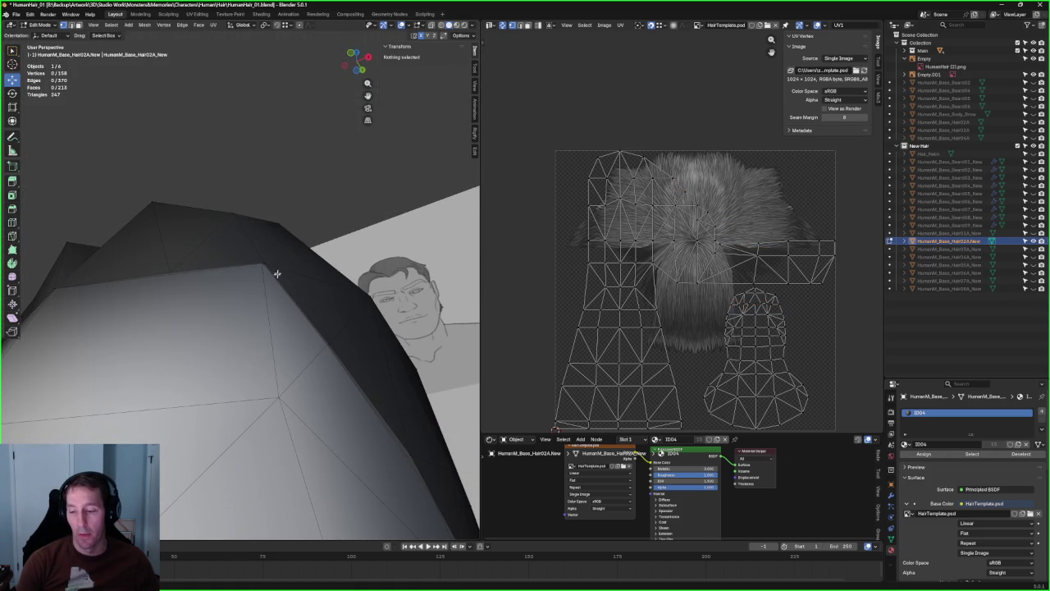
{"action": "scroll", "coordinate": [305, 225], "scroll_direction": "up", "scroll_amount": 2}
{"action": "scroll", "coordinate": [303, 240], "scroll_direction": "down", "scroll_amount": 3}
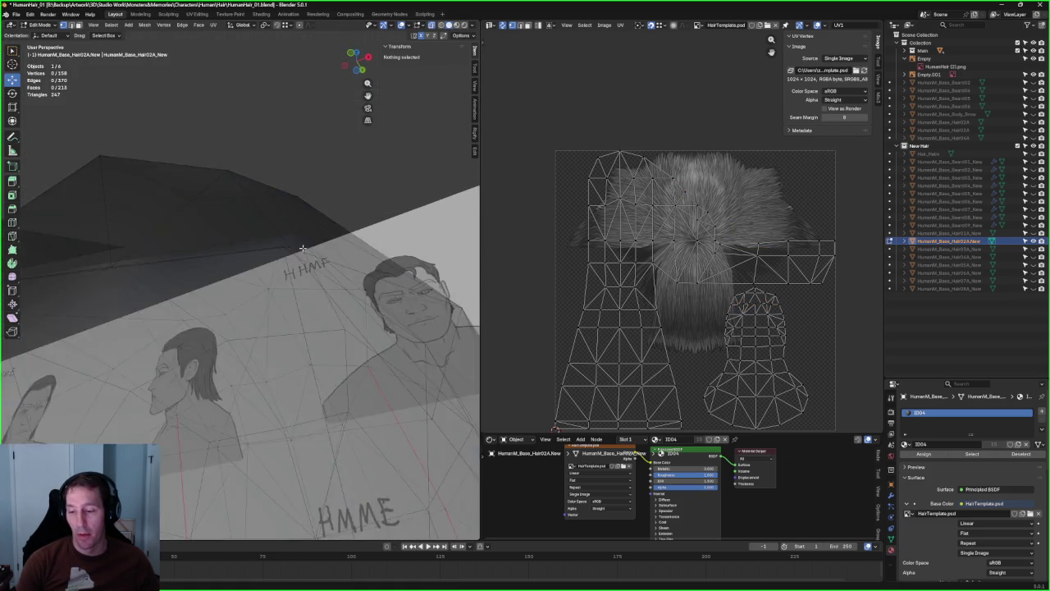
{"action": "middle_click_drag", "start_coordinate": [303, 240], "coordinate": [211, 326]}
{"action": "scroll", "coordinate": [211, 326], "scroll_direction": "up", "scroll_amount": 3}
{"action": "scroll", "coordinate": [211, 326], "scroll_direction": "up", "scroll_amount": 2}
{"action": "key", "text": "alt+z"}
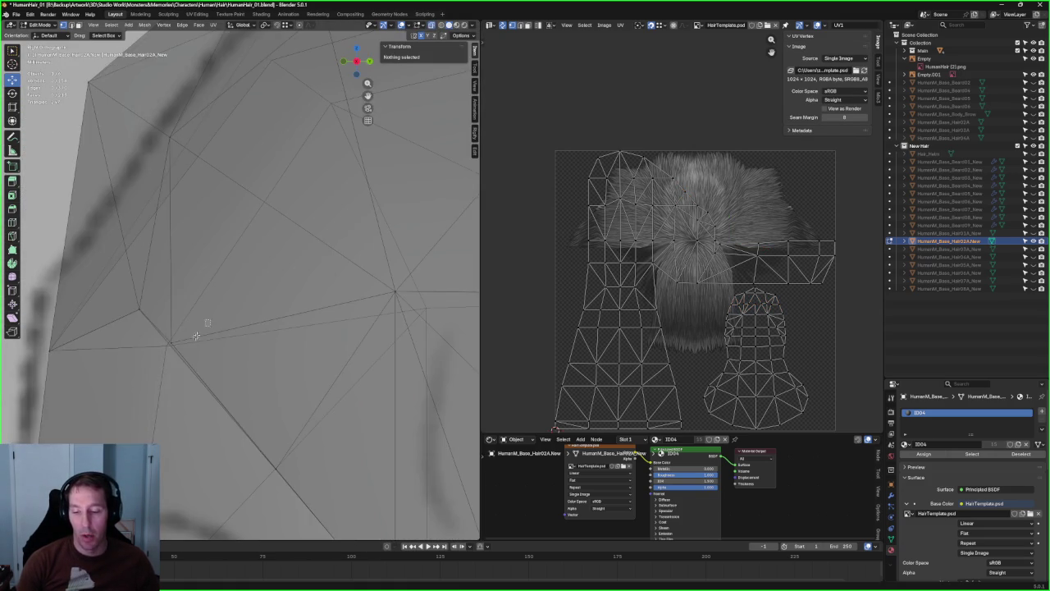
{"action": "left_click", "coordinate": [167, 342]}
{"action": "key", "text": "alt+z"}
{"action": "left_click_drag", "start_coordinate": [189, 342], "coordinate": [190, 342]}
{"action": "scroll", "coordinate": [189, 342], "scroll_direction": "down", "scroll_amount": 3}
{"action": "middle_click_drag", "start_coordinate": [188, 343], "coordinate": [289, 257]}
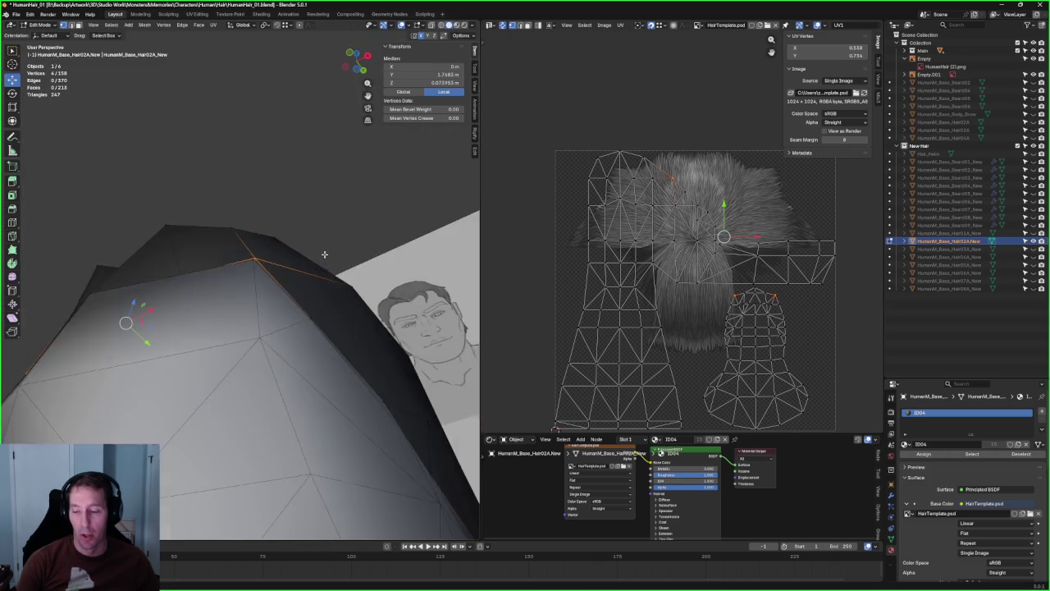
{"action": "scroll", "coordinate": [288, 257], "scroll_direction": "up", "scroll_amount": 3}
{"action": "scroll", "coordinate": [355, 279], "scroll_direction": "down", "scroll_amount": 3}
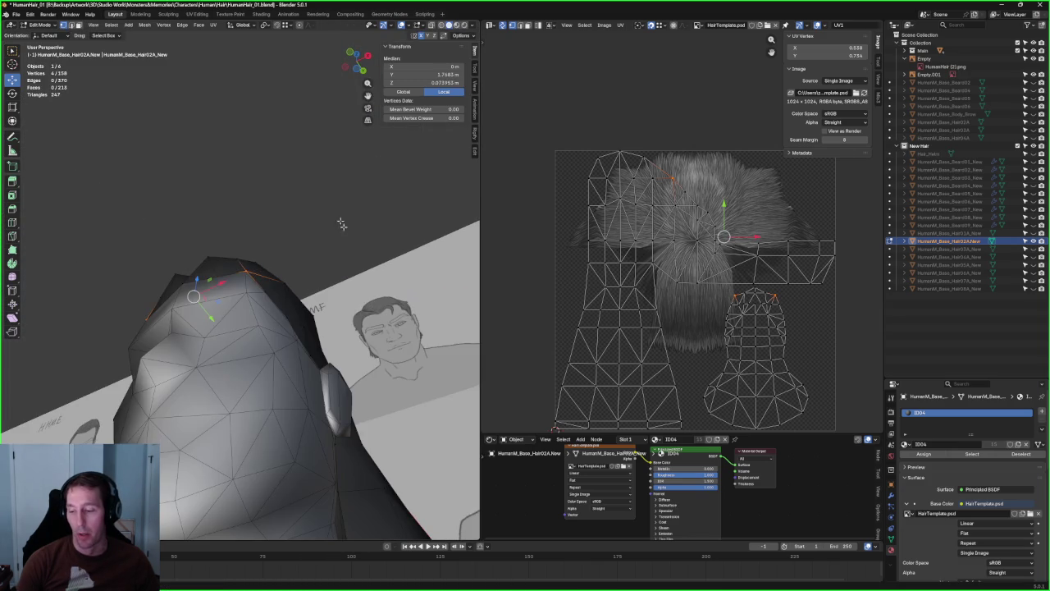
{"action": "key", "text": "alt+a"}
- Orbit around the ear and hair to compare the hairline with the reference images
{"action": "middle_click_drag", "start_coordinate": [341, 231], "coordinate": [218, 133]}
{"action": "scroll", "coordinate": [216, 285], "scroll_direction": "up", "scroll_amount": 2}
{"action": "scroll", "coordinate": [216, 285], "scroll_direction": "down", "scroll_amount": 2}
{"action": "mouse_move", "coordinate": [216, 286]}
{"action": "middle_mouse_down"}
{"action": "mouse_move", "coordinate": [198, 246]}
{"action": "mouse_move", "coordinate": [161, 270]}
{"action": "middle_mouse_up"}
{"action": "scroll", "coordinate": [198, 246], "scroll_direction": "up", "scroll_amount": 2}
{"action": "scroll", "coordinate": [199, 246], "scroll_direction": "up", "scroll_amount": 2}
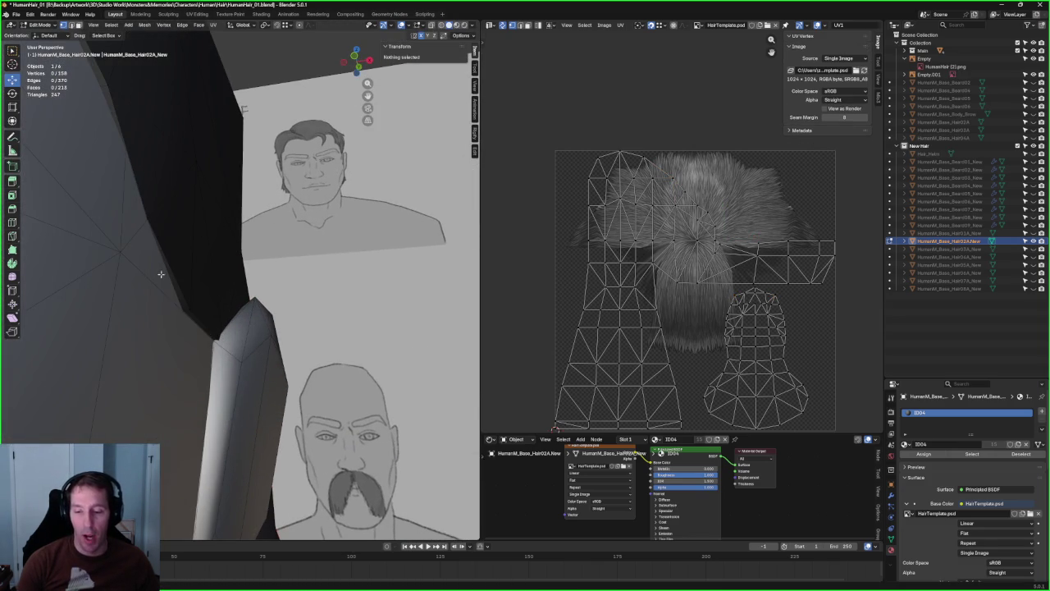
{"action": "mouse_move", "coordinate": [140, 172]}
{"action": "middle_mouse_down"}
{"action": "mouse_move", "coordinate": [202, 234]}
{"action": "mouse_move", "coordinate": [279, 273]}
{"action": "mouse_move", "coordinate": [205, 328]}
{"action": "mouse_move", "coordinate": [139, 358]}
{"action": "middle_mouse_up"}
{"action": "scroll", "coordinate": [280, 275], "scroll_direction": "down", "scroll_amount": 2}
{"action": "scroll", "coordinate": [280, 277], "scroll_direction": "down", "scroll_amount": 2}
{"action": "key", "text": "alt+z"}
{"action": "scroll", "coordinate": [280, 276], "scroll_direction": "up", "scroll_amount": 3}
{"action": "scroll", "coordinate": [138, 358], "scroll_direction": "up", "scroll_amount": 2}
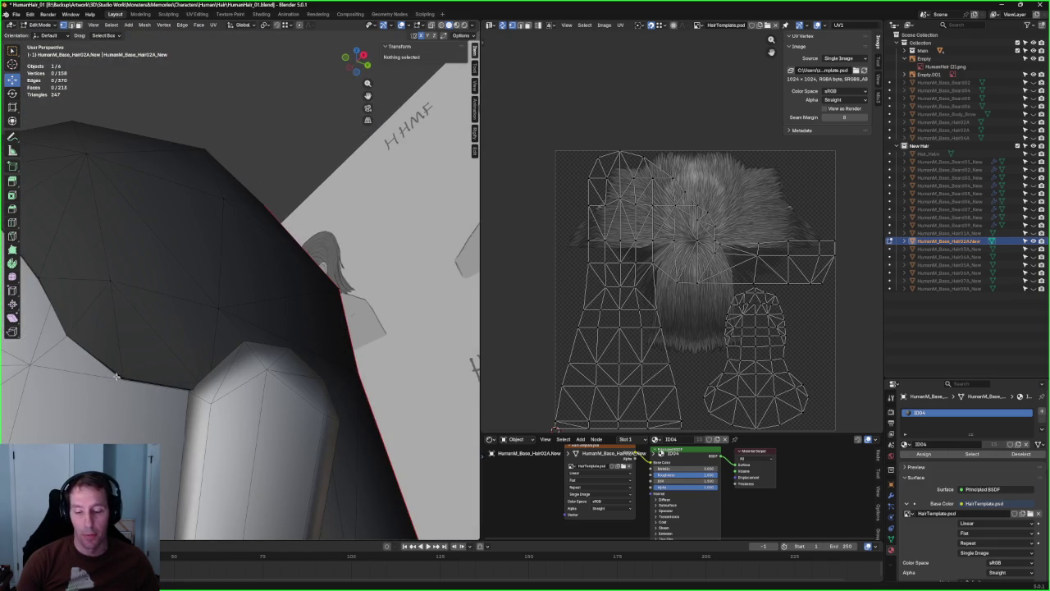
{"action": "scroll", "coordinate": [239, 332], "scroll_direction": "down", "scroll_amount": 4}
{"action": "mouse_move", "coordinate": [247, 273]}
{"action": "middle_mouse_down"}
{"action": "mouse_move", "coordinate": [331, 298]}
{"action": "mouse_move", "coordinate": [322, 299]}
{"action": "middle_mouse_up"}
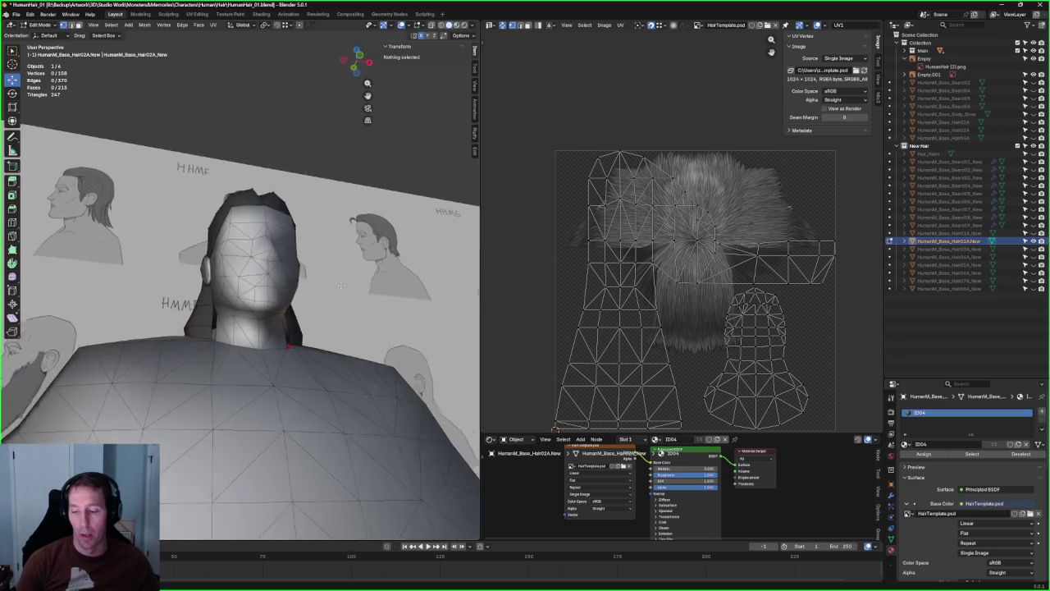
- Orbit and zoom around the head and torso to compare the hair with the reference drawings
{"action": "scroll", "coordinate": [322, 299], "scroll_direction": "up", "scroll_amount": 2}
{"action": "scroll", "coordinate": [316, 300], "scroll_direction": "up", "scroll_amount": 3}
{"action": "scroll", "coordinate": [308, 302], "scroll_direction": "up", "scroll_amount": 3}
{"action": "middle_click_drag", "start_coordinate": [330, 359], "coordinate": [311, 340]}
{"action": "mouse_move", "coordinate": [279, 305]}
{"action": "middle_mouse_down"}
{"action": "mouse_move", "coordinate": [287, 284]}
{"action": "mouse_move", "coordinate": [326, 298]}
{"action": "mouse_move", "coordinate": [304, 307]}
{"action": "mouse_move", "coordinate": [311, 299]}
{"action": "mouse_move", "coordinate": [271, 239]}
{"action": "middle_mouse_up"}
{"action": "scroll", "coordinate": [305, 307], "scroll_direction": "down", "scroll_amount": 3}
{"action": "scroll", "coordinate": [266, 296], "scroll_direction": "up", "scroll_amount": 5}
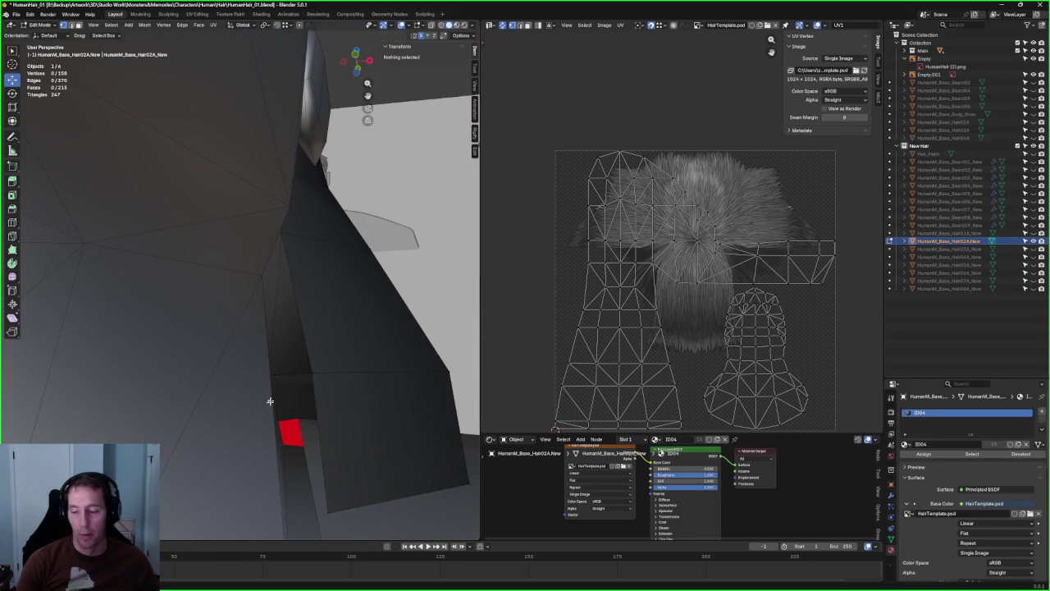
{"action": "scroll", "coordinate": [307, 378], "scroll_direction": "down", "scroll_amount": 5}
{"action": "mouse_move", "coordinate": [307, 378]}
{"action": "middle_mouse_down"}
{"action": "mouse_move", "coordinate": [254, 314]}
{"action": "mouse_move", "coordinate": [274, 318]}
{"action": "mouse_move", "coordinate": [236, 298]}
{"action": "mouse_move", "coordinate": [223, 270]}
{"action": "mouse_move", "coordinate": [218, 222]}
{"action": "mouse_move", "coordinate": [281, 186]}
{"action": "mouse_move", "coordinate": [210, 159]}
{"action": "mouse_move", "coordinate": [182, 285]}
{"action": "mouse_move", "coordinate": [193, 371]}
{"action": "mouse_move", "coordinate": [215, 271]}
{"action": "middle_mouse_up"}
{"action": "scroll", "coordinate": [285, 321], "scroll_direction": "up", "scroll_amount": 3}
{"action": "scroll", "coordinate": [249, 324], "scroll_direction": "up", "scroll_amount": 4}
{"action": "scroll", "coordinate": [224, 206], "scroll_direction": "up", "scroll_amount": 3}
{"action": "scroll", "coordinate": [270, 168], "scroll_direction": "down", "scroll_amount": 4}
{"action": "scroll", "coordinate": [182, 284], "scroll_direction": "up", "scroll_amount": 4}
{"action": "scroll", "coordinate": [189, 328], "scroll_direction": "down", "scroll_amount": 4}
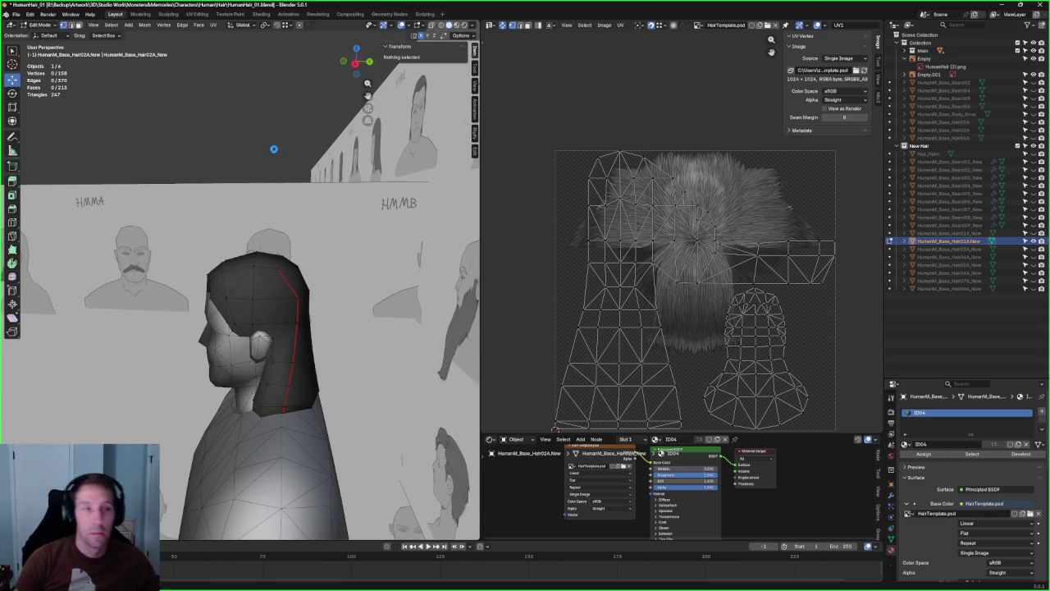
- Save the file as HumanHair_01.blend
{"action": "key", "text": "ctrl+s"}
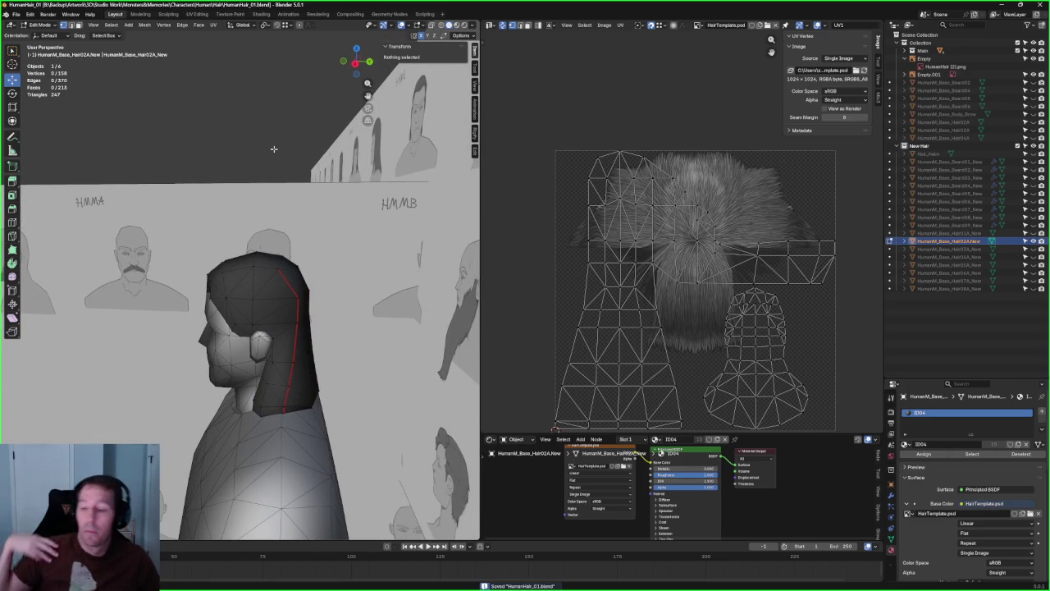
{"action": "middle_click_drag", "start_coordinate": [291, 124], "coordinate": [297, 246]}
{"action": "scroll", "coordinate": [297, 246], "scroll_direction": "up", "scroll_amount": 2}
{"action": "scroll", "coordinate": [298, 254], "scroll_direction": "up", "scroll_amount": 2}
- Check the hair in front view with X-ray, then hide the HumanM_Base_Hair02A.New hair
{"action": "key", "text": "KP_1"}
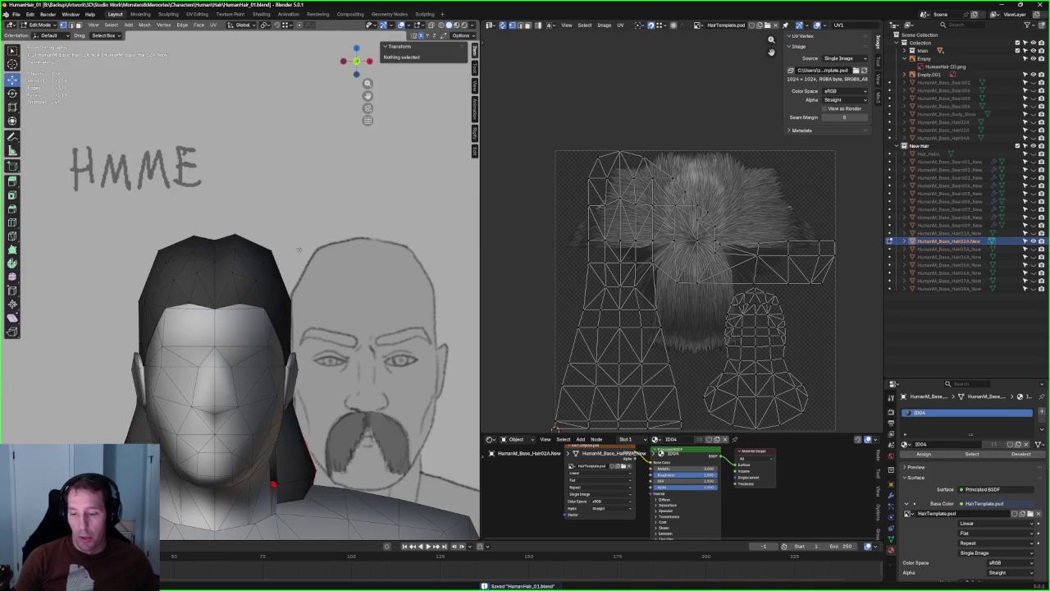
{"action": "scroll", "coordinate": [216, 238], "scroll_direction": "up", "scroll_amount": 3}
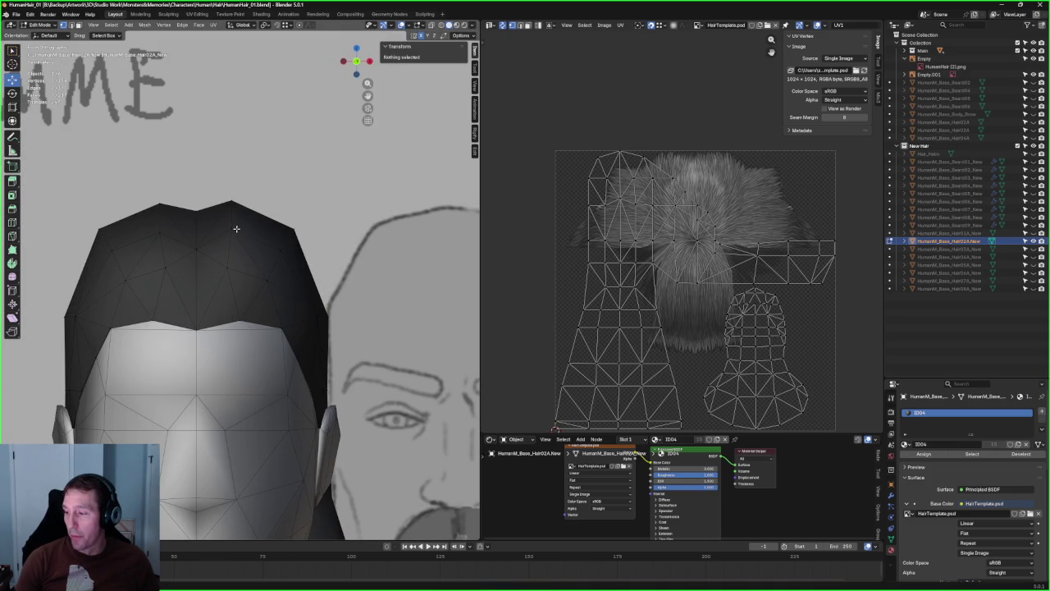
{"action": "scroll", "coordinate": [252, 229], "scroll_direction": "down", "scroll_amount": 3}
{"action": "key", "text": "alt+z"}
{"action": "mouse_move", "coordinate": [252, 229]}
{"action": "middle_mouse_down"}
{"action": "mouse_move", "coordinate": [175, 300]}
{"action": "mouse_move", "coordinate": [287, 243]}
{"action": "mouse_move", "coordinate": [308, 247]}
{"action": "mouse_move", "coordinate": [265, 246]}
{"action": "mouse_move", "coordinate": [270, 230]}
{"action": "middle_mouse_up"}
{"action": "key", "text": "alt+z"}
{"action": "scroll", "coordinate": [250, 226], "scroll_direction": "down", "scroll_amount": 3}
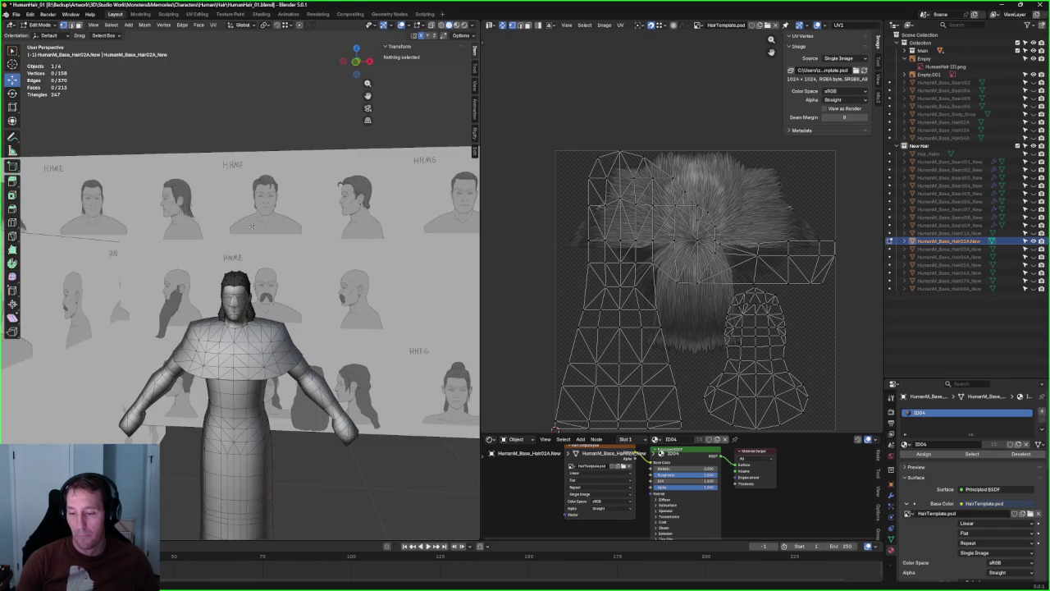
{"action": "middle_click_drag", "start_coordinate": [257, 186], "coordinate": [211, 187]}
{"action": "scroll", "coordinate": [681, 232], "scroll_direction": "up", "scroll_amount": 1}
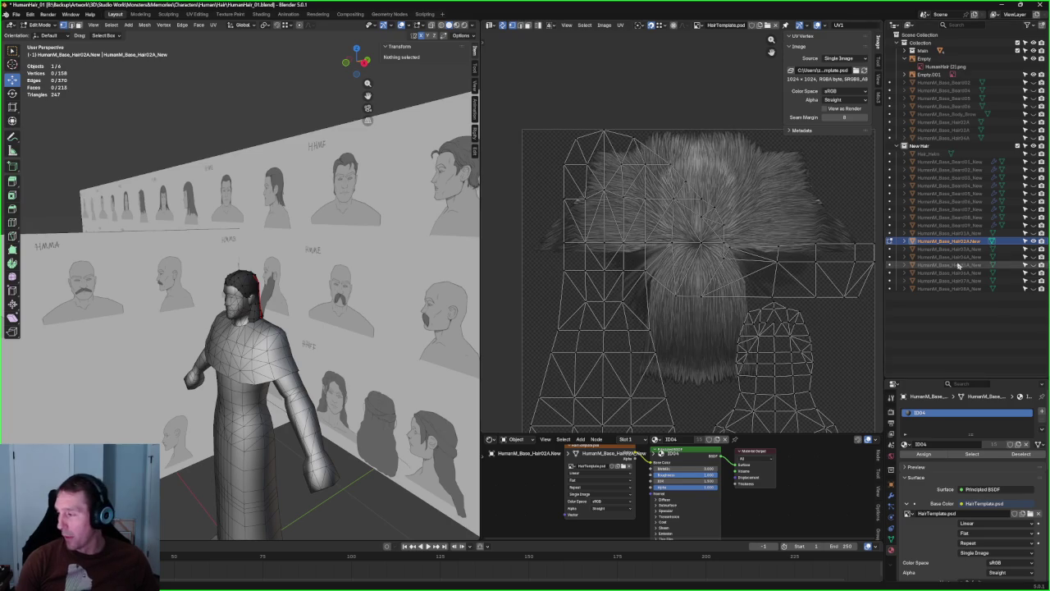
{"action": "left_click", "coordinate": [1033, 242]}
{"action": "scroll", "coordinate": [234, 351], "scroll_direction": "up", "scroll_amount": 5}
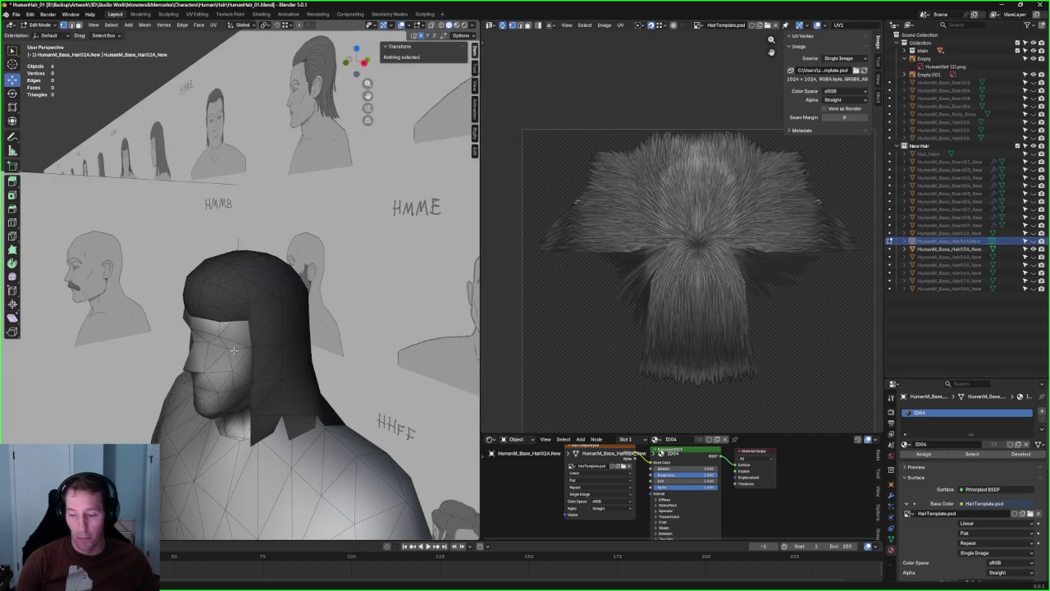
{"action": "key", "text": "Tab"}
{"action": "left_click", "coordinate": [238, 346]}
{"action": "middle_click_drag", "start_coordinate": [238, 346], "coordinate": [891, 163]}
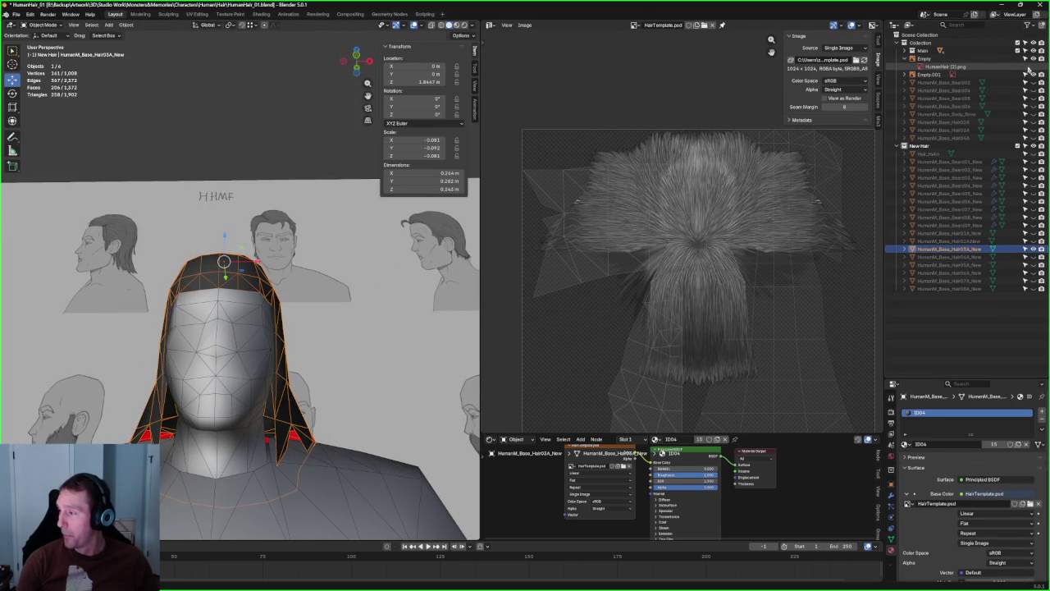
{"action": "key", "text": "KP_Divide"}
{"action": "mouse_move", "coordinate": [298, 307]}
{"action": "middle_mouse_down"}
{"action": "mouse_move", "coordinate": [175, 352]}
{"action": "mouse_move", "coordinate": [389, 316]}
{"action": "mouse_move", "coordinate": [410, 326]}
{"action": "mouse_move", "coordinate": [335, 421]}
{"action": "middle_mouse_up"}
{"action": "scroll", "coordinate": [298, 375], "scroll_direction": "up", "scroll_amount": 3}
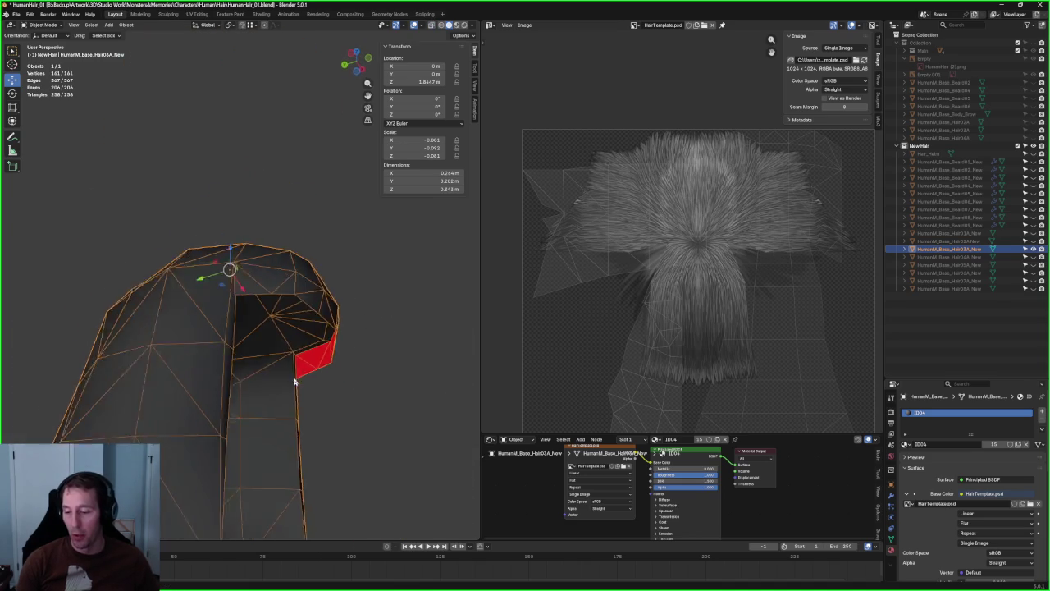
{"action": "scroll", "coordinate": [276, 375], "scroll_direction": "up", "scroll_amount": 3}
{"action": "mouse_move", "coordinate": [342, 310]}
{"action": "middle_mouse_down"}
{"action": "mouse_move", "coordinate": [298, 446]}
{"action": "mouse_move", "coordinate": [192, 432]}
{"action": "mouse_move", "coordinate": [346, 375]}
{"action": "mouse_move", "coordinate": [274, 312]}
{"action": "mouse_move", "coordinate": [293, 301]}
{"action": "mouse_move", "coordinate": [265, 312]}
{"action": "mouse_move", "coordinate": [330, 272]}
{"action": "mouse_move", "coordinate": [304, 176]}
{"action": "mouse_move", "coordinate": [251, 221]}
{"action": "mouse_move", "coordinate": [327, 294]}
{"action": "middle_mouse_up"}
{"action": "middle_click_drag", "start_coordinate": [279, 73], "coordinate": [284, 146]}
{"action": "mouse_move", "coordinate": [391, 331]}
{"action": "middle_mouse_down"}
{"action": "mouse_move", "coordinate": [394, 364]}
{"action": "mouse_move", "coordinate": [385, 359]}
{"action": "middle_mouse_up"}
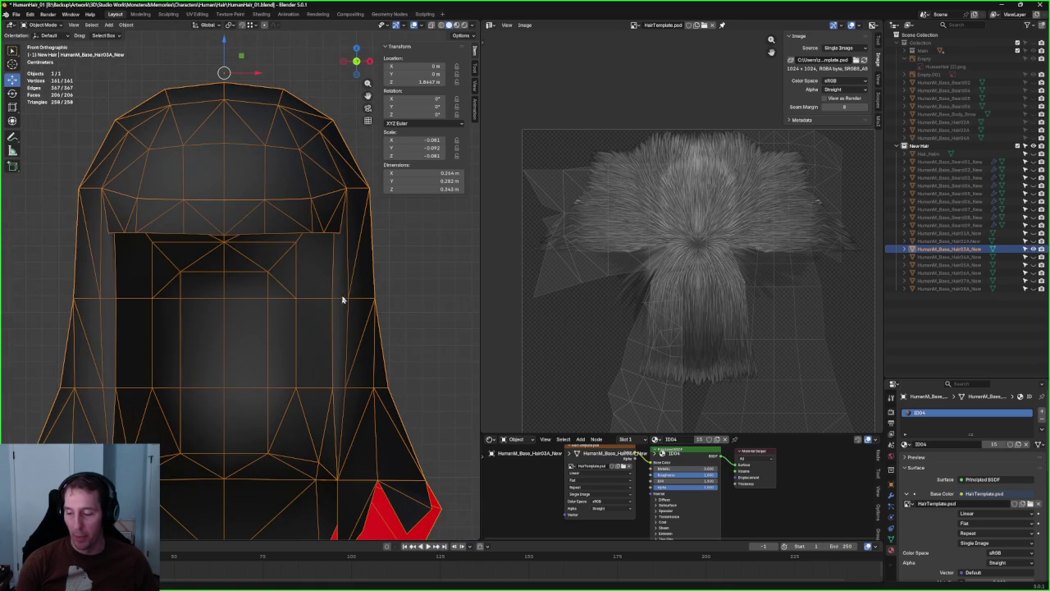
{"action": "mouse_move", "coordinate": [335, 436]}
{"action": "middle_mouse_down", "text": "ctrl"}
{"action": "mouse_move", "coordinate": [335, 312]}
{"action": "mouse_move", "coordinate": [359, 300]}
{"action": "mouse_move", "coordinate": [356, 277]}
{"action": "mouse_move", "coordinate": [362, 354]}
{"action": "mouse_move", "coordinate": [350, 382]}
{"action": "mouse_move", "coordinate": [342, 307]}
{"action": "mouse_move", "coordinate": [321, 335]}
{"action": "mouse_move", "coordinate": [271, 232]}
{"action": "mouse_move", "coordinate": [297, 333]}
{"action": "mouse_move", "coordinate": [298, 274]}
{"action": "mouse_move", "coordinate": [309, 340]}
{"action": "mouse_move", "coordinate": [333, 324]}
{"action": "mouse_move", "coordinate": [277, 340]}
{"action": "middle_mouse_up", "text": "ctrl"}
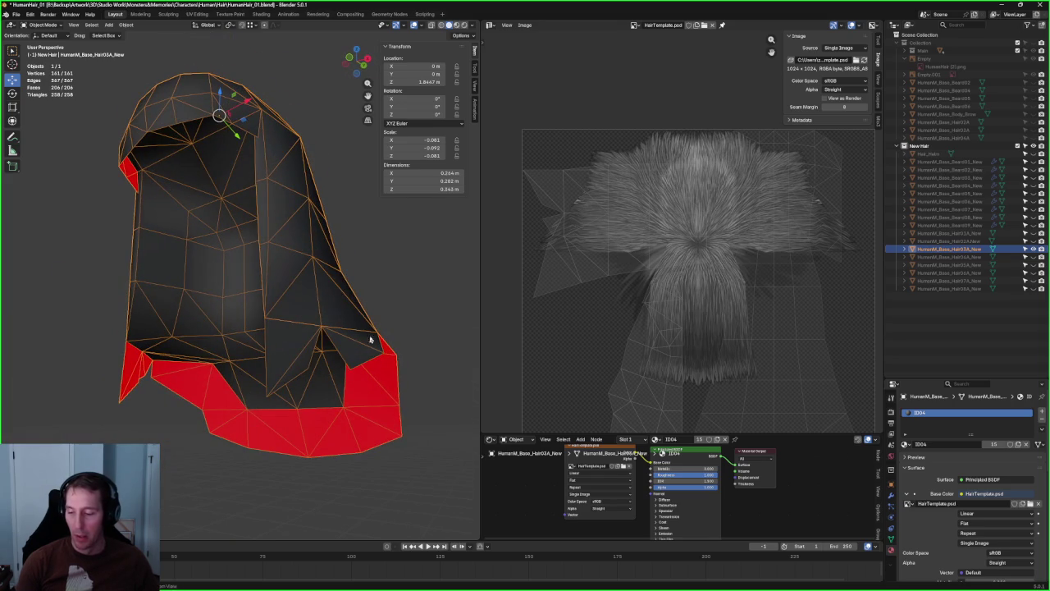
{"action": "middle_click_drag", "start_coordinate": [358, 339], "coordinate": [264, 361]}
{"action": "mouse_move", "coordinate": [337, 368]}
{"action": "middle_mouse_down"}
{"action": "mouse_move", "coordinate": [307, 364]}
{"action": "mouse_move", "coordinate": [369, 326]}
{"action": "mouse_move", "coordinate": [417, 361]}
{"action": "mouse_move", "coordinate": [295, 337]}
{"action": "mouse_move", "coordinate": [298, 349]}
{"action": "mouse_move", "coordinate": [216, 340]}
{"action": "mouse_move", "coordinate": [303, 398]}
{"action": "mouse_move", "coordinate": [223, 347]}
{"action": "mouse_move", "coordinate": [307, 343]}
{"action": "mouse_move", "coordinate": [288, 258]}
{"action": "mouse_move", "coordinate": [261, 293]}
{"action": "mouse_move", "coordinate": [251, 239]}
{"action": "mouse_move", "coordinate": [259, 255]}
{"action": "mouse_move", "coordinate": [247, 263]}
{"action": "middle_mouse_up"}
{"action": "scroll", "coordinate": [260, 296], "scroll_direction": "up", "scroll_amount": 2}
{"action": "scroll", "coordinate": [251, 239], "scroll_direction": "up", "scroll_amount": 3}
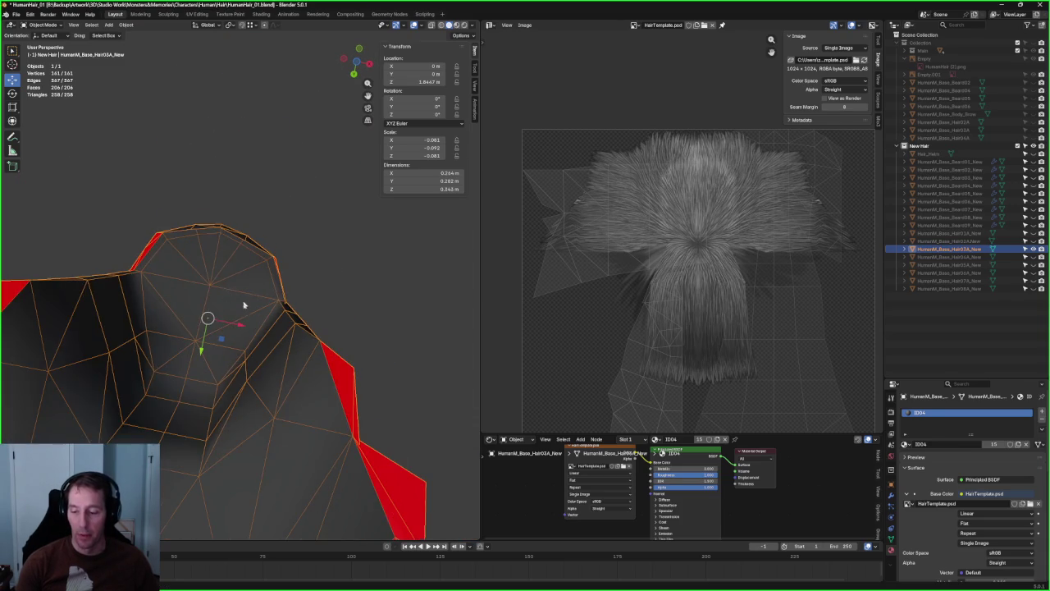
{"action": "scroll", "coordinate": [244, 304], "scroll_direction": "down", "scroll_amount": 3}
{"action": "middle_click_drag", "start_coordinate": [243, 304], "coordinate": [283, 354]}
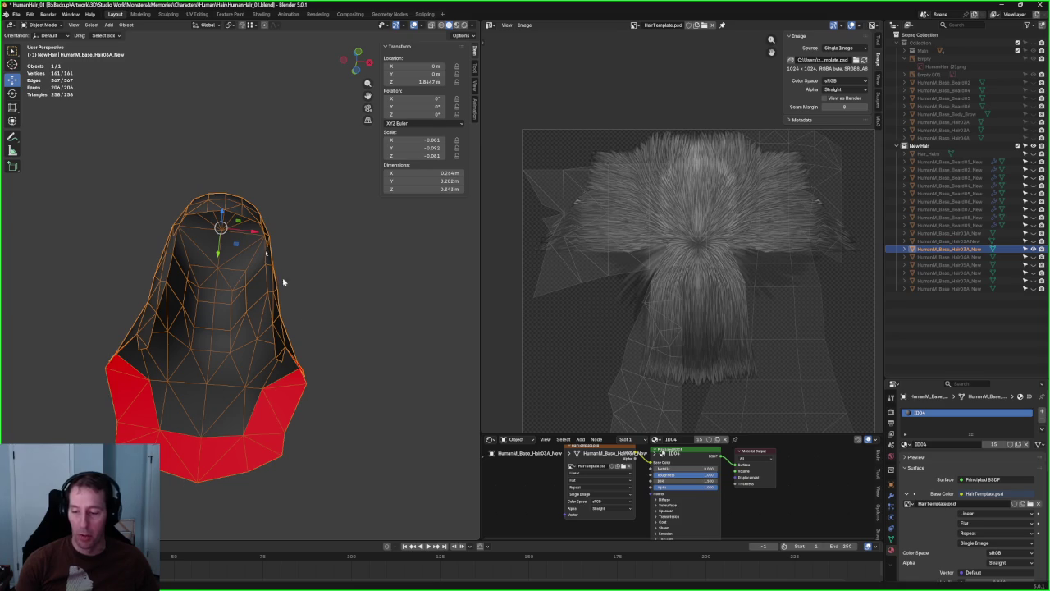
{"action": "mouse_move", "coordinate": [383, 285]}
{"action": "middle_mouse_down"}
{"action": "mouse_move", "coordinate": [363, 199]}
{"action": "mouse_move", "coordinate": [258, 328]}
{"action": "mouse_move", "coordinate": [321, 340]}
{"action": "mouse_move", "coordinate": [388, 302]}
{"action": "mouse_move", "coordinate": [370, 331]}
{"action": "mouse_move", "coordinate": [291, 347]}
{"action": "mouse_move", "coordinate": [258, 294]}
{"action": "mouse_move", "coordinate": [314, 298]}
{"action": "middle_mouse_up"}
{"action": "scroll", "coordinate": [370, 331], "scroll_direction": "up", "scroll_amount": 4}
{"action": "scroll", "coordinate": [290, 347], "scroll_direction": "down", "scroll_amount": 4}
{"action": "scroll", "coordinate": [317, 356], "scroll_direction": "up", "scroll_amount": 5}
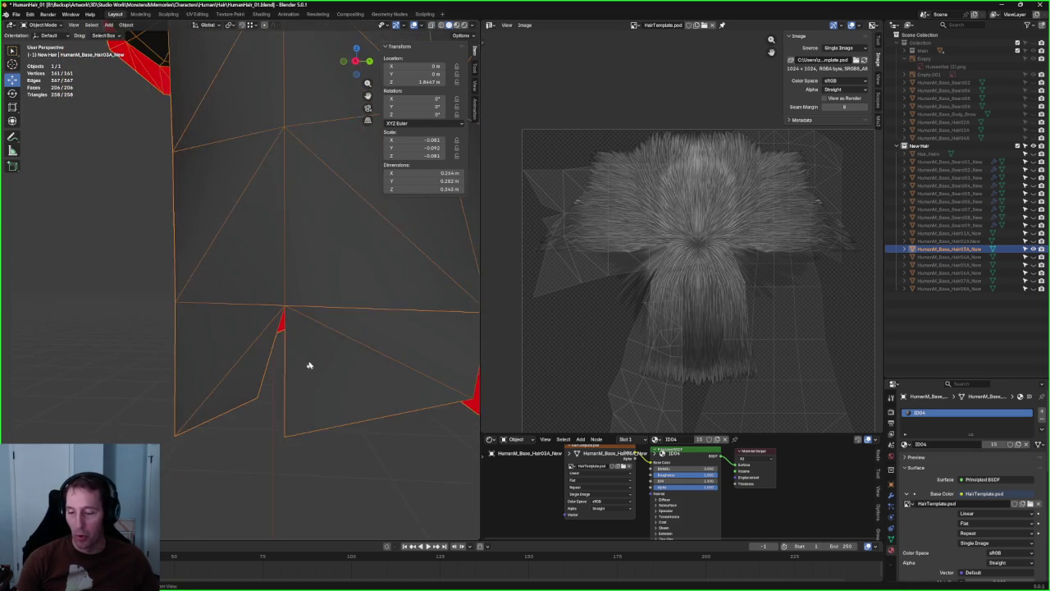
{"action": "scroll", "coordinate": [352, 363], "scroll_direction": "up", "scroll_amount": 3}
{"action": "scroll", "coordinate": [351, 362], "scroll_direction": "down", "scroll_amount": 4}
{"action": "middle_click_drag", "start_coordinate": [383, 380], "coordinate": [374, 371]}
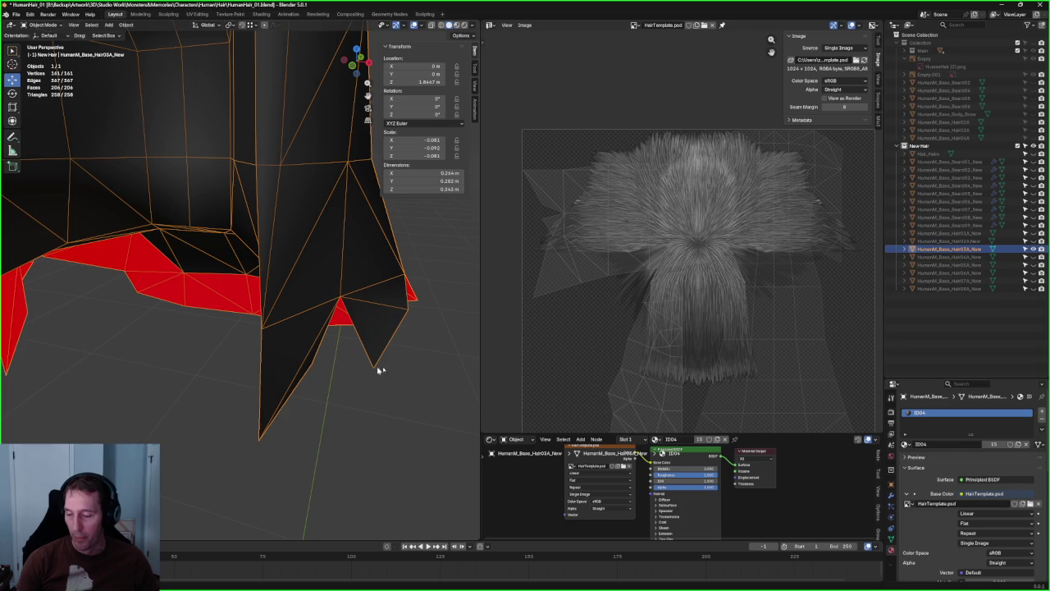
{"action": "mouse_move", "coordinate": [382, 334]}
{"action": "middle_mouse_down"}
{"action": "mouse_move", "coordinate": [304, 295]}
{"action": "mouse_move", "coordinate": [284, 307]}
{"action": "middle_mouse_up"}
{"action": "mouse_move", "coordinate": [265, 349]}
{"action": "middle_mouse_down"}
{"action": "mouse_move", "coordinate": [281, 347]}
{"action": "mouse_move", "coordinate": [280, 328]}
{"action": "middle_mouse_up"}
{"action": "scroll", "coordinate": [300, 345], "scroll_direction": "down", "scroll_amount": 2}
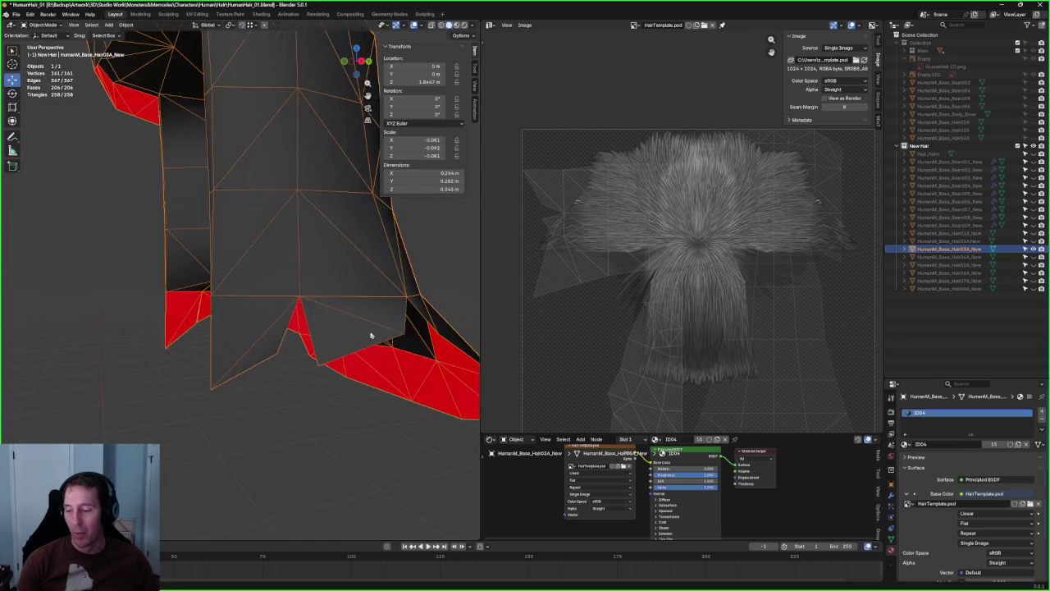
{"action": "scroll", "coordinate": [371, 336], "scroll_direction": "down", "scroll_amount": 5}
{"action": "mouse_move", "coordinate": [182, 322]}
{"action": "middle_mouse_down"}
{"action": "mouse_move", "coordinate": [363, 345]}
{"action": "mouse_move", "coordinate": [307, 322]}
{"action": "mouse_move", "coordinate": [164, 319]}
{"action": "middle_mouse_up"}
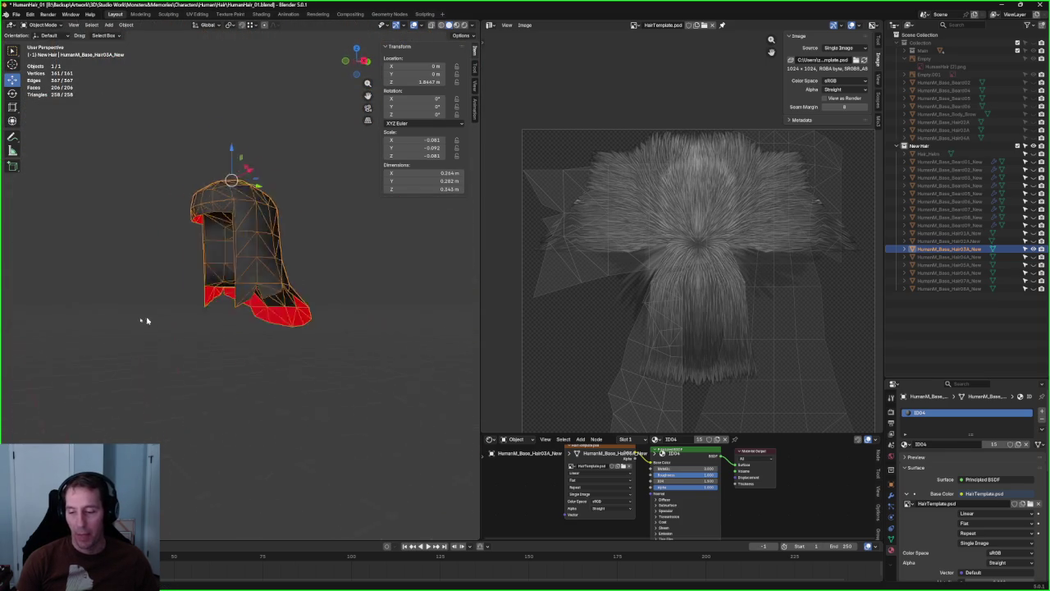
{"action": "scroll", "coordinate": [290, 304], "scroll_direction": "up", "scroll_amount": 4}
{"action": "scroll", "coordinate": [273, 302], "scroll_direction": "up", "scroll_amount": 2}
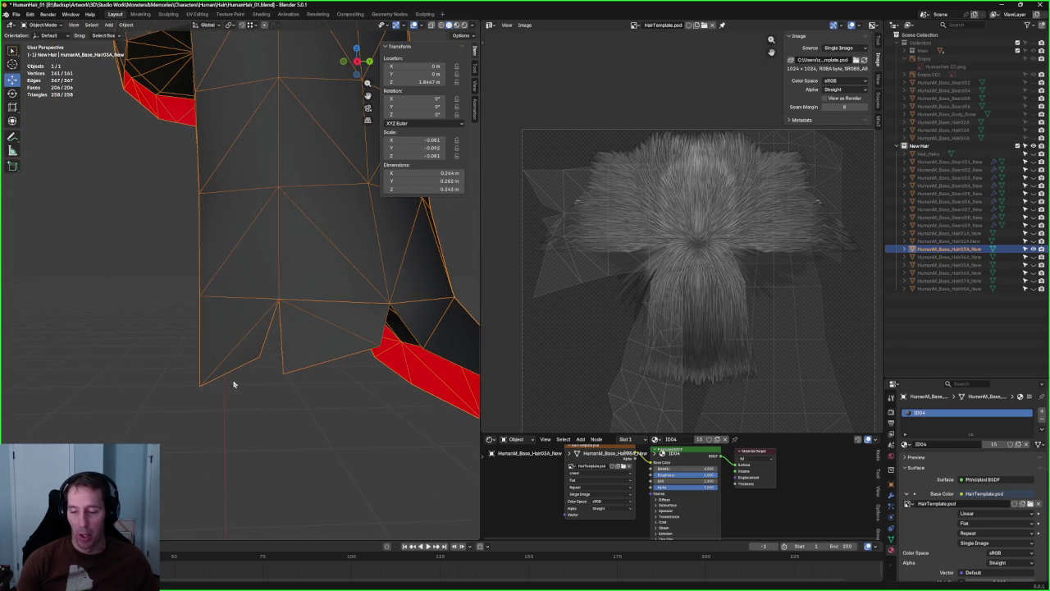
{"action": "scroll", "coordinate": [233, 384], "scroll_direction": "down", "scroll_amount": 5}
{"action": "mouse_move", "coordinate": [237, 369]}
{"action": "middle_mouse_down"}
{"action": "mouse_move", "coordinate": [310, 380]}
{"action": "mouse_move", "coordinate": [284, 430]}
{"action": "mouse_move", "coordinate": [274, 427]}
{"action": "mouse_move", "coordinate": [316, 375]}
{"action": "mouse_move", "coordinate": [321, 348]}
{"action": "middle_mouse_up"}
{"action": "key", "text": "KP_1"}
{"action": "scroll", "coordinate": [317, 343], "scroll_direction": "up", "scroll_amount": 3}
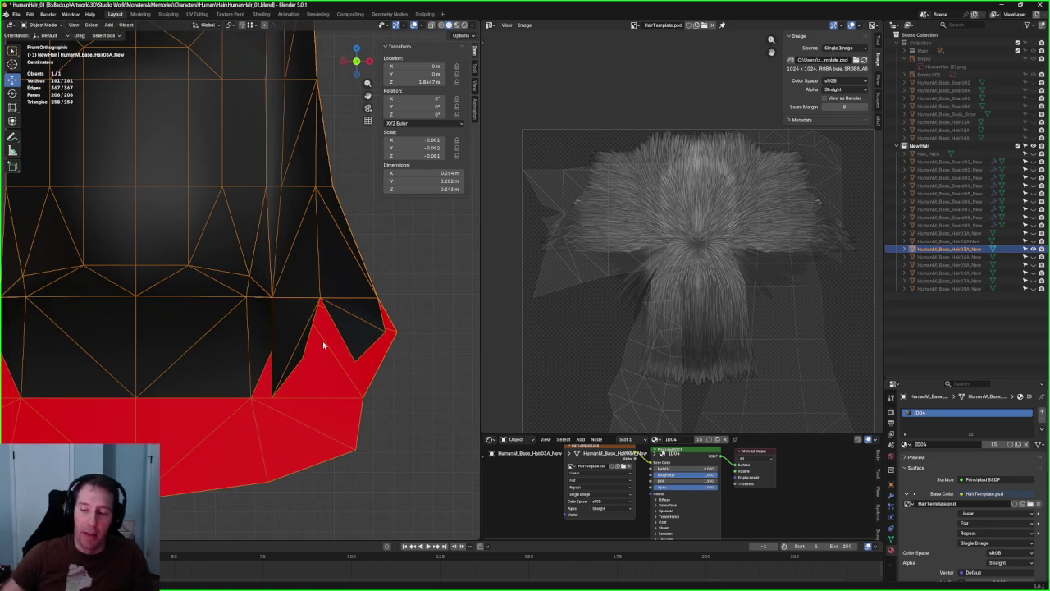
{"action": "scroll", "coordinate": [323, 346], "scroll_direction": "down", "scroll_amount": 5}
{"action": "mouse_move", "coordinate": [321, 359]}
{"action": "middle_mouse_down"}
{"action": "mouse_move", "coordinate": [164, 355]}
{"action": "mouse_move", "coordinate": [312, 361]}
{"action": "middle_mouse_up"}
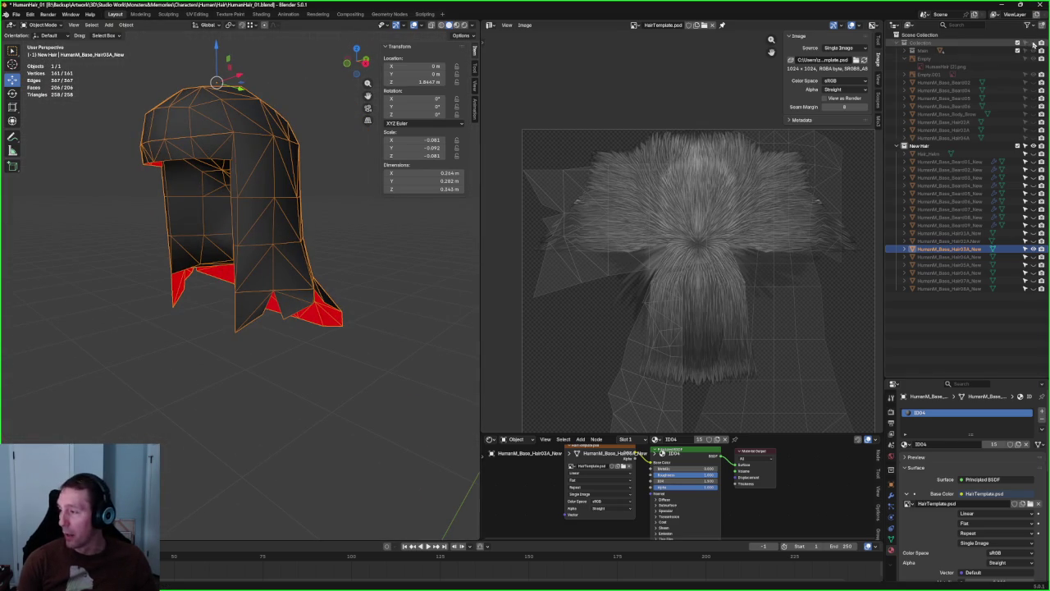
{"action": "key", "text": "KP_Divide"}
{"action": "scroll", "coordinate": [266, 296], "scroll_direction": "up", "scroll_amount": 3}
- Orbit and zoom around the head to compare the hair with the reference sheets
{"action": "middle_click_drag", "start_coordinate": [265, 296], "coordinate": [246, 294]}
{"action": "scroll", "coordinate": [229, 293], "scroll_direction": "up", "scroll_amount": 3}
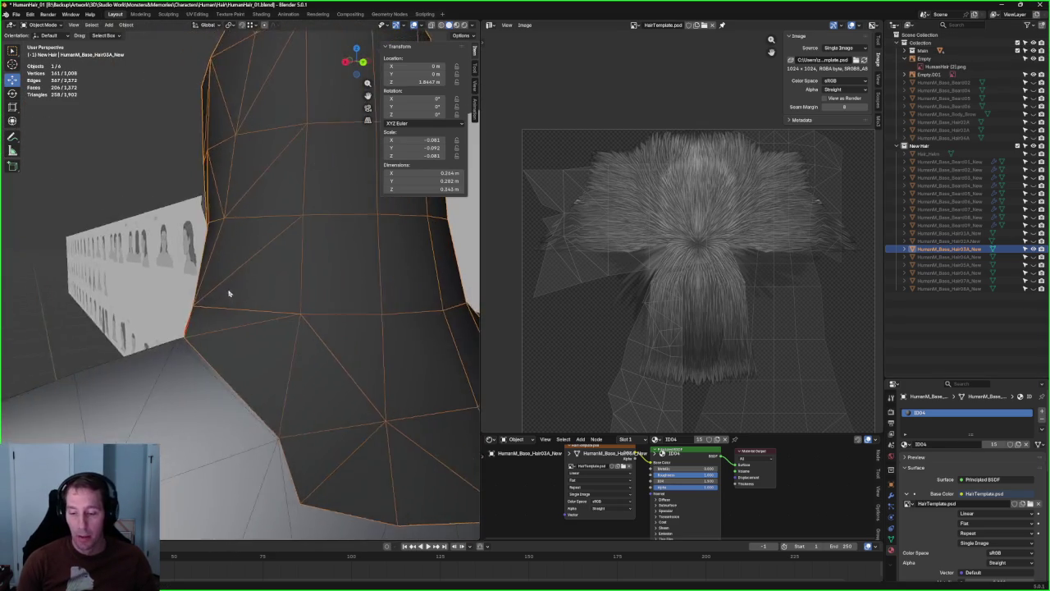
{"action": "scroll", "coordinate": [229, 293], "scroll_direction": "down", "scroll_amount": 5}
{"action": "middle_click_drag", "start_coordinate": [321, 282], "coordinate": [277, 301]}
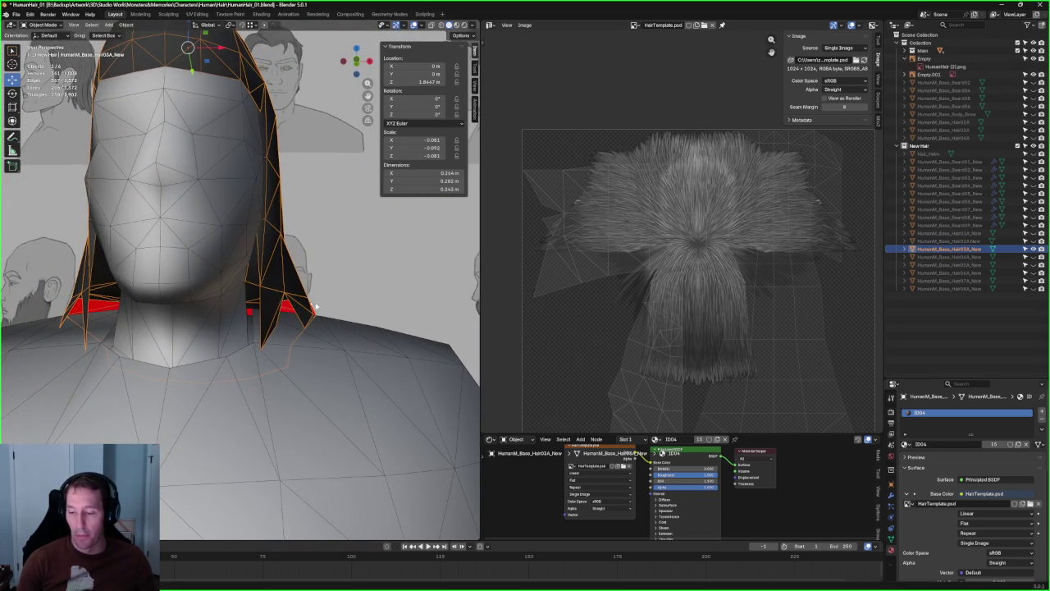
{"action": "scroll", "coordinate": [341, 308], "scroll_direction": "down", "scroll_amount": 3}
{"action": "mouse_move", "coordinate": [321, 345]}
{"action": "middle_mouse_down"}
{"action": "mouse_move", "coordinate": [284, 317]}
{"action": "mouse_move", "coordinate": [227, 329]}
{"action": "mouse_move", "coordinate": [351, 314]}
{"action": "mouse_move", "coordinate": [312, 305]}
{"action": "middle_mouse_up"}
{"action": "scroll", "coordinate": [304, 300], "scroll_direction": "up", "scroll_amount": 2}
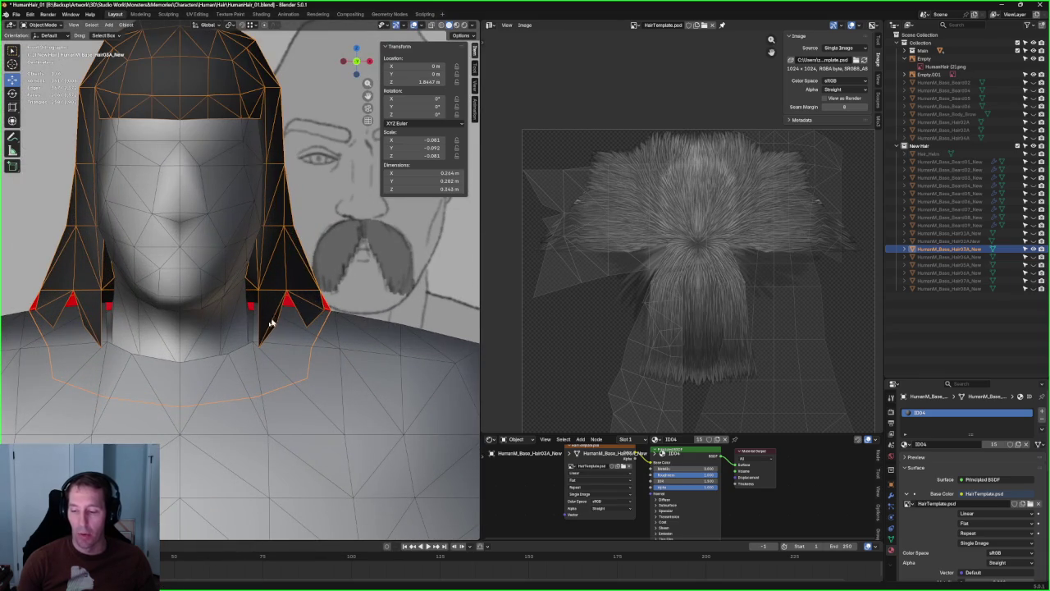
{"action": "scroll", "coordinate": [238, 334], "scroll_direction": "down", "scroll_amount": 3}
{"action": "mouse_move", "coordinate": [238, 334]}
{"action": "middle_mouse_down"}
{"action": "mouse_move", "coordinate": [276, 304]}
{"action": "mouse_move", "coordinate": [281, 323]}
{"action": "middle_mouse_up"}
{"action": "scroll", "coordinate": [276, 305], "scroll_direction": "up", "scroll_amount": 3}
{"action": "scroll", "coordinate": [275, 329], "scroll_direction": "down", "scroll_amount": 3}
{"action": "scroll", "coordinate": [615, 282], "scroll_direction": "down", "scroll_amount": 2}
{"action": "scroll", "coordinate": [597, 273], "scroll_direction": "up", "scroll_amount": 4}
{"action": "scroll", "coordinate": [596, 273], "scroll_direction": "up", "scroll_amount": 3}
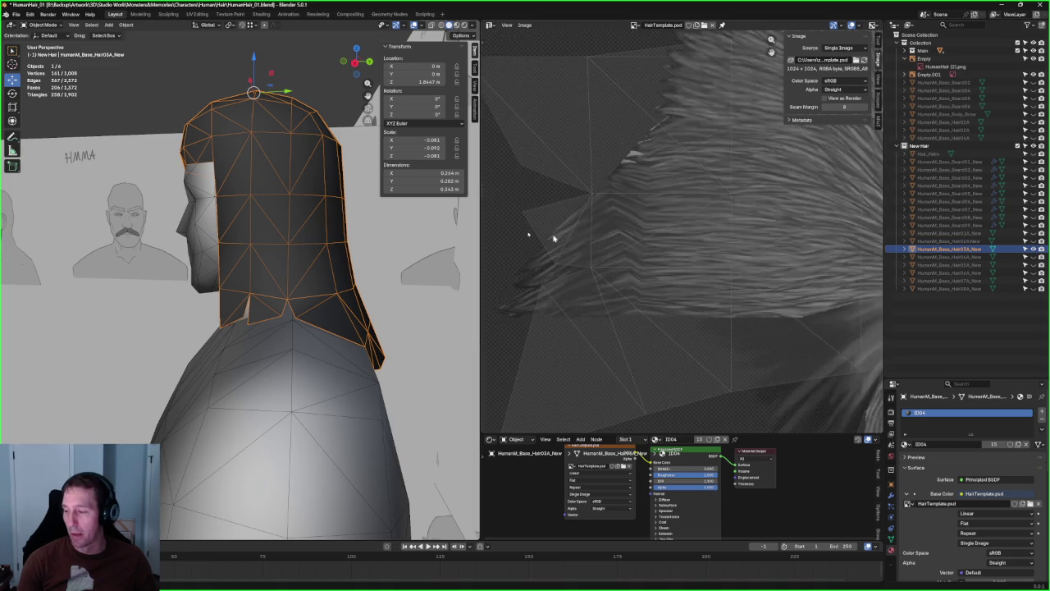
{"action": "scroll", "coordinate": [610, 259], "scroll_direction": "up", "scroll_amount": 2}
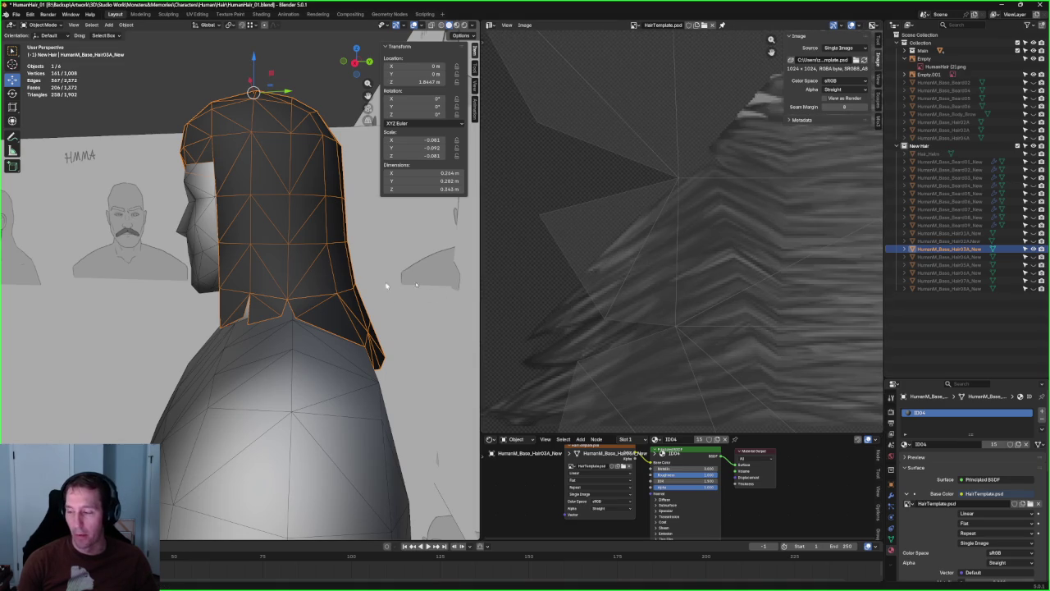
- Magnify the hair texture in the Image Editor and enter Edit Mode on the hair mesh
{"action": "scroll", "coordinate": [634, 242], "scroll_direction": "down", "scroll_amount": 3}
{"action": "scroll", "coordinate": [629, 254], "scroll_direction": "down", "scroll_amount": 3}
{"action": "scroll", "coordinate": [711, 241], "scroll_direction": "down", "scroll_amount": 1}
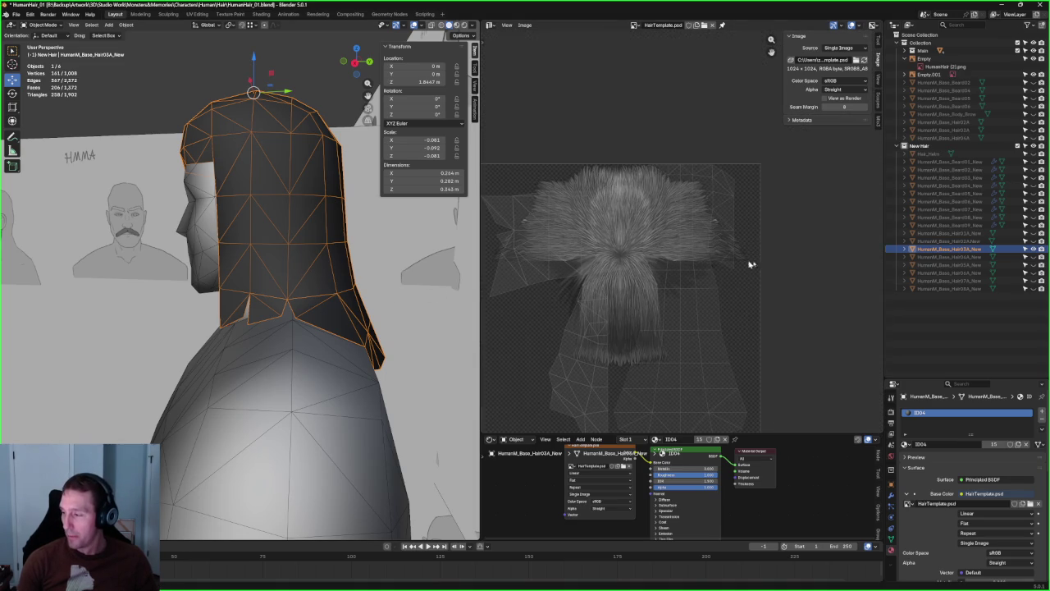
{"action": "scroll", "coordinate": [677, 243], "scroll_direction": "up", "scroll_amount": 3}
{"action": "scroll", "coordinate": [664, 265], "scroll_direction": "up", "scroll_amount": 2}
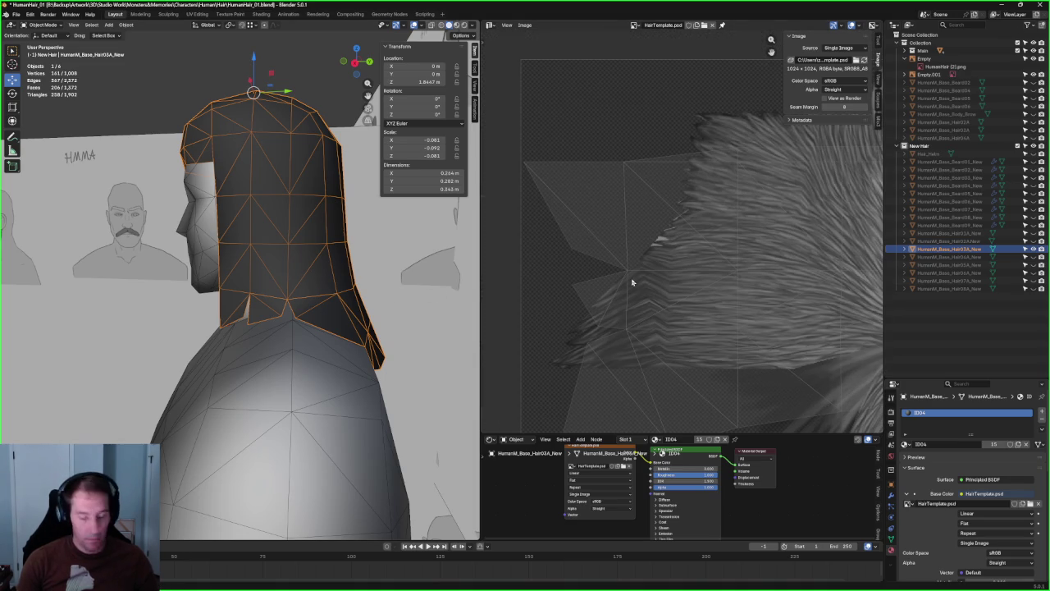
{"action": "scroll", "coordinate": [626, 271], "scroll_direction": "up", "scroll_amount": 2}
{"action": "scroll", "coordinate": [613, 262], "scroll_direction": "up", "scroll_amount": 2}
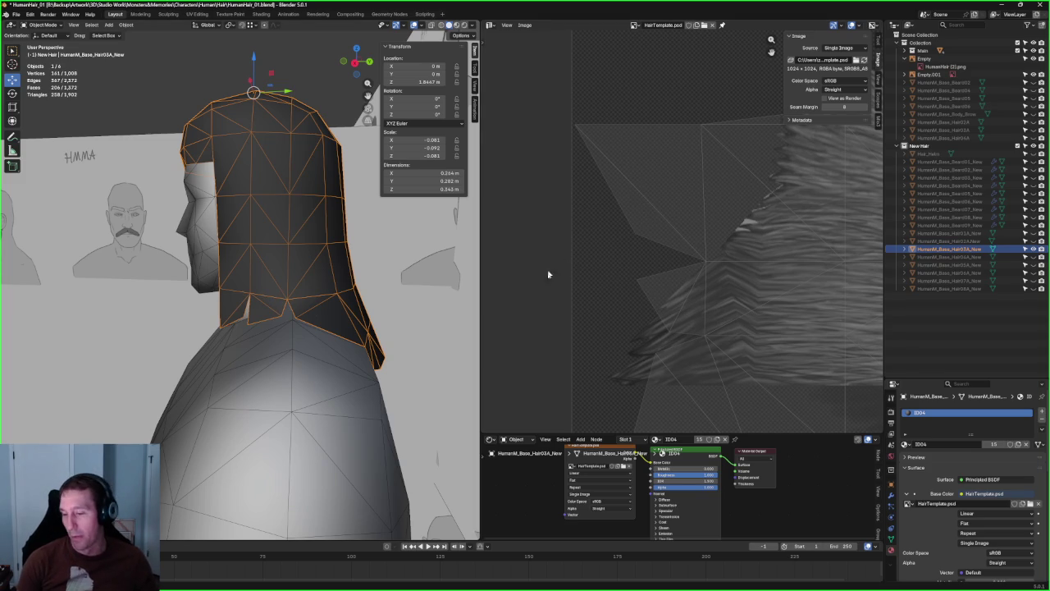
{"action": "scroll", "coordinate": [271, 270], "scroll_direction": "down", "scroll_amount": 3}
{"action": "middle_click_drag", "start_coordinate": [246, 279], "coordinate": [269, 275]}
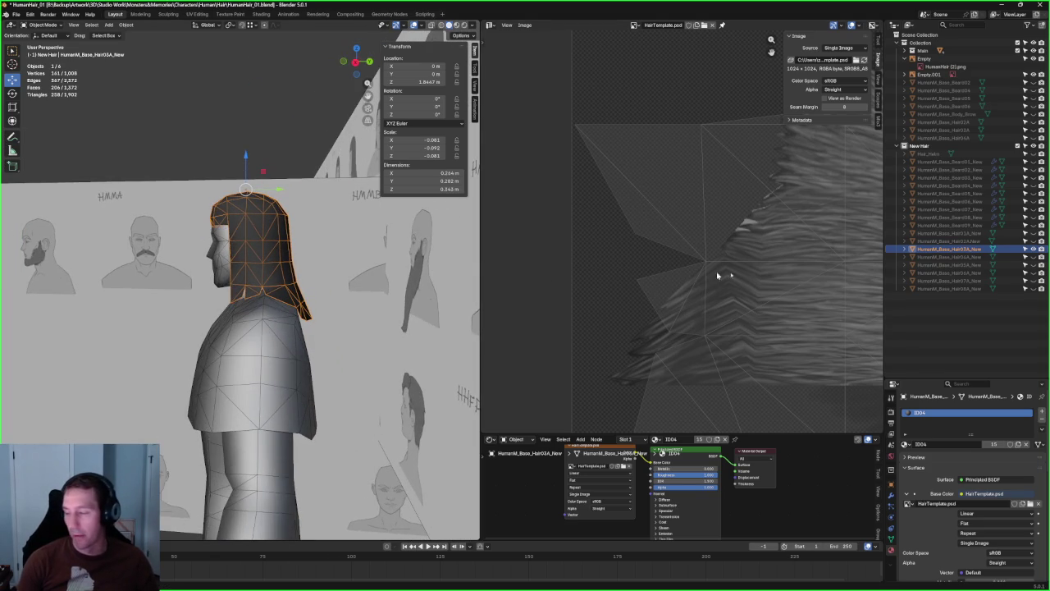
{"action": "middle_click_drag", "start_coordinate": [690, 283], "coordinate": [678, 236]}
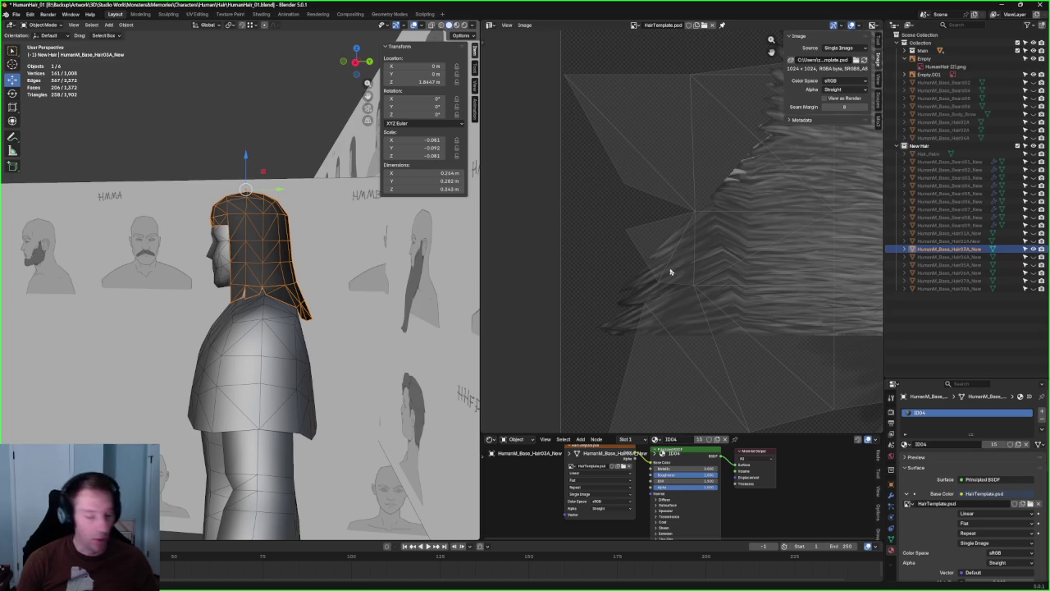
{"action": "key", "text": "Tab"}
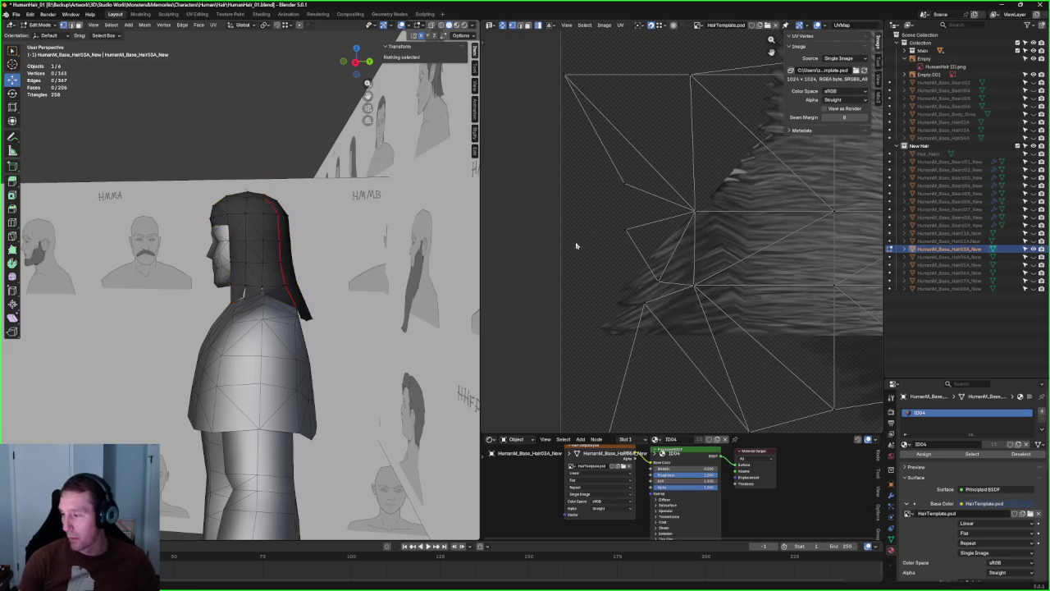
{"action": "left_click_drag", "start_coordinate": [644, 249], "coordinate": [680, 293]}
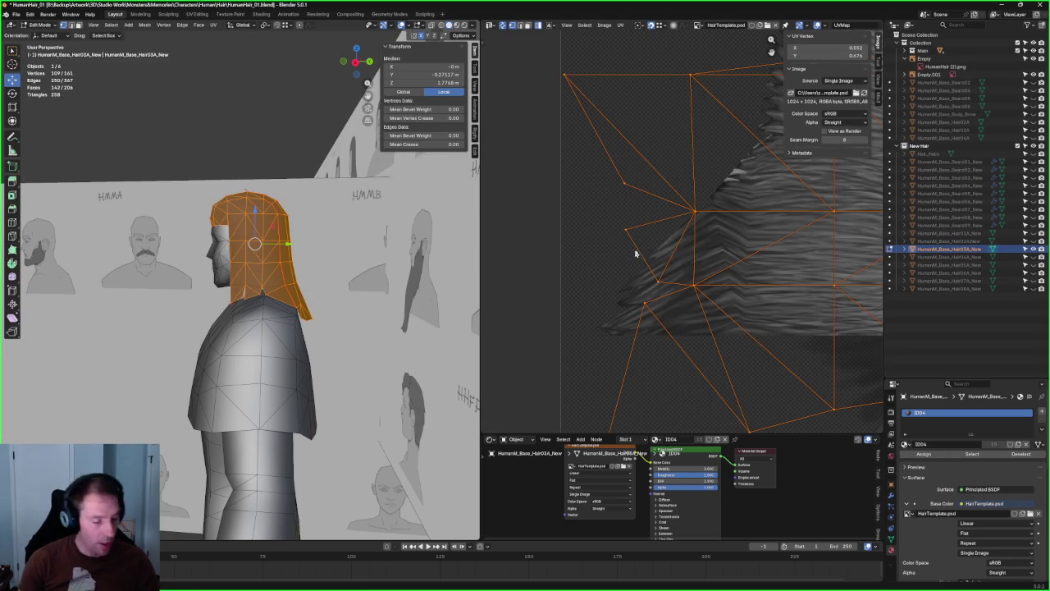
{"action": "left_click", "coordinate": [621, 239]}
{"action": "left_click_drag", "start_coordinate": [591, 220], "coordinate": [682, 289]}
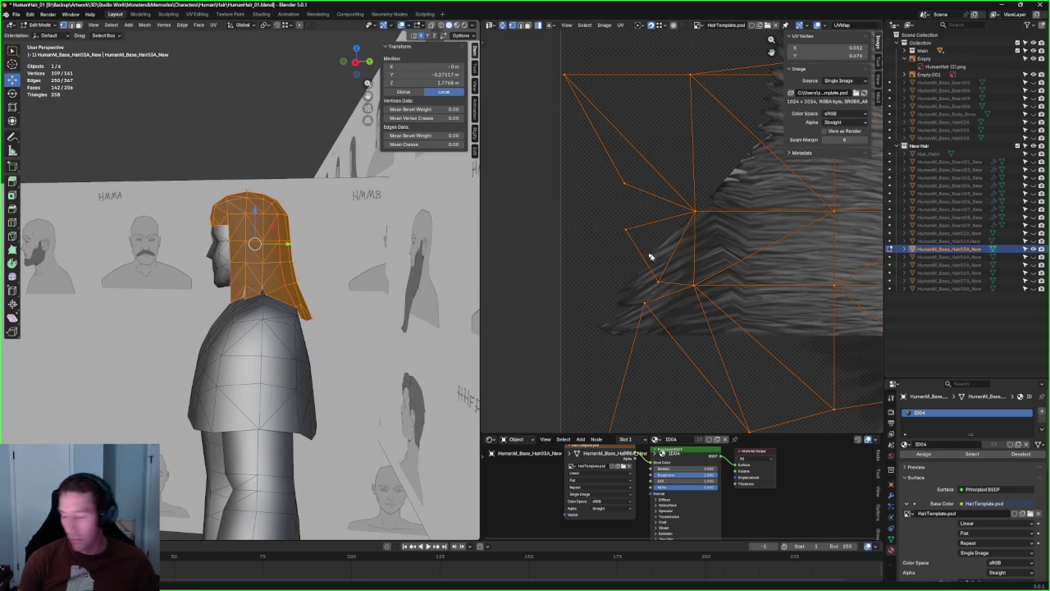
{"action": "mouse_move", "coordinate": [591, 215]}
{"action": "left_mouse_down"}
{"action": "mouse_move", "coordinate": [666, 254]}
{"action": "mouse_move", "coordinate": [686, 289]}
{"action": "left_mouse_up"}
{"action": "scroll", "coordinate": [678, 278], "scroll_direction": "down", "scroll_amount": 6}
{"action": "scroll", "coordinate": [736, 219], "scroll_direction": "up", "scroll_amount": 3}
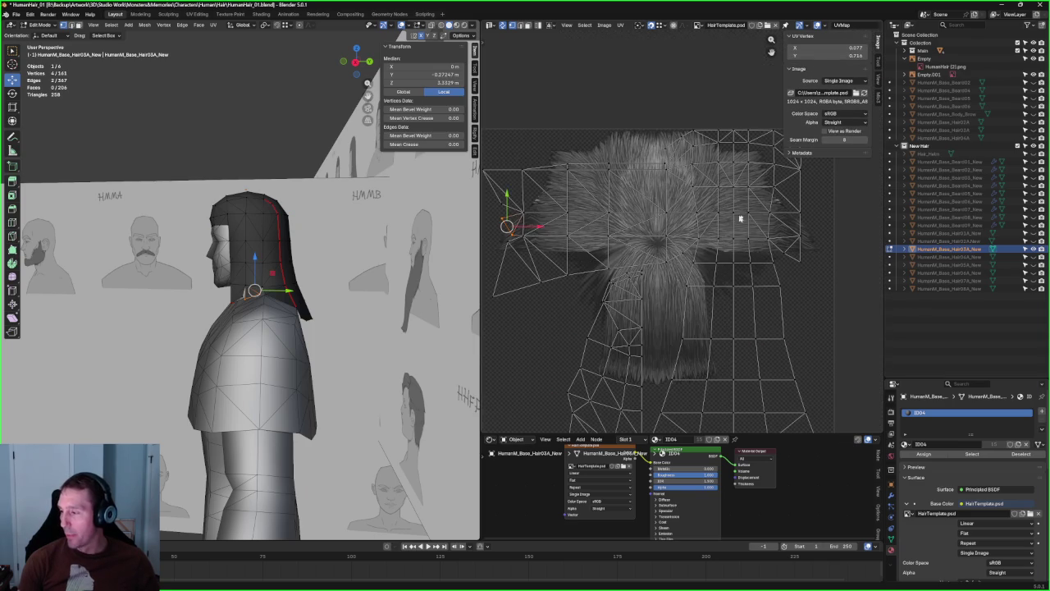
{"action": "middle_click_drag", "start_coordinate": [589, 211], "coordinate": [663, 223]}
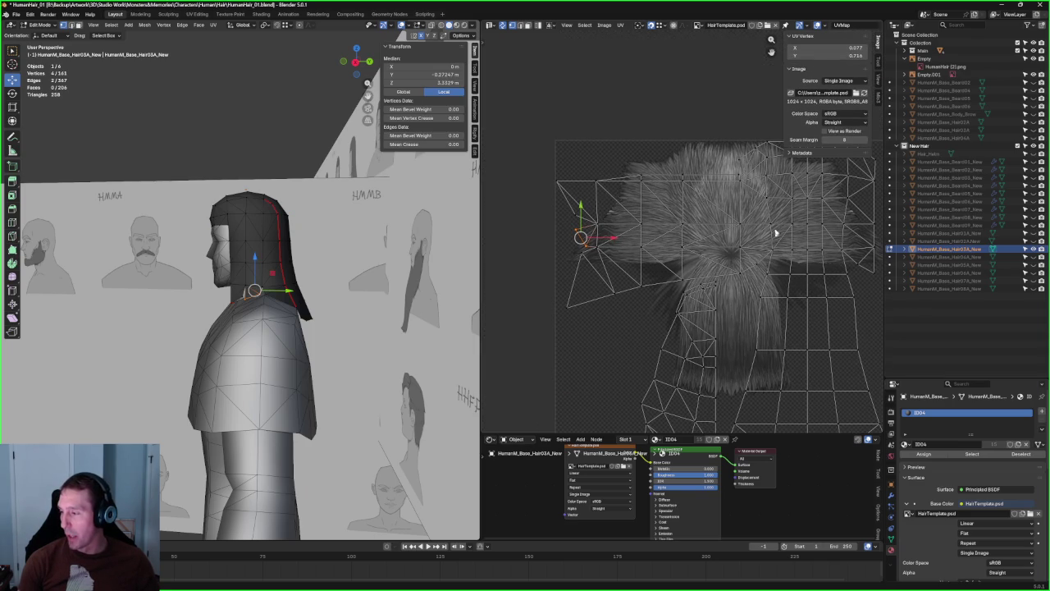
{"action": "middle_click_drag", "start_coordinate": [796, 204], "coordinate": [645, 204]}
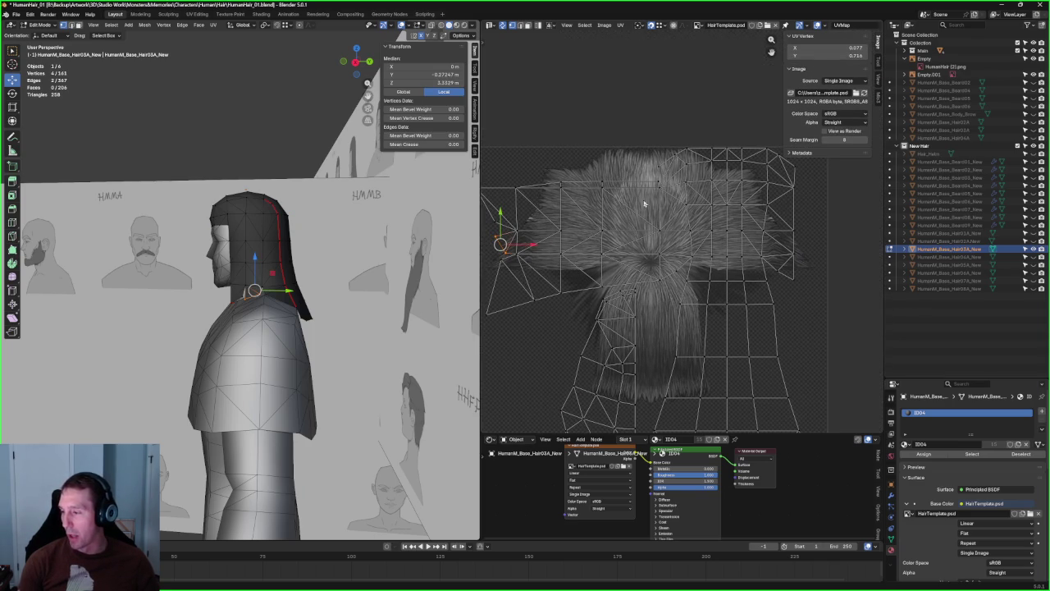
{"action": "middle_click_drag", "start_coordinate": [419, 226], "coordinate": [278, 204]}
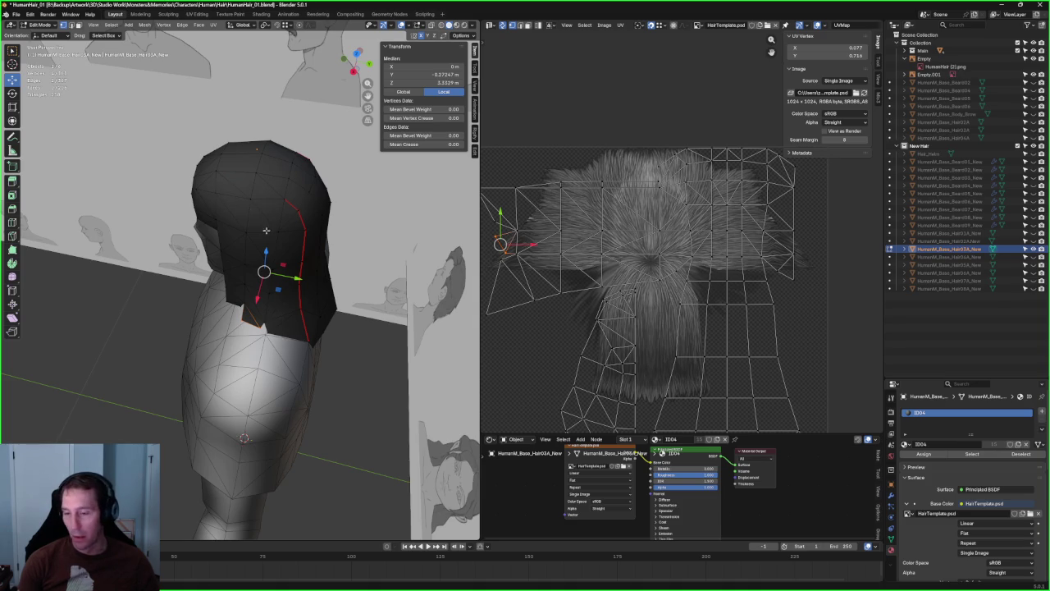
{"action": "middle_click_drag", "start_coordinate": [267, 229], "coordinate": [255, 197]}
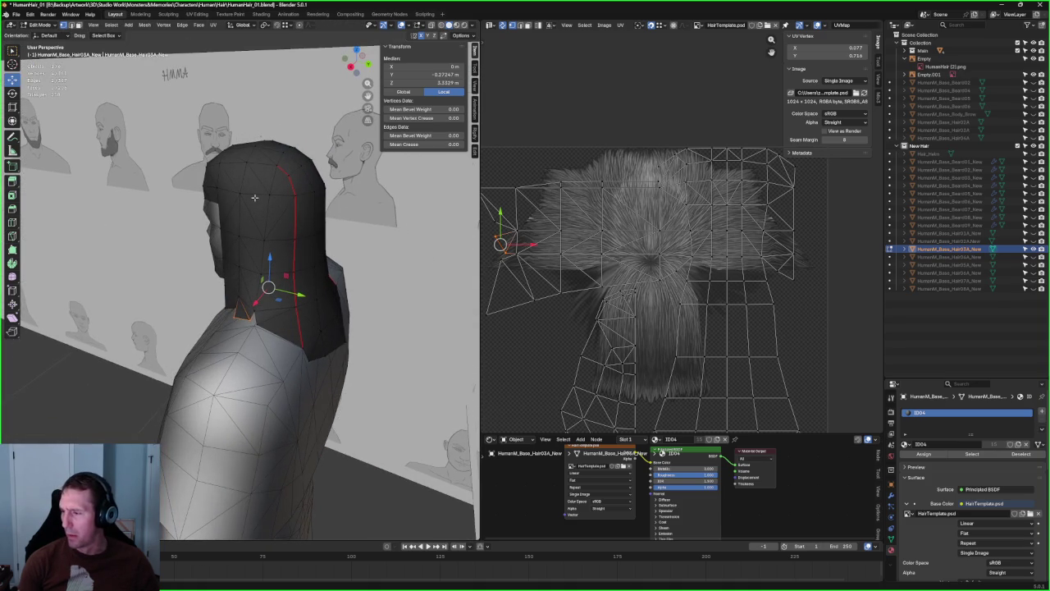
{"action": "middle_click_drag", "start_coordinate": [262, 246], "coordinate": [233, 194]}
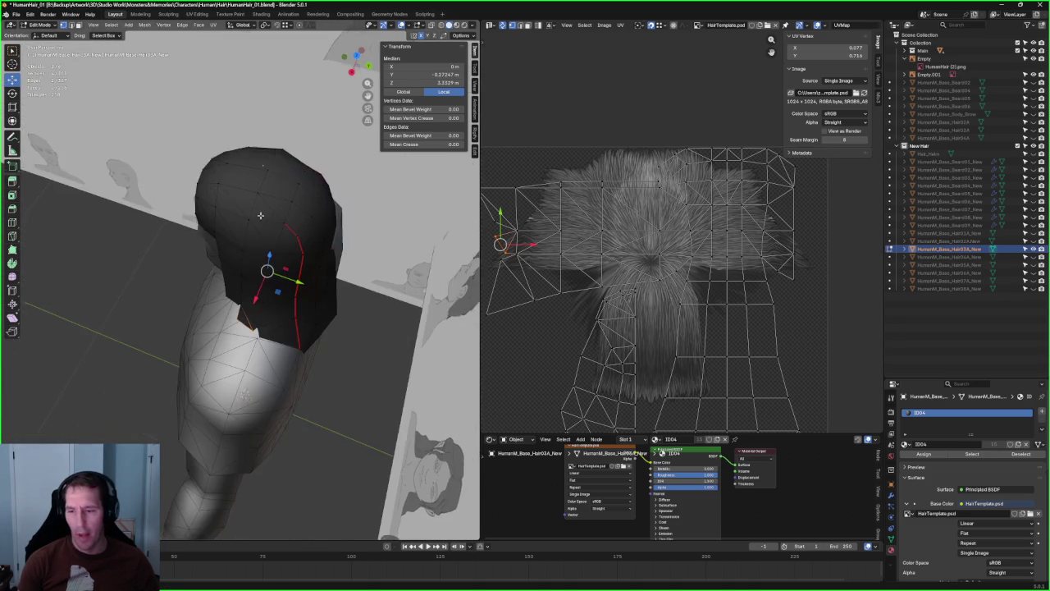
{"action": "mouse_move", "coordinate": [291, 255]}
{"action": "middle_mouse_down"}
{"action": "mouse_move", "coordinate": [254, 184]}
{"action": "mouse_move", "coordinate": [271, 205]}
{"action": "middle_mouse_up"}
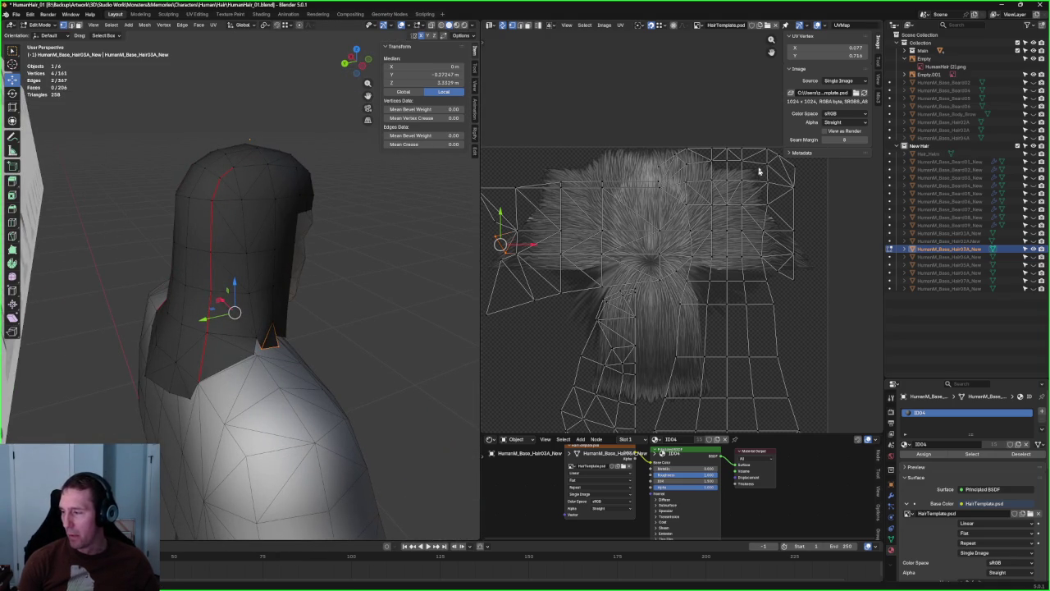
{"action": "middle_click_drag", "start_coordinate": [345, 246], "coordinate": [382, 241]}
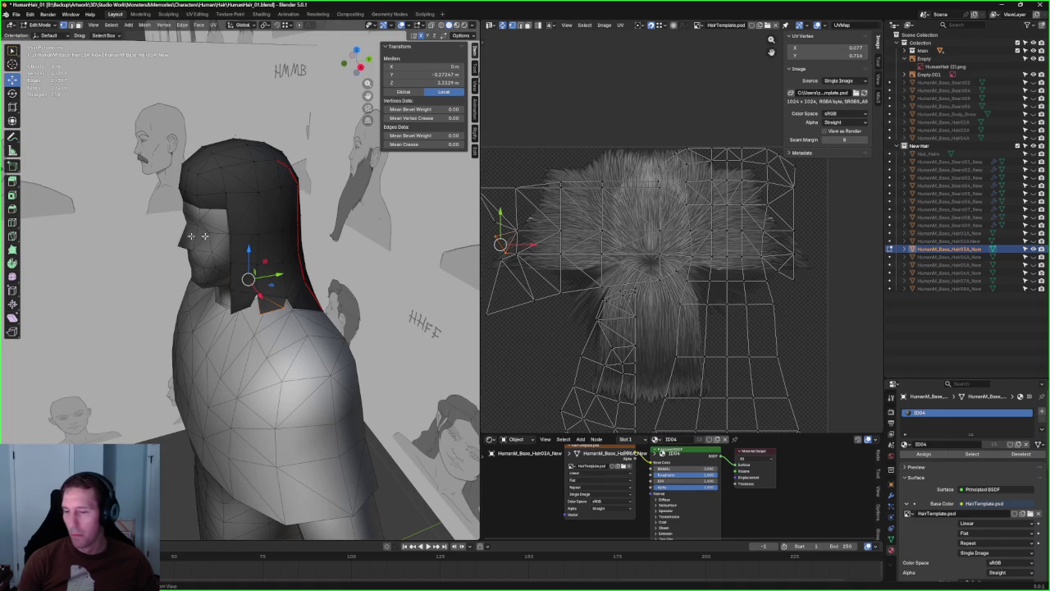
{"action": "middle_click_drag", "start_coordinate": [283, 238], "coordinate": [246, 155]}
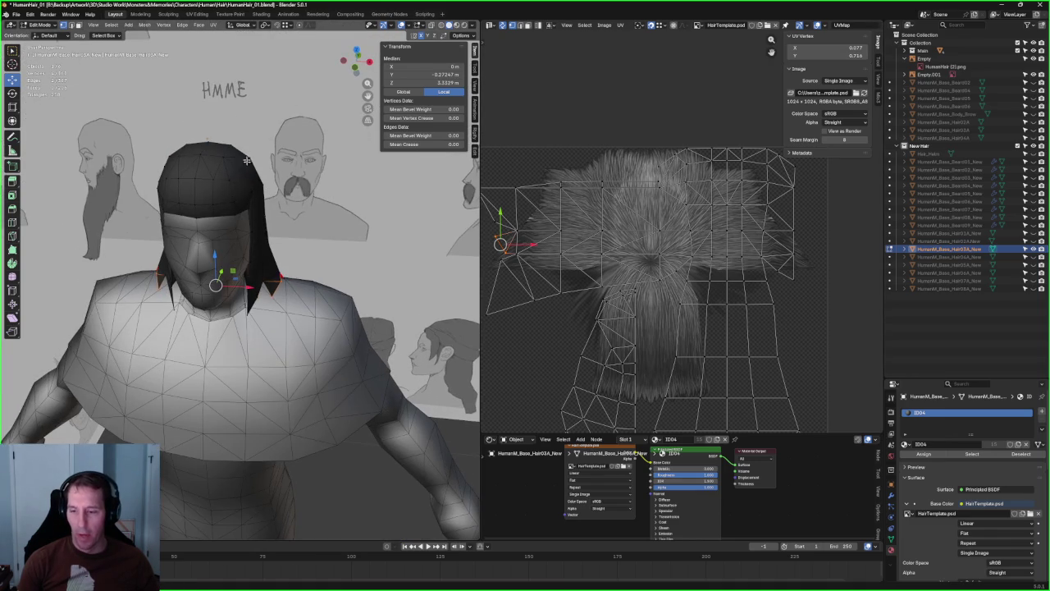
{"action": "mouse_move", "coordinate": [202, 178]}
{"action": "middle_mouse_down"}
{"action": "mouse_move", "coordinate": [238, 215]}
{"action": "mouse_move", "coordinate": [211, 181]}
{"action": "mouse_move", "coordinate": [231, 178]}
{"action": "middle_mouse_up"}
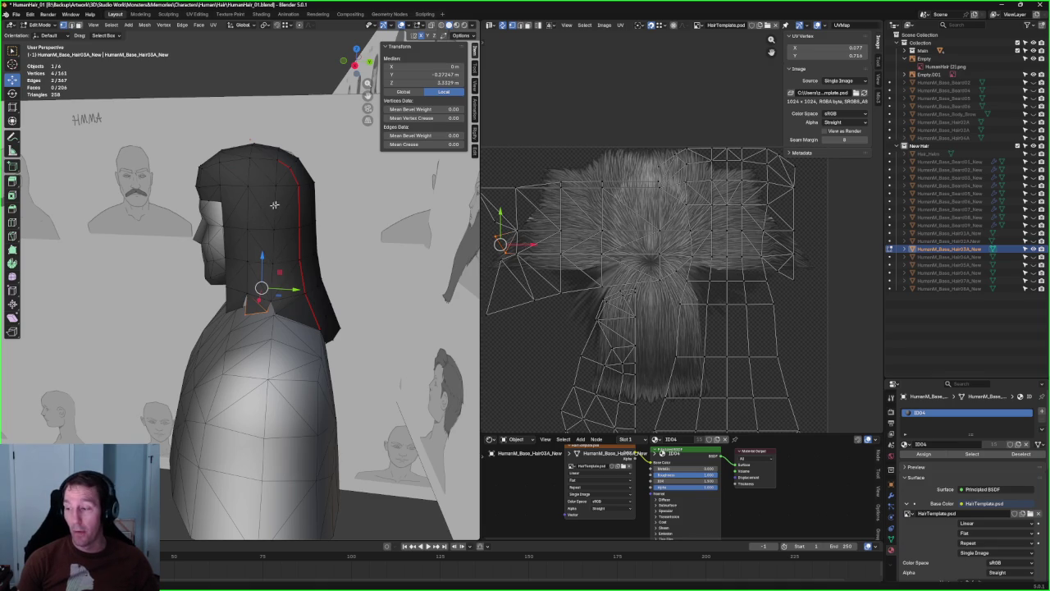
{"action": "middle_click_drag", "start_coordinate": [287, 316], "coordinate": [274, 154]}
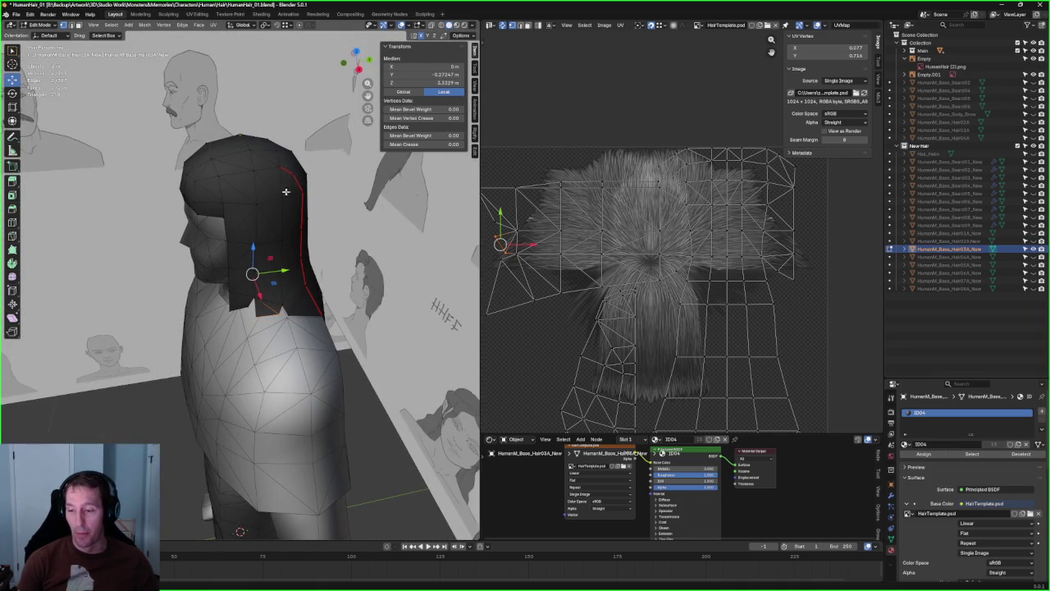
{"action": "mouse_move", "coordinate": [291, 228]}
{"action": "middle_mouse_down"}
{"action": "mouse_move", "coordinate": [252, 173]}
{"action": "mouse_move", "coordinate": [253, 154]}
{"action": "middle_mouse_up"}
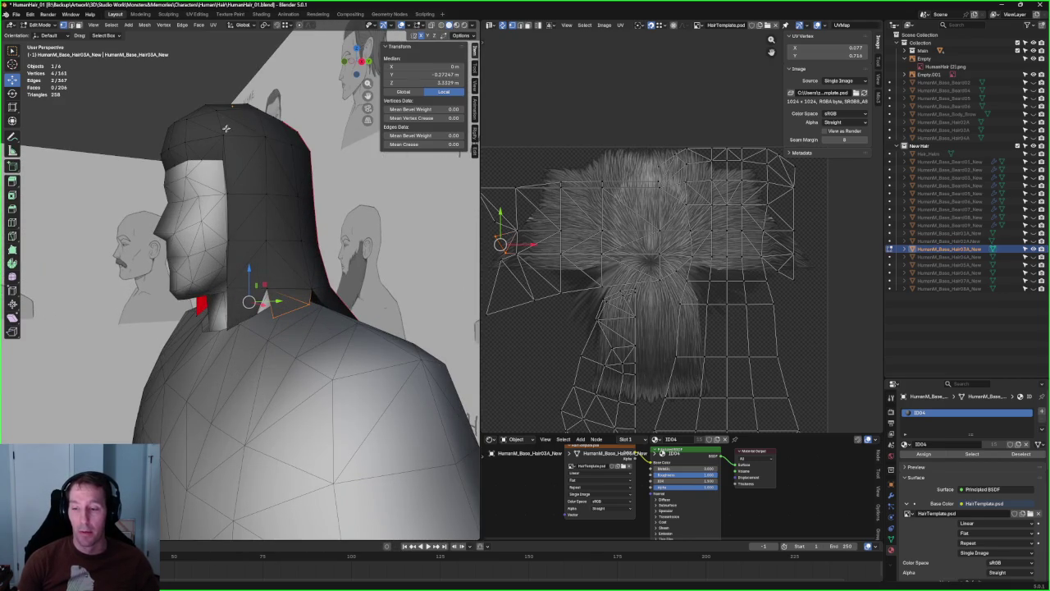
{"action": "middle_click_drag", "start_coordinate": [279, 176], "coordinate": [296, 219]}
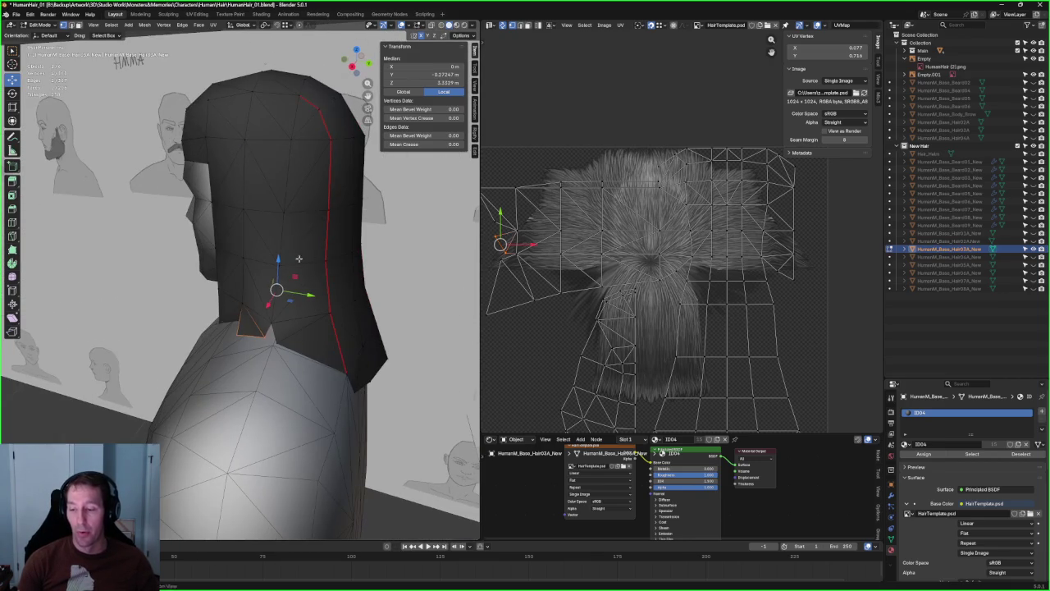
{"action": "middle_click_drag", "start_coordinate": [299, 301], "coordinate": [220, 360]}
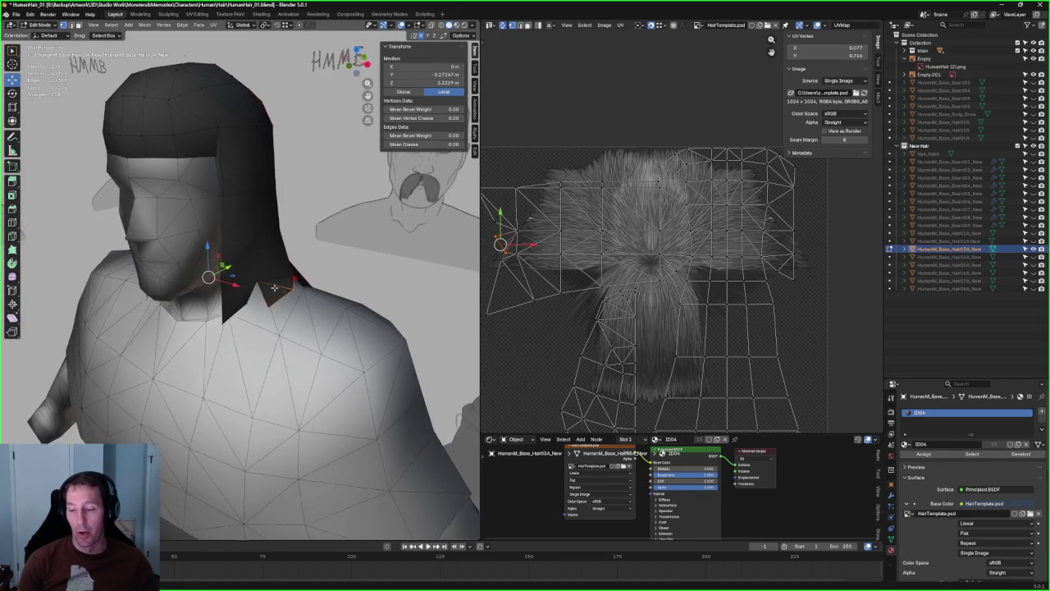
{"action": "scroll", "coordinate": [220, 360], "scroll_direction": "up", "scroll_amount": 4}
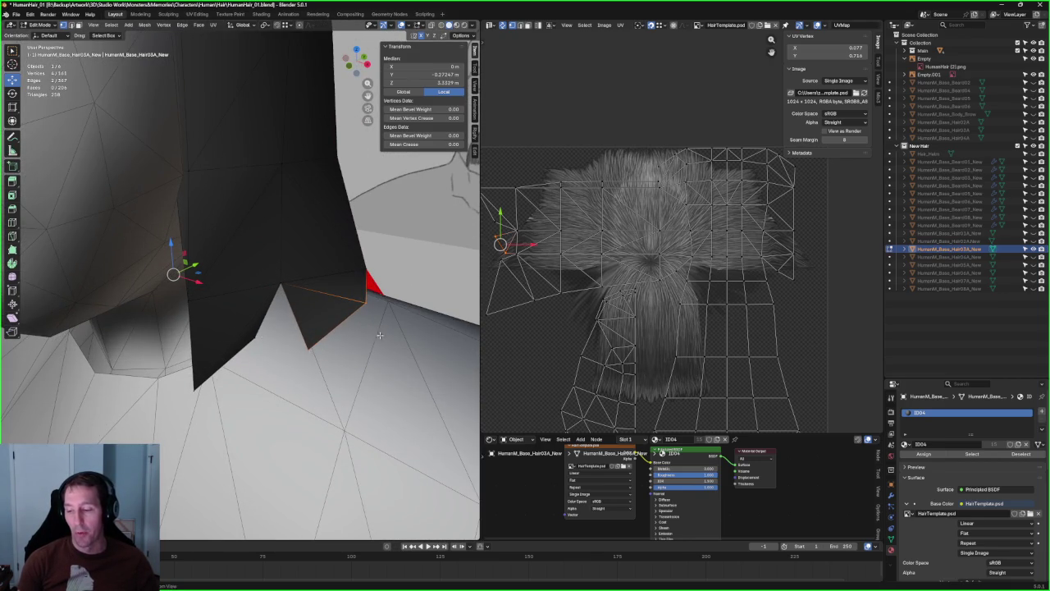
{"action": "middle_click_drag", "start_coordinate": [375, 335], "coordinate": [317, 359]}
{"action": "scroll", "coordinate": [368, 385], "scroll_direction": "down", "scroll_amount": 2}
{"action": "scroll", "coordinate": [275, 286], "scroll_direction": "down", "scroll_amount": 3}
{"action": "mouse_move", "coordinate": [274, 286]}
{"action": "middle_mouse_down"}
{"action": "mouse_move", "coordinate": [247, 263]}
{"action": "mouse_move", "coordinate": [238, 214]}
{"action": "middle_mouse_up"}
{"action": "scroll", "coordinate": [247, 262], "scroll_direction": "up", "scroll_amount": 3}
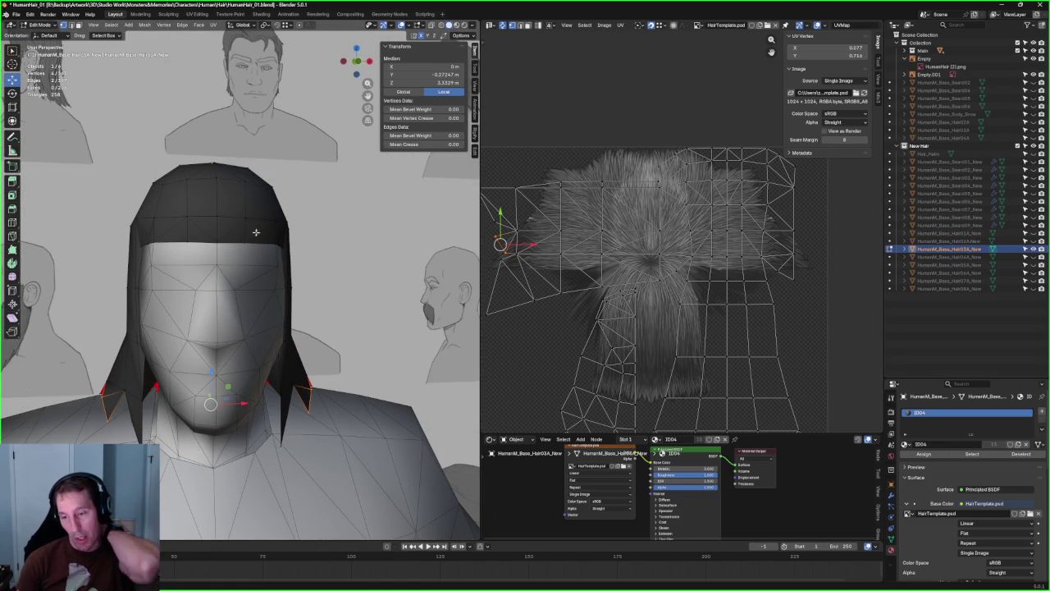
{"action": "middle_click_drag", "start_coordinate": [364, 357], "coordinate": [345, 336]}
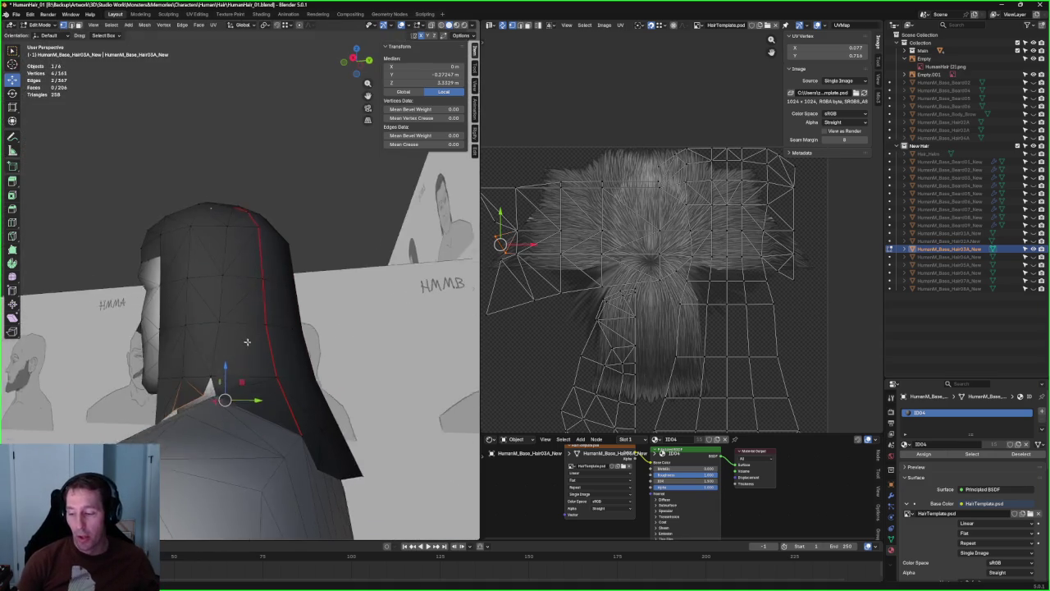
- Nudge a hair UV point slightly up the texture and pick another UV vertex
{"action": "scroll", "coordinate": [525, 312], "scroll_direction": "up", "scroll_amount": 5}
{"action": "scroll", "coordinate": [781, 226], "scroll_direction": "up", "scroll_amount": 3}
{"action": "key", "text": "KP_3"}
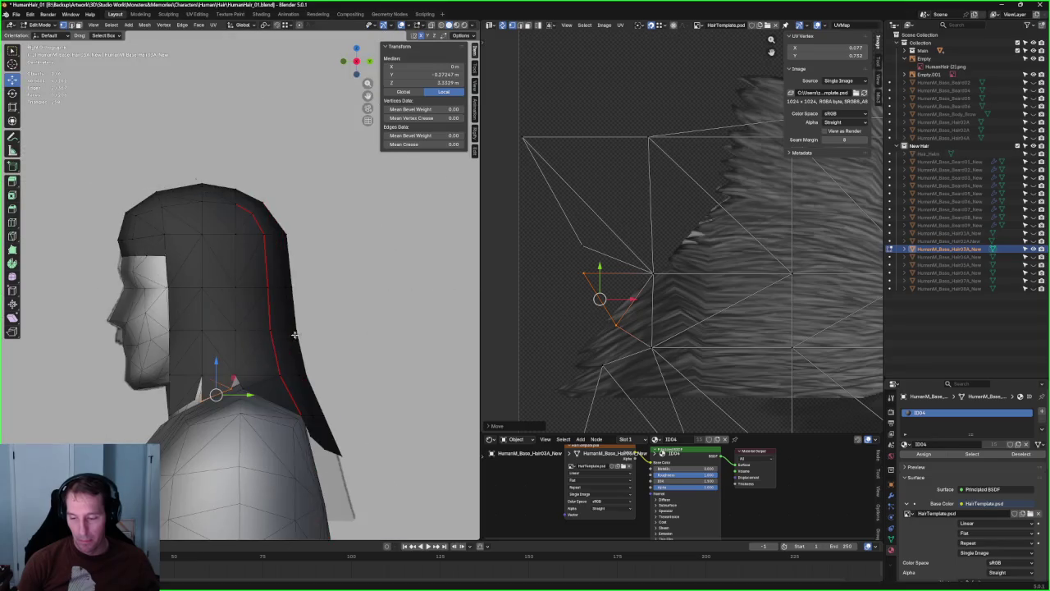
{"action": "scroll", "coordinate": [479, 311], "scroll_direction": "up", "scroll_amount": 3}
{"action": "scroll", "coordinate": [478, 311], "scroll_direction": "up", "scroll_amount": 3}
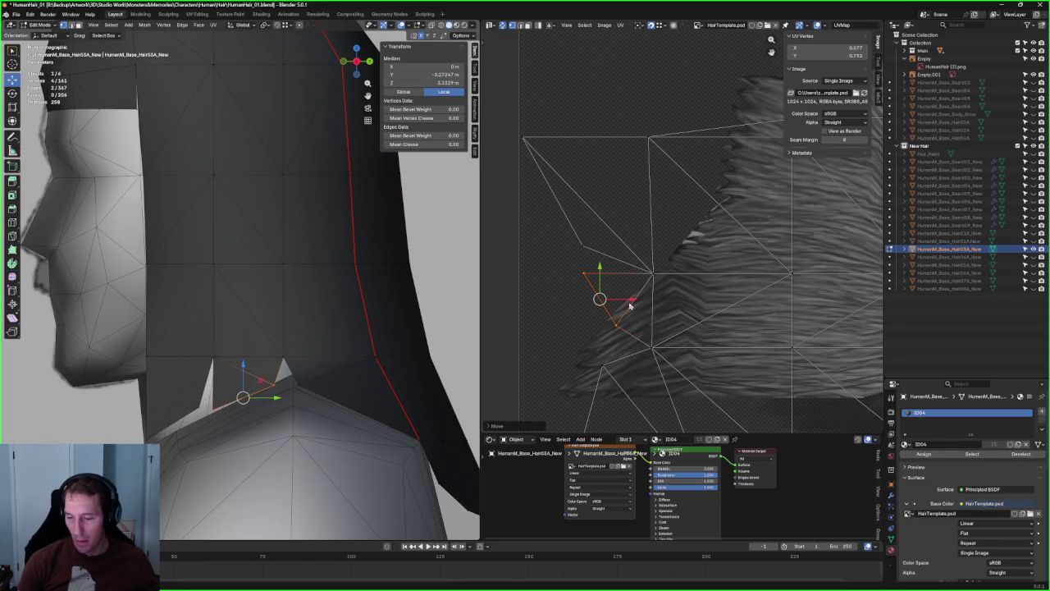
{"action": "left_click", "coordinate": [595, 320]}
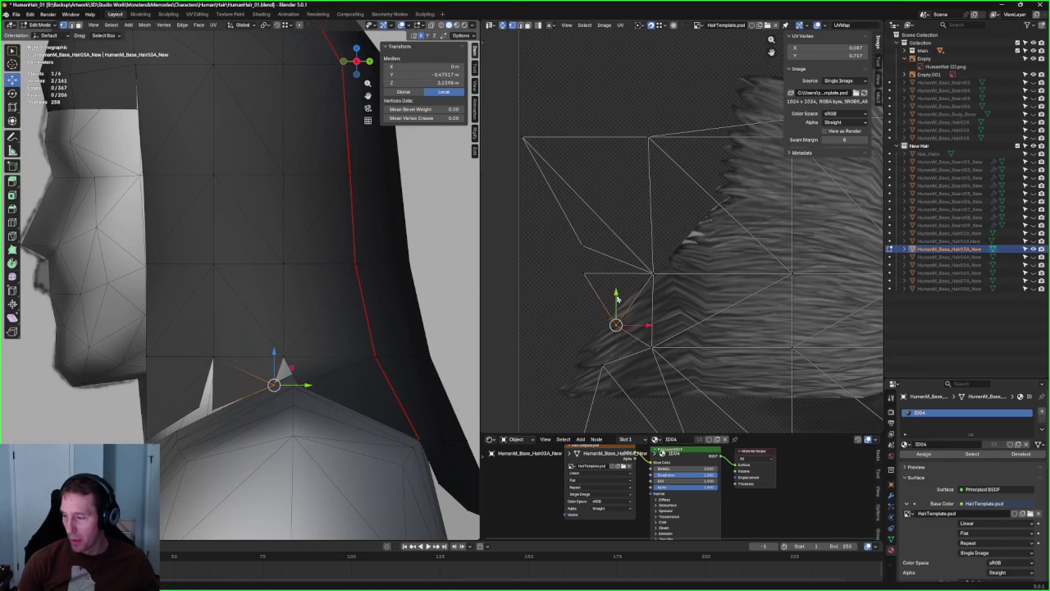
{"action": "scroll", "coordinate": [211, 99], "scroll_direction": "down", "scroll_amount": 4}
{"action": "scroll", "coordinate": [211, 99], "scroll_direction": "down", "scroll_amount": 3}
- Clear the selection, switch to front view, and hide the long hair mesh
{"action": "key", "text": "alt+a"}
{"action": "middle_click_drag", "start_coordinate": [211, 99], "coordinate": [327, 209]}
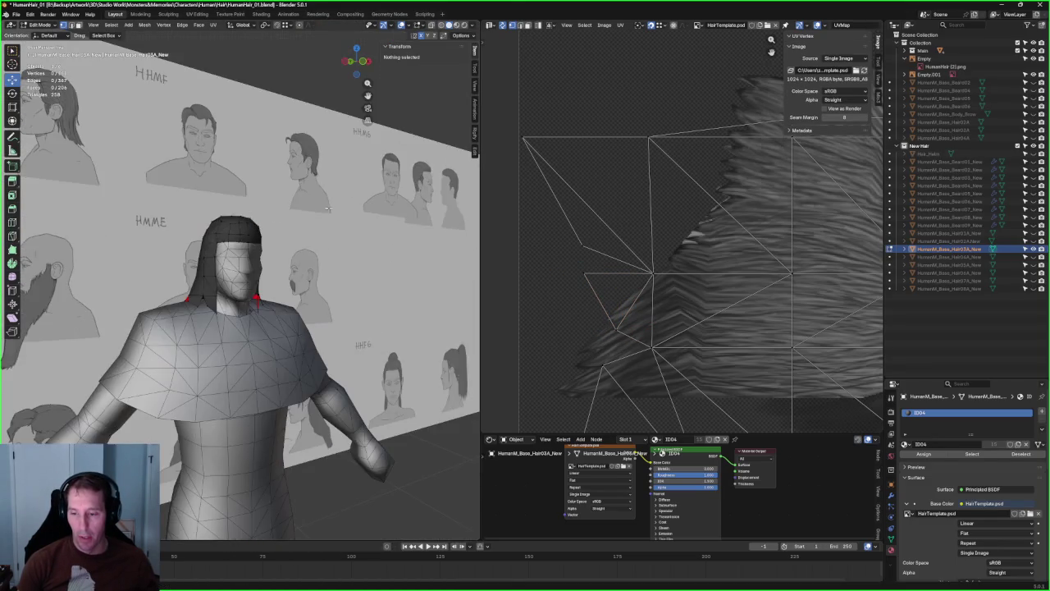
{"action": "key", "text": "KP_3"}
{"action": "key", "text": "KP_1"}
{"action": "scroll", "coordinate": [320, 320], "scroll_direction": "up", "scroll_amount": 3}
{"action": "key", "text": "alt+z"}
{"action": "key", "text": "alt+z"}
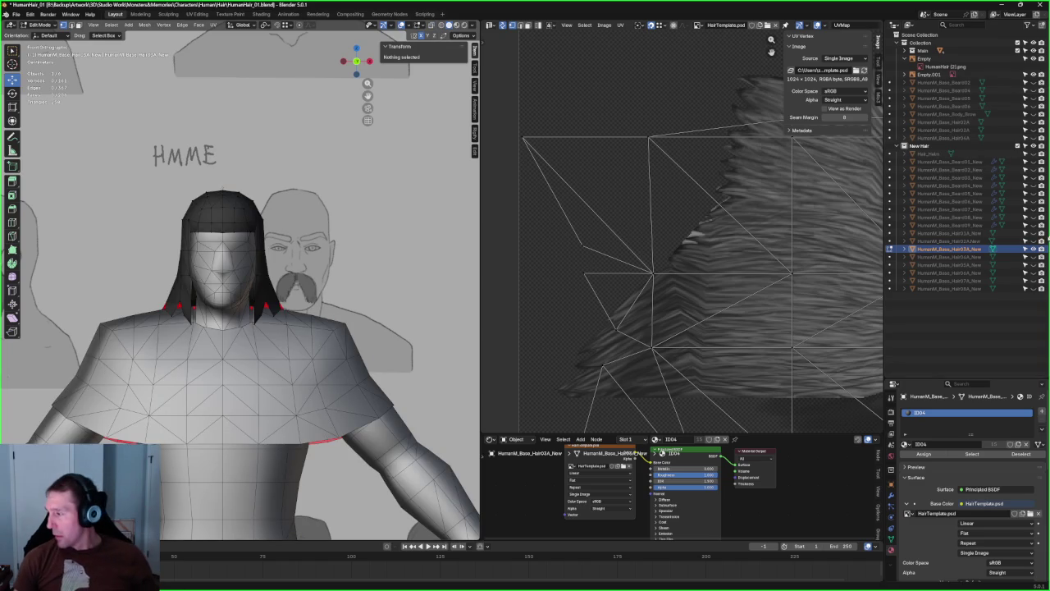
{"action": "left_click", "coordinate": [1033, 250]}
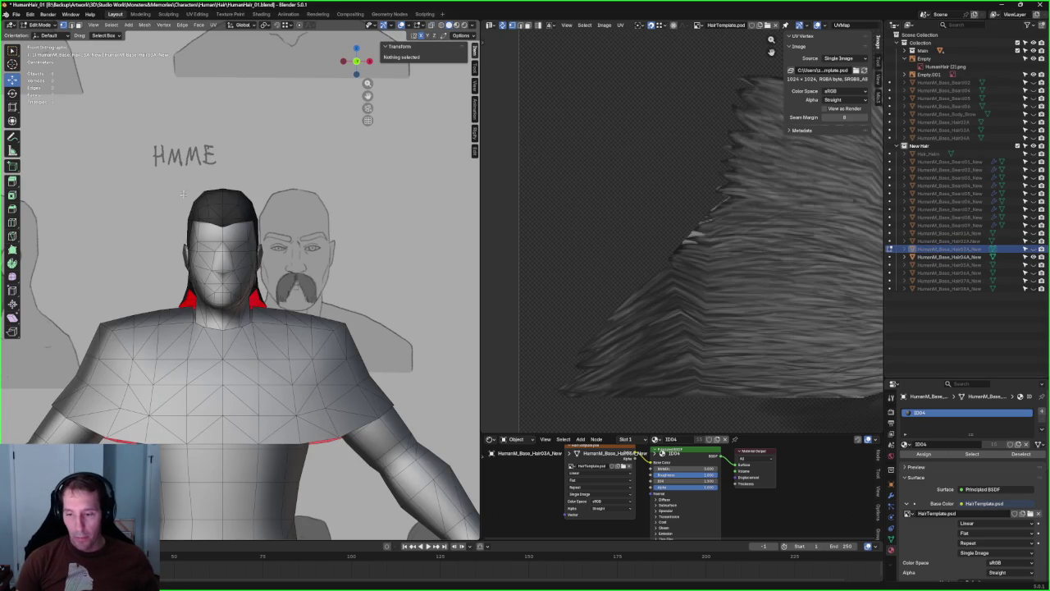
- Hide every collection except the hair mesh and orbit around it to inspect it
{"action": "scroll", "coordinate": [184, 186], "scroll_direction": "up", "scroll_amount": 2}
{"action": "scroll", "coordinate": [184, 186], "scroll_direction": "up", "scroll_amount": 2}
{"action": "mouse_move", "coordinate": [184, 186]}
{"action": "middle_mouse_down"}
{"action": "mouse_move", "coordinate": [200, 205]}
{"action": "mouse_move", "coordinate": [339, 190]}
{"action": "mouse_move", "coordinate": [311, 197]}
{"action": "middle_mouse_up"}
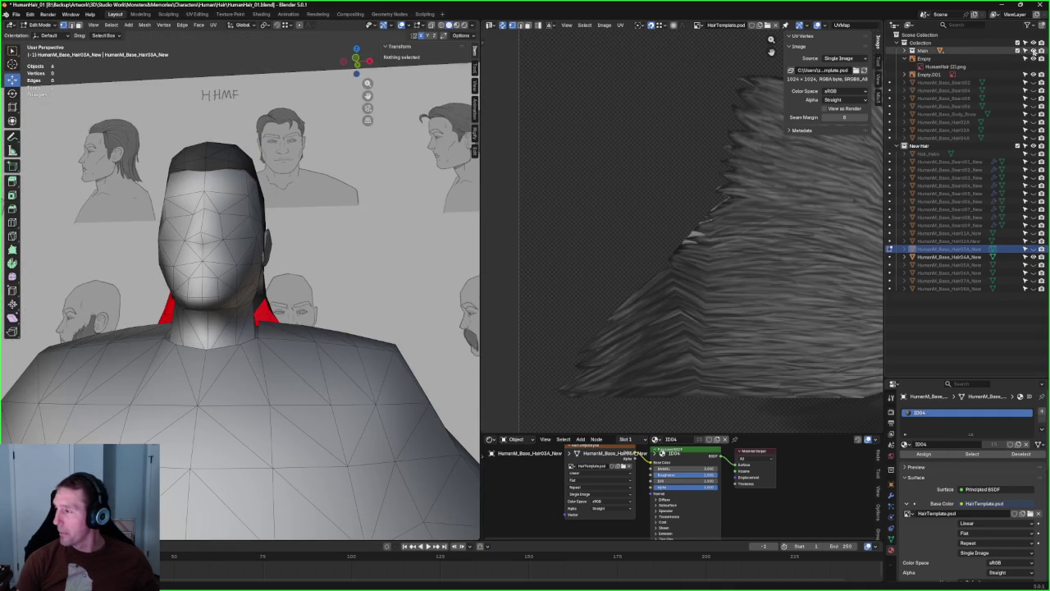
{"action": "left_click", "coordinate": [1032, 45]}
{"action": "mouse_move", "coordinate": [263, 307]}
{"action": "middle_mouse_down"}
{"action": "mouse_move", "coordinate": [265, 270]}
{"action": "mouse_move", "coordinate": [246, 287]}
{"action": "mouse_move", "coordinate": [264, 297]}
{"action": "middle_mouse_up"}
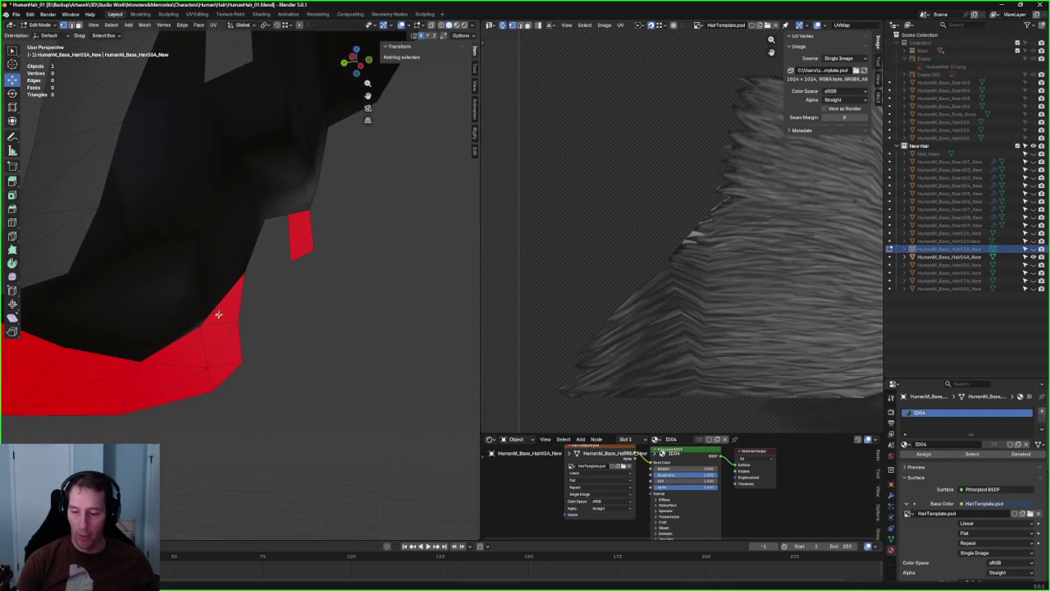
{"action": "scroll", "coordinate": [219, 356], "scroll_direction": "down", "scroll_amount": 3}
{"action": "scroll", "coordinate": [167, 345], "scroll_direction": "down", "scroll_amount": 3}
{"action": "scroll", "coordinate": [247, 312], "scroll_direction": "down", "scroll_amount": 2}
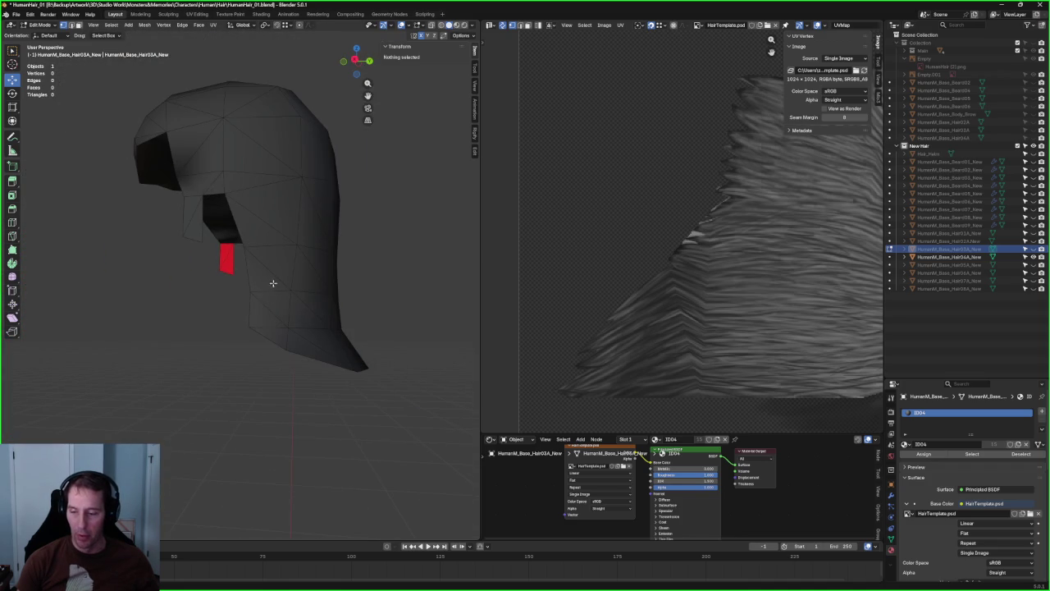
{"action": "middle_click_drag", "start_coordinate": [260, 317], "coordinate": [276, 291]}
{"action": "scroll", "coordinate": [293, 307], "scroll_direction": "up", "scroll_amount": 2}
{"action": "scroll", "coordinate": [399, 298], "scroll_direction": "up", "scroll_amount": 3}
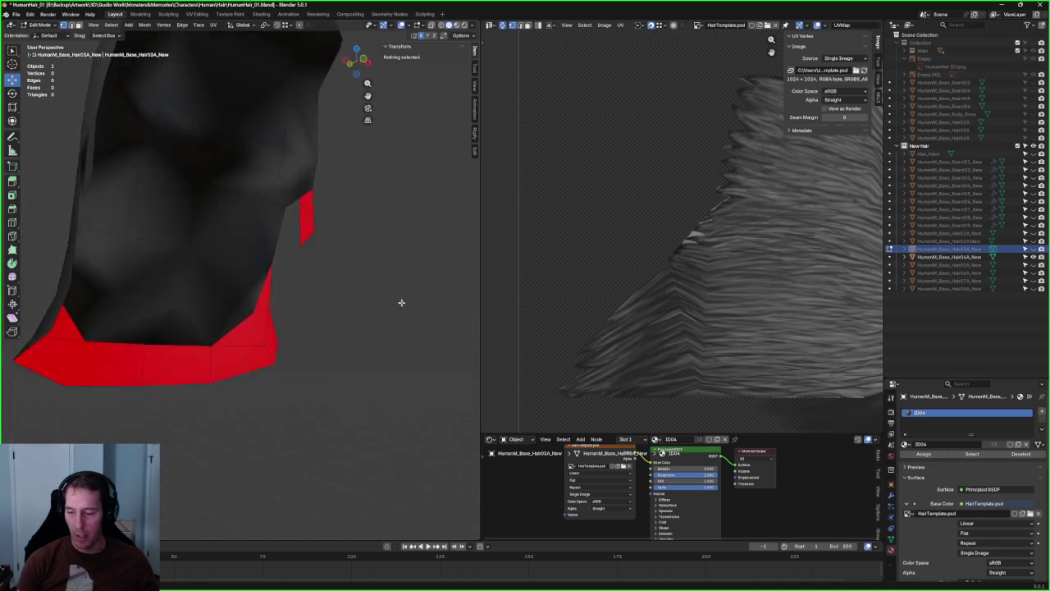
{"action": "scroll", "coordinate": [375, 299], "scroll_direction": "up", "scroll_amount": 2}
{"action": "mouse_move", "coordinate": [375, 298]}
{"action": "middle_mouse_down"}
{"action": "mouse_move", "coordinate": [335, 284]}
{"action": "mouse_move", "coordinate": [344, 270]}
{"action": "mouse_move", "coordinate": [328, 224]}
{"action": "mouse_move", "coordinate": [305, 232]}
{"action": "mouse_move", "coordinate": [368, 190]}
{"action": "mouse_move", "coordinate": [298, 296]}
{"action": "mouse_move", "coordinate": [328, 249]}
{"action": "mouse_move", "coordinate": [326, 260]}
{"action": "mouse_move", "coordinate": [383, 282]}
{"action": "mouse_move", "coordinate": [340, 263]}
{"action": "mouse_move", "coordinate": [265, 263]}
{"action": "middle_mouse_up"}
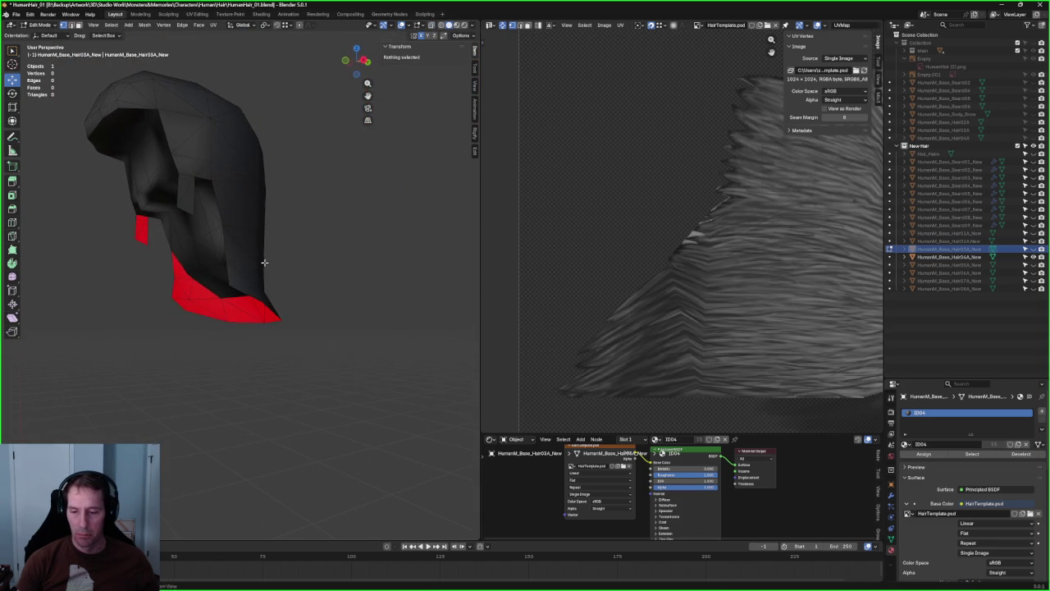
{"action": "middle_click_drag", "start_coordinate": [206, 289], "coordinate": [370, 271]}
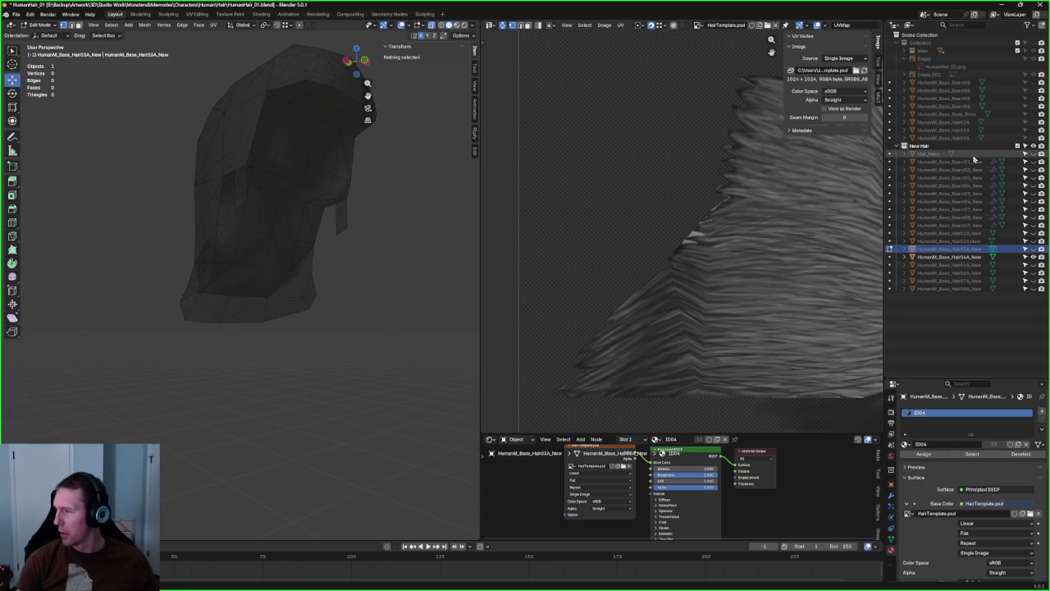
- Toggle Local View off and on, then close in on the hair's lower rim in X-ray
{"action": "key", "text": "KP_Divide"}
{"action": "mouse_move", "coordinate": [271, 246]}
{"action": "middle_mouse_down"}
{"action": "mouse_move", "coordinate": [322, 219]}
{"action": "mouse_move", "coordinate": [316, 200]}
{"action": "mouse_move", "coordinate": [313, 238]}
{"action": "middle_mouse_up"}
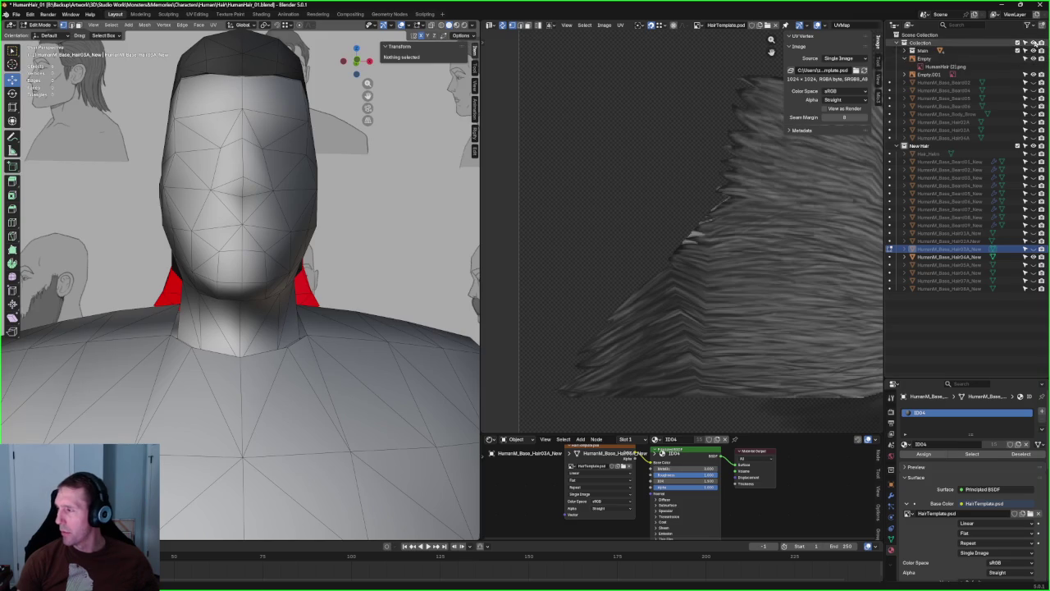
{"action": "key", "text": "KP_Divide"}
{"action": "scroll", "coordinate": [385, 246], "scroll_direction": "up", "scroll_amount": 3}
{"action": "mouse_move", "coordinate": [410, 254]}
{"action": "middle_mouse_down"}
{"action": "mouse_move", "coordinate": [439, 261]}
{"action": "mouse_move", "coordinate": [367, 222]}
{"action": "middle_mouse_up"}
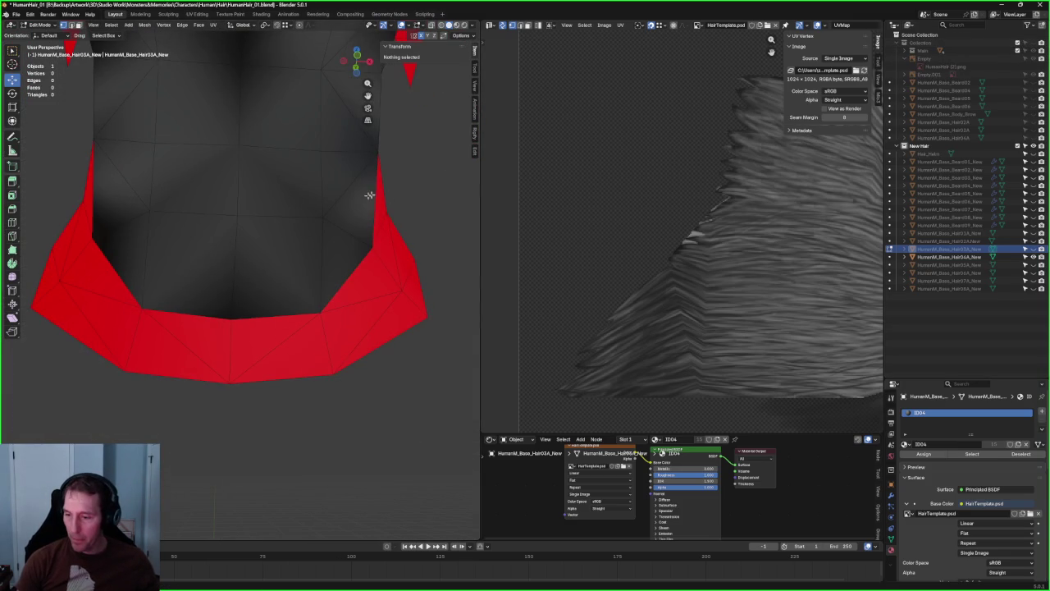
{"action": "key", "text": "alt+z"}
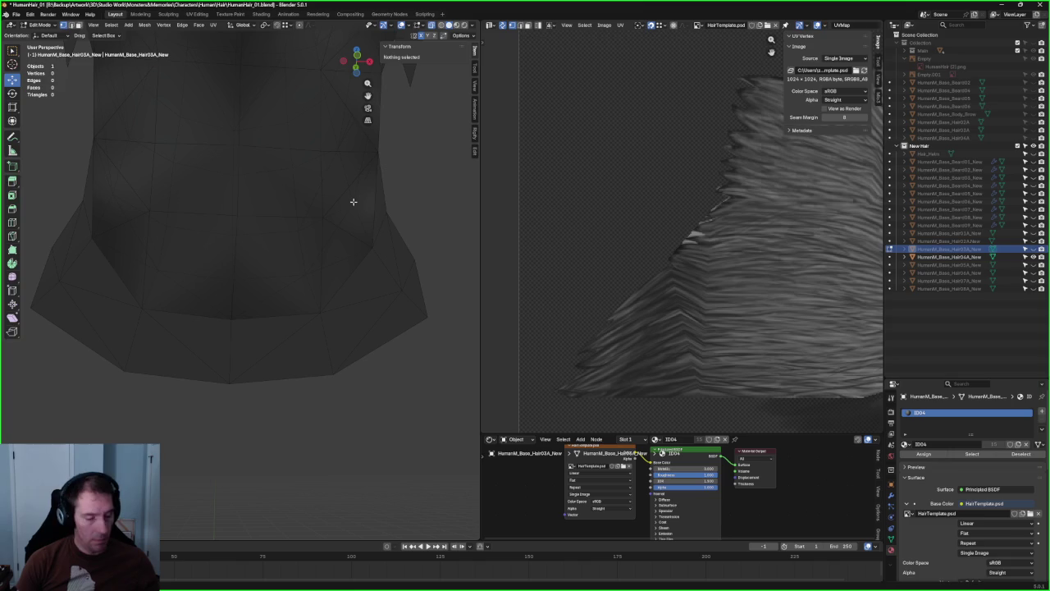
- Switch to editing the Hair04A_New mesh with nothing selected
{"action": "key", "text": "Tab"}
{"action": "left_click", "coordinate": [364, 200]}
{"action": "mouse_move", "coordinate": [363, 199]}
{"action": "middle_mouse_down"}
{"action": "mouse_move", "coordinate": [348, 234]}
{"action": "mouse_move", "coordinate": [214, 252]}
{"action": "mouse_move", "coordinate": [234, 277]}
{"action": "mouse_move", "coordinate": [410, 271]}
{"action": "middle_mouse_up"}
{"action": "key", "text": "Tab"}
{"action": "key", "text": "alt+a"}
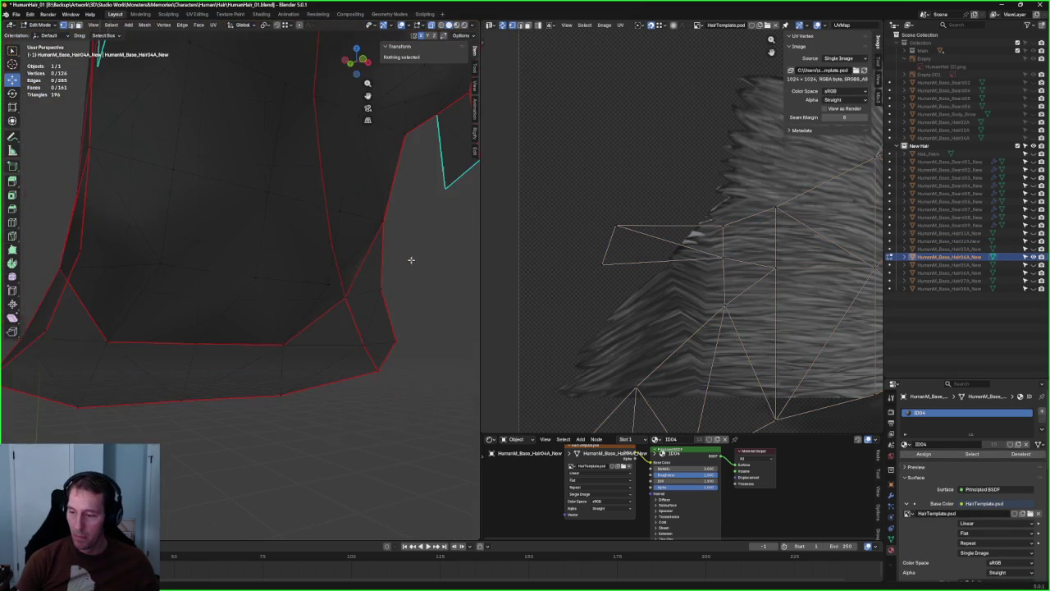
- Pick rim vertices on both sides of the hairline and join them with a new edge (J)
{"action": "left_click", "coordinate": [405, 261]}
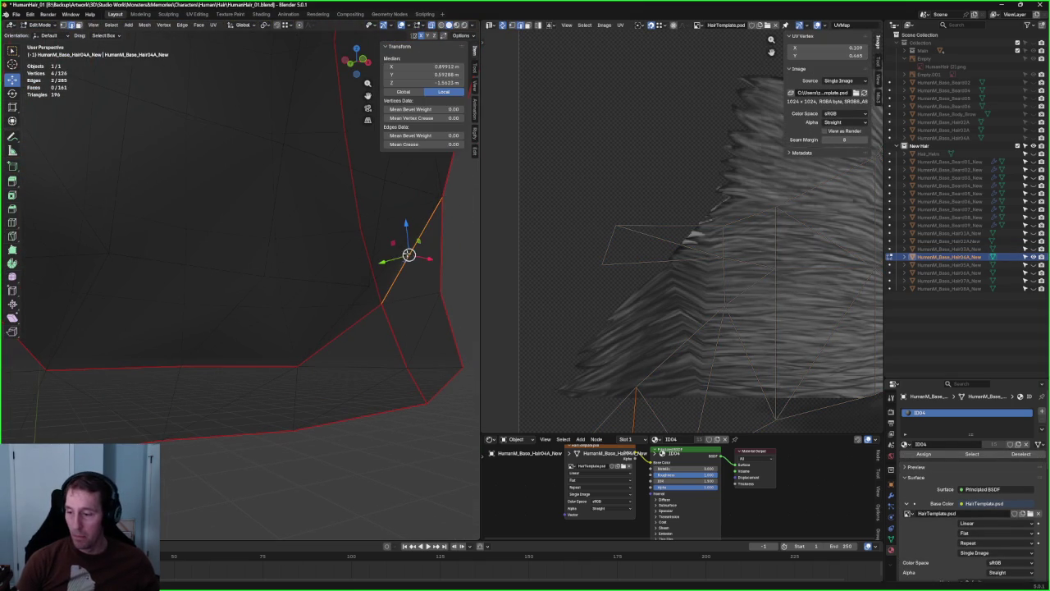
{"action": "mouse_move", "coordinate": [349, 256]}
{"action": "middle_mouse_down"}
{"action": "mouse_move", "coordinate": [382, 216]}
{"action": "mouse_move", "coordinate": [120, 259]}
{"action": "mouse_move", "coordinate": [288, 275]}
{"action": "mouse_move", "coordinate": [319, 268]}
{"action": "mouse_move", "coordinate": [197, 219]}
{"action": "mouse_move", "coordinate": [347, 222]}
{"action": "middle_mouse_up"}
{"action": "left_click", "coordinate": [146, 258], "text": "shift"}
{"action": "left_click", "coordinate": [127, 265]}
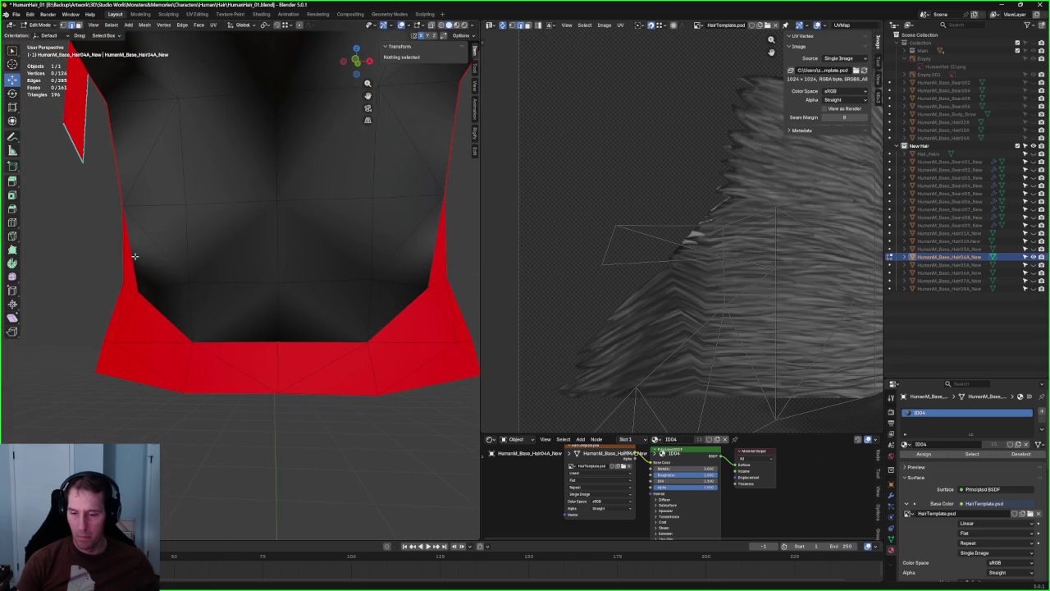
{"action": "middle_click_drag", "start_coordinate": [127, 265], "coordinate": [400, 256]}
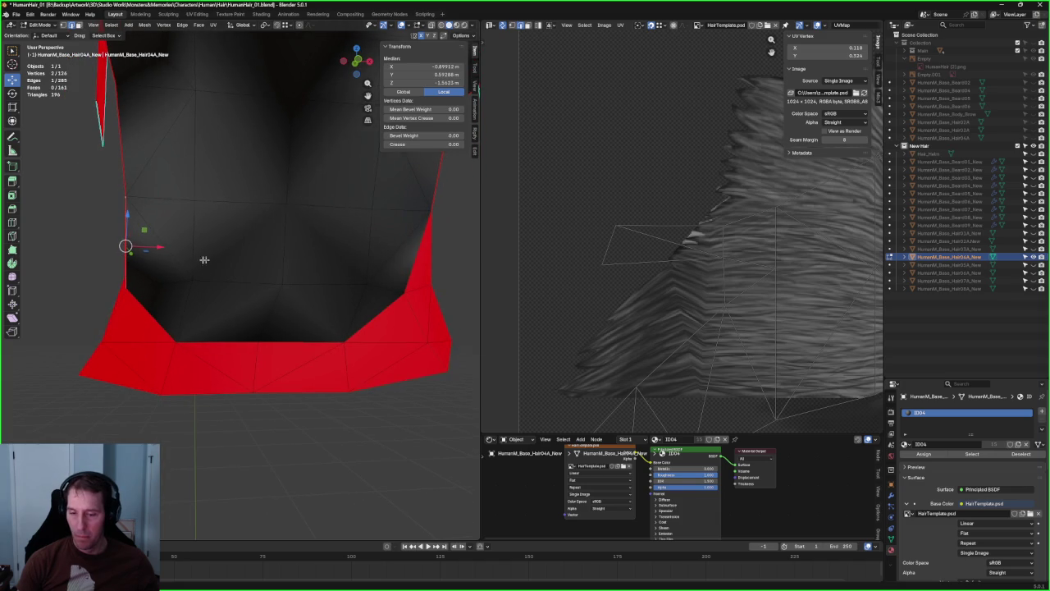
{"action": "key", "text": "j"}
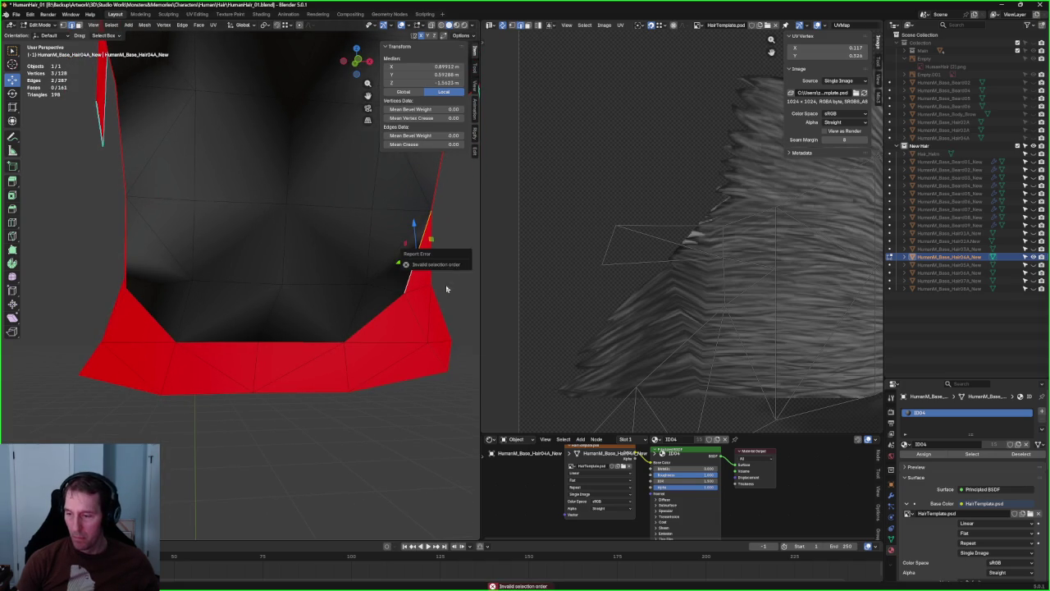
- Move a hairline vertex into place and connect two vertices with F to fill a face
{"action": "left_click", "coordinate": [417, 254]}
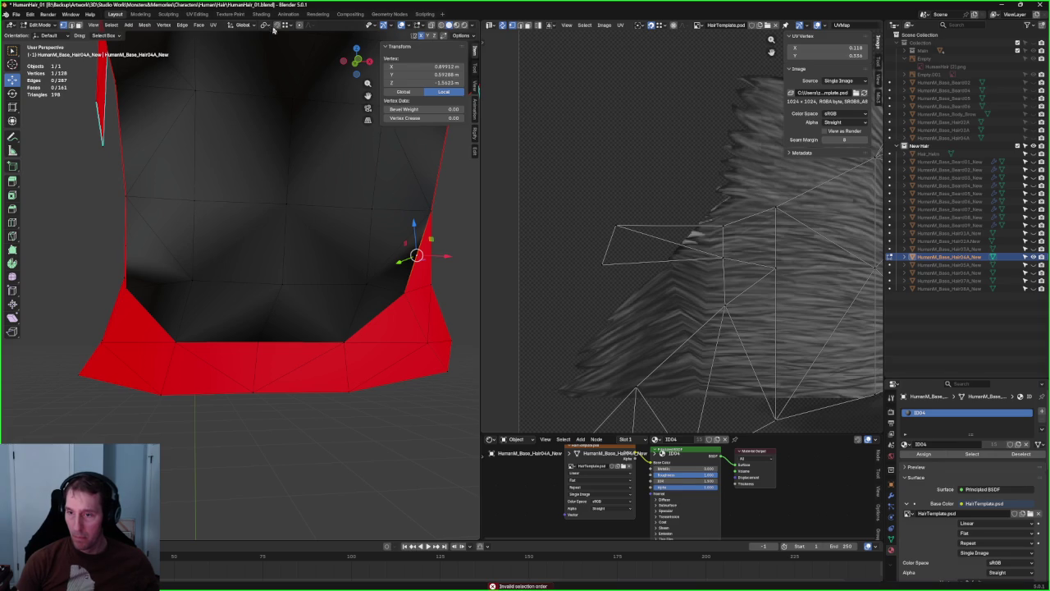
{"action": "left_click_drag", "start_coordinate": [417, 254], "coordinate": [430, 281]}
{"action": "mouse_move", "coordinate": [429, 281]}
{"action": "middle_mouse_down"}
{"action": "mouse_move", "coordinate": [265, 270]}
{"action": "mouse_move", "coordinate": [164, 287]}
{"action": "mouse_move", "coordinate": [186, 240]}
{"action": "mouse_move", "coordinate": [215, 263]}
{"action": "middle_mouse_up"}
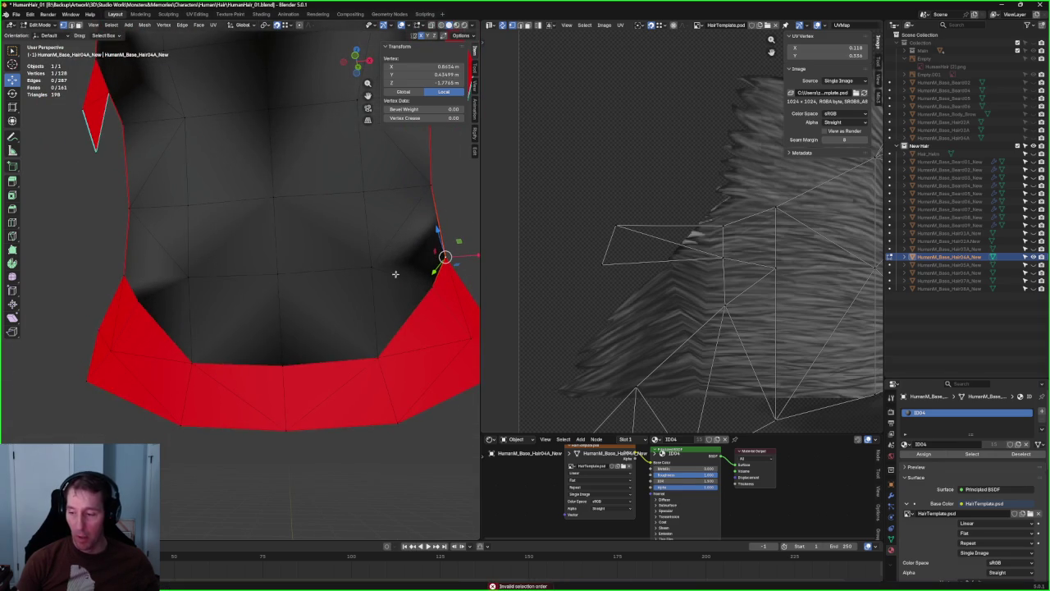
{"action": "key", "text": "f"}
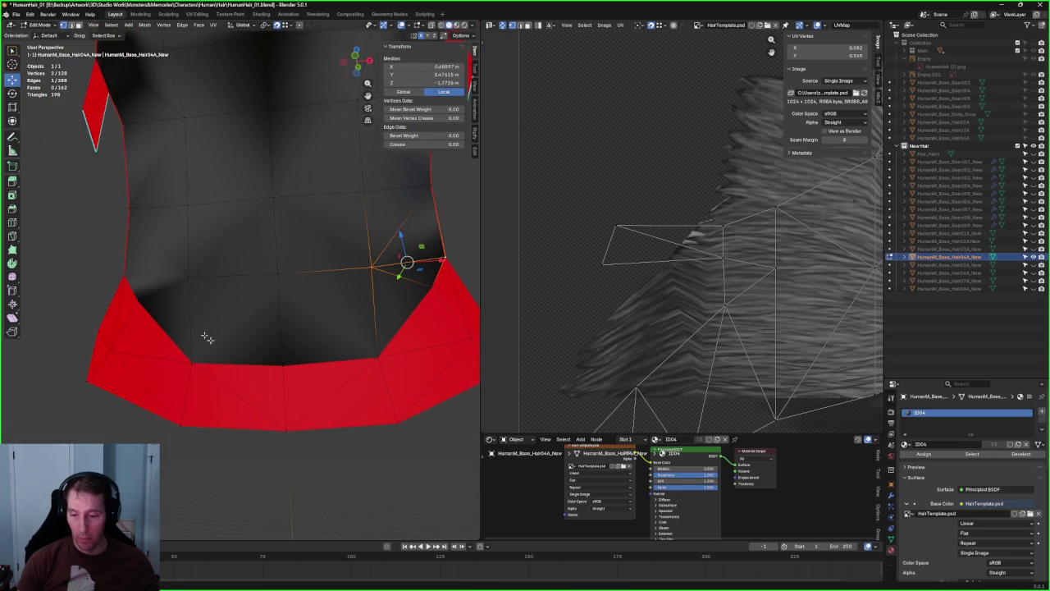
- Check the connected region, deselect, and orbit to inspect the reshaped hairline
{"action": "left_click", "coordinate": [177, 285]}
{"action": "key", "text": "ctrl+l"}
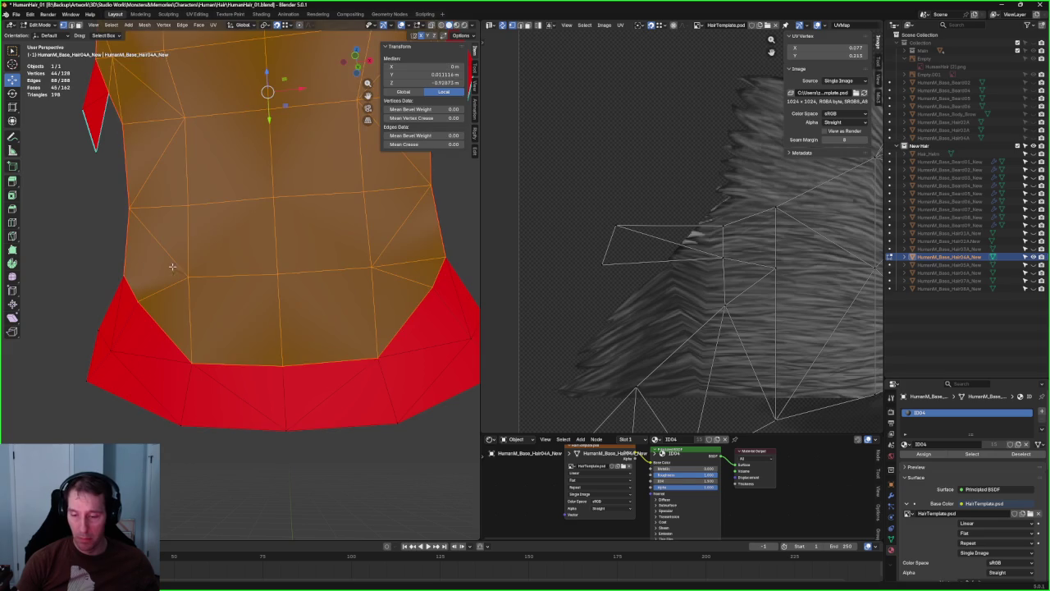
{"action": "left_click", "coordinate": [174, 268]}
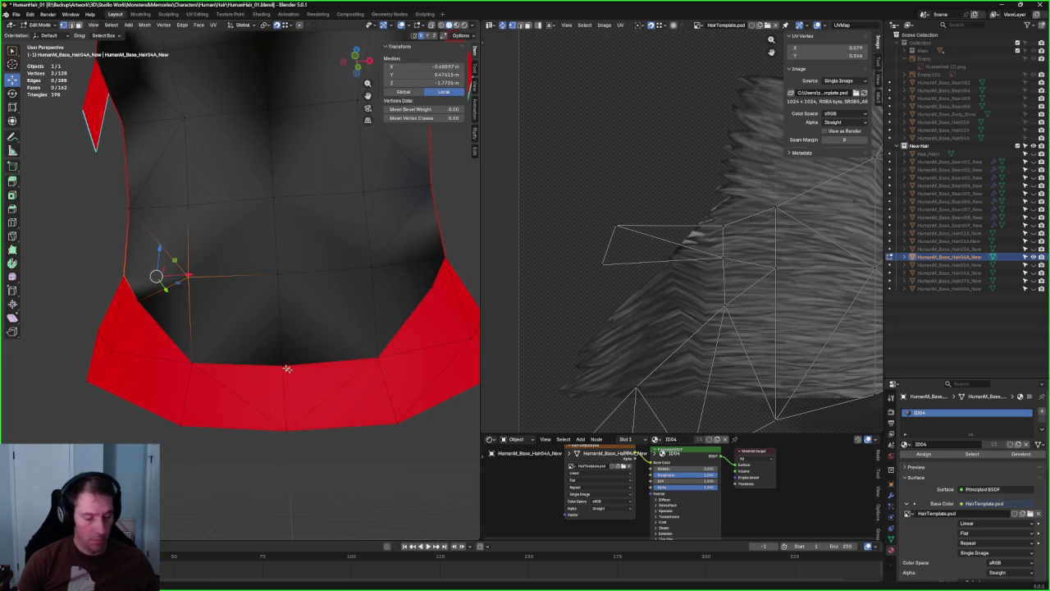
{"action": "left_click", "coordinate": [425, 442]}
{"action": "mouse_move", "coordinate": [399, 413]}
{"action": "middle_mouse_down"}
{"action": "mouse_move", "coordinate": [284, 237]}
{"action": "mouse_move", "coordinate": [321, 265]}
{"action": "mouse_move", "coordinate": [370, 258]}
{"action": "mouse_move", "coordinate": [358, 271]}
{"action": "mouse_move", "coordinate": [385, 305]}
{"action": "mouse_move", "coordinate": [410, 295]}
{"action": "mouse_move", "coordinate": [400, 295]}
{"action": "middle_mouse_up"}
{"action": "scroll", "coordinate": [370, 257], "scroll_direction": "up", "scroll_amount": 4}
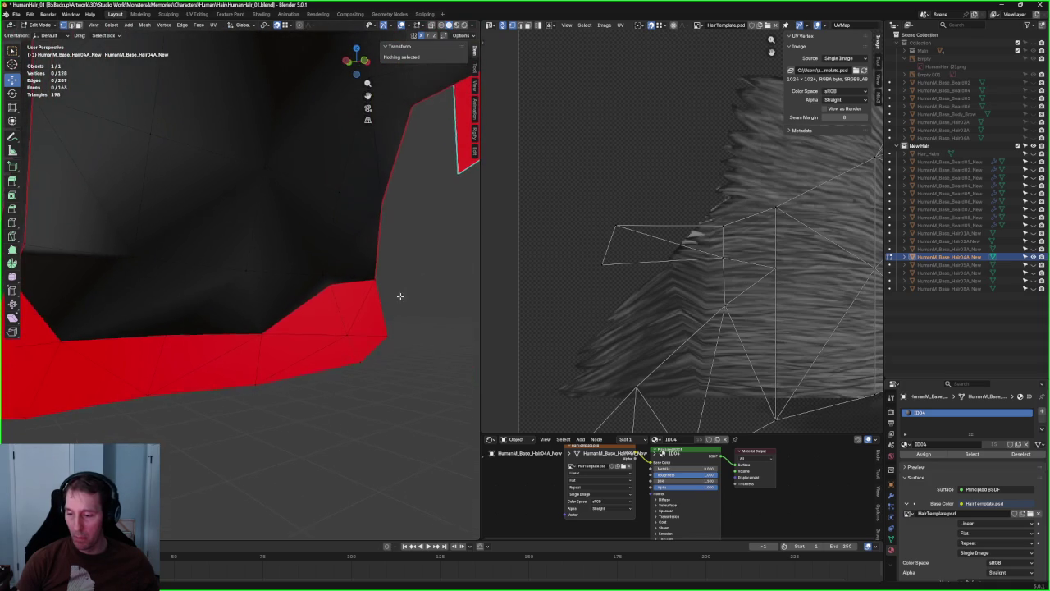
{"action": "left_click", "coordinate": [320, 295]}
{"action": "key", "text": "KP_3"}
{"action": "scroll", "coordinate": [298, 334], "scroll_direction": "up", "scroll_amount": 3}
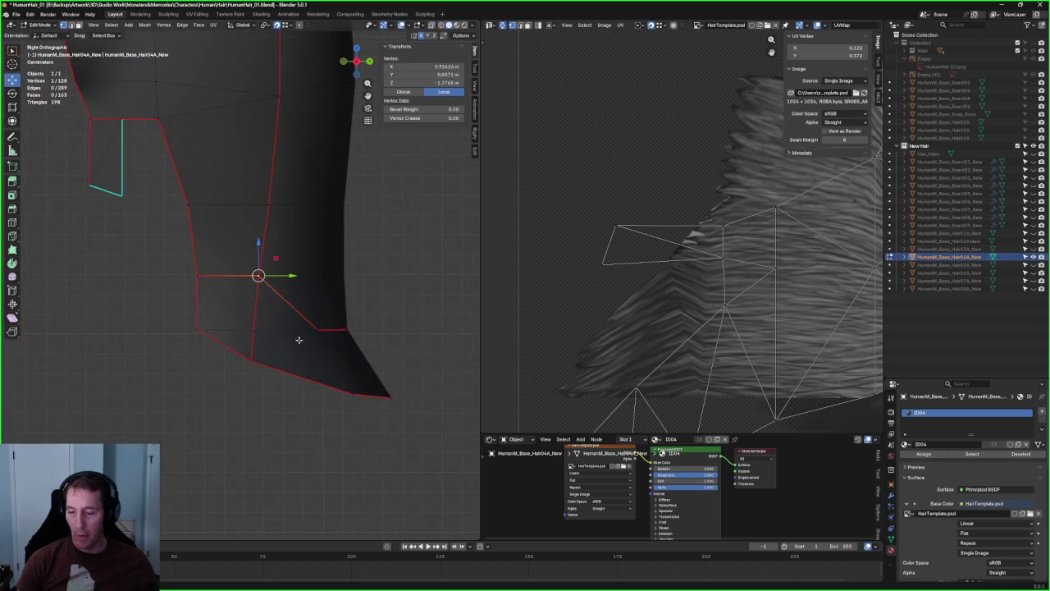
{"action": "scroll", "coordinate": [297, 334], "scroll_direction": "up", "scroll_amount": 2}
{"action": "scroll", "coordinate": [282, 331], "scroll_direction": "up", "scroll_amount": 2}
{"action": "mouse_move", "coordinate": [287, 351]}
{"action": "middle_mouse_down"}
{"action": "mouse_move", "coordinate": [274, 323]}
{"action": "mouse_move", "coordinate": [401, 346]}
{"action": "mouse_move", "coordinate": [235, 340]}
{"action": "mouse_move", "coordinate": [208, 355]}
{"action": "middle_mouse_up"}
{"action": "scroll", "coordinate": [283, 340], "scroll_direction": "down", "scroll_amount": 3}
{"action": "scroll", "coordinate": [283, 341], "scroll_direction": "up", "scroll_amount": 3}
{"action": "mouse_move", "coordinate": [321, 331]}
{"action": "middle_mouse_down"}
{"action": "mouse_move", "coordinate": [424, 326]}
{"action": "mouse_move", "coordinate": [438, 343]}
{"action": "mouse_move", "coordinate": [334, 325]}
{"action": "mouse_move", "coordinate": [305, 335]}
{"action": "middle_mouse_up"}
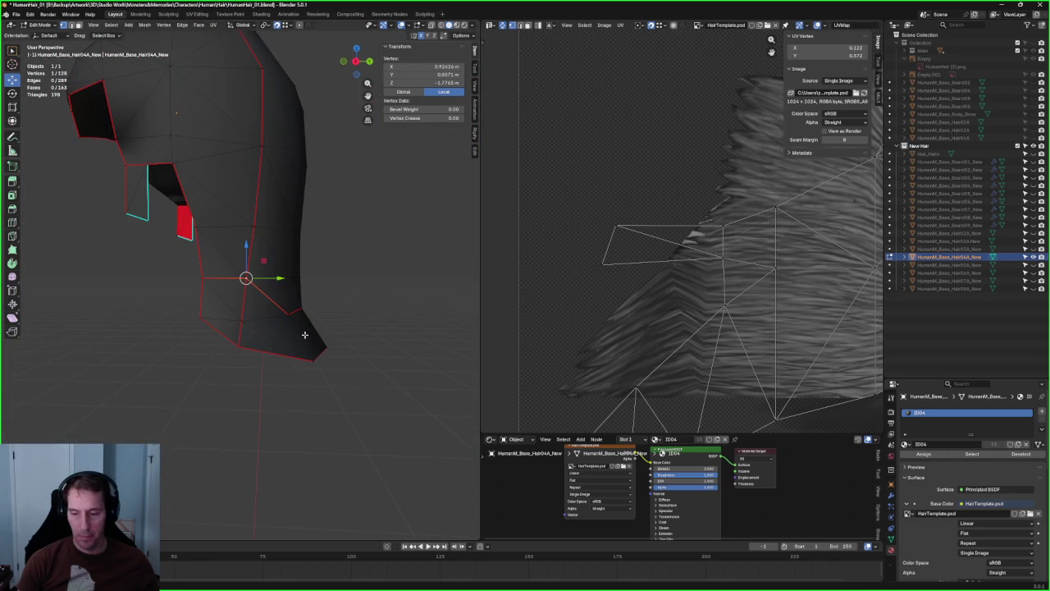
{"action": "scroll", "coordinate": [304, 335], "scroll_direction": "down", "scroll_amount": 5}
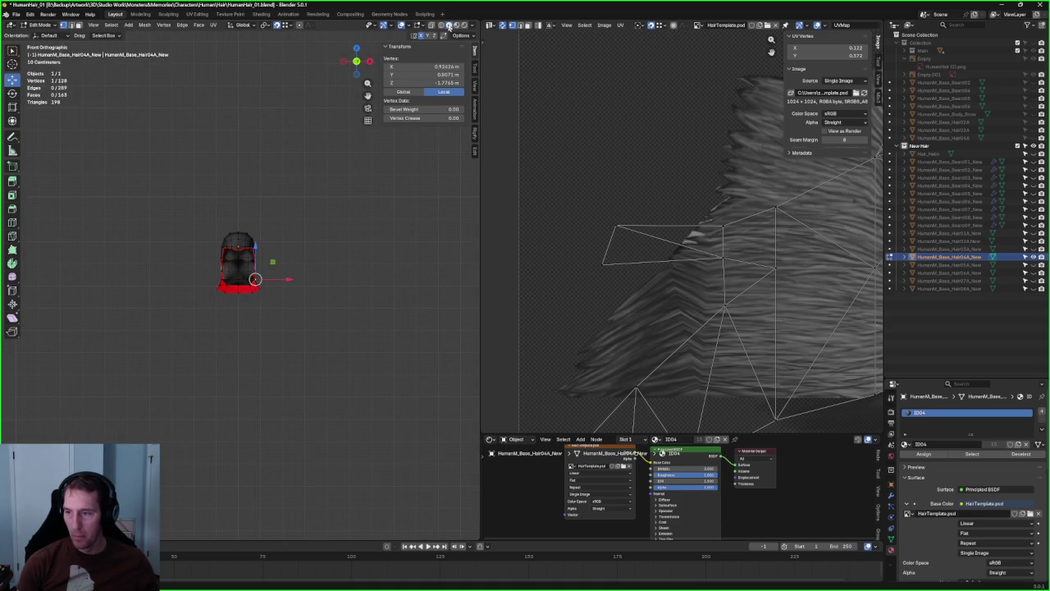
{"action": "scroll", "coordinate": [386, 283], "scroll_direction": "down", "scroll_amount": 6}
{"action": "left_click", "coordinate": [359, 332]}
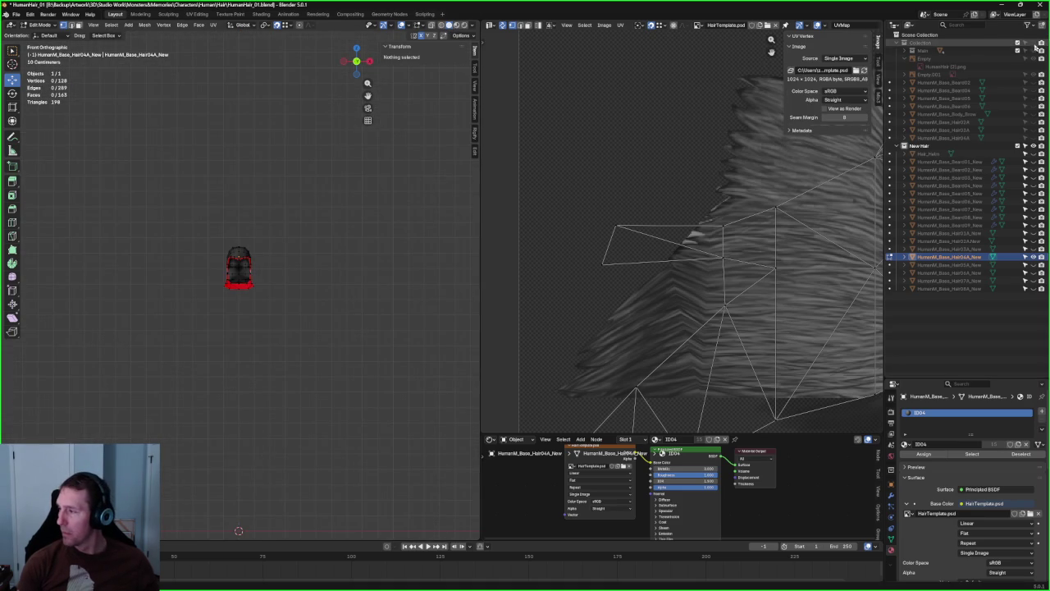
- Unhide the reference sheet and body mesh collections and bring the body back into view
{"action": "left_click", "coordinate": [1036, 46]}
{"action": "scroll", "coordinate": [397, 297], "scroll_direction": "down", "scroll_amount": 2}
{"action": "scroll", "coordinate": [397, 297], "scroll_direction": "down", "scroll_amount": 1}
{"action": "scroll", "coordinate": [396, 297], "scroll_direction": "up", "scroll_amount": 3}
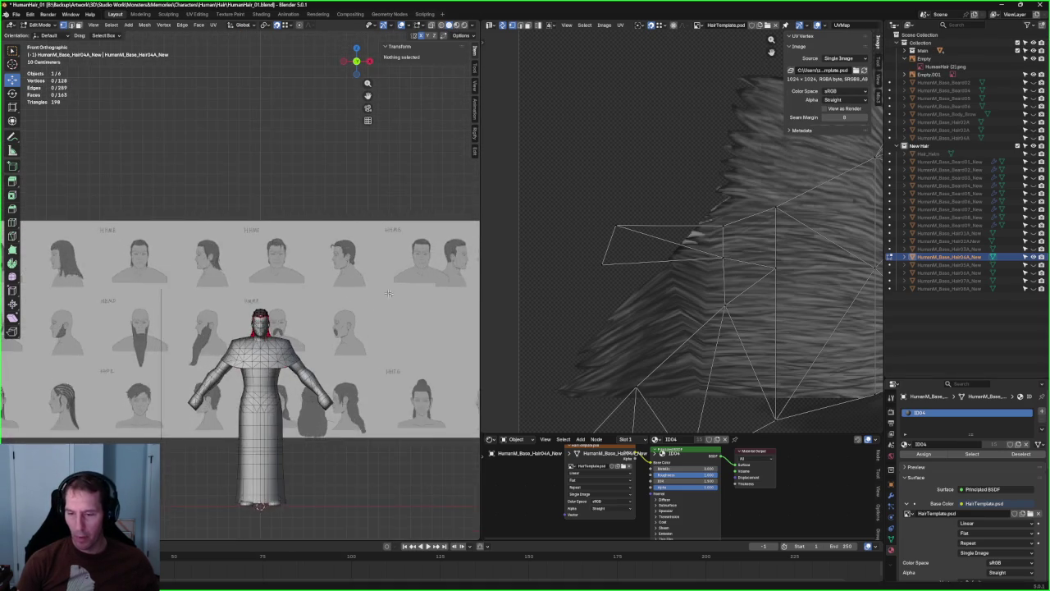
{"action": "scroll", "coordinate": [396, 297], "scroll_direction": "up", "scroll_amount": 3}
{"action": "scroll", "coordinate": [396, 287], "scroll_direction": "down", "scroll_amount": 1}
{"action": "scroll", "coordinate": [397, 276], "scroll_direction": "up", "scroll_amount": 1}
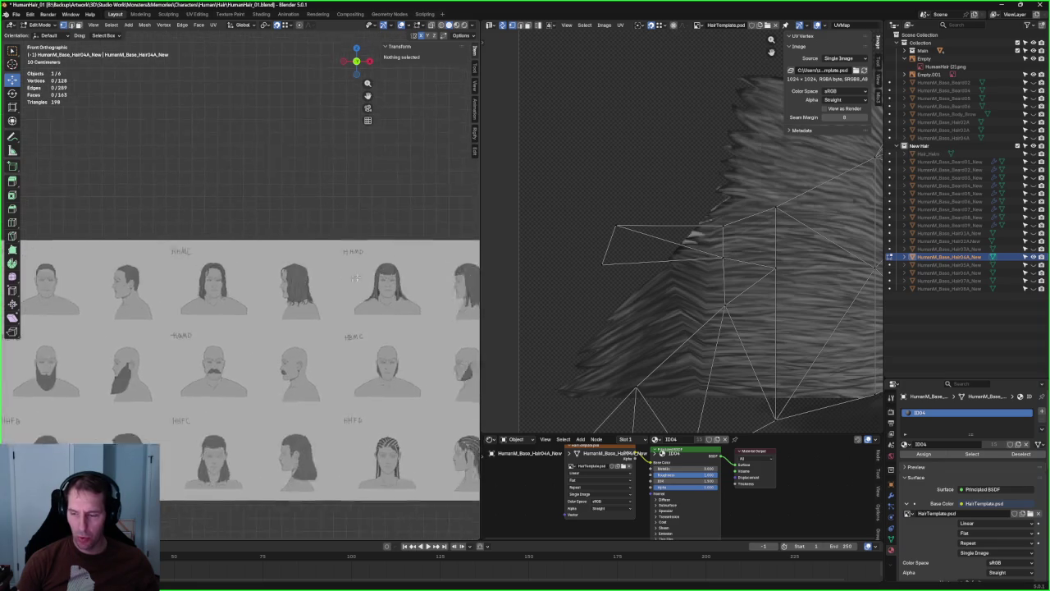
{"action": "mouse_move", "coordinate": [397, 276]}
{"action": "middle_mouse_down", "text": "shift"}
{"action": "mouse_move", "coordinate": [443, 288]}
{"action": "mouse_move", "coordinate": [244, 247]}
{"action": "mouse_move", "coordinate": [344, 237]}
{"action": "middle_mouse_up", "text": "shift"}
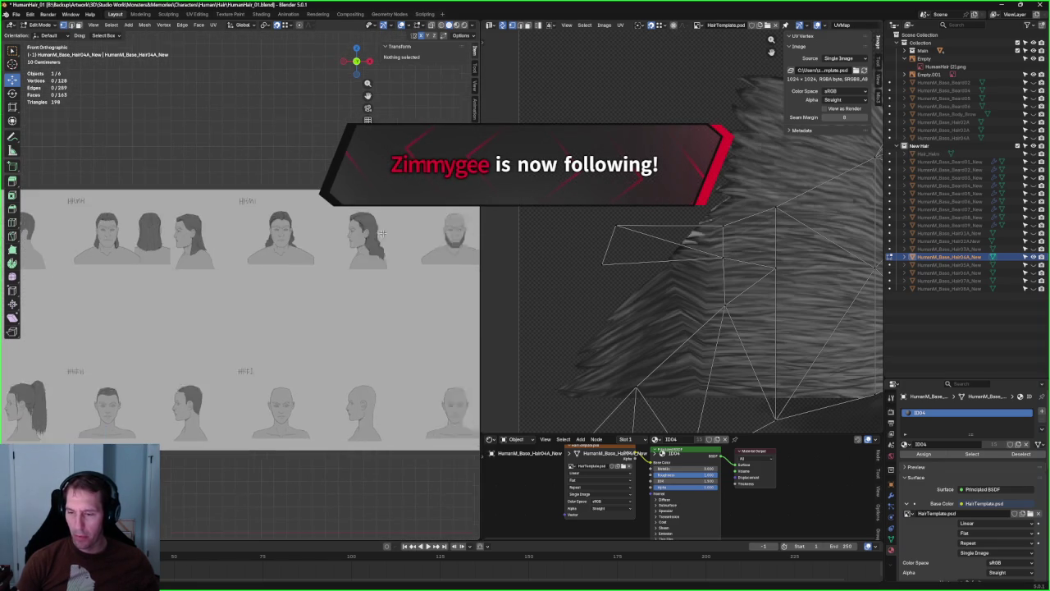
- Pan and zoom across the reference sheet's labelled heads to compare hairstyles
{"action": "scroll", "coordinate": [246, 246], "scroll_direction": "up", "scroll_amount": 5}
{"action": "mouse_move", "coordinate": [467, 246]}
{"action": "middle_mouse_down", "text": "shift"}
{"action": "mouse_move", "coordinate": [177, 279]}
{"action": "mouse_move", "coordinate": [263, 295]}
{"action": "middle_mouse_up", "text": "shift"}
{"action": "scroll", "coordinate": [328, 287], "scroll_direction": "down", "scroll_amount": 5}
{"action": "scroll", "coordinate": [287, 296], "scroll_direction": "down", "scroll_amount": 1}
{"action": "scroll", "coordinate": [251, 296], "scroll_direction": "up", "scroll_amount": 1}
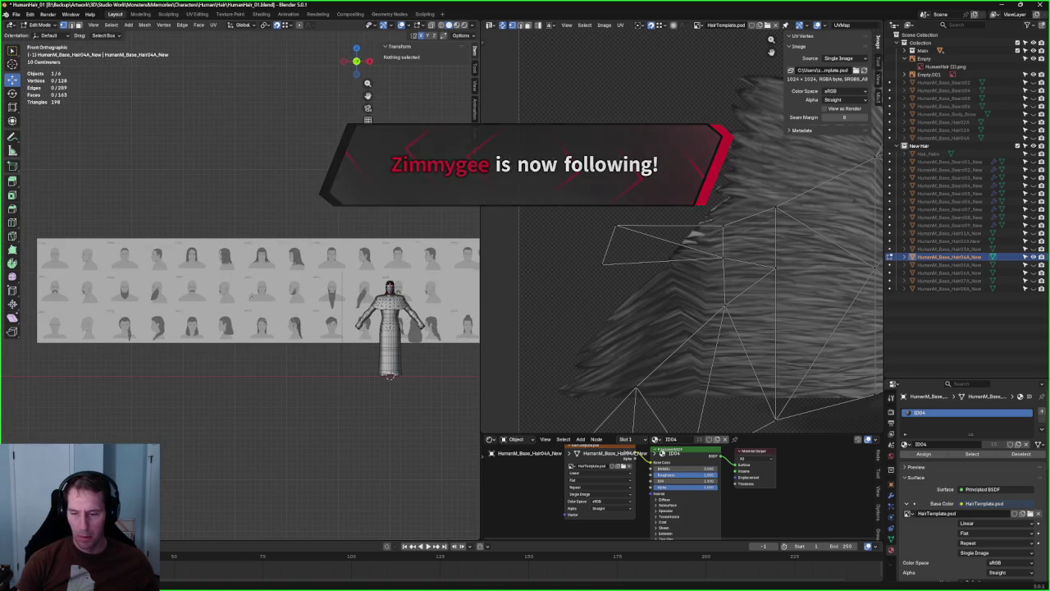
{"action": "scroll", "coordinate": [297, 259], "scroll_direction": "up", "scroll_amount": 3}
{"action": "scroll", "coordinate": [283, 271], "scroll_direction": "up", "scroll_amount": 2}
{"action": "scroll", "coordinate": [272, 284], "scroll_direction": "up", "scroll_amount": 4}
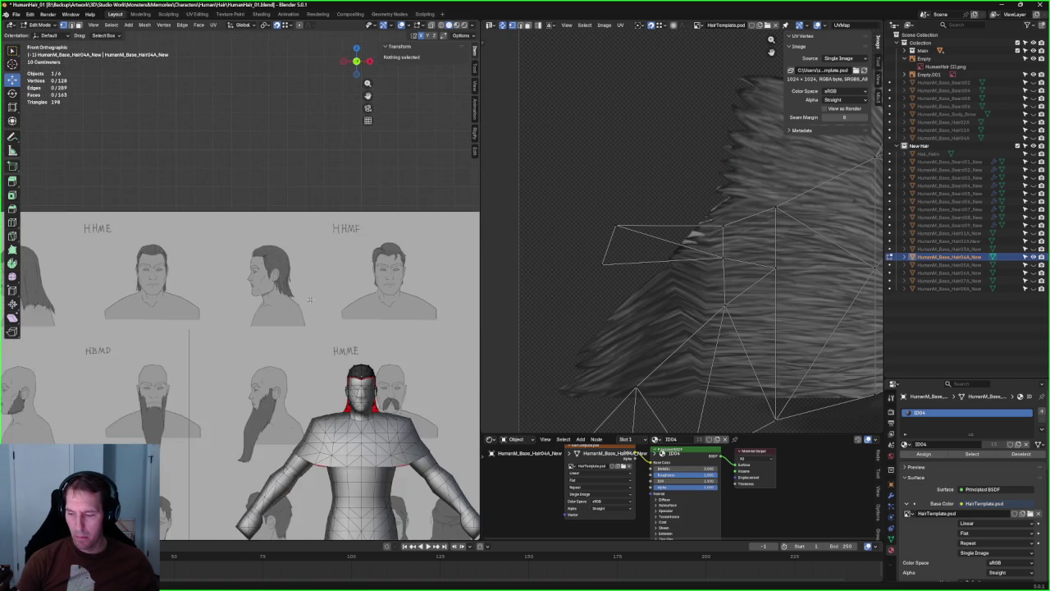
{"action": "middle_click_drag", "start_coordinate": [273, 283], "coordinate": [119, 268], "text": "shift"}
{"action": "scroll", "coordinate": [352, 275], "scroll_direction": "down", "scroll_amount": 2}
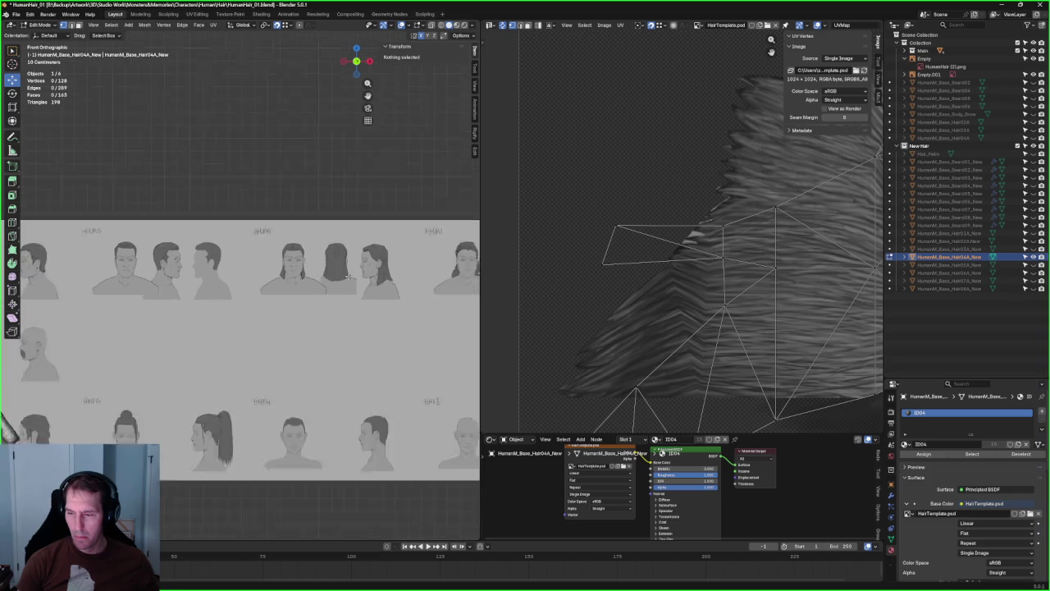
{"action": "scroll", "coordinate": [304, 284], "scroll_direction": "down", "scroll_amount": 2}
{"action": "scroll", "coordinate": [254, 293], "scroll_direction": "down", "scroll_amount": 2}
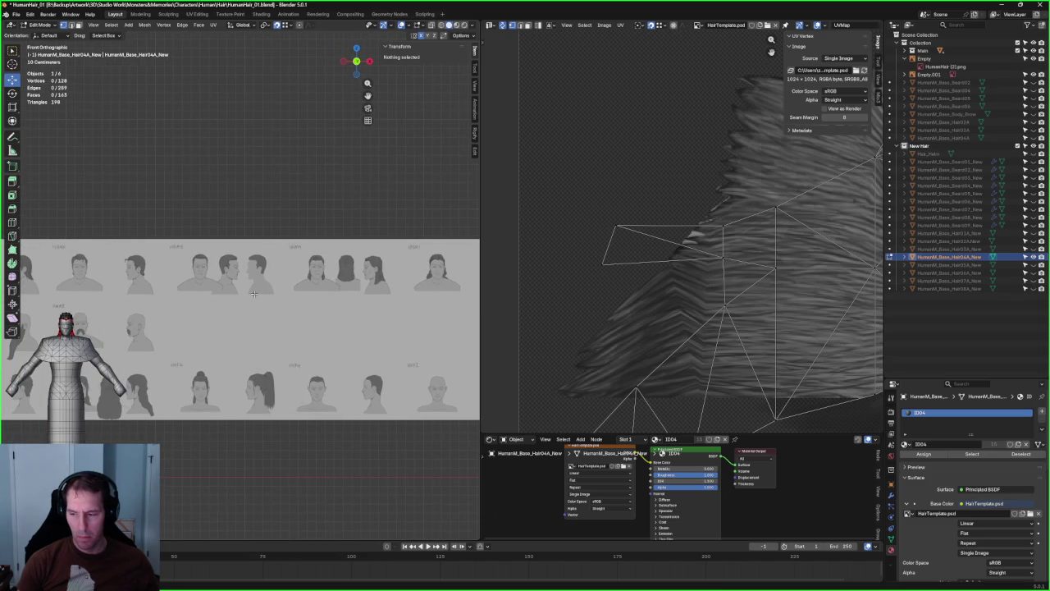
{"action": "scroll", "coordinate": [256, 299], "scroll_direction": "up", "scroll_amount": 3}
{"action": "scroll", "coordinate": [261, 316], "scroll_direction": "down", "scroll_amount": 1}
{"action": "scroll", "coordinate": [266, 326], "scroll_direction": "up", "scroll_amount": 2}
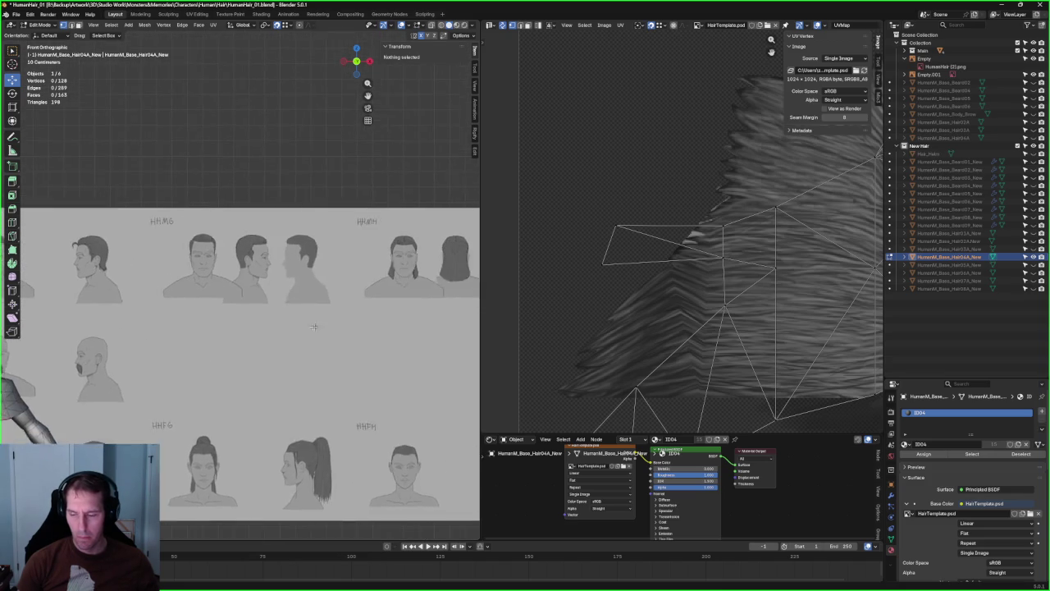
{"action": "scroll", "coordinate": [275, 312], "scroll_direction": "right", "scroll_amount": 3, "text": "ctrl"}
{"action": "scroll", "coordinate": [291, 296], "scroll_direction": "right", "scroll_amount": 2, "text": "ctrl"}
{"action": "scroll", "coordinate": [345, 279], "scroll_direction": "down", "scroll_amount": 3}
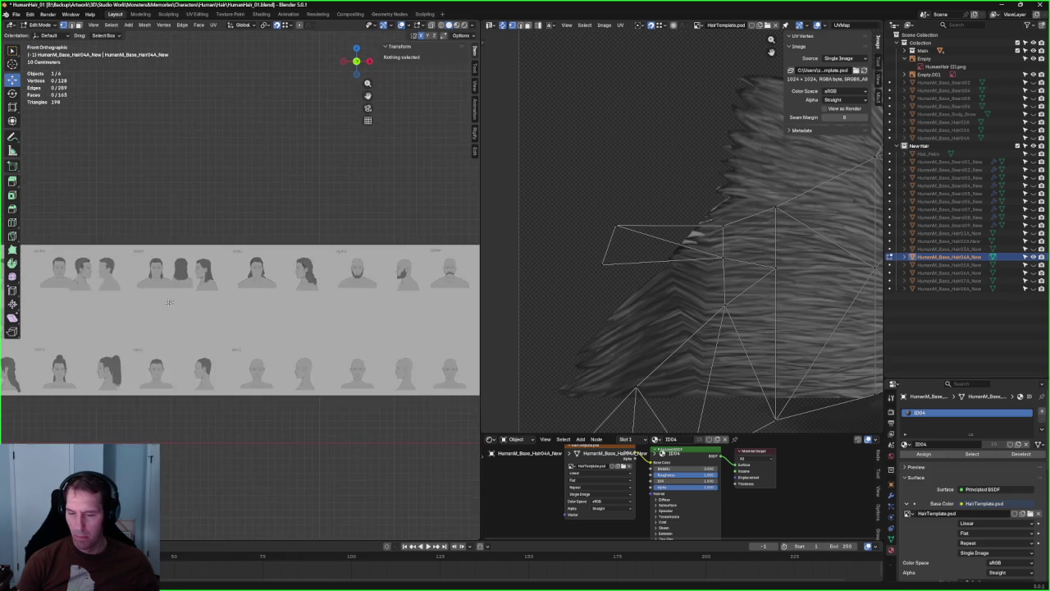
{"action": "scroll", "coordinate": [283, 293], "scroll_direction": "down", "scroll_amount": 2}
{"action": "scroll", "coordinate": [292, 323], "scroll_direction": "up", "scroll_amount": 7}
{"action": "scroll", "coordinate": [297, 331], "scroll_direction": "down", "scroll_amount": 3}
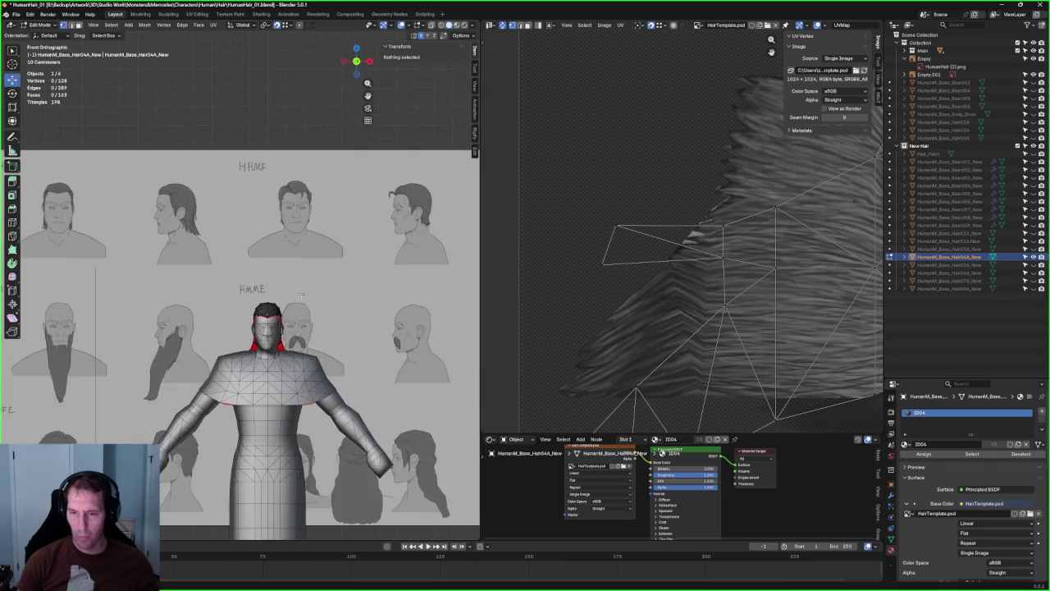
{"action": "scroll", "coordinate": [246, 328], "scroll_direction": "down", "scroll_amount": 2}
{"action": "scroll", "coordinate": [94, 316], "scroll_direction": "up", "scroll_amount": 3}
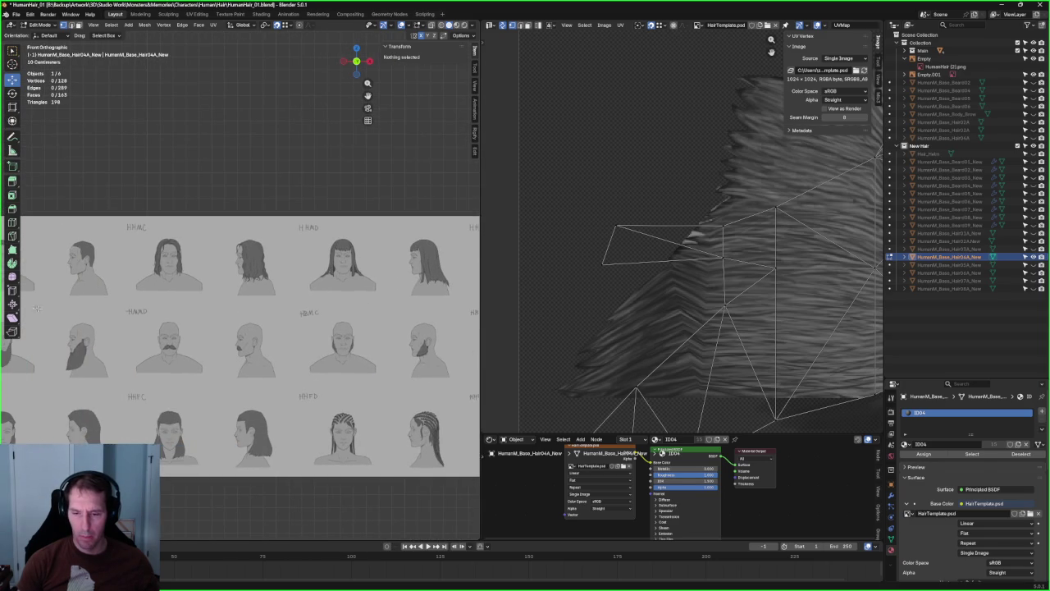
{"action": "scroll", "coordinate": [304, 328], "scroll_direction": "down", "scroll_amount": 2}
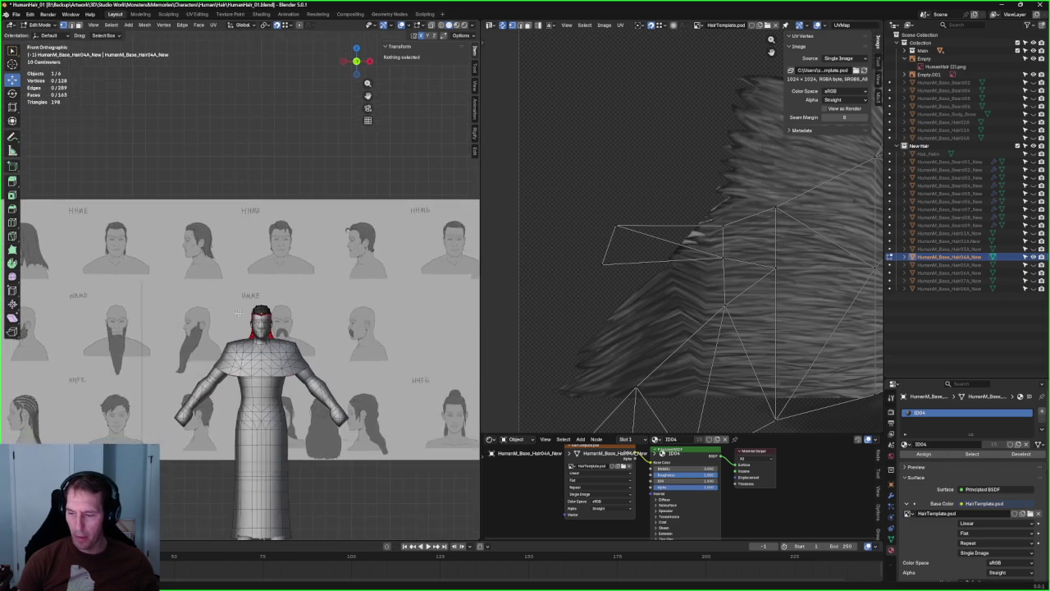
{"action": "scroll", "coordinate": [246, 304], "scroll_direction": "up", "scroll_amount": 4}
{"action": "scroll", "coordinate": [210, 285], "scroll_direction": "up", "scroll_amount": 3}
{"action": "scroll", "coordinate": [210, 285], "scroll_direction": "down", "scroll_amount": 2}
{"action": "scroll", "coordinate": [201, 255], "scroll_direction": "down", "scroll_amount": 2}
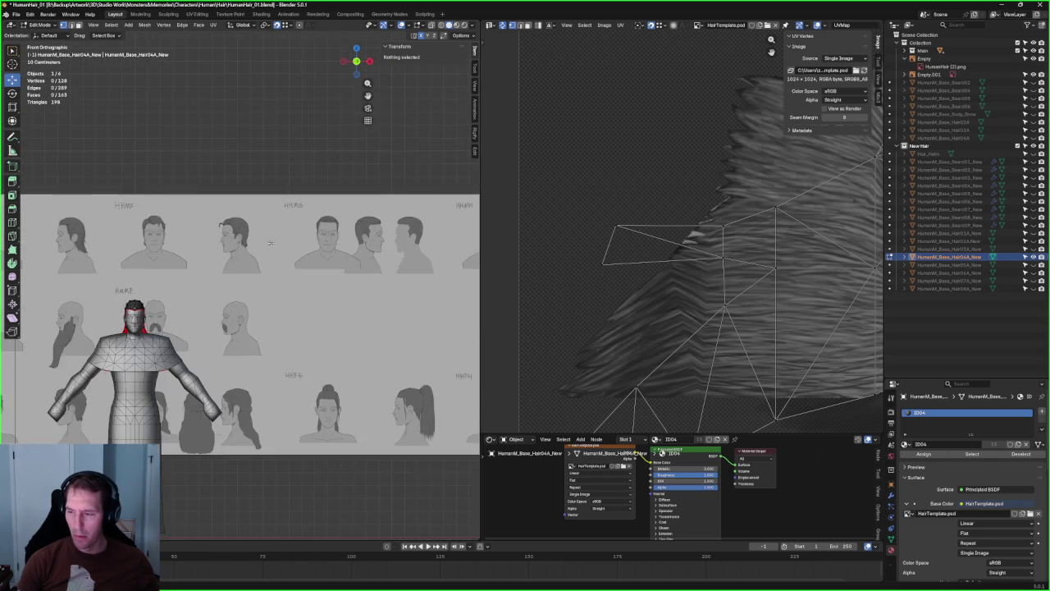
{"action": "scroll", "coordinate": [382, 254], "scroll_direction": "down", "scroll_amount": 2}
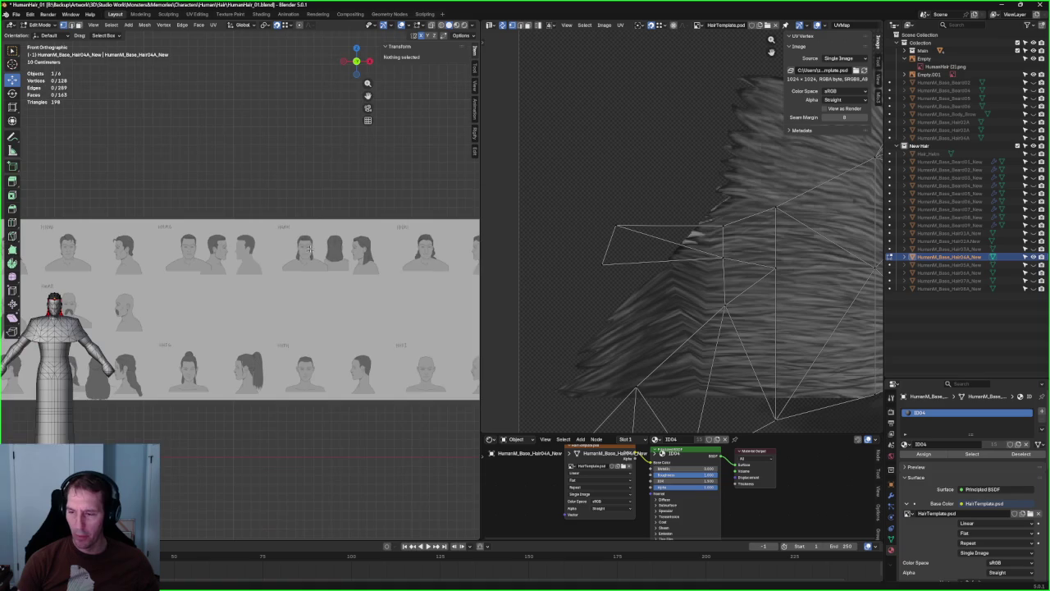
- View the figure from back, right and front, then return to Object Mode with the reference empty selected
{"action": "middle_click_drag", "start_coordinate": [101, 341], "coordinate": [315, 321]}
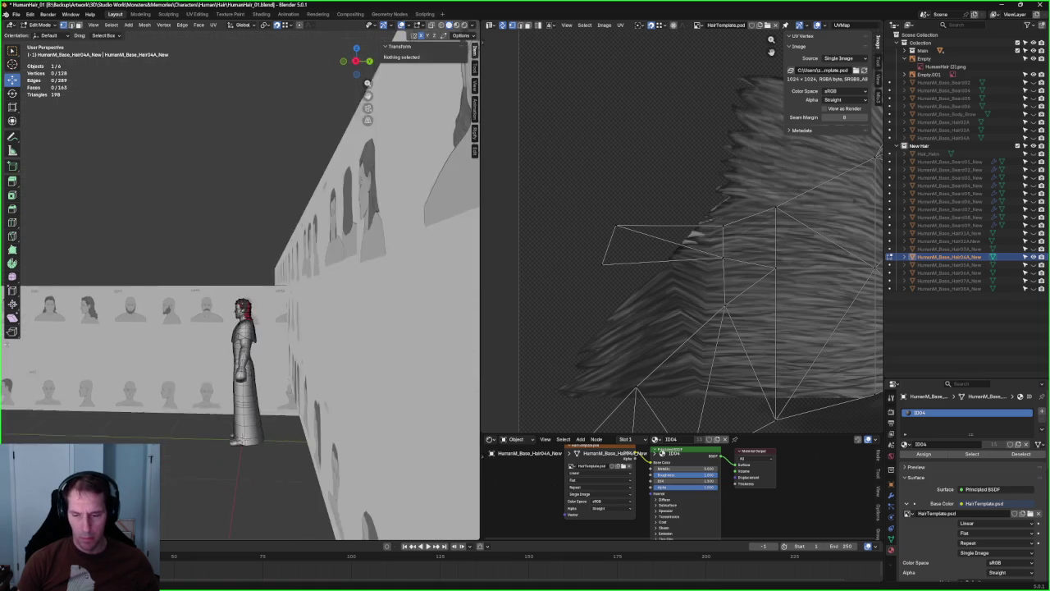
{"action": "key", "text": "KP_3"}
{"action": "scroll", "coordinate": [328, 318], "scroll_direction": "up", "scroll_amount": 3}
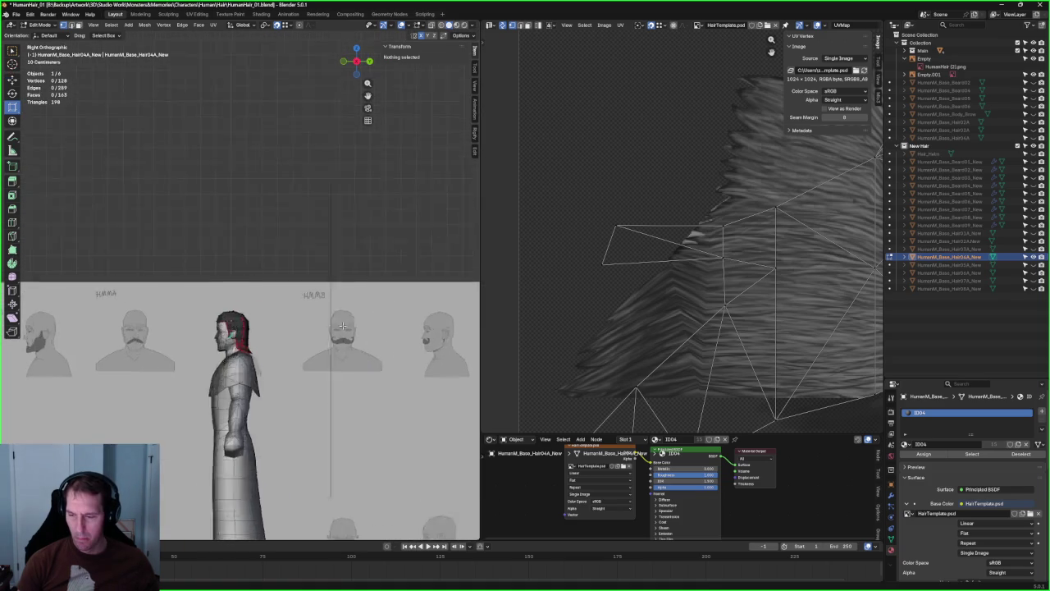
{"action": "scroll", "coordinate": [243, 343], "scroll_direction": "down", "scroll_amount": 3}
{"action": "key", "text": "KP_1"}
{"action": "scroll", "coordinate": [243, 339], "scroll_direction": "down", "scroll_amount": 5}
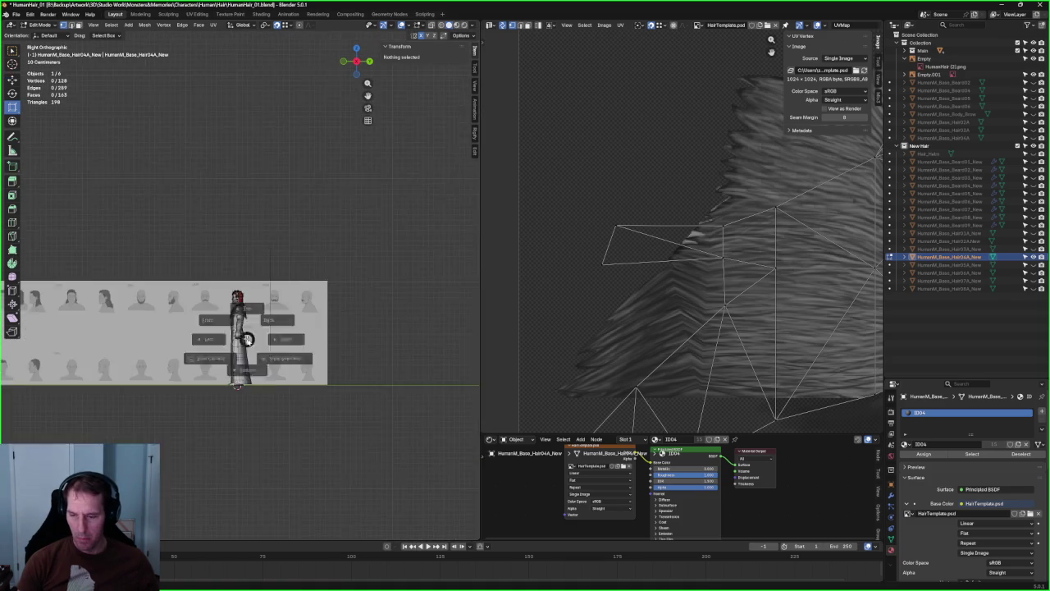
{"action": "key", "text": "Tab"}
{"action": "left_click", "coordinate": [330, 286]}
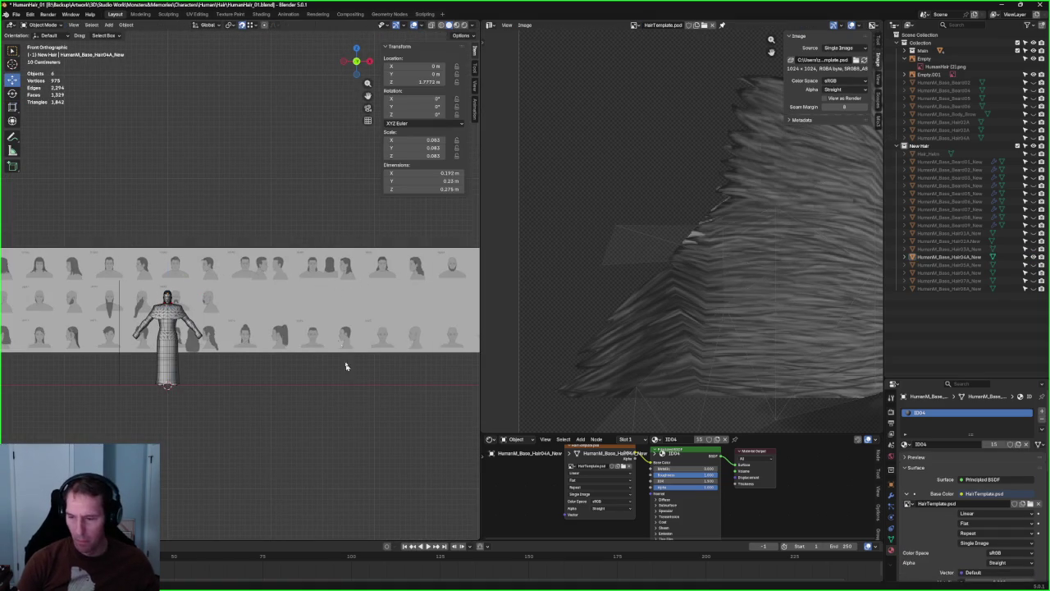
- Move the reference image empty into a new position beside the figure
{"action": "key", "text": "g"}
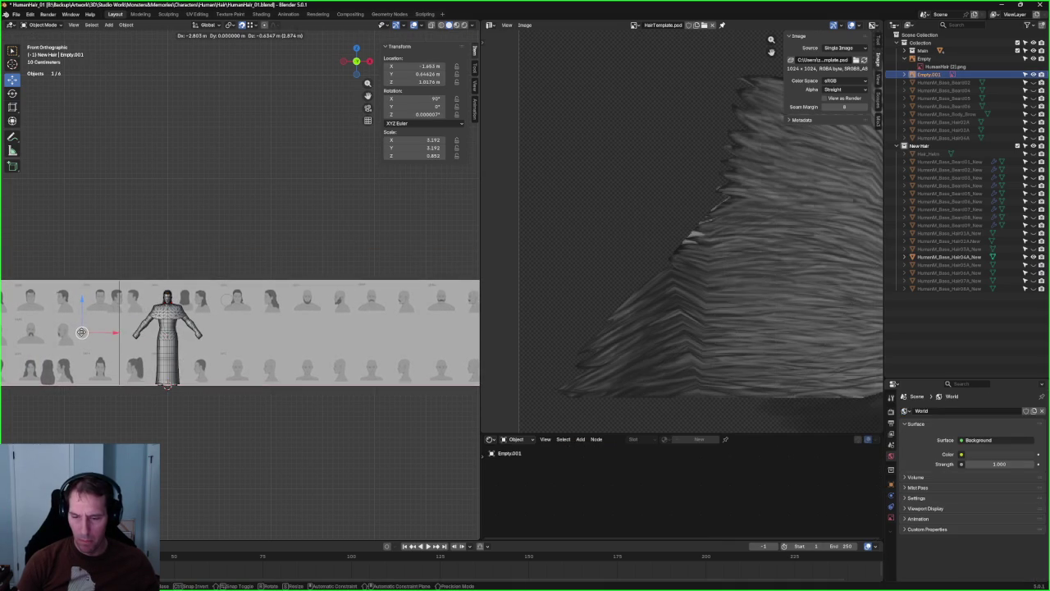
{"action": "left_click", "coordinate": [82, 332]}
{"action": "mouse_move", "coordinate": [81, 332]}
{"action": "middle_mouse_down", "text": "ctrl"}
{"action": "mouse_move", "coordinate": [213, 309]}
{"action": "mouse_move", "coordinate": [271, 320]}
{"action": "middle_mouse_up", "text": "ctrl"}
{"action": "key", "text": "g"}
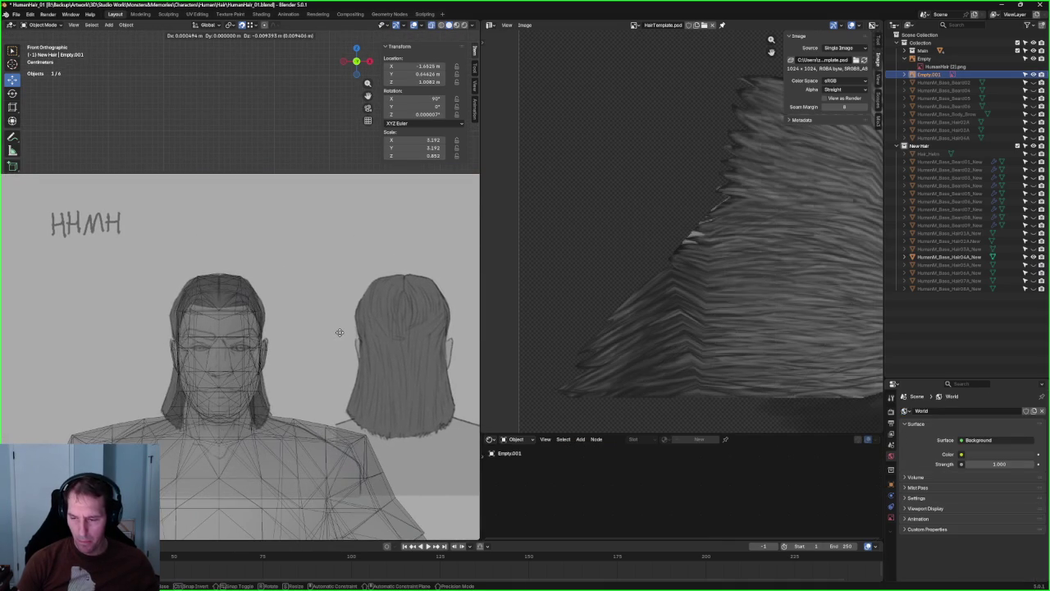
{"action": "left_click", "coordinate": [338, 332]}
{"action": "mouse_move", "coordinate": [338, 331]}
{"action": "middle_mouse_down", "text": "ctrl"}
{"action": "mouse_move", "coordinate": [305, 333]}
{"action": "mouse_move", "coordinate": [260, 368]}
{"action": "mouse_move", "coordinate": [342, 323]}
{"action": "mouse_move", "coordinate": [313, 385]}
{"action": "middle_mouse_up", "text": "ctrl"}
- In front view, turn off X-ray for solid shading, zoom out, and hide the Hair04A mesh
{"action": "key", "text": "KP_1"}
{"action": "scroll", "coordinate": [279, 352], "scroll_direction": "up", "scroll_amount": 3}
{"action": "scroll", "coordinate": [263, 337], "scroll_direction": "up", "scroll_amount": 3}
{"action": "scroll", "coordinate": [256, 333], "scroll_direction": "down", "scroll_amount": 2}
{"action": "key", "text": "alt+z"}
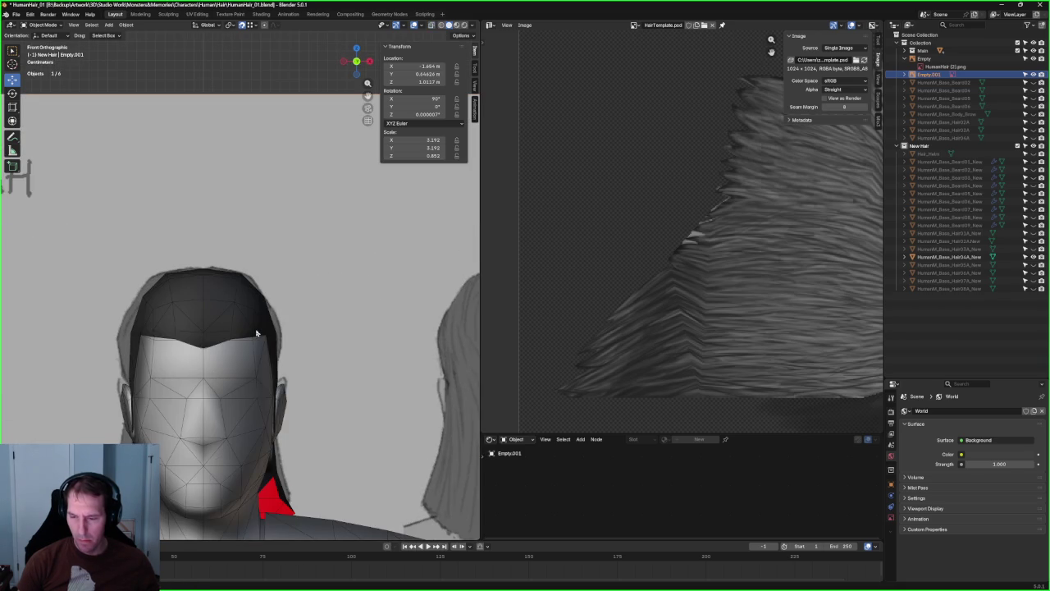
{"action": "scroll", "coordinate": [242, 330], "scroll_direction": "down", "scroll_amount": 5}
{"action": "scroll", "coordinate": [248, 330], "scroll_direction": "down", "scroll_amount": 3}
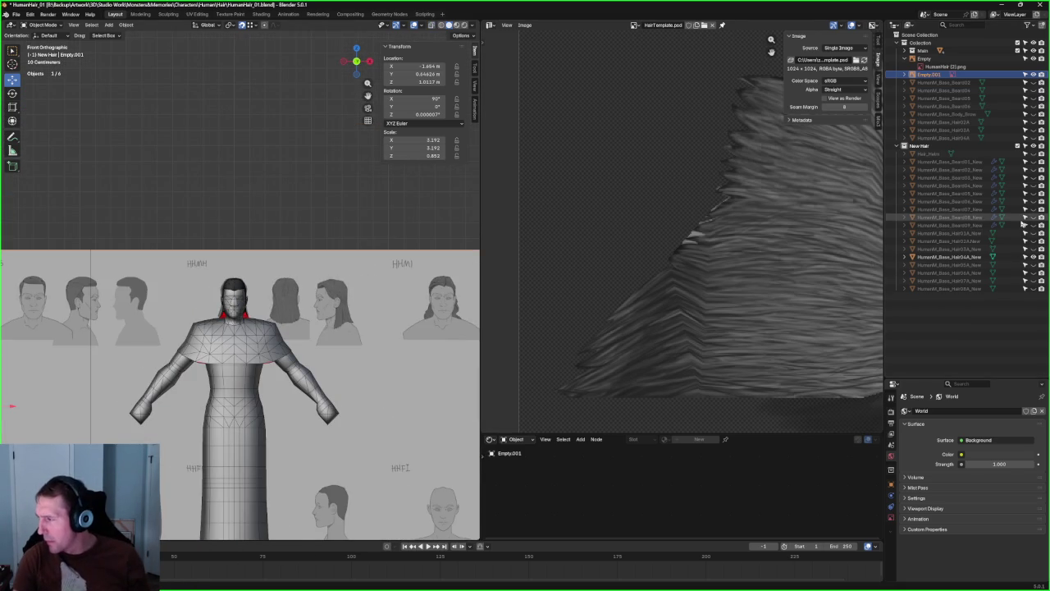
{"action": "left_click", "coordinate": [1033, 256]}
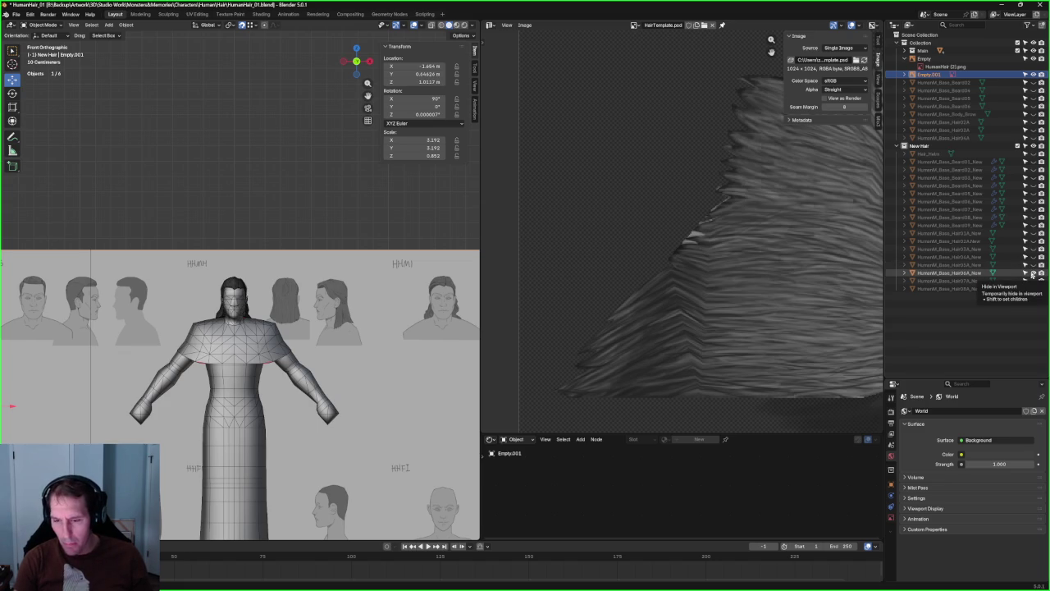
- Switch to wireframe and orbit around the reference sheets to compare them with the figure
{"action": "scroll", "coordinate": [367, 247], "scroll_direction": "up", "scroll_amount": 7}
{"action": "scroll", "coordinate": [328, 264], "scroll_direction": "down", "scroll_amount": 5}
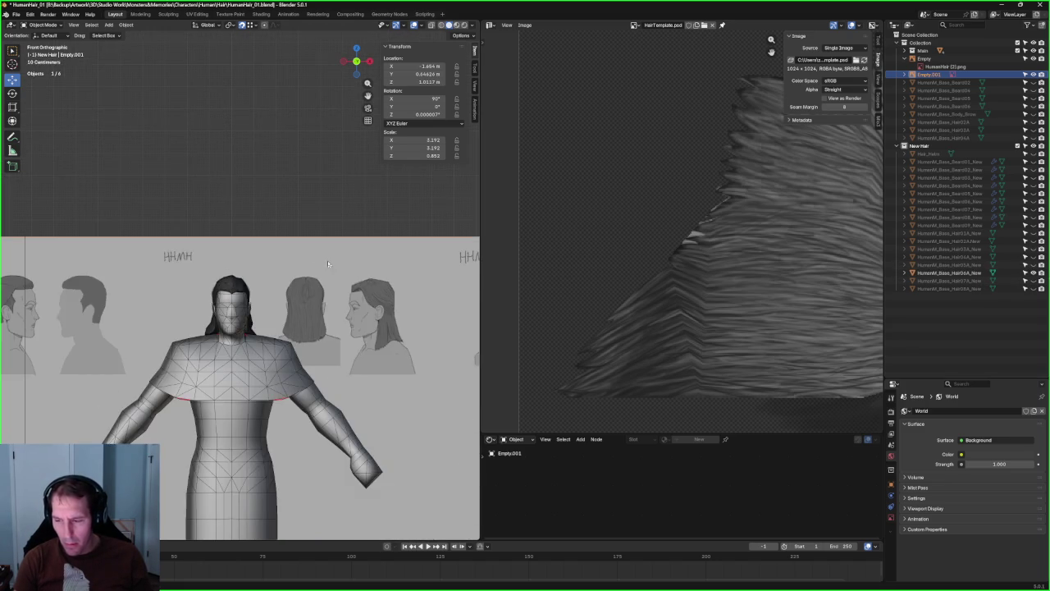
{"action": "scroll", "coordinate": [334, 260], "scroll_direction": "down", "scroll_amount": 2}
{"action": "scroll", "coordinate": [335, 260], "scroll_direction": "up", "scroll_amount": 5}
{"action": "key", "text": "shift+z"}
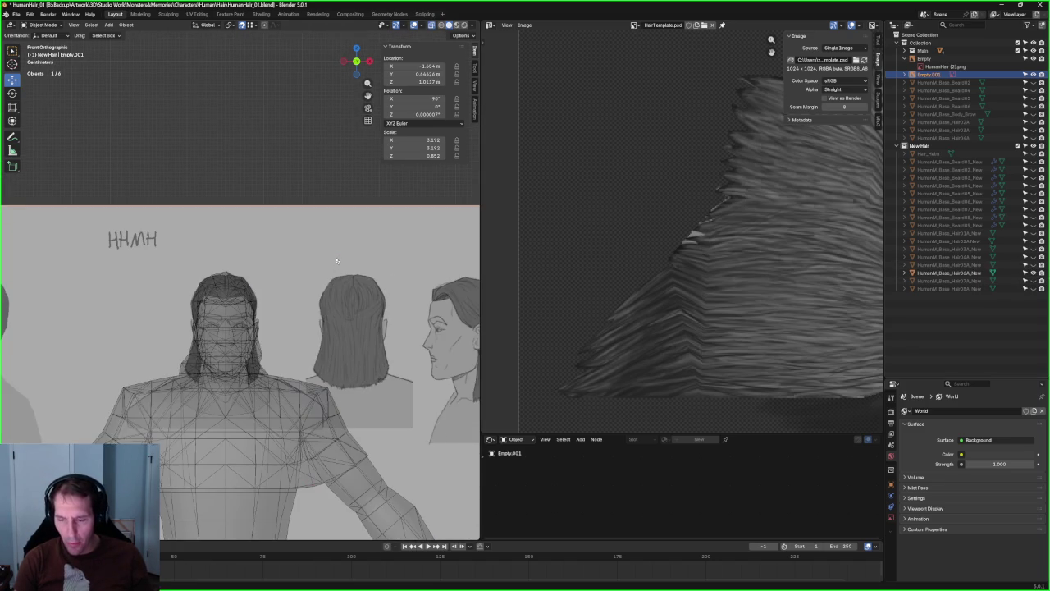
{"action": "scroll", "coordinate": [337, 261], "scroll_direction": "down", "scroll_amount": 3}
{"action": "mouse_move", "coordinate": [336, 261]}
{"action": "middle_mouse_down"}
{"action": "mouse_move", "coordinate": [276, 264]}
{"action": "mouse_move", "coordinate": [415, 238]}
{"action": "middle_mouse_up"}
{"action": "scroll", "coordinate": [279, 262], "scroll_direction": "down", "scroll_amount": 3}
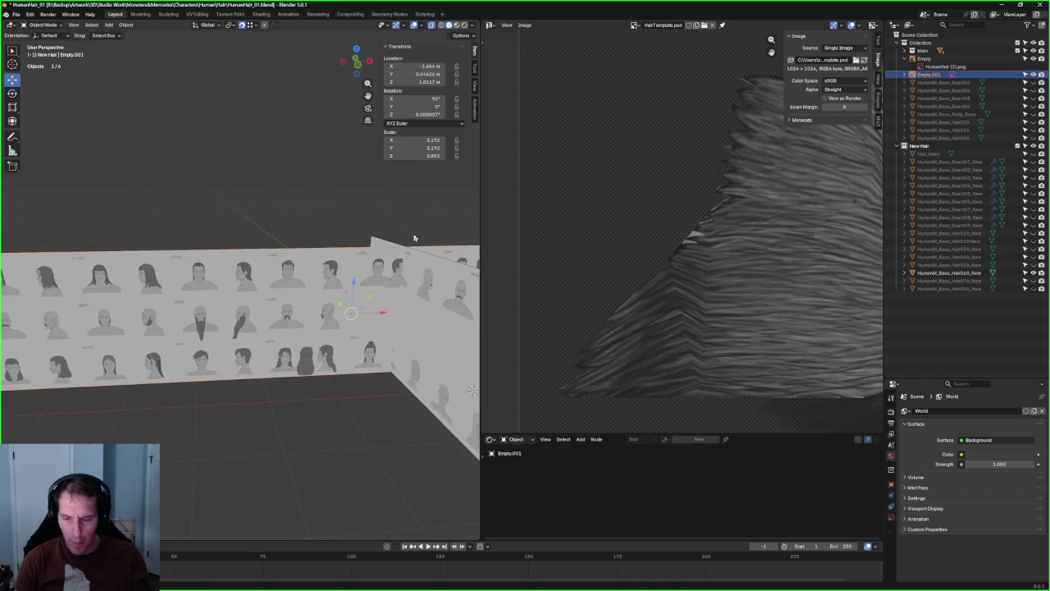
{"action": "middle_click_drag", "start_coordinate": [191, 238], "coordinate": [370, 246]}
{"action": "scroll", "coordinate": [370, 247], "scroll_direction": "down", "scroll_amount": 2}
{"action": "middle_click_drag", "start_coordinate": [19, 239], "coordinate": [251, 233]}
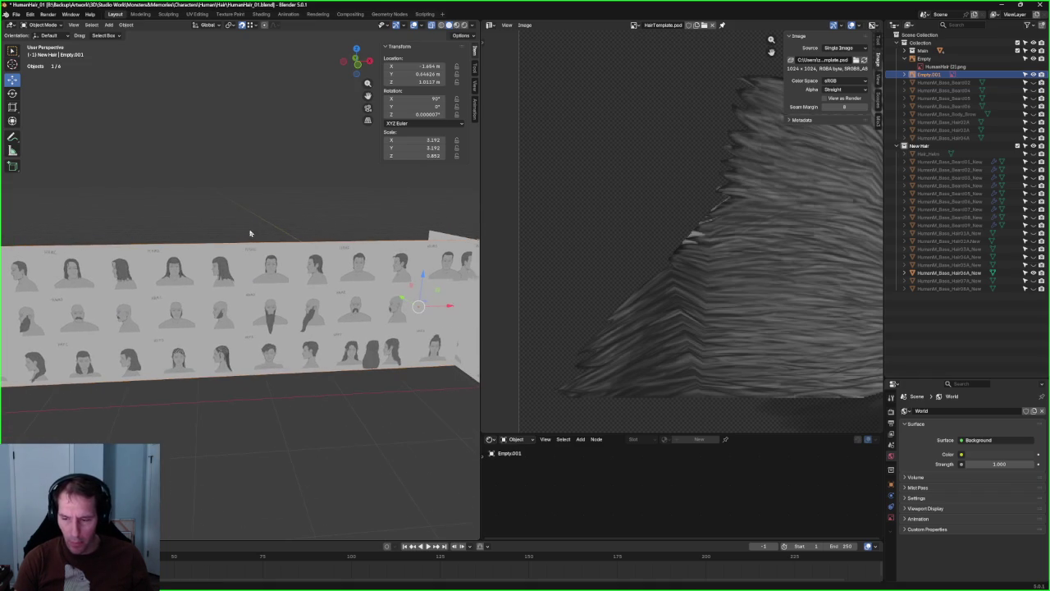
{"action": "mouse_move", "coordinate": [370, 236]}
{"action": "middle_mouse_down"}
{"action": "mouse_move", "coordinate": [197, 235]}
{"action": "mouse_move", "coordinate": [305, 247]}
{"action": "middle_mouse_up"}
{"action": "scroll", "coordinate": [304, 247], "scroll_direction": "up", "scroll_amount": 1}
{"action": "scroll", "coordinate": [332, 294], "scroll_direction": "up", "scroll_amount": 2}
{"action": "scroll", "coordinate": [332, 294], "scroll_direction": "up", "scroll_amount": 1}
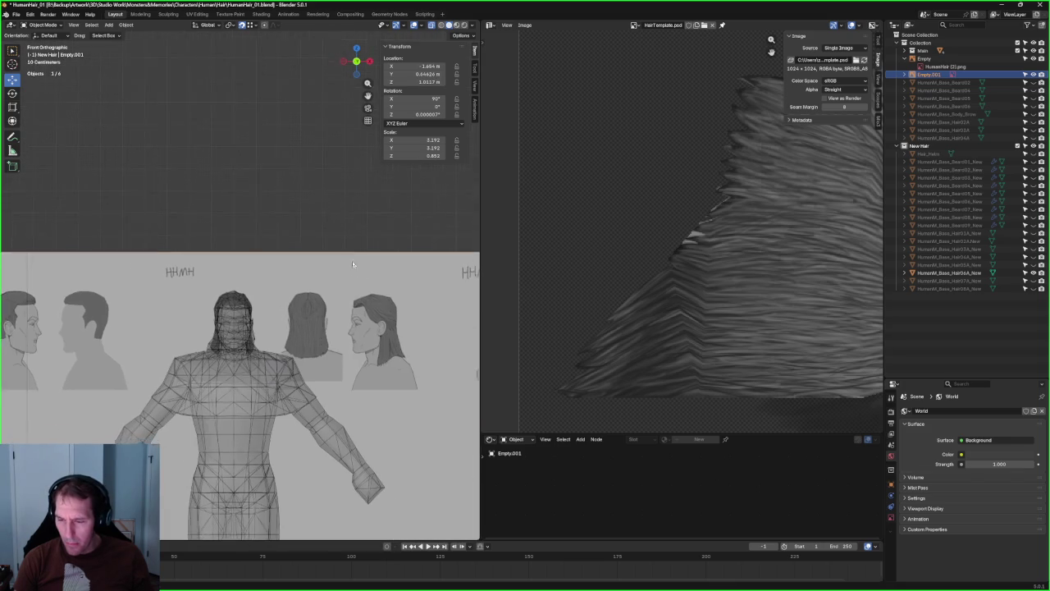
{"action": "scroll", "coordinate": [359, 299], "scroll_direction": "up", "scroll_amount": 2}
{"action": "scroll", "coordinate": [360, 296], "scroll_direction": "down", "scroll_amount": 4}
{"action": "scroll", "coordinate": [386, 279], "scroll_direction": "down", "scroll_amount": 2}
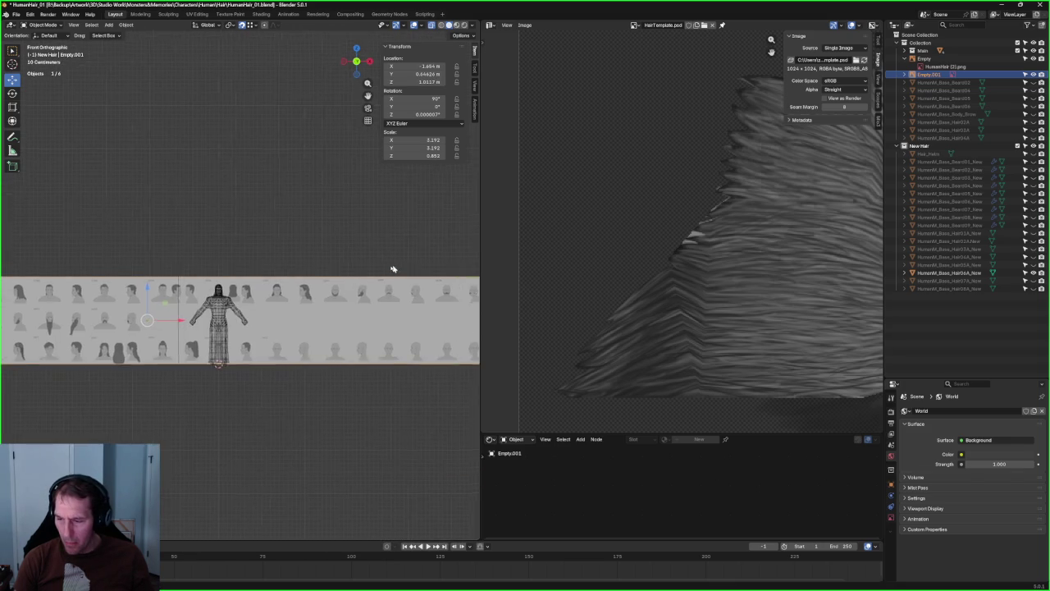
{"action": "scroll", "coordinate": [349, 302], "scroll_direction": "up", "scroll_amount": 4}
{"action": "scroll", "coordinate": [345, 297], "scroll_direction": "down", "scroll_amount": 1}
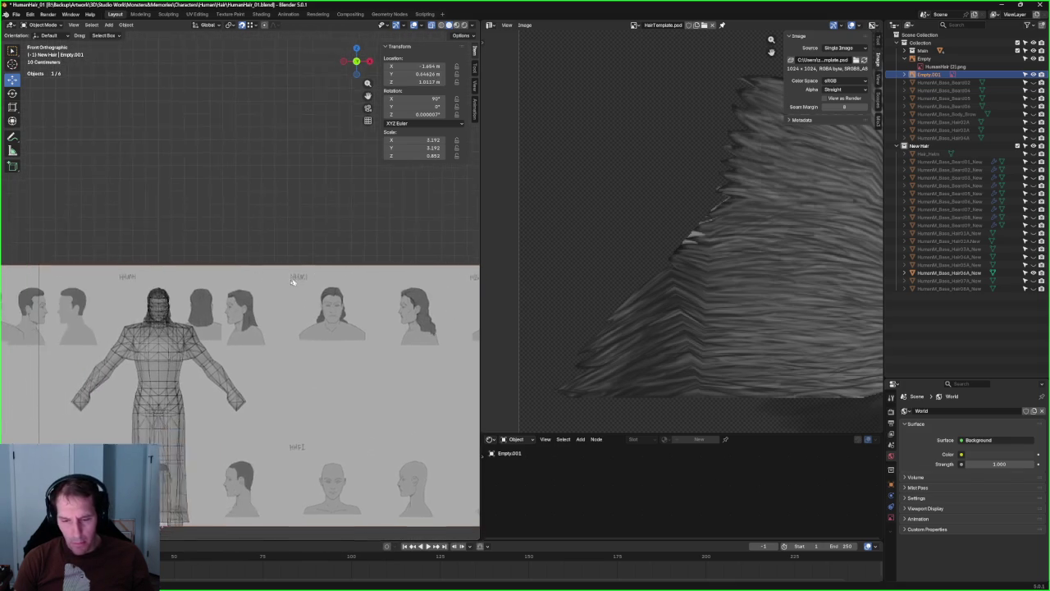
{"action": "scroll", "coordinate": [283, 282], "scroll_direction": "up", "scroll_amount": 2}
{"action": "scroll", "coordinate": [285, 280], "scroll_direction": "up", "scroll_amount": 1}
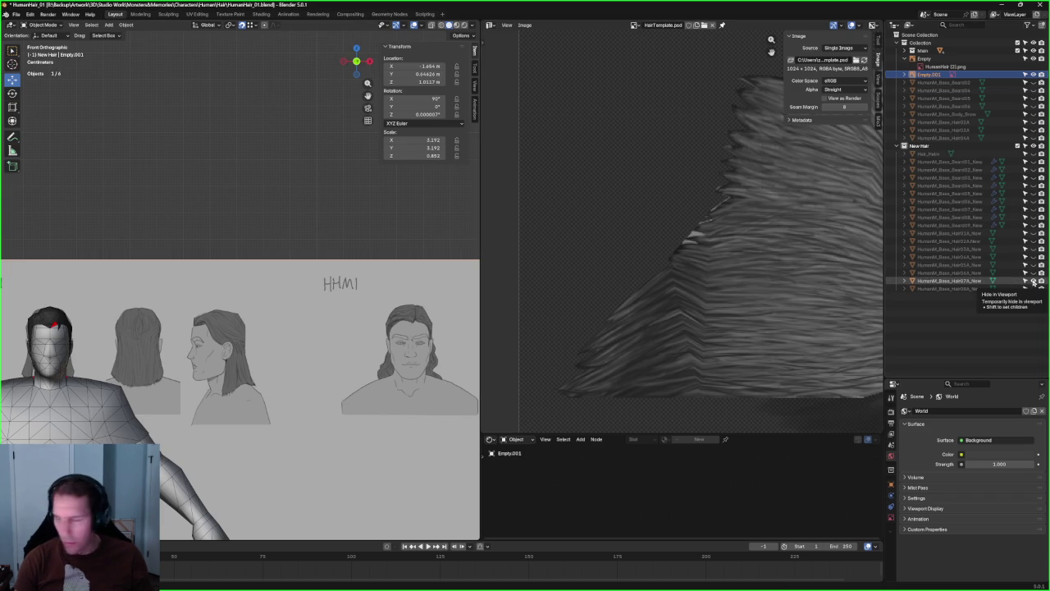
- Show the Hair04A mesh again, select it on the head, and enter Edit Mode in solid shading
{"action": "left_click", "coordinate": [1034, 257]}
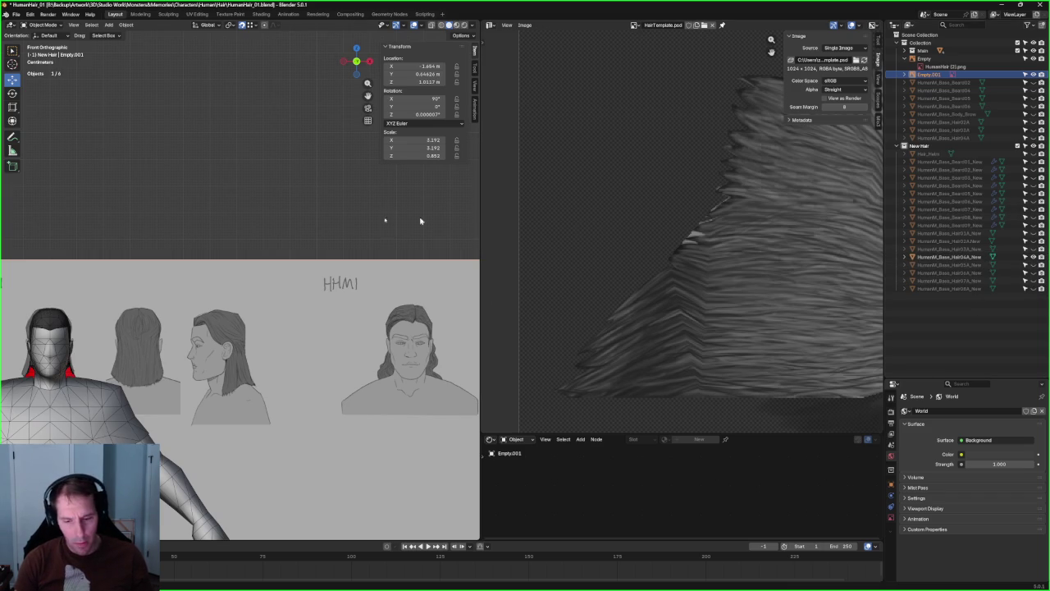
{"action": "middle_click_drag", "start_coordinate": [138, 256], "coordinate": [212, 232], "text": "shift"}
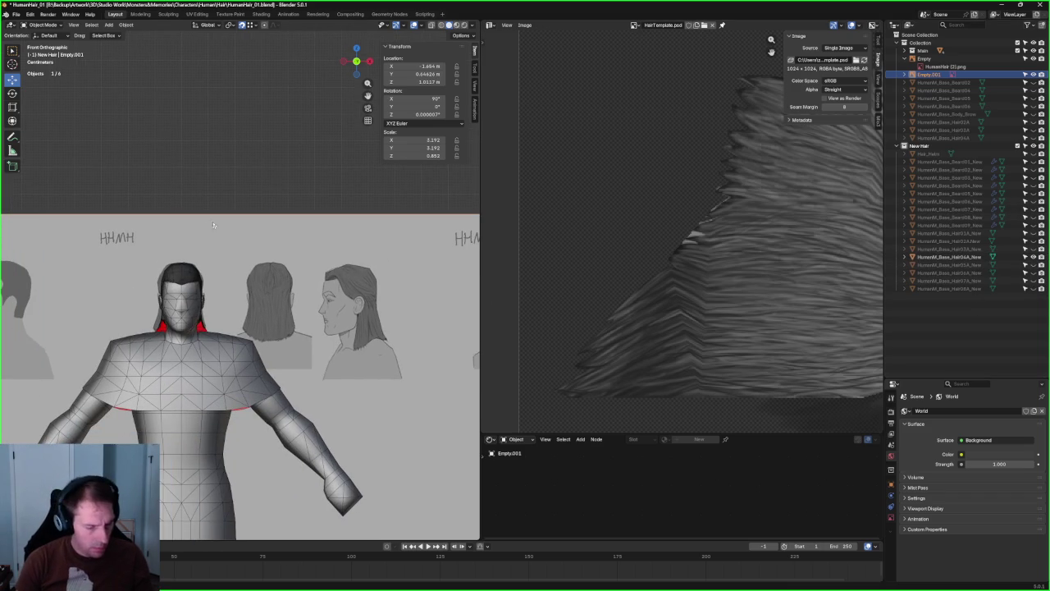
{"action": "scroll", "coordinate": [152, 352], "scroll_direction": "up", "scroll_amount": 7}
{"action": "middle_click_drag", "start_coordinate": [153, 352], "coordinate": [305, 329], "text": "shift"}
{"action": "scroll", "coordinate": [304, 300], "scroll_direction": "up", "scroll_amount": 2}
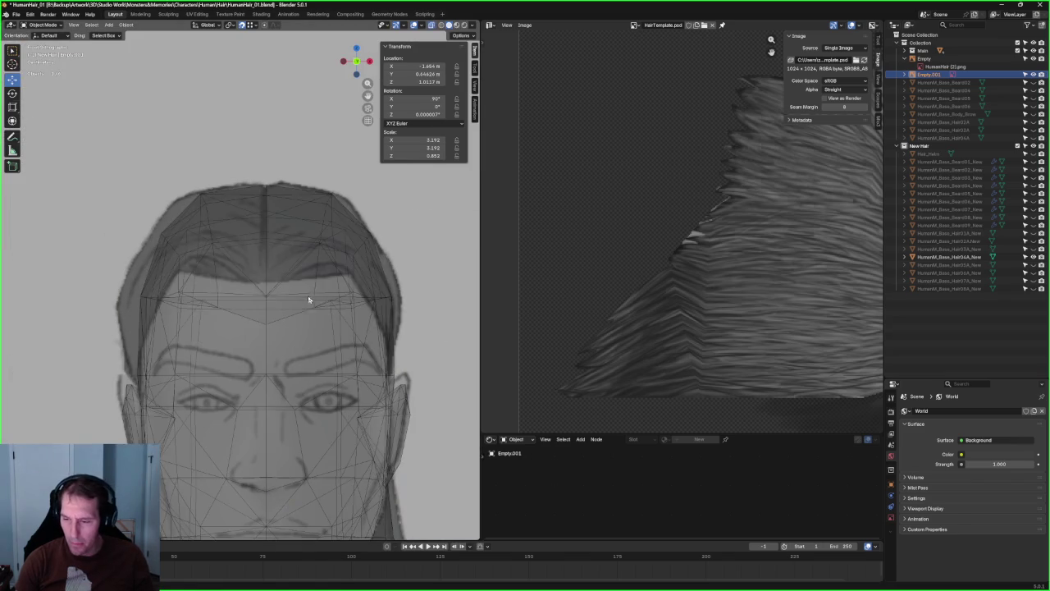
{"action": "left_click", "coordinate": [310, 298]}
{"action": "key", "text": "alt+z"}
{"action": "key", "text": "Tab"}
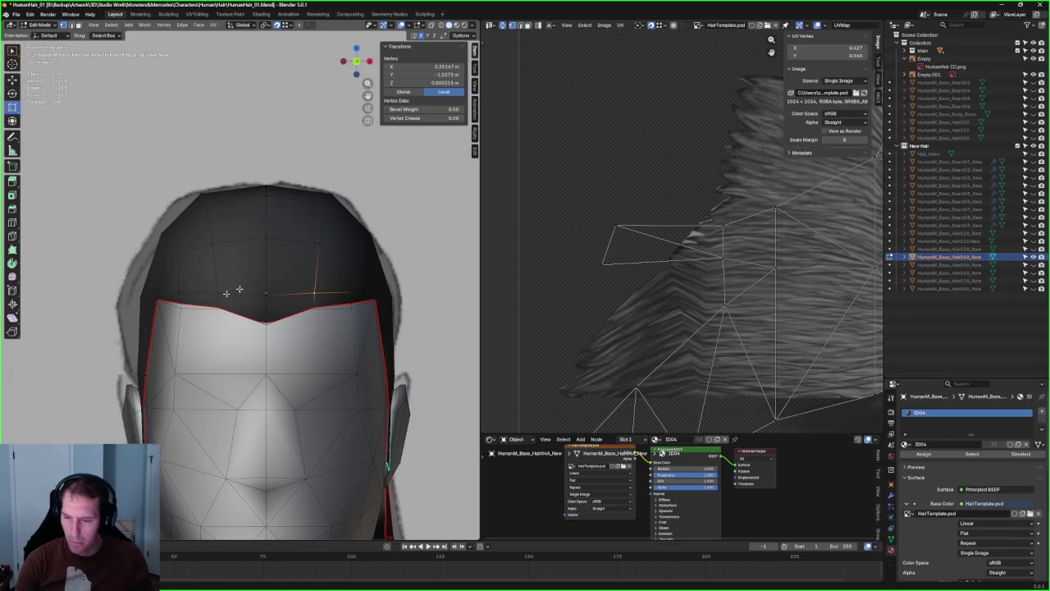
- Raise the selected hairline vertices, checking them against the reference face in X-ray
{"action": "left_click_drag", "start_coordinate": [267, 270], "coordinate": [268, 250]}
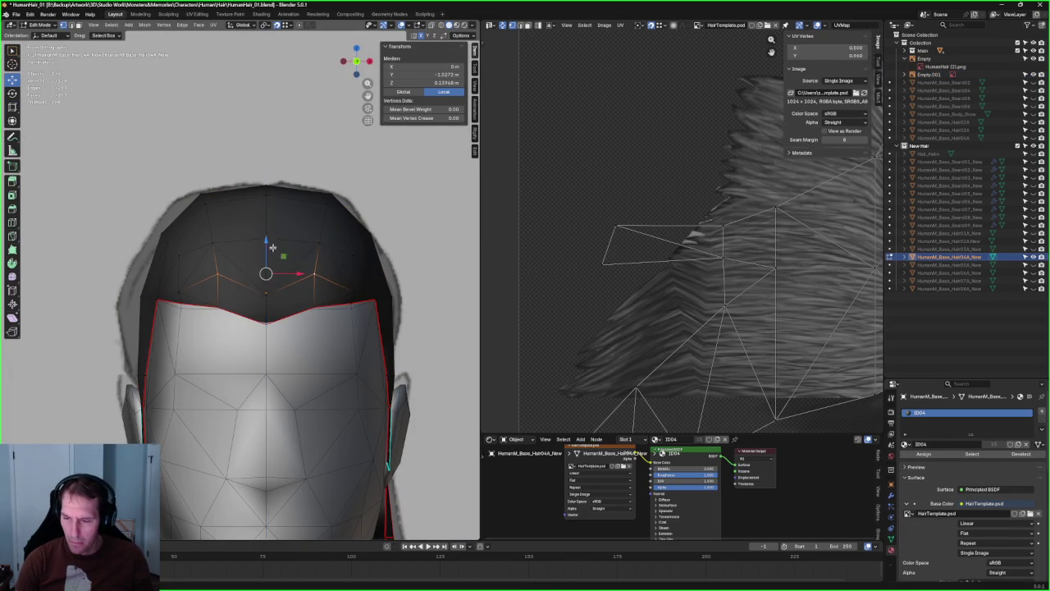
{"action": "key", "text": "alt+z"}
{"action": "key", "text": "alt+z"}
{"action": "key", "text": "alt+z"}
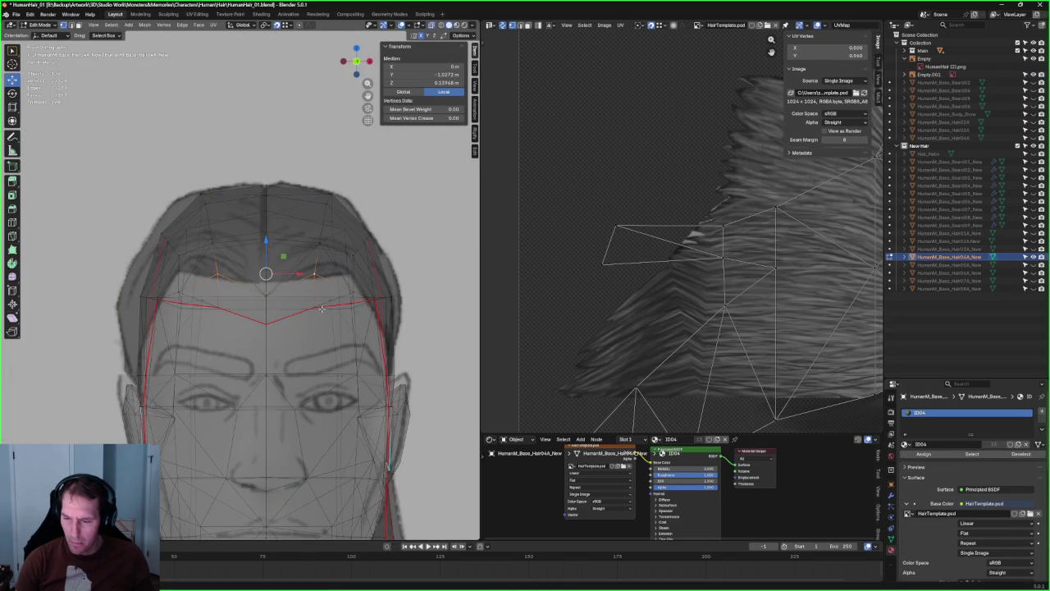
{"action": "middle_click_drag", "start_coordinate": [323, 309], "coordinate": [318, 305]}
{"action": "key", "text": "alt+z"}
{"action": "scroll", "coordinate": [317, 305], "scroll_direction": "up", "scroll_amount": 4}
- Connect the hairline's V-point vertex to its paired vertex with a new edge
{"action": "left_click", "coordinate": [280, 343]}
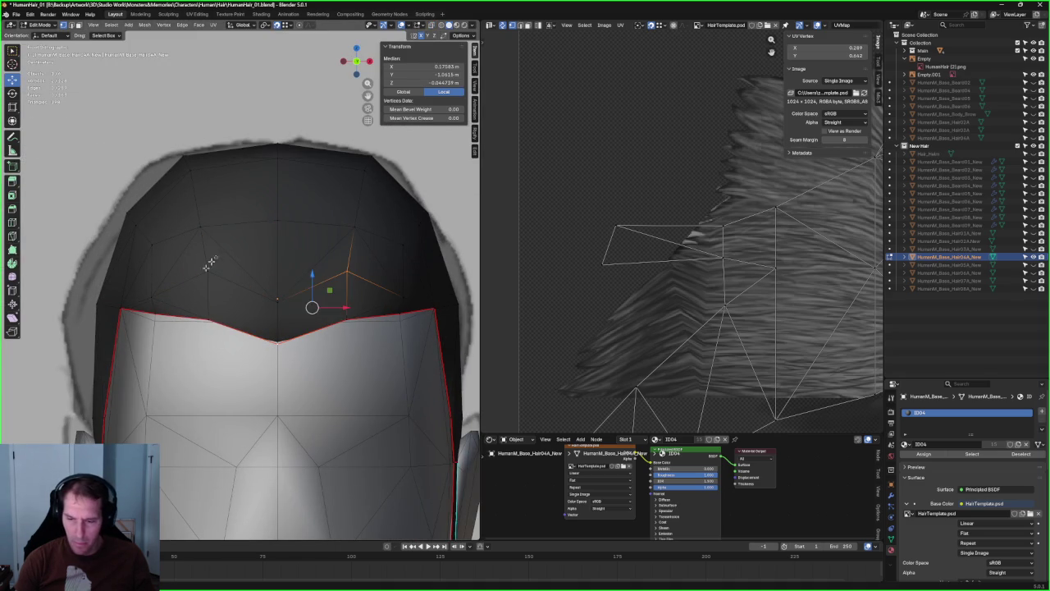
{"action": "right_click", "coordinate": [226, 292]}
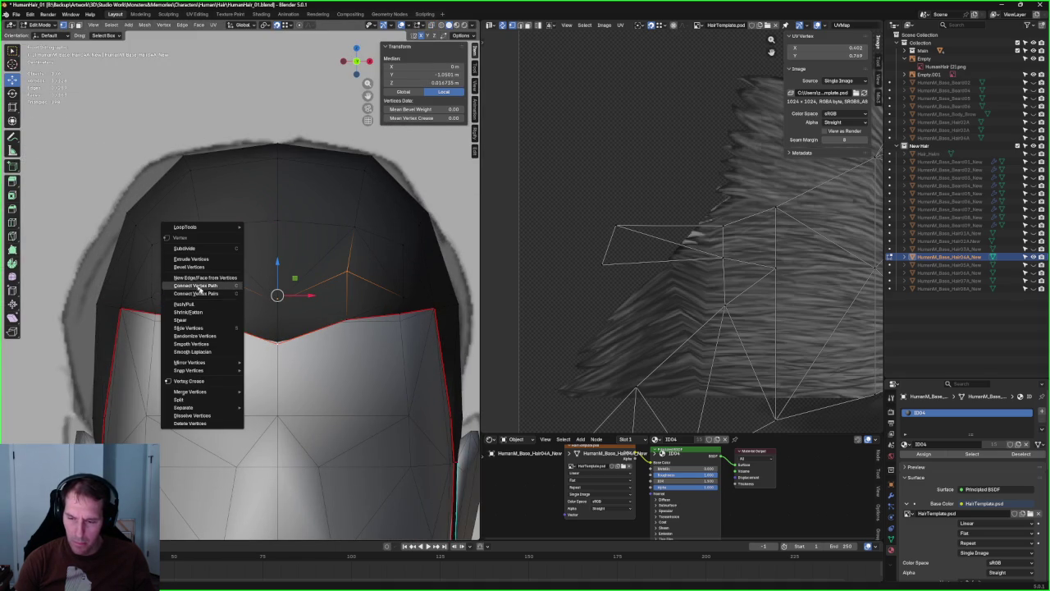
{"action": "left_click", "coordinate": [191, 297]}
{"action": "scroll", "coordinate": [254, 286], "scroll_direction": "down", "scroll_amount": 5}
{"action": "scroll", "coordinate": [274, 319], "scroll_direction": "up", "scroll_amount": 8}
{"action": "scroll", "coordinate": [329, 340], "scroll_direction": "down", "scroll_amount": 4}
{"action": "scroll", "coordinate": [319, 330], "scroll_direction": "down", "scroll_amount": 3}
{"action": "scroll", "coordinate": [319, 330], "scroll_direction": "up", "scroll_amount": 3}
{"action": "scroll", "coordinate": [123, 369], "scroll_direction": "up", "scroll_amount": 3}
- Connect further vertex pairs to add new edges and faces
{"action": "key", "text": "alt+z"}
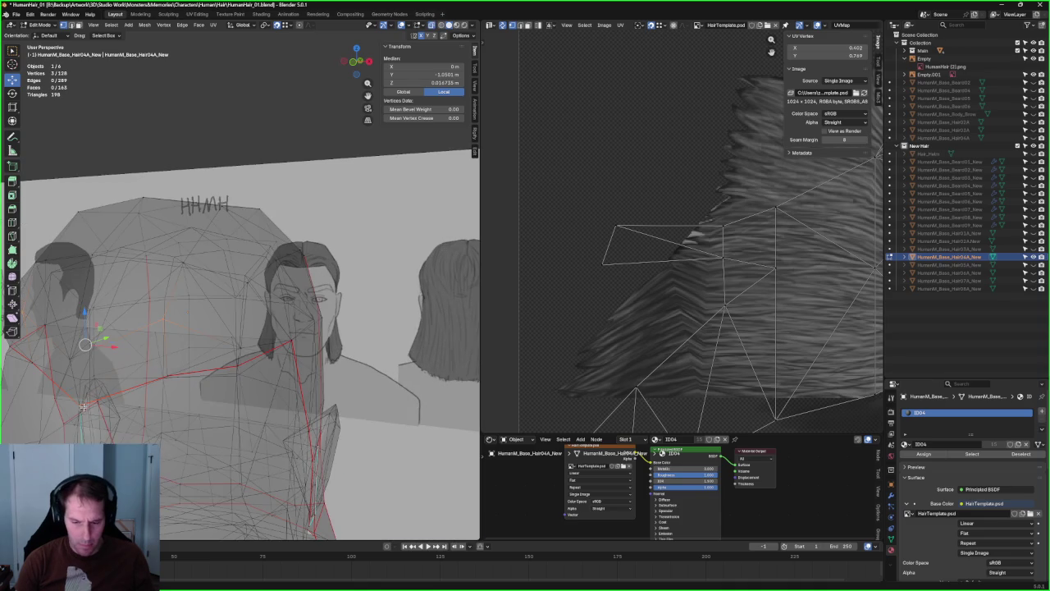
{"action": "key", "text": "alt+z"}
{"action": "right_click", "coordinate": [73, 395]}
{"action": "left_click", "coordinate": [82, 356]}
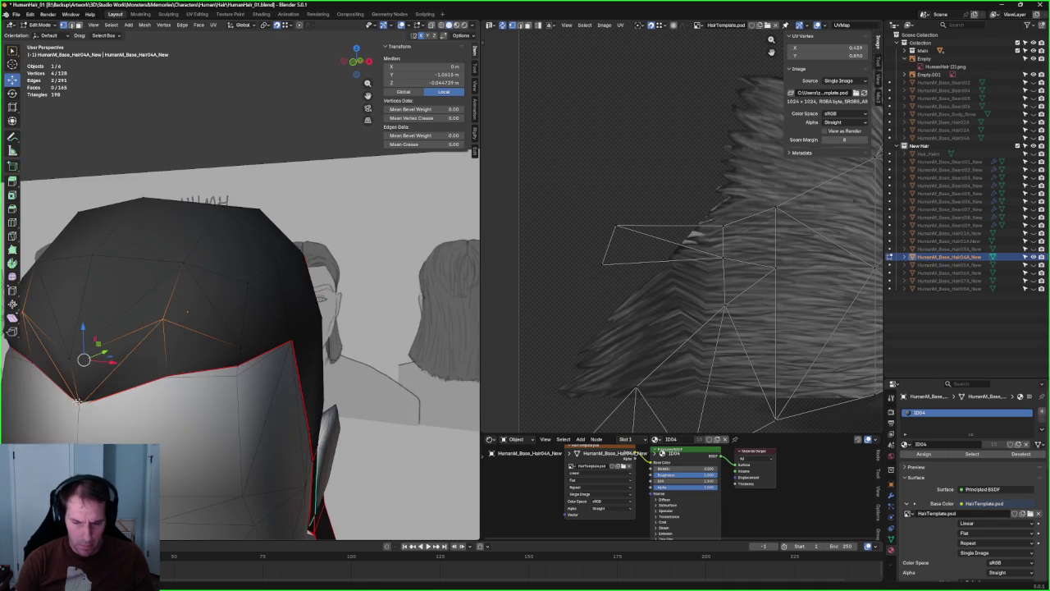
{"action": "scroll", "coordinate": [82, 356], "scroll_direction": "down", "scroll_amount": 5}
{"action": "scroll", "coordinate": [219, 299], "scroll_direction": "up", "scroll_amount": 2}
- In the right side view, slide a hairline vertex along the Y axis
{"action": "key", "text": "grave"}
{"action": "mouse_move", "coordinate": [218, 299]}
{"action": "middle_mouse_down"}
{"action": "mouse_move", "coordinate": [188, 301]}
{"action": "mouse_move", "coordinate": [208, 329]}
{"action": "middle_mouse_up"}
{"action": "left_click", "coordinate": [246, 300]}
{"action": "scroll", "coordinate": [191, 324], "scroll_direction": "up", "scroll_amount": 3}
{"action": "scroll", "coordinate": [332, 313], "scroll_direction": "up", "scroll_amount": 3}
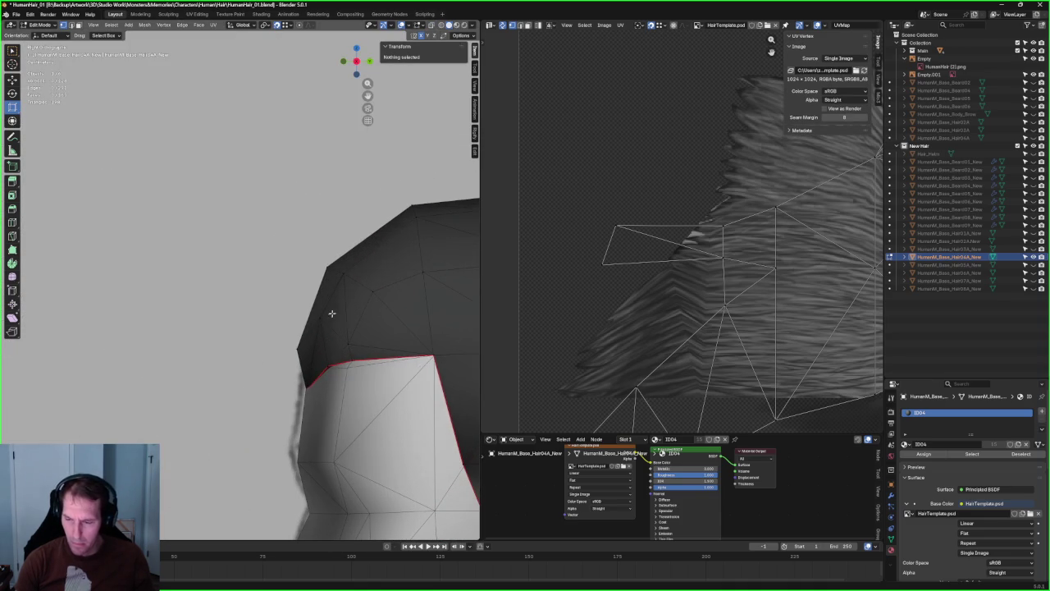
{"action": "key", "text": "alt+z"}
{"action": "left_click", "coordinate": [332, 317]}
{"action": "key", "text": "alt+z"}
{"action": "key", "text": "shift+space"}
{"action": "key", "text": "g"}
{"action": "left_click_drag", "start_coordinate": [332, 318], "coordinate": [329, 320]}
- Move another hairline vertex along Y to its new position
{"action": "middle_click_drag", "start_coordinate": [328, 320], "coordinate": [246, 292]}
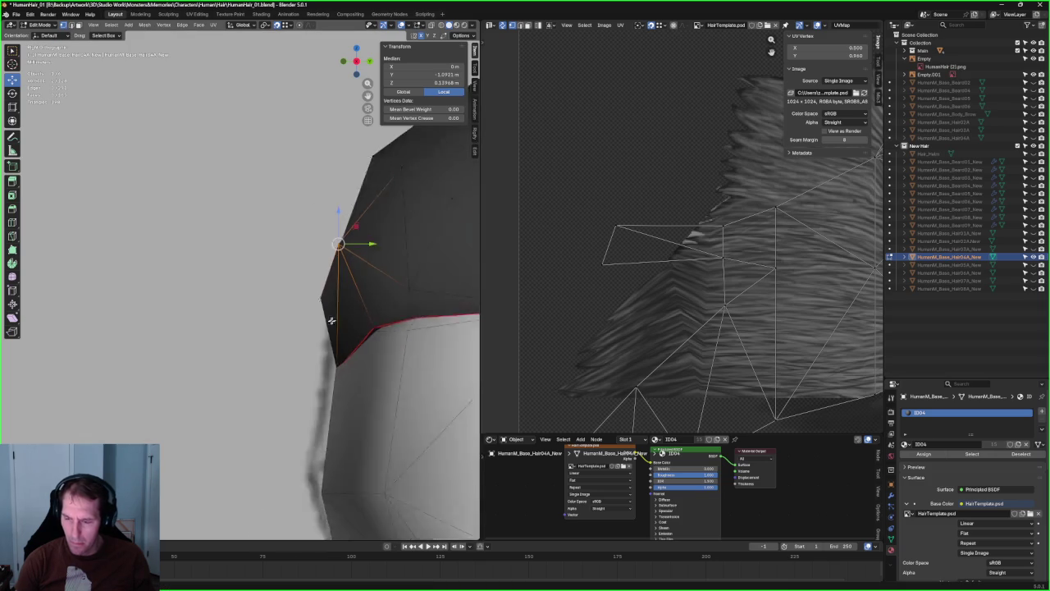
{"action": "scroll", "coordinate": [242, 287], "scroll_direction": "up", "scroll_amount": 4}
{"action": "left_click_drag", "start_coordinate": [175, 325], "coordinate": [175, 324]}
{"action": "key", "text": "alt+z"}
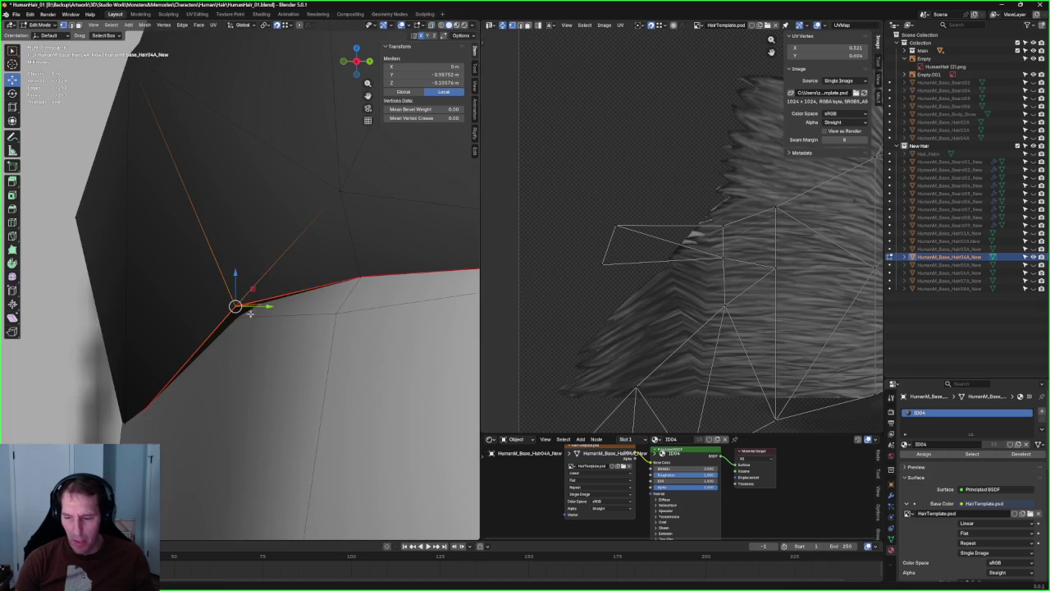
{"action": "key", "text": "g"}
{"action": "key", "text": "y"}
{"action": "left_click", "coordinate": [246, 307]}
- In front view, shift the selected vertices slightly along Z
{"action": "key", "text": "grave"}
{"action": "left_click", "coordinate": [229, 291]}
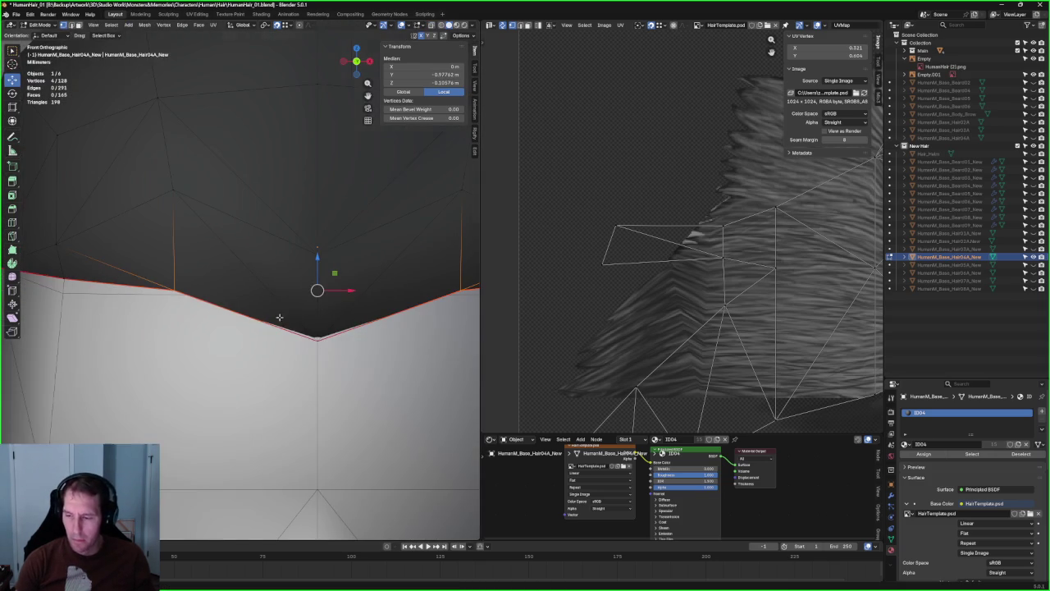
{"action": "key", "text": "g"}
{"action": "key", "text": "z"}
{"action": "left_click", "coordinate": [321, 261]}
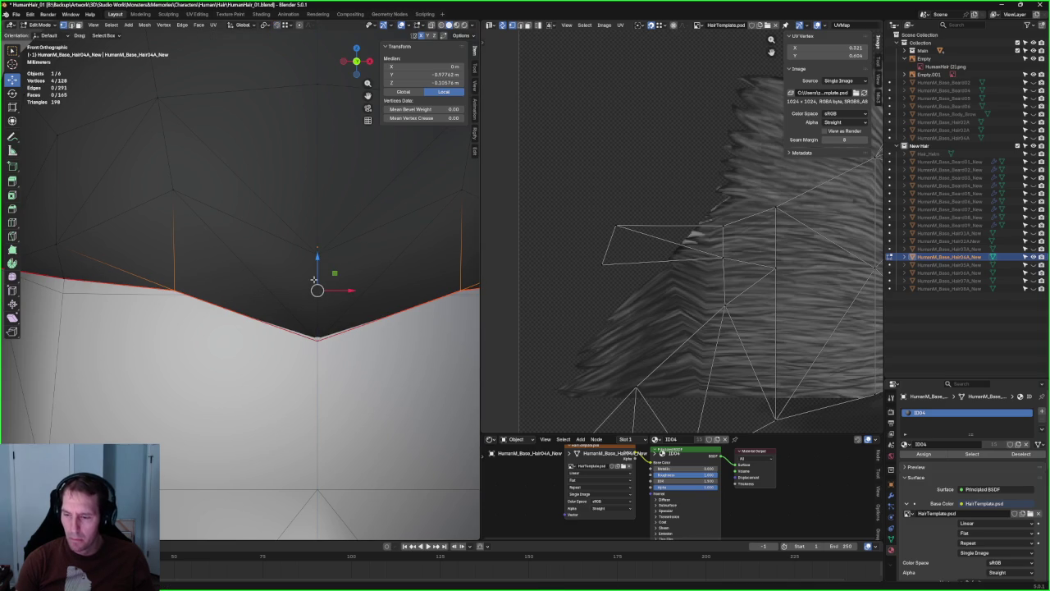
- Lower the selected hairline vertices slightly to match the reference
{"action": "key", "text": "alt+z"}
{"action": "key", "text": "alt+z"}
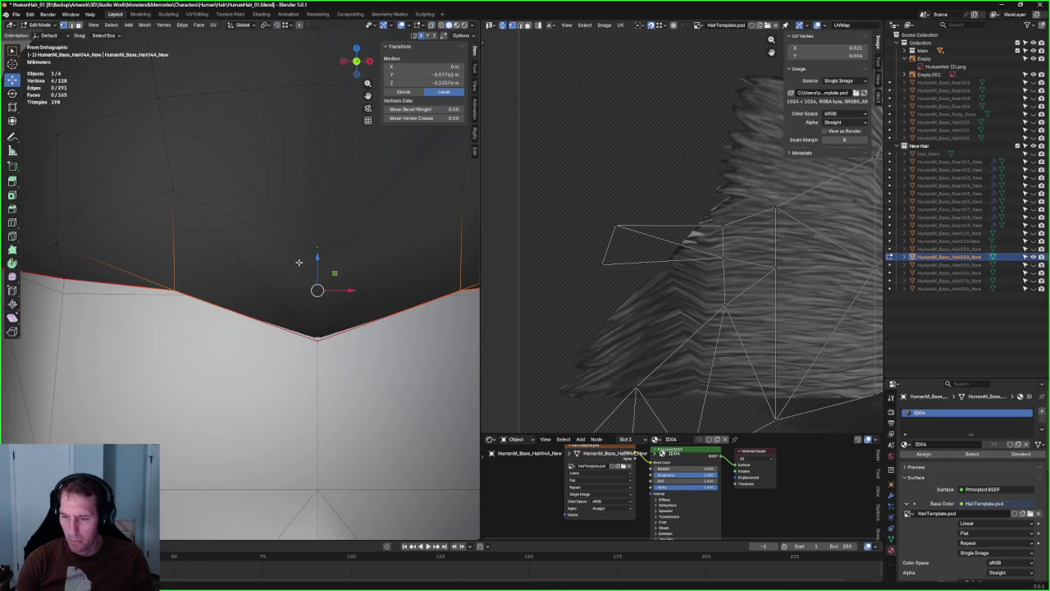
{"action": "left_click_drag", "start_coordinate": [311, 262], "coordinate": [312, 268]}
{"action": "scroll", "coordinate": [273, 316], "scroll_direction": "down", "scroll_amount": 3}
{"action": "scroll", "coordinate": [273, 315], "scroll_direction": "down", "scroll_amount": 5}
{"action": "scroll", "coordinate": [270, 305], "scroll_direction": "up", "scroll_amount": 4}
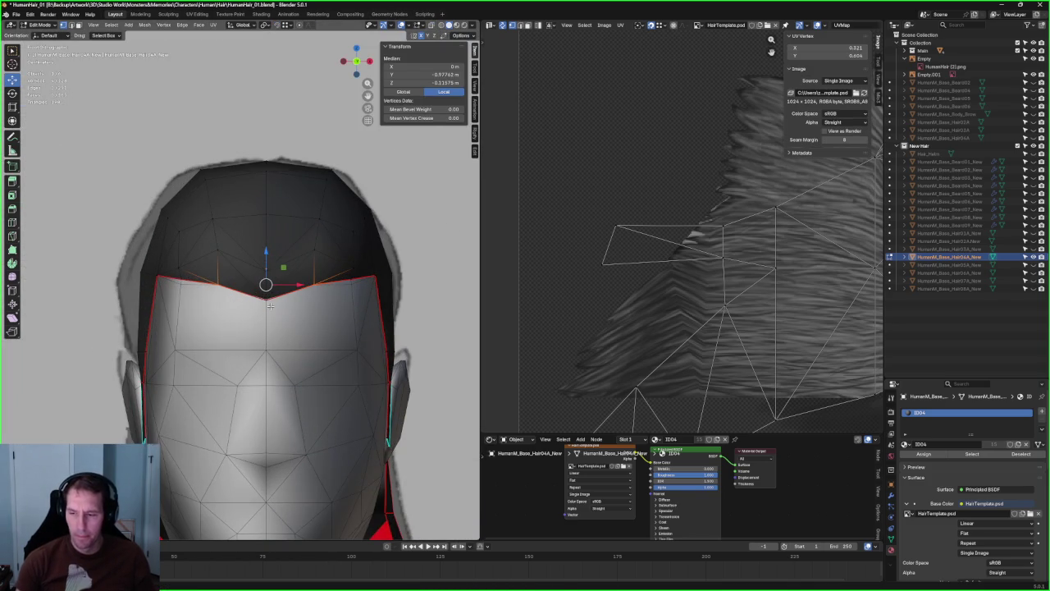
{"action": "scroll", "coordinate": [270, 305], "scroll_direction": "up", "scroll_amount": 2}
{"action": "scroll", "coordinate": [387, 272], "scroll_direction": "up", "scroll_amount": 1}
- Raise the left and right side hairline vertices along Z
{"action": "left_click", "coordinate": [435, 258]}
{"action": "left_click", "coordinate": [133, 261], "text": "shift"}
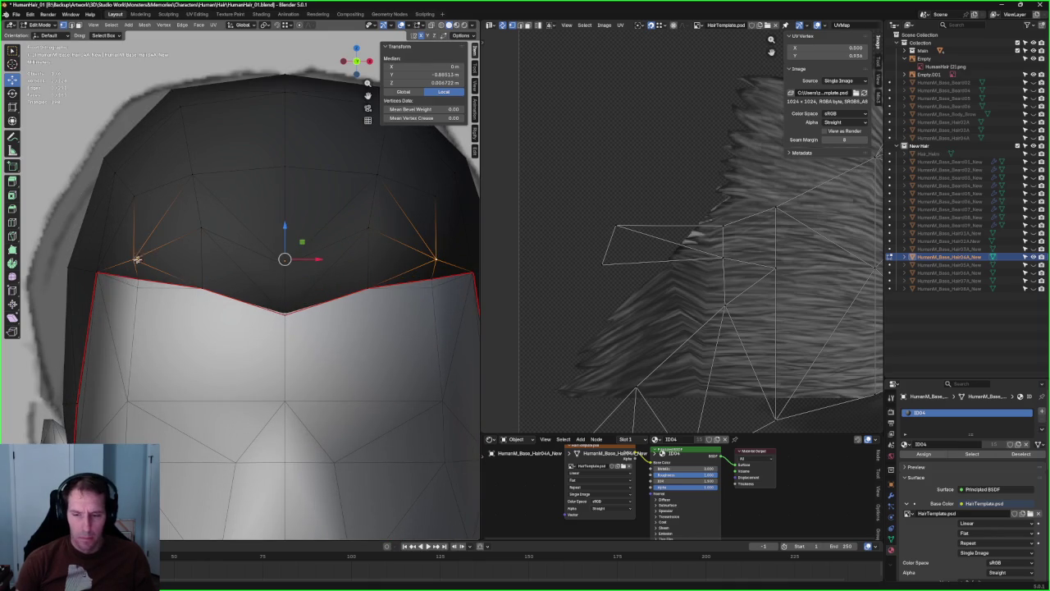
{"action": "key", "text": "g"}
{"action": "key", "text": "z"}
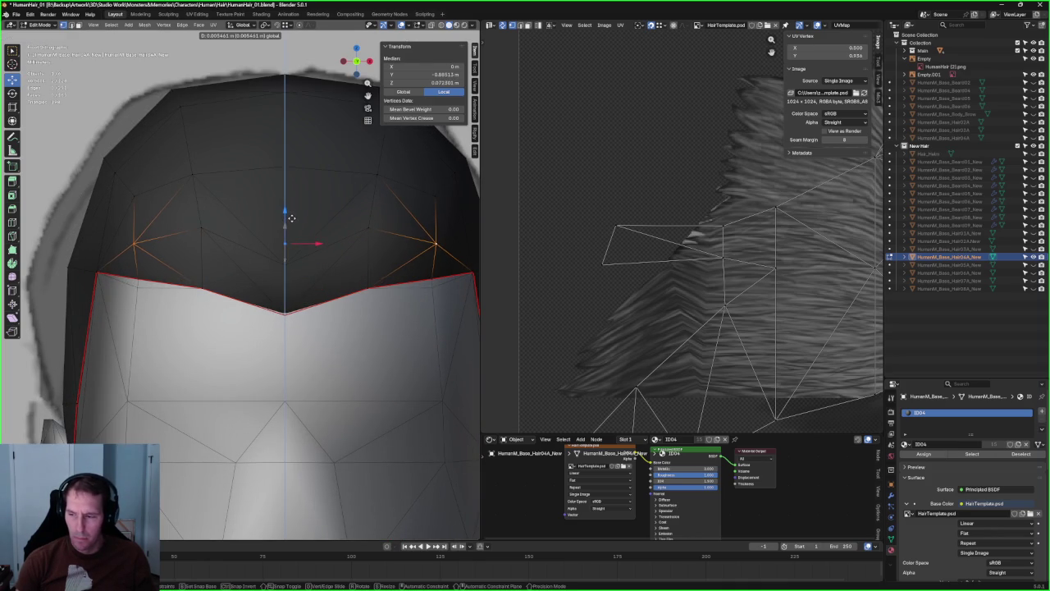
{"action": "left_click", "coordinate": [292, 218]}
- Dissolve the two edges across the top of the hair mesh
{"action": "mouse_move", "coordinate": [292, 218]}
{"action": "middle_mouse_down"}
{"action": "mouse_move", "coordinate": [261, 238]}
{"action": "mouse_move", "coordinate": [359, 233]}
{"action": "middle_mouse_up"}
{"action": "scroll", "coordinate": [293, 237], "scroll_direction": "down", "scroll_amount": 2}
{"action": "key", "text": "alt+a"}
{"action": "left_click", "coordinate": [359, 234]}
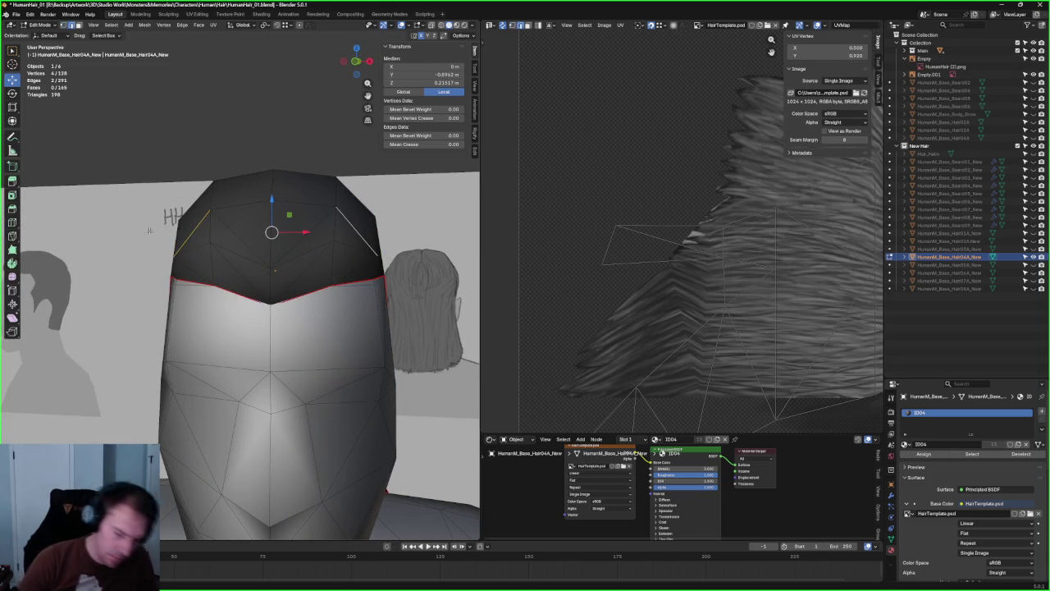
{"action": "key", "text": "ctrl+x"}
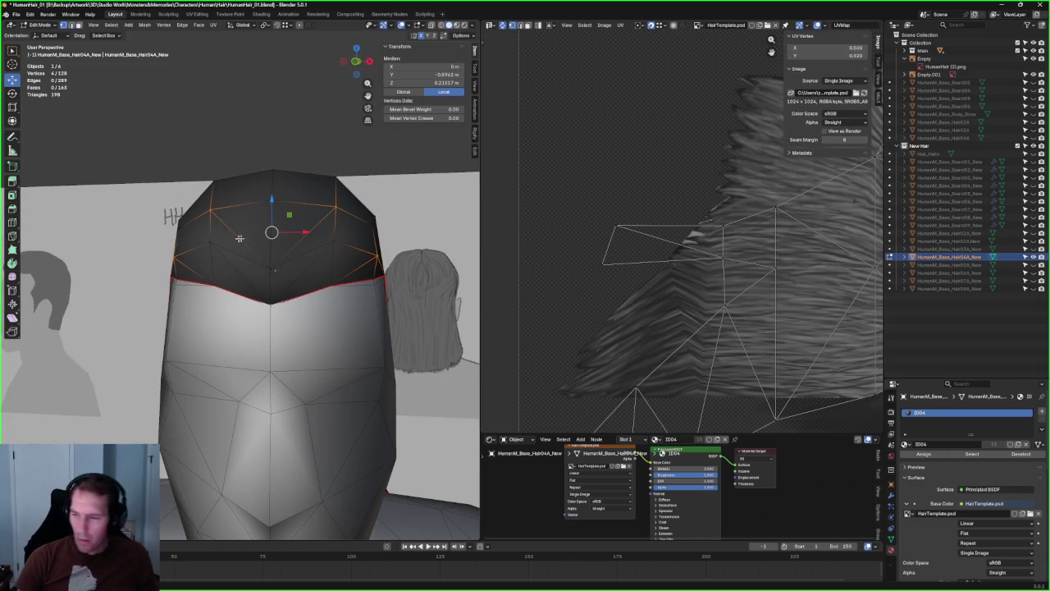
- Connect two vertex pairs on the hair's upper right with new edges
{"action": "key", "text": "alt+a"}
{"action": "left_click", "coordinate": [349, 232]}
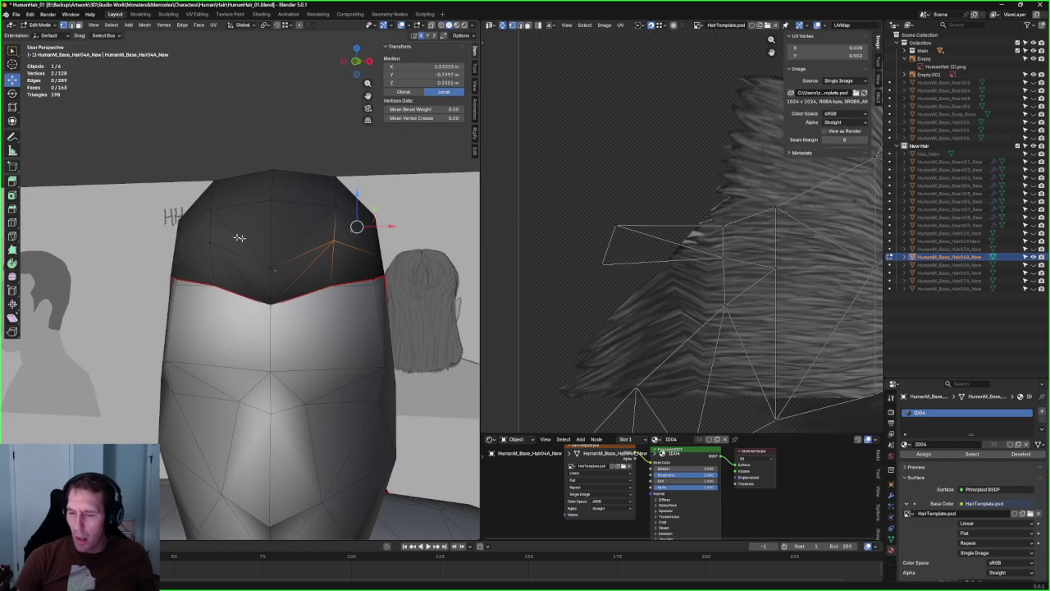
{"action": "right_click", "coordinate": [182, 231]}
{"action": "left_click", "coordinate": [181, 233]}
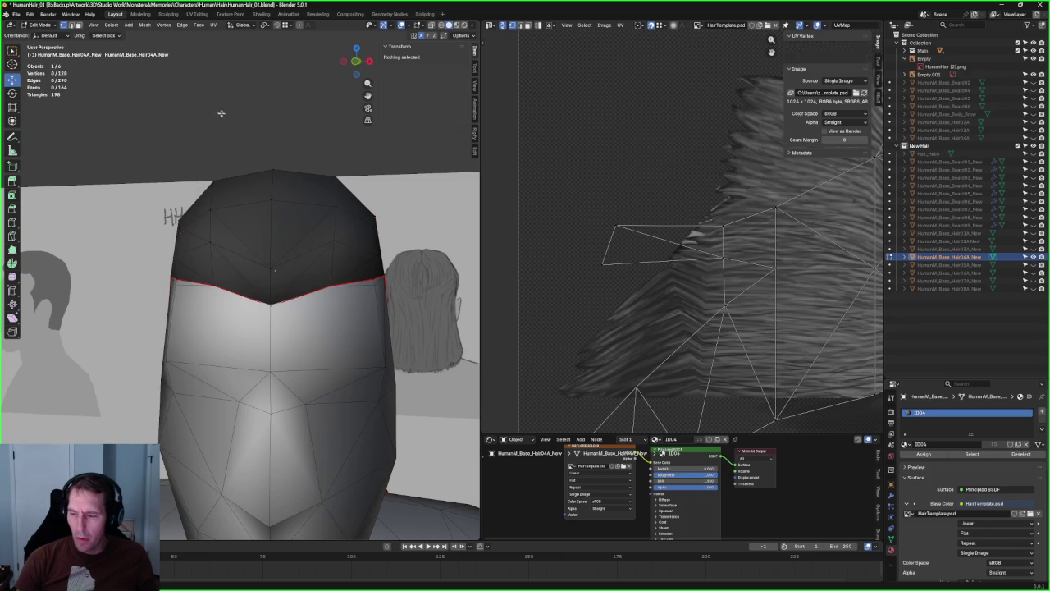
{"action": "left_click", "coordinate": [371, 218]}
{"action": "left_click", "coordinate": [337, 238], "text": "shift"}
{"action": "right_click", "coordinate": [310, 247]}
{"action": "left_click", "coordinate": [317, 252]}
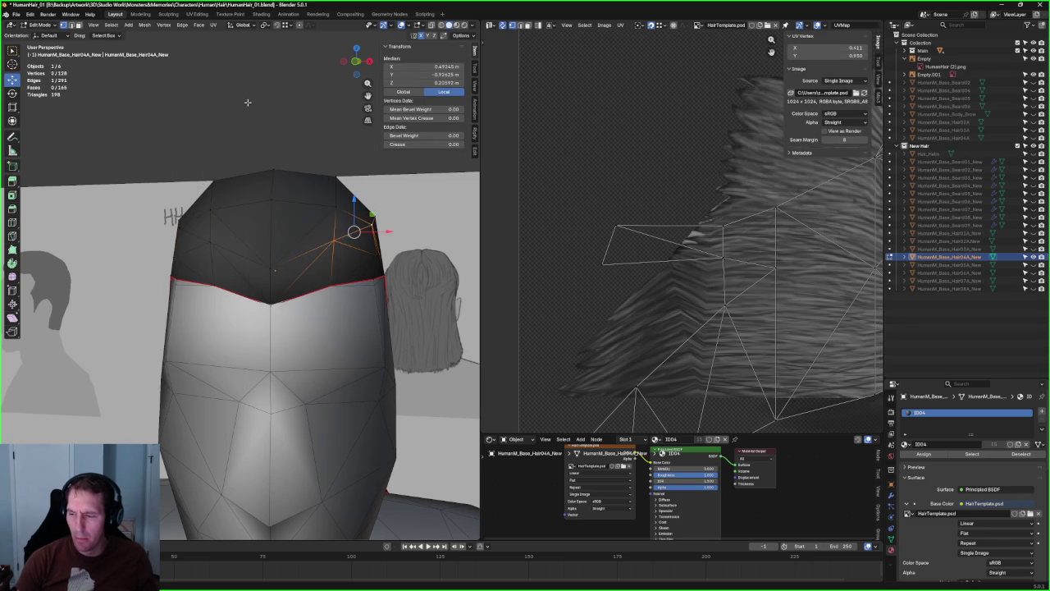
{"action": "left_click", "coordinate": [246, 101]}
- Slide a vertex on the hair's front edge outward along Y
{"action": "mouse_move", "coordinate": [246, 101]}
{"action": "middle_mouse_down"}
{"action": "mouse_move", "coordinate": [195, 170]}
{"action": "mouse_move", "coordinate": [181, 164]}
{"action": "middle_mouse_up"}
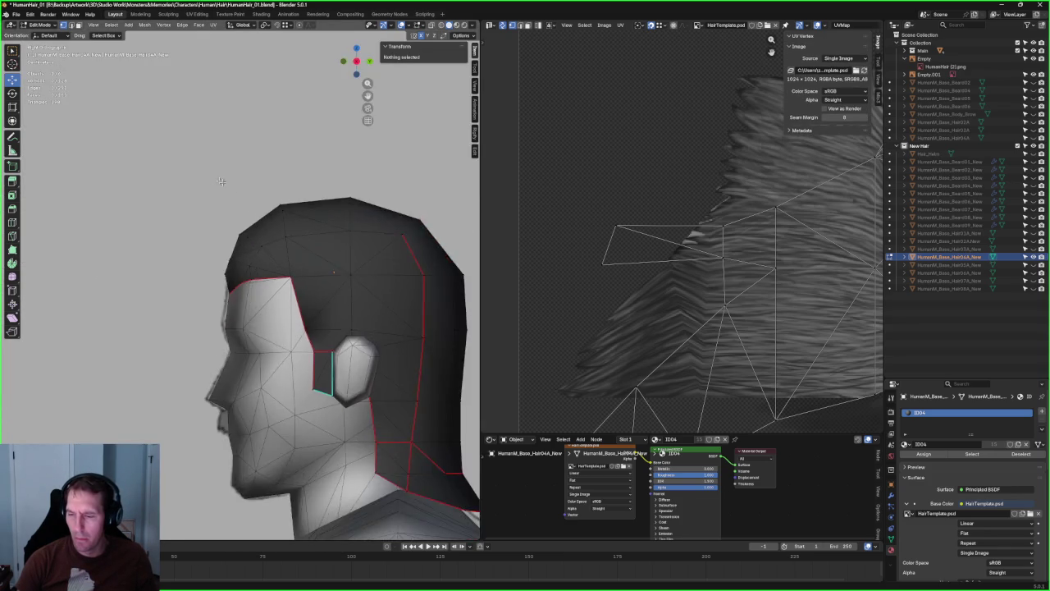
{"action": "scroll", "coordinate": [234, 263], "scroll_direction": "up", "scroll_amount": 3}
{"action": "scroll", "coordinate": [235, 250], "scroll_direction": "up", "scroll_amount": 3}
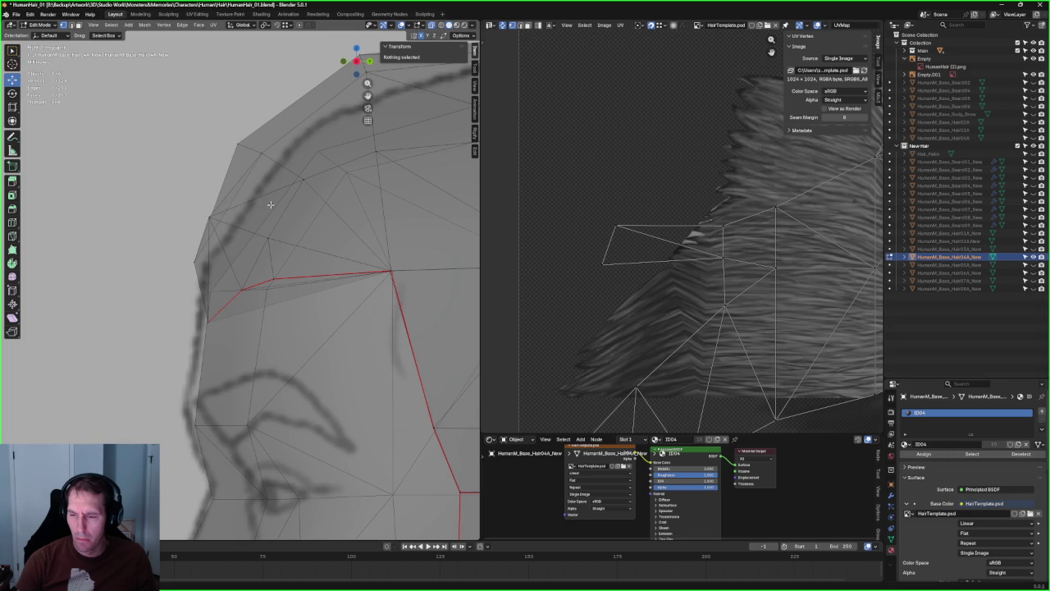
{"action": "left_click", "coordinate": [210, 217]}
{"action": "key", "text": "alt+z"}
{"action": "key", "text": "g"}
{"action": "key", "text": "y"}
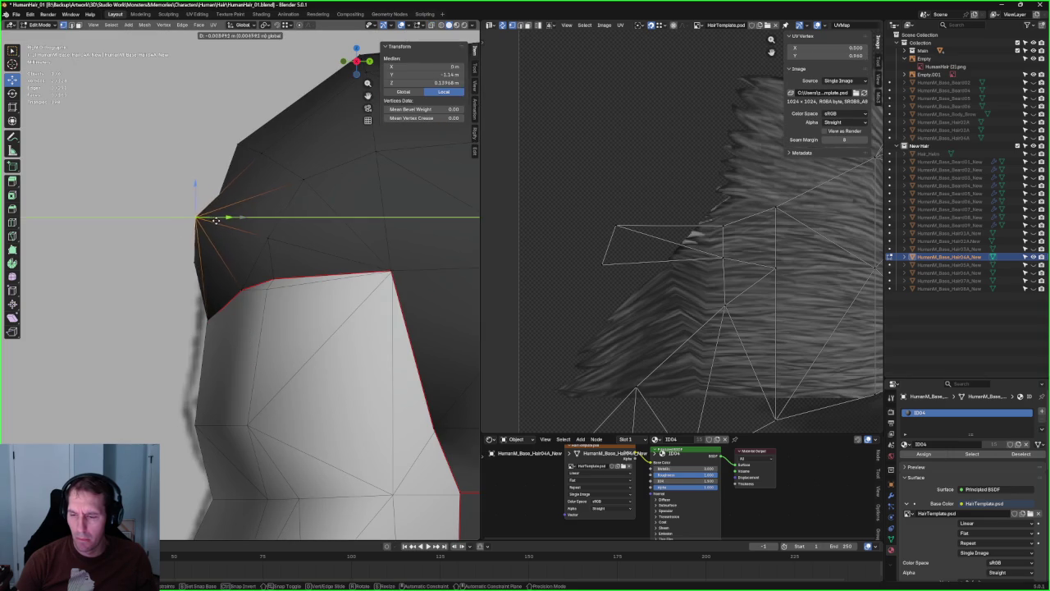
{"action": "left_click", "coordinate": [215, 218]}
- Move a vertex on the hair's top edge along Y, then clear the selection
{"action": "scroll", "coordinate": [215, 219], "scroll_direction": "down", "scroll_amount": 3}
{"action": "scroll", "coordinate": [217, 205], "scroll_direction": "down", "scroll_amount": 2}
{"action": "left_click", "coordinate": [222, 191]}
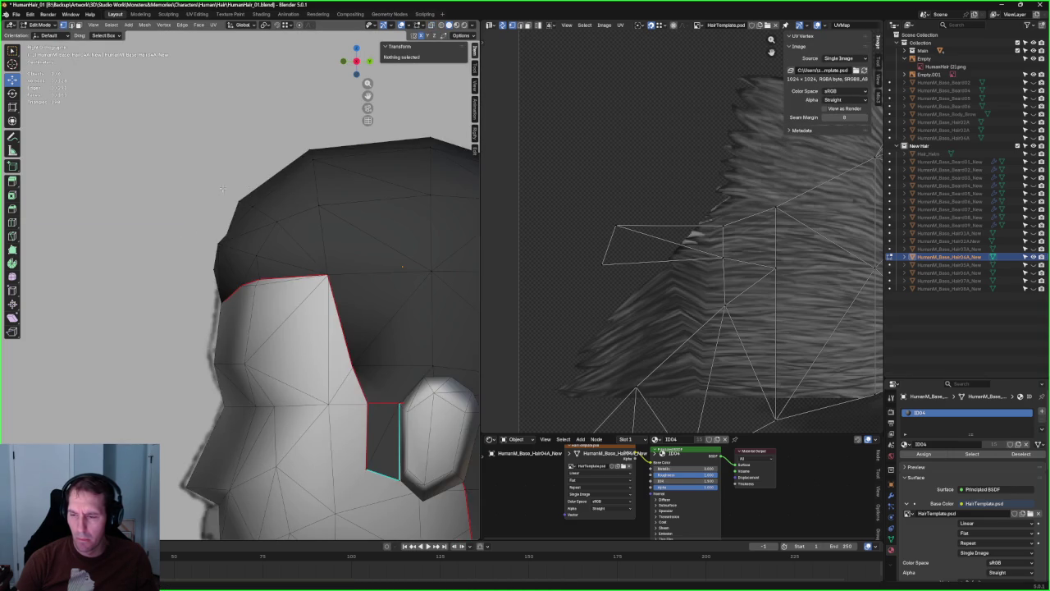
{"action": "left_click", "coordinate": [266, 202]}
{"action": "key", "text": "alt+z"}
{"action": "key", "text": "alt+z"}
{"action": "key", "text": "g"}
{"action": "key", "text": "y"}
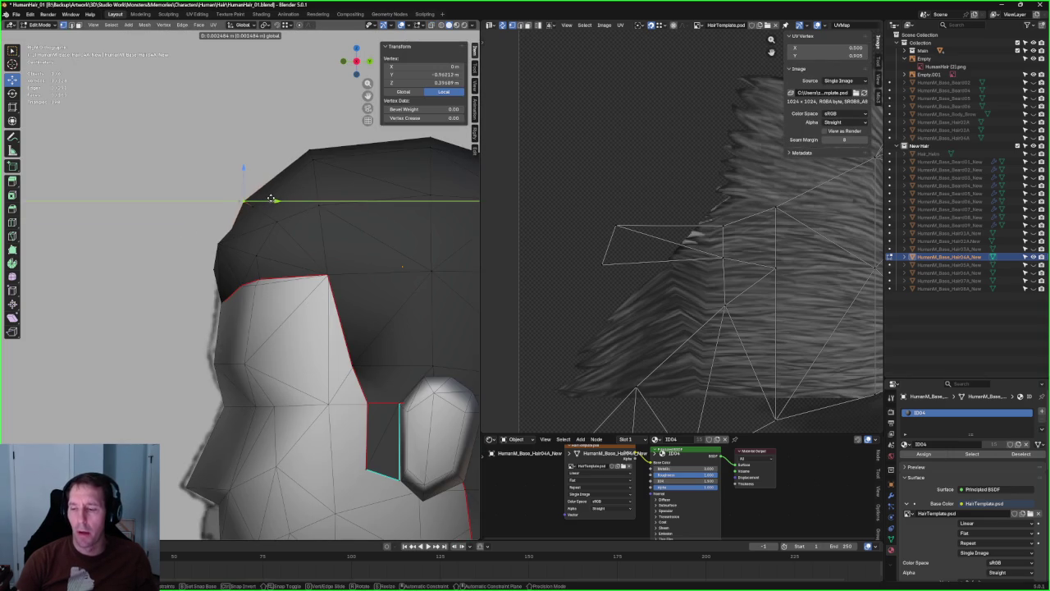
{"action": "left_click", "coordinate": [274, 197]}
{"action": "scroll", "coordinate": [246, 180], "scroll_direction": "down", "scroll_amount": 3}
{"action": "left_click", "coordinate": [216, 110]}
{"action": "scroll", "coordinate": [216, 110], "scroll_direction": "down", "scroll_amount": 3}
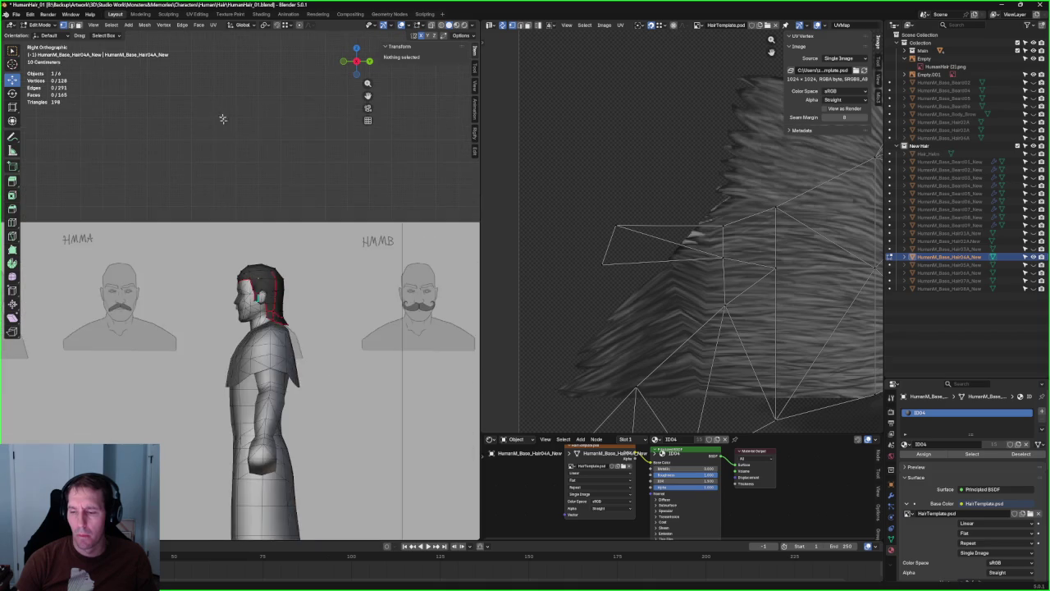
- Orbit around the head to compare the hair with the reference images
{"action": "scroll", "coordinate": [227, 246], "scroll_direction": "down", "scroll_amount": 2}
{"action": "mouse_move", "coordinate": [227, 246]}
{"action": "middle_mouse_down"}
{"action": "mouse_move", "coordinate": [305, 235]}
{"action": "mouse_move", "coordinate": [289, 271]}
{"action": "middle_mouse_up"}
{"action": "scroll", "coordinate": [288, 273], "scroll_direction": "up", "scroll_amount": 4}
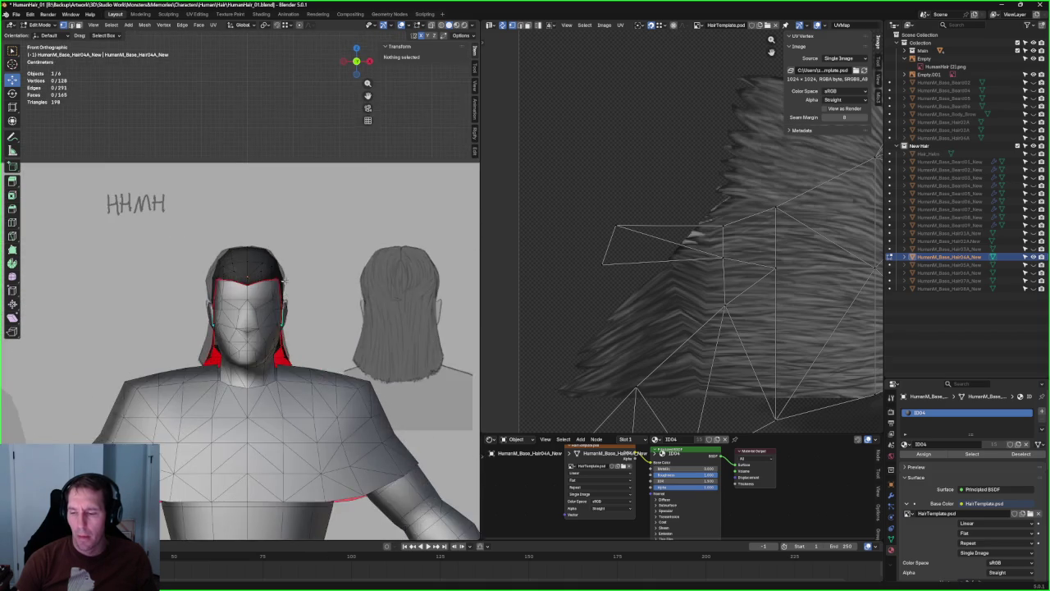
{"action": "scroll", "coordinate": [288, 273], "scroll_direction": "up", "scroll_amount": 2}
{"action": "scroll", "coordinate": [321, 239], "scroll_direction": "up", "scroll_amount": 2}
{"action": "mouse_move", "coordinate": [321, 238]}
{"action": "middle_mouse_down"}
{"action": "mouse_move", "coordinate": [321, 215]}
{"action": "mouse_move", "coordinate": [256, 244]}
{"action": "mouse_move", "coordinate": [323, 235]}
{"action": "mouse_move", "coordinate": [233, 287]}
{"action": "mouse_move", "coordinate": [303, 227]}
{"action": "mouse_move", "coordinate": [298, 249]}
{"action": "mouse_move", "coordinate": [387, 262]}
{"action": "mouse_move", "coordinate": [391, 278]}
{"action": "mouse_move", "coordinate": [392, 267]}
{"action": "mouse_move", "coordinate": [338, 286]}
{"action": "mouse_move", "coordinate": [374, 271]}
{"action": "mouse_move", "coordinate": [326, 225]}
{"action": "mouse_move", "coordinate": [238, 257]}
{"action": "middle_mouse_up"}
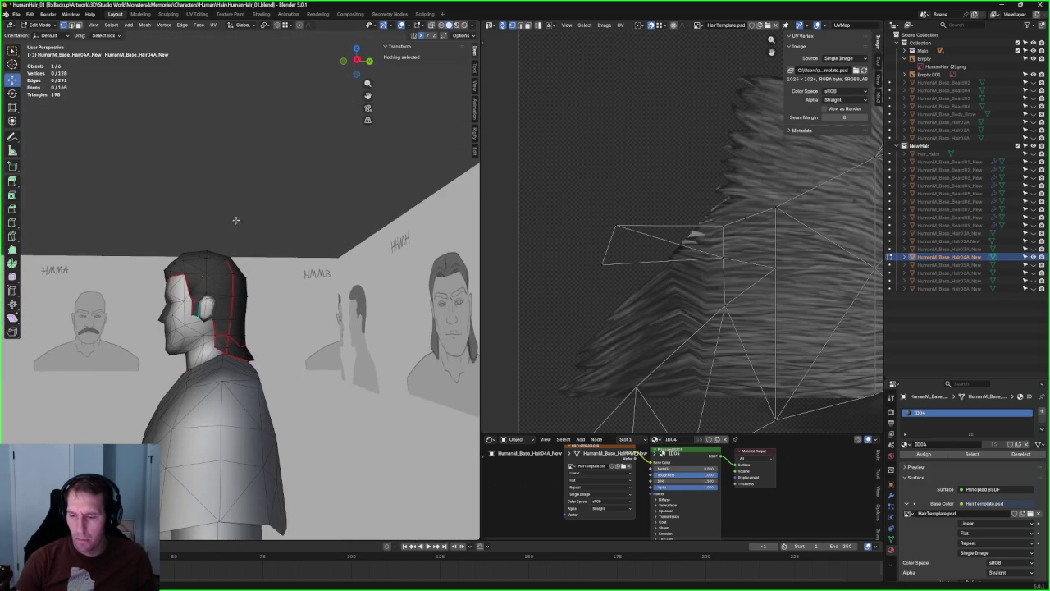
{"action": "scroll", "coordinate": [200, 345], "scroll_direction": "up", "scroll_amount": 4}
{"action": "scroll", "coordinate": [178, 307], "scroll_direction": "down", "scroll_amount": 1}
{"action": "middle_click_drag", "start_coordinate": [178, 307], "coordinate": [252, 307]}
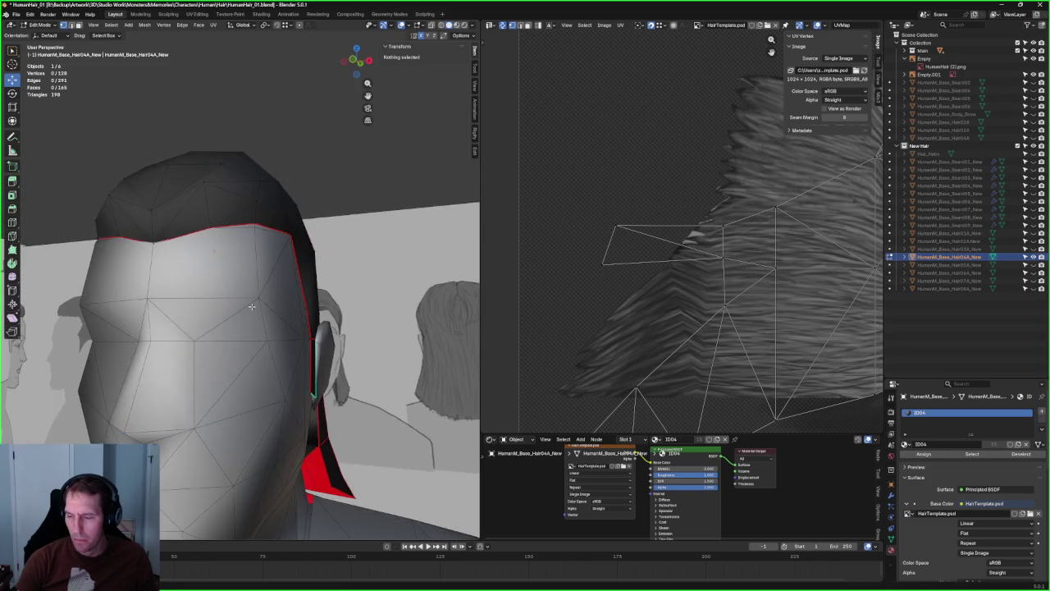
{"action": "scroll", "coordinate": [270, 188], "scroll_direction": "down", "scroll_amount": 4}
{"action": "scroll", "coordinate": [274, 246], "scroll_direction": "down", "scroll_amount": 2}
- Check front and back views in X-ray, then return to Object Mode and deselect
{"action": "key", "text": "KP_1"}
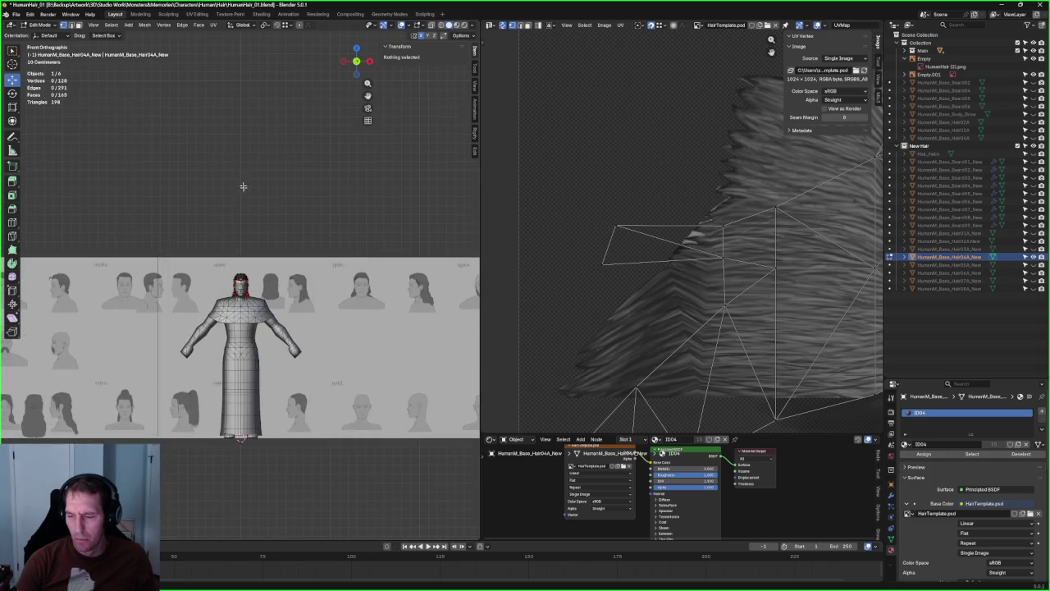
{"action": "scroll", "coordinate": [246, 200], "scroll_direction": "up", "scroll_amount": 5}
{"action": "mouse_move", "coordinate": [254, 271]}
{"action": "middle_mouse_down"}
{"action": "mouse_move", "coordinate": [263, 347]}
{"action": "mouse_move", "coordinate": [274, 345]}
{"action": "mouse_move", "coordinate": [259, 340]}
{"action": "middle_mouse_up"}
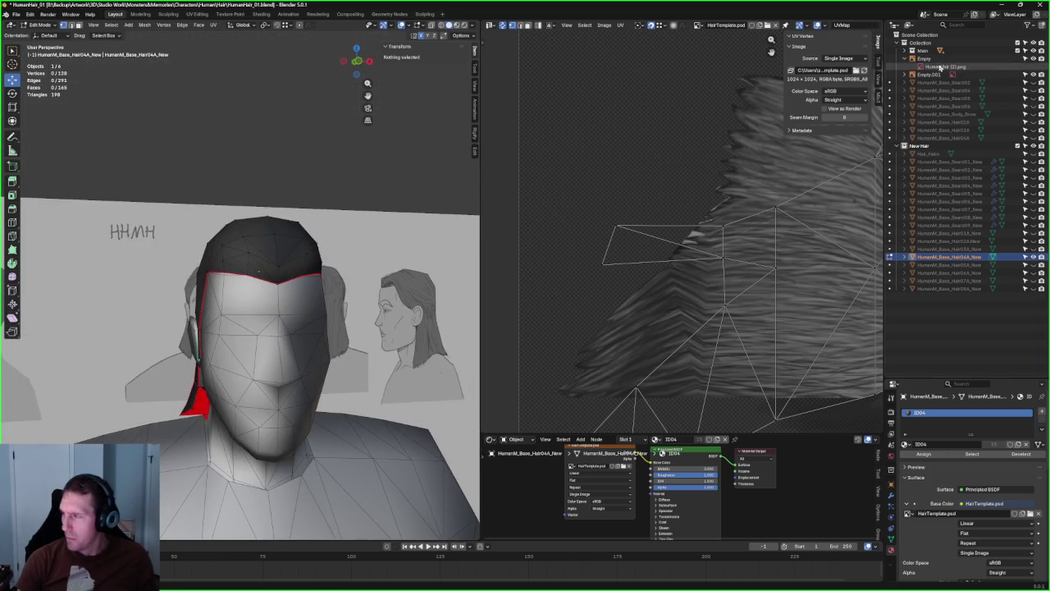
{"action": "key", "text": "KP_1"}
{"action": "key", "text": "ctrl+KP_1"}
{"action": "key", "text": "KP_1"}
{"action": "key", "text": "alt+z"}
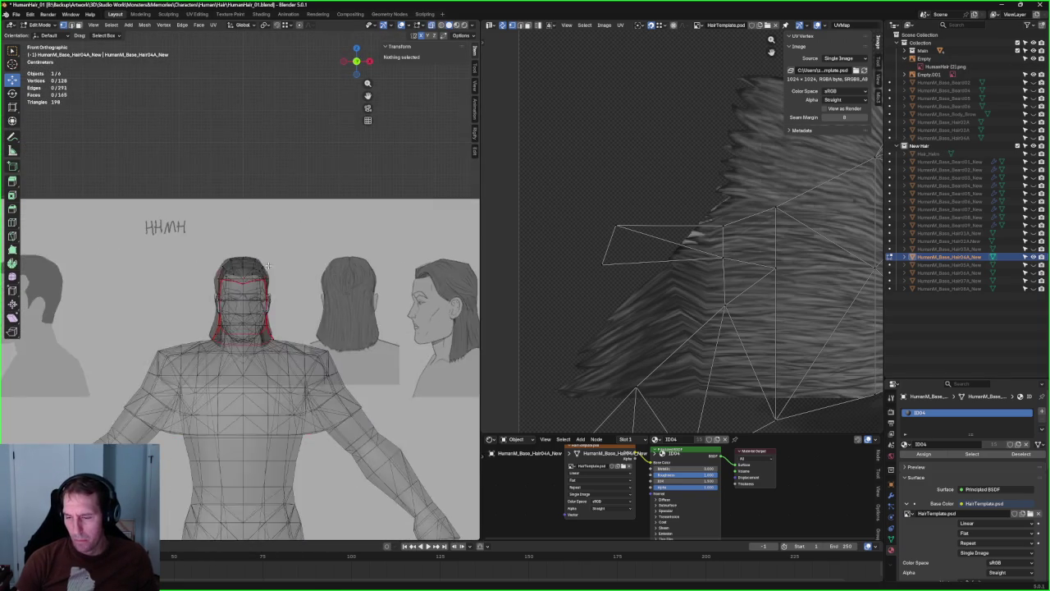
{"action": "scroll", "coordinate": [268, 265], "scroll_direction": "up", "scroll_amount": 5}
{"action": "scroll", "coordinate": [335, 270], "scroll_direction": "up", "scroll_amount": 2}
{"action": "key", "text": "alt+z"}
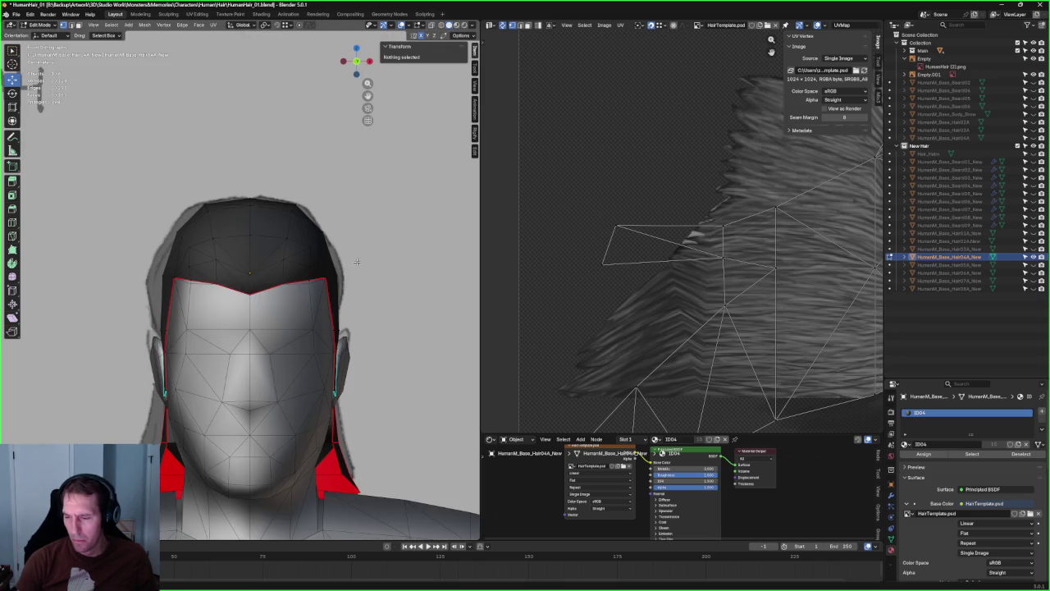
{"action": "scroll", "coordinate": [271, 247], "scroll_direction": "down", "scroll_amount": 4}
{"action": "scroll", "coordinate": [263, 206], "scroll_direction": "down", "scroll_amount": 5}
{"action": "key", "text": "Tab"}
{"action": "left_click", "coordinate": [224, 203]}
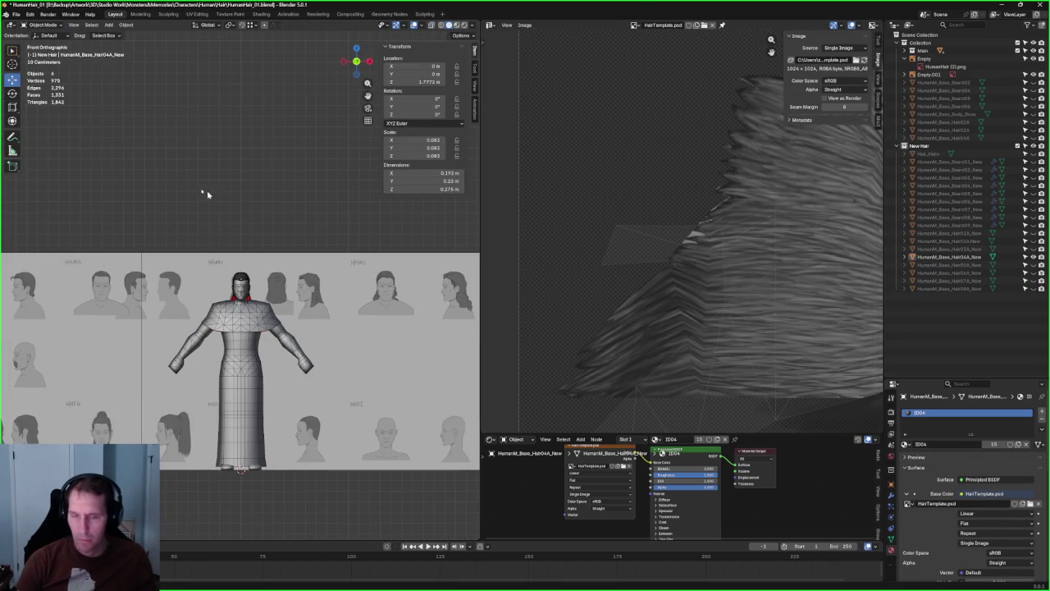
- Save HumanHair_01.blend
{"action": "left_click", "coordinate": [15, 14]}
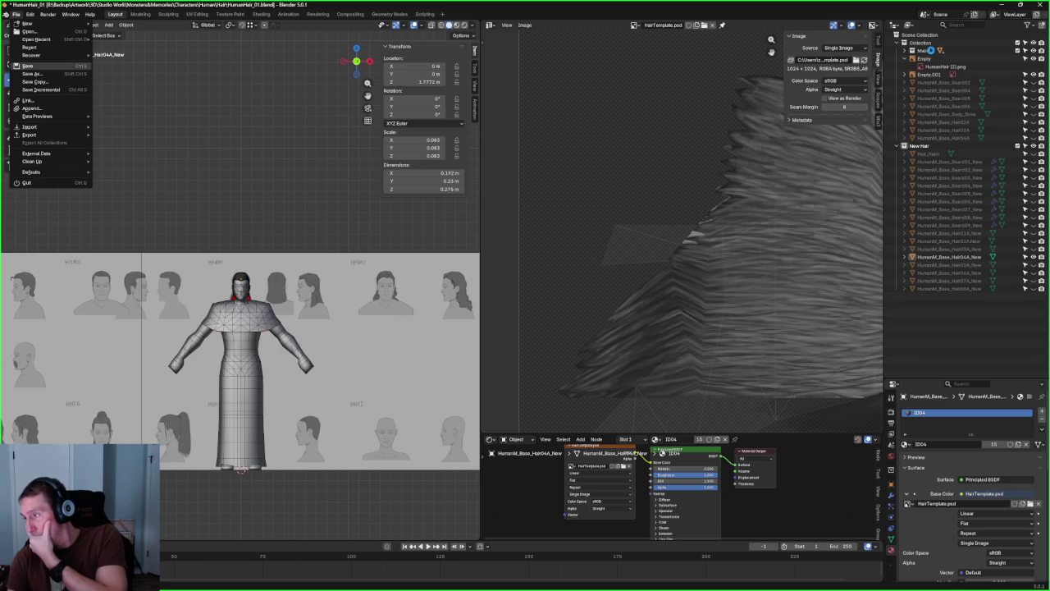
{"action": "key", "text": "ctrl+s"}
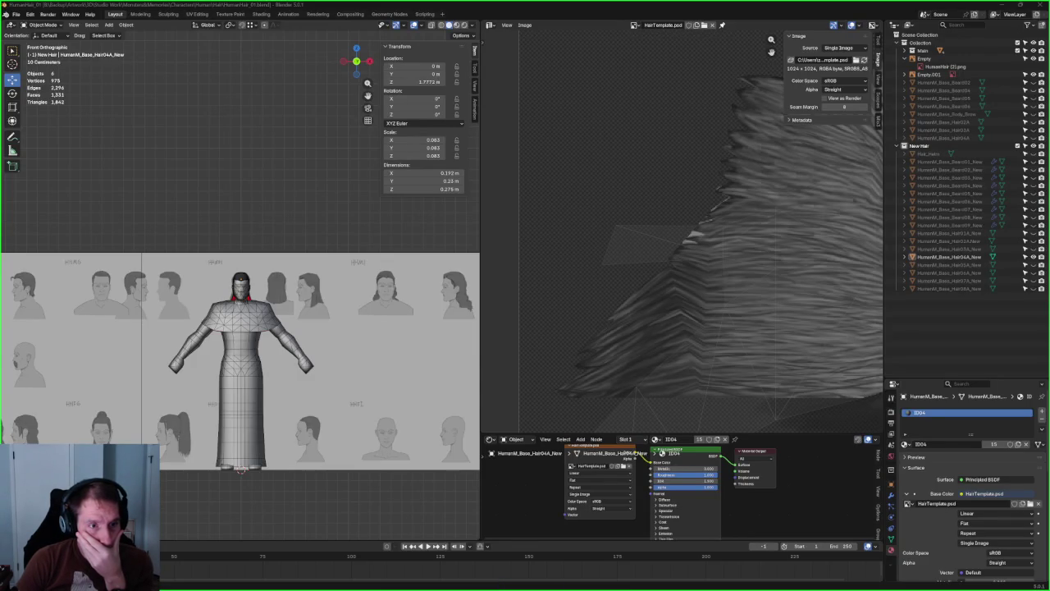
{"action": "key", "text": "ctrl+s"}
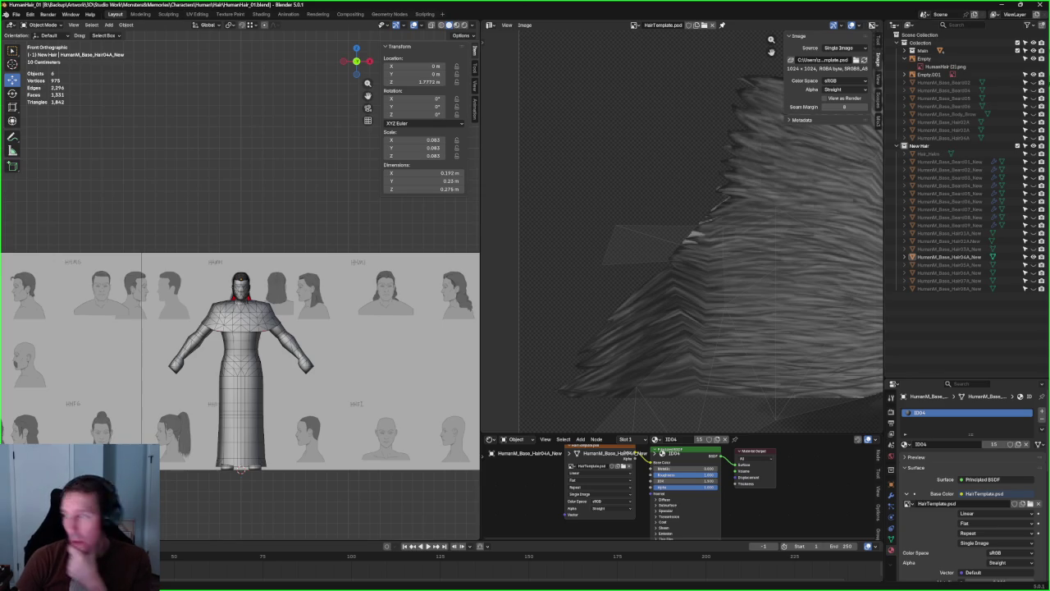
- Expand the Main collection and toggle ClassENCCloth_Helm visible and back to hidden
{"action": "left_click", "coordinate": [921, 51]}
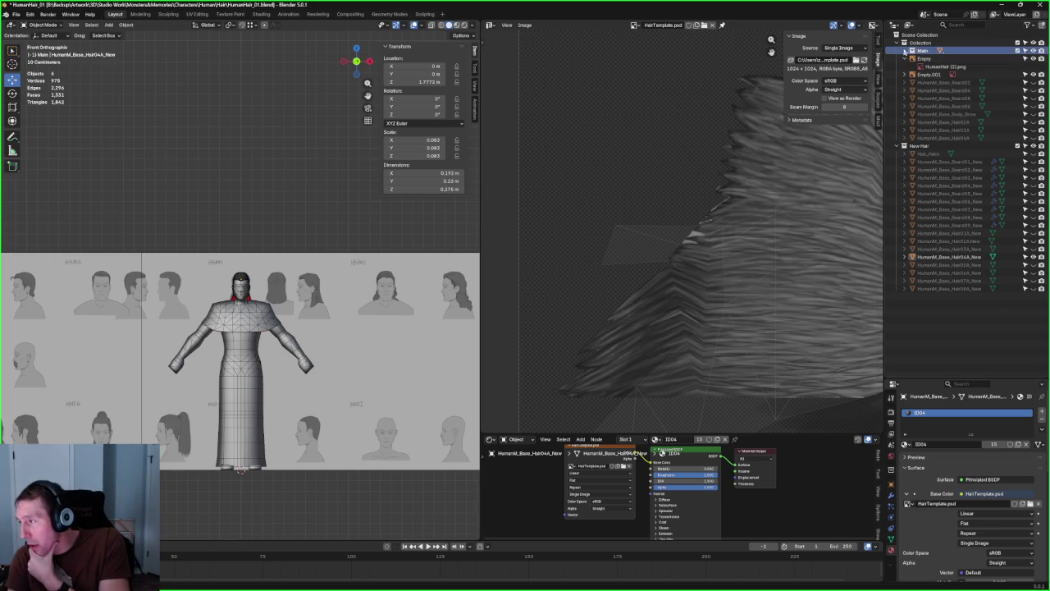
{"action": "left_click", "coordinate": [1034, 59]}
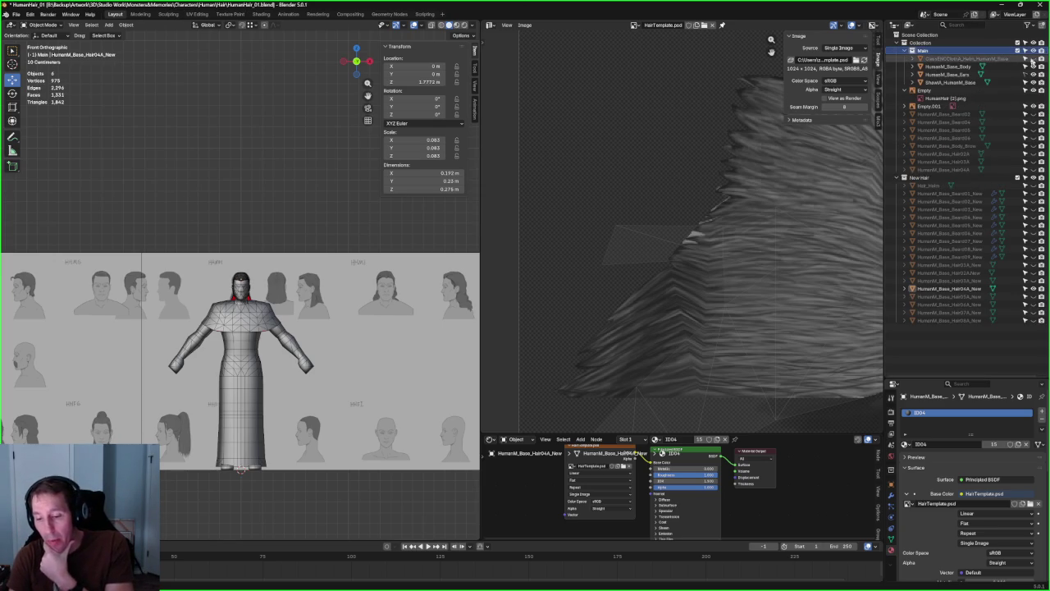
{"action": "left_click", "coordinate": [1034, 60]}
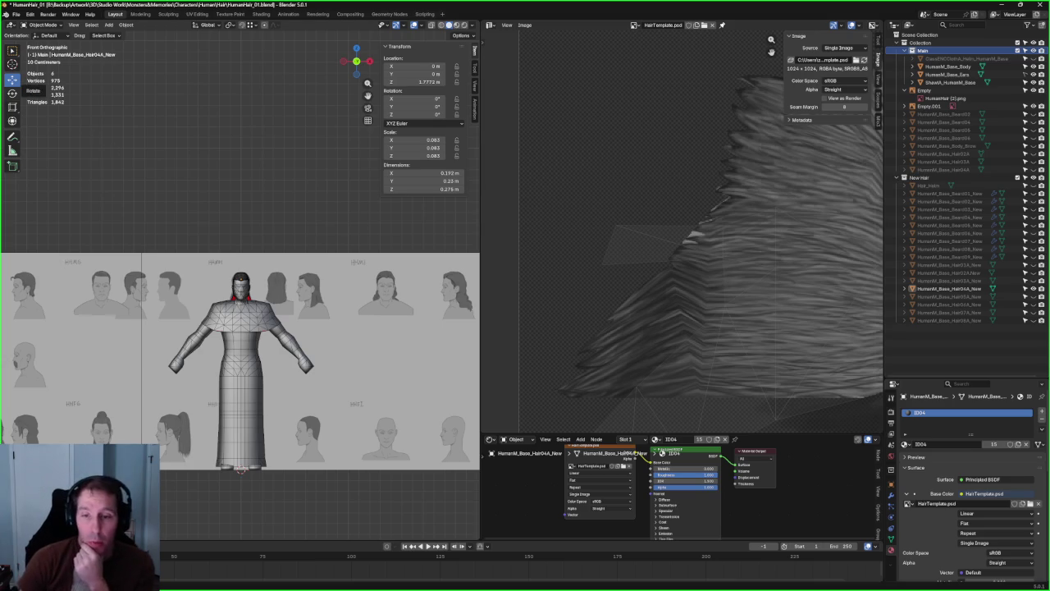
{"action": "left_click", "coordinate": [13, 15]}
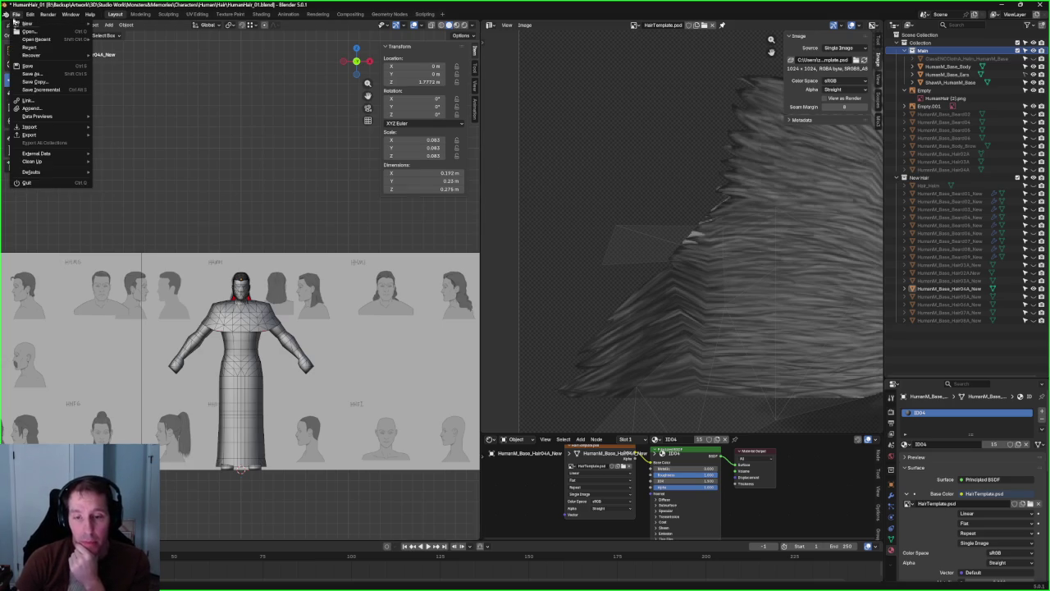
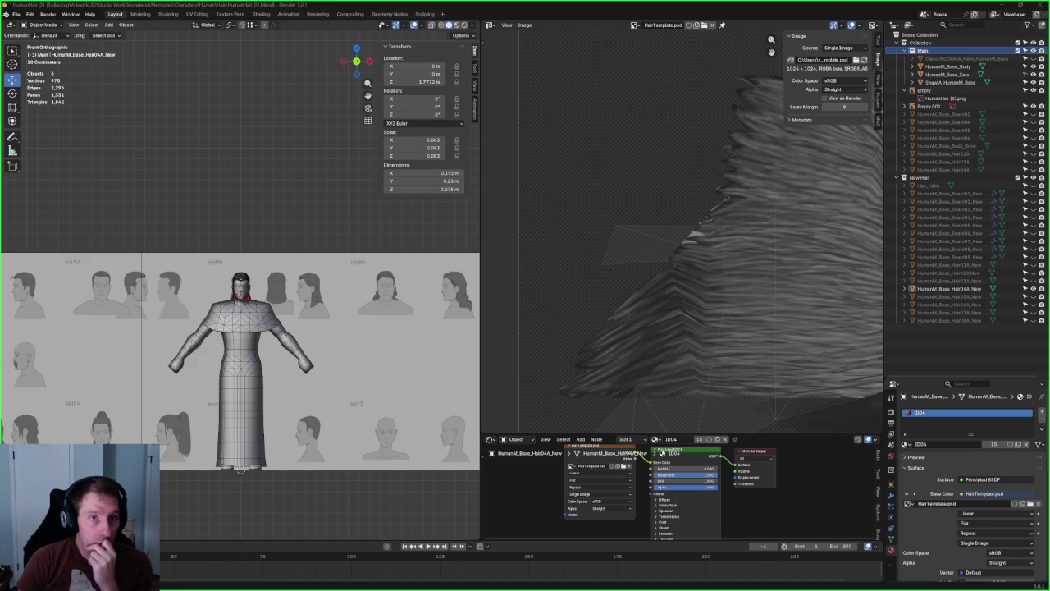
- Paste the ClassFTRPlateA_Helm into the scene and move it up onto the character's head
{"action": "key", "text": "ctrl+v"}
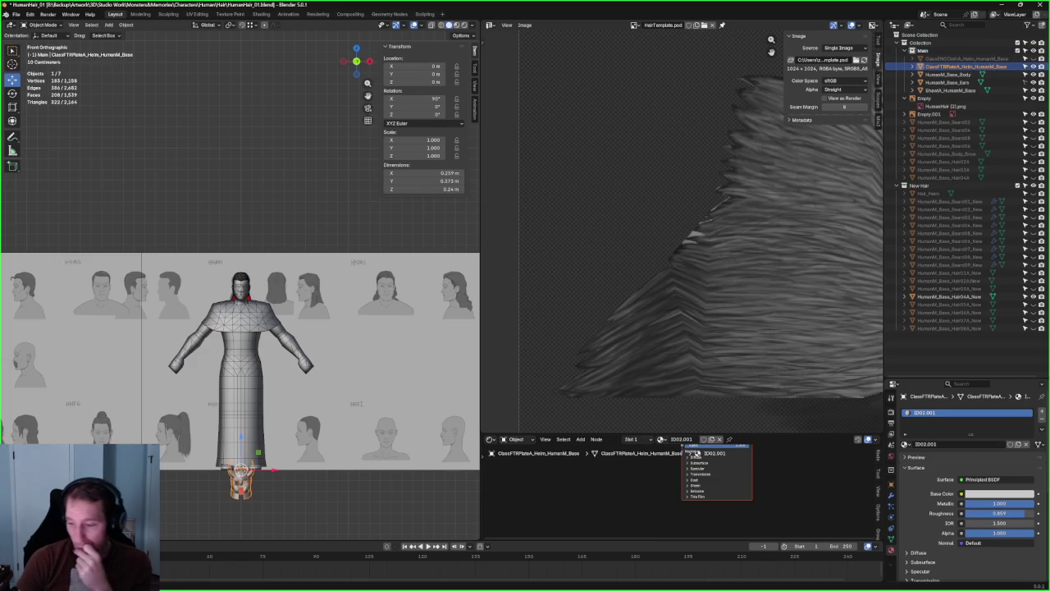
{"action": "scroll", "coordinate": [318, 483], "scroll_direction": "up", "scroll_amount": 2}
{"action": "scroll", "coordinate": [277, 371], "scroll_direction": "up", "scroll_amount": 2}
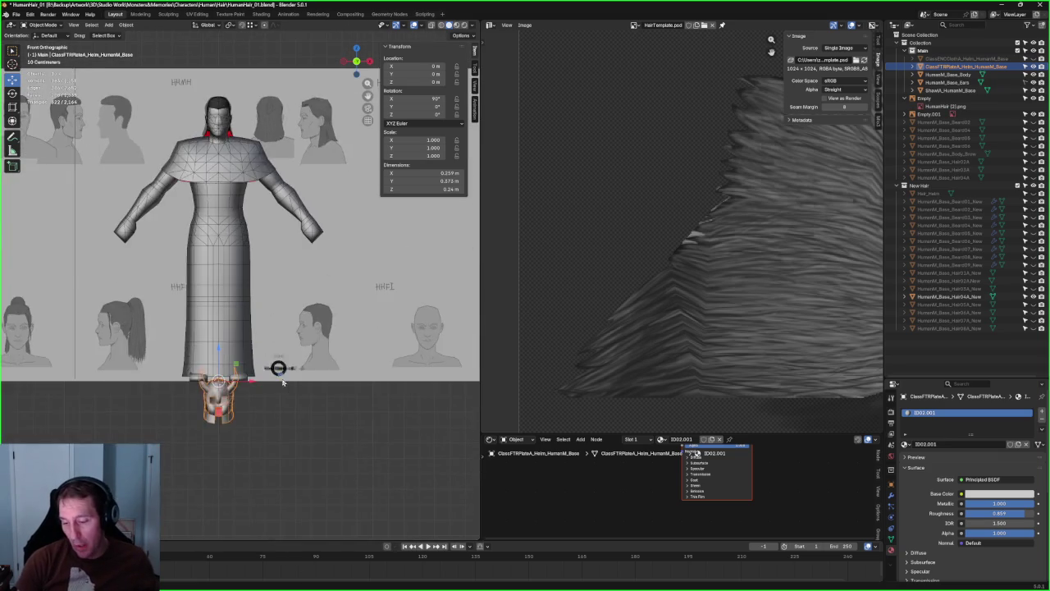
{"action": "key", "text": "KP_3"}
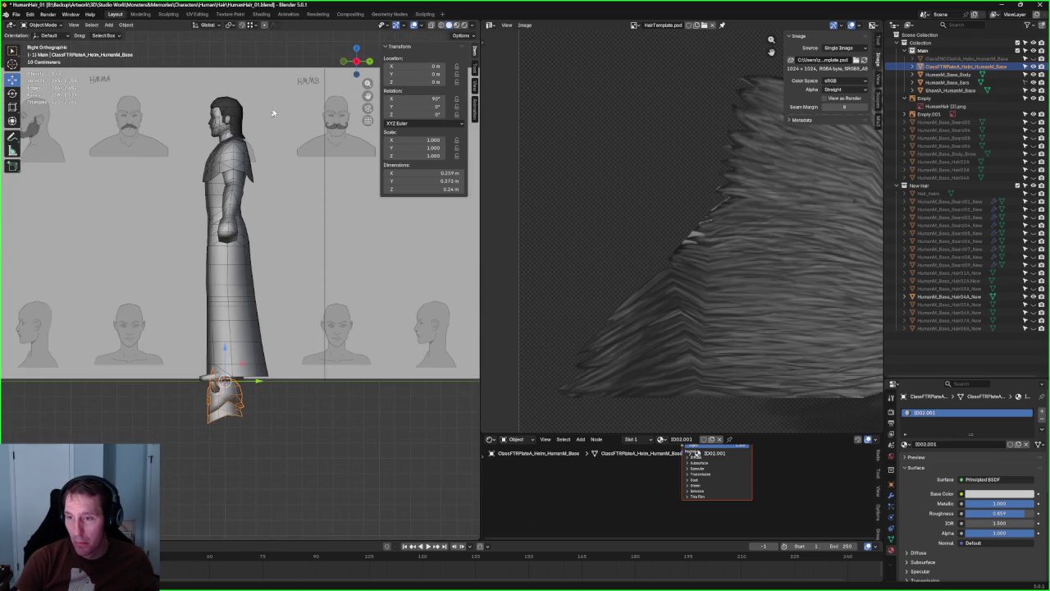
{"action": "key", "text": "g"}
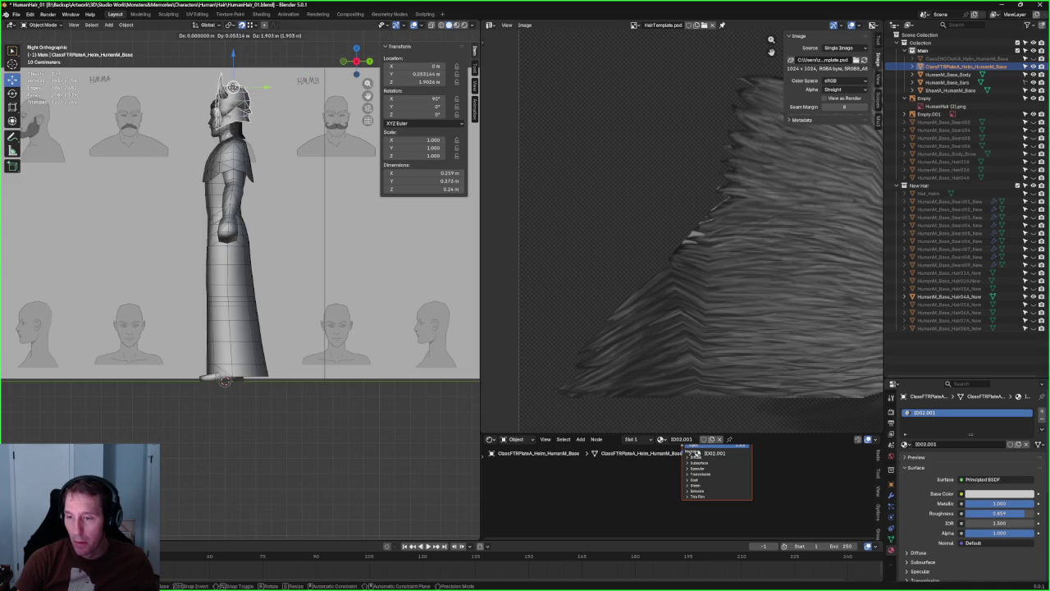
{"action": "left_click", "coordinate": [233, 86]}
- Try a second move of the helm, cancel it, and bring up the snapping options
{"action": "scroll", "coordinate": [238, 90], "scroll_direction": "up", "scroll_amount": 3}
{"action": "scroll", "coordinate": [246, 96], "scroll_direction": "up", "scroll_amount": 3}
{"action": "scroll", "coordinate": [259, 105], "scroll_direction": "up", "scroll_amount": 2}
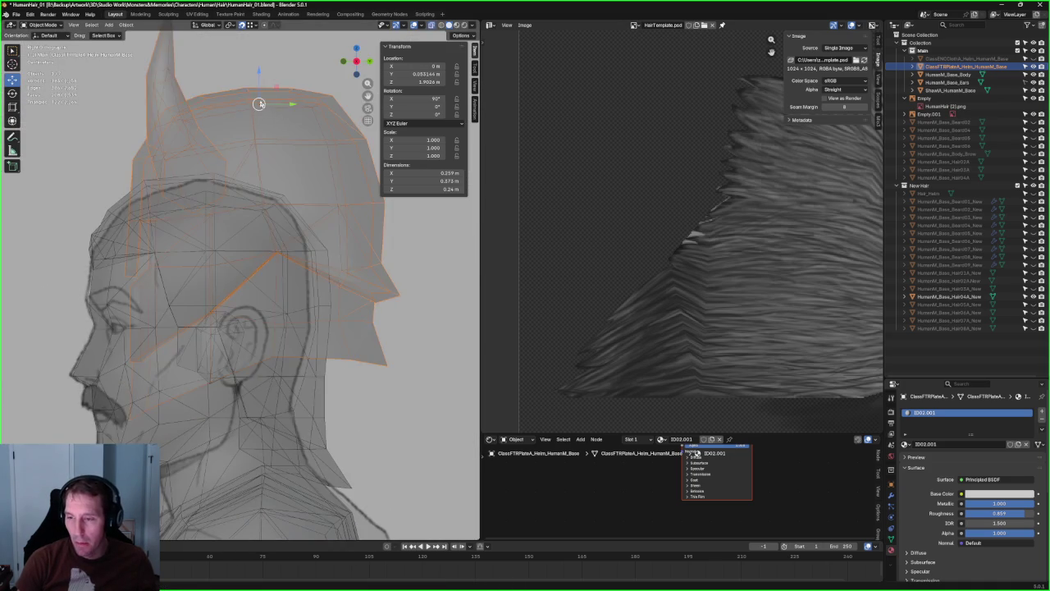
{"action": "key", "text": "g"}
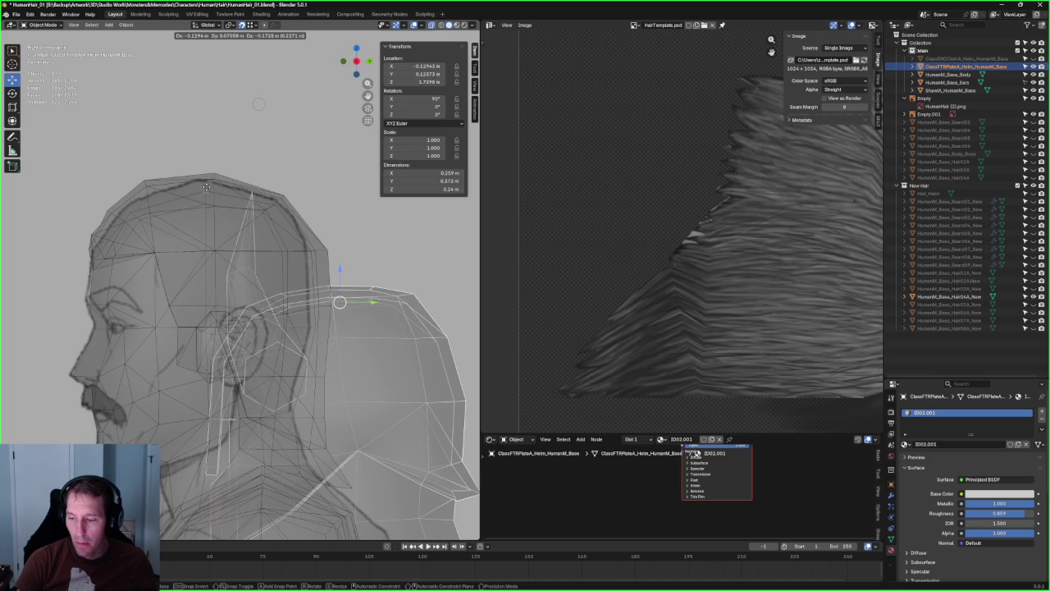
{"action": "key", "text": "Escape"}
{"action": "scroll", "coordinate": [268, 47], "scroll_direction": "down", "scroll_amount": 3}
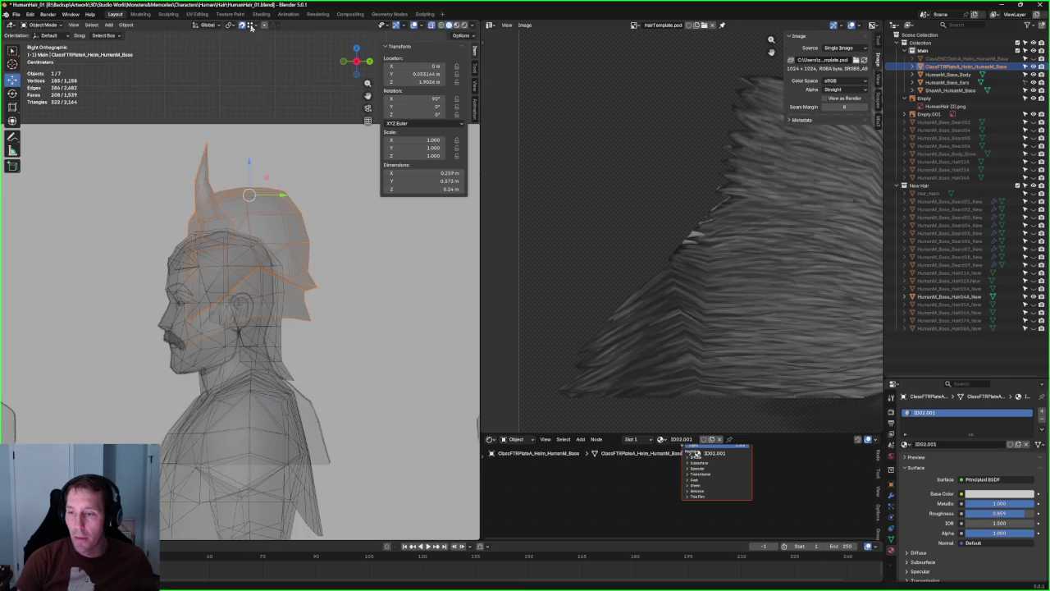
{"action": "left_click", "coordinate": [253, 25]}
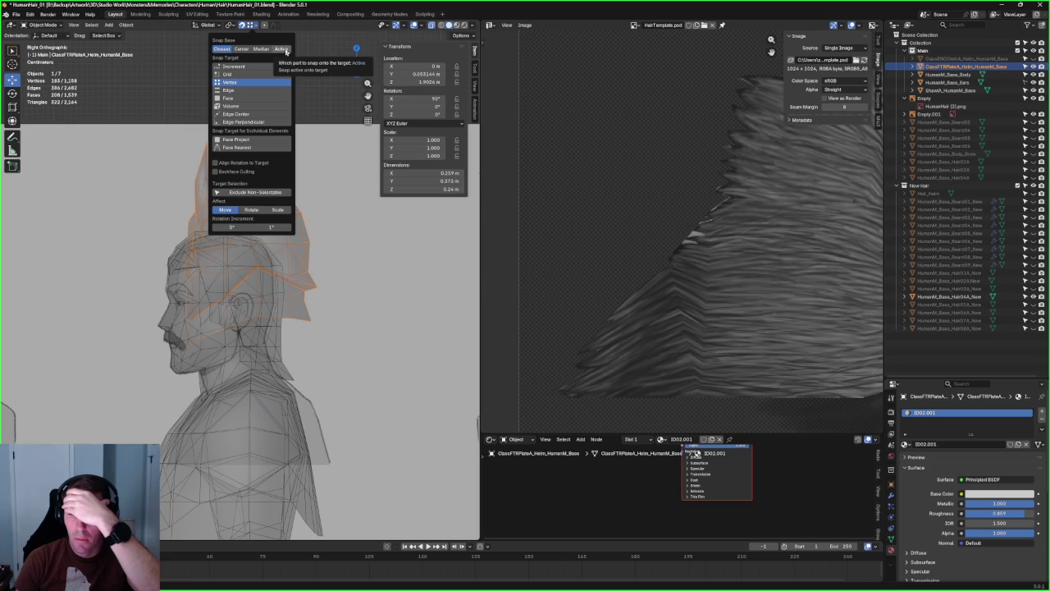
- Set Snap Base to Active and seat the helm lower and forward at Z 1.827 m, Y 0.004614 m
{"action": "left_click", "coordinate": [284, 50]}
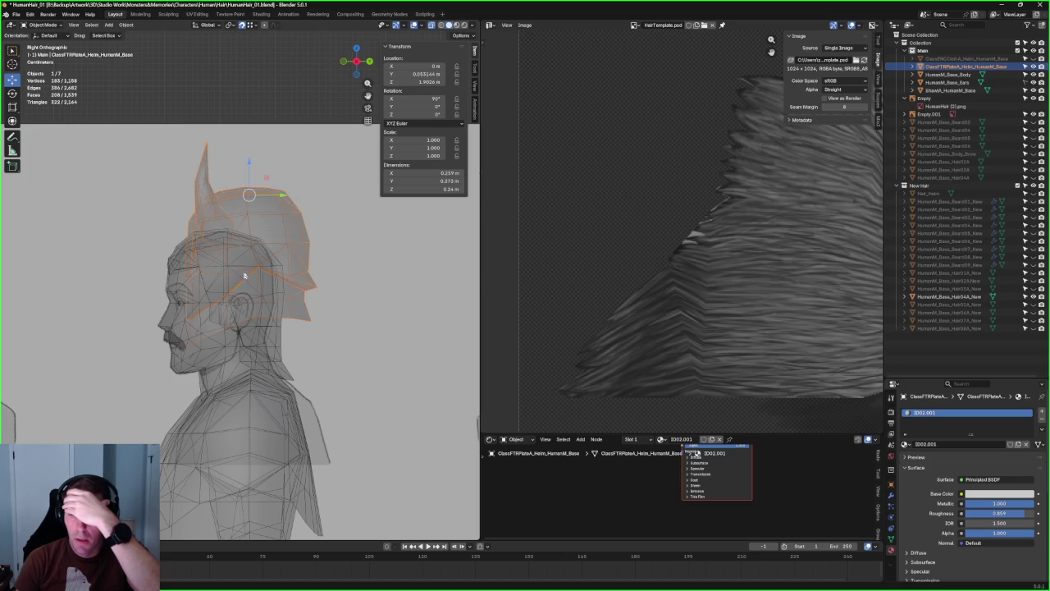
{"action": "left_click_drag", "start_coordinate": [249, 195], "coordinate": [225, 235]}
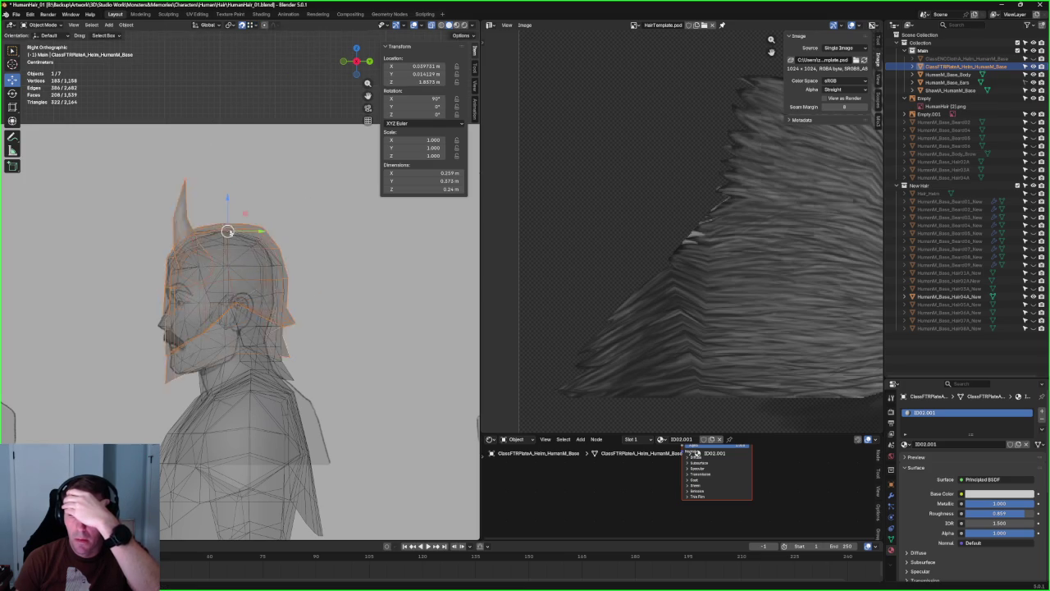
{"action": "scroll", "coordinate": [238, 205], "scroll_direction": "up", "scroll_amount": 4}
{"action": "scroll", "coordinate": [242, 217], "scroll_direction": "up", "scroll_amount": 2}
{"action": "scroll", "coordinate": [246, 238], "scroll_direction": "up", "scroll_amount": 5}
{"action": "scroll", "coordinate": [258, 295], "scroll_direction": "up", "scroll_amount": 3}
{"action": "scroll", "coordinate": [263, 290], "scroll_direction": "down", "scroll_amount": 5}
{"action": "scroll", "coordinate": [263, 291], "scroll_direction": "down", "scroll_amount": 3}
{"action": "scroll", "coordinate": [261, 294], "scroll_direction": "down", "scroll_amount": 2}
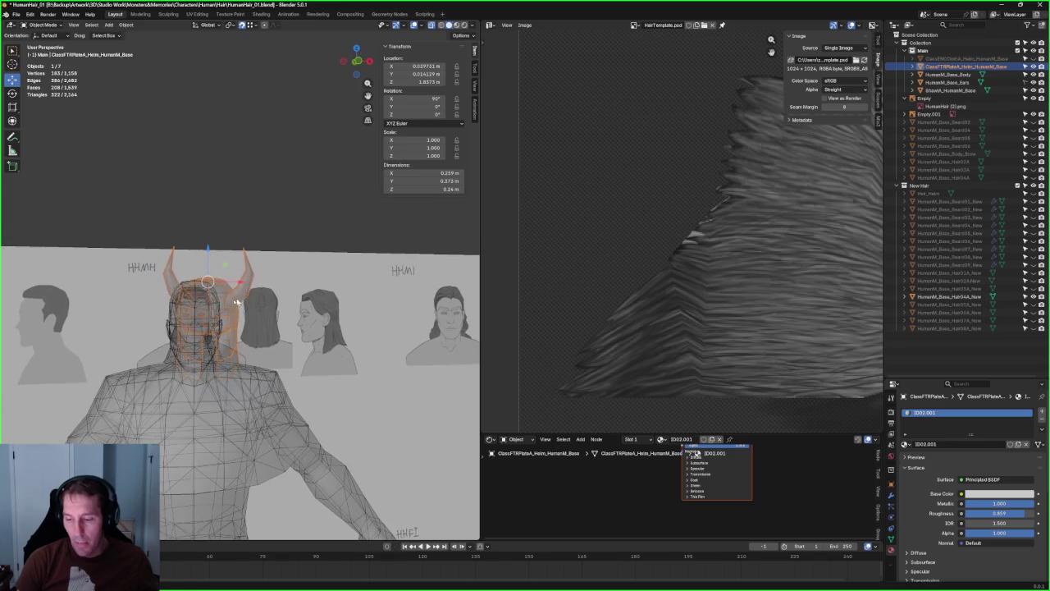
{"action": "scroll", "coordinate": [221, 285], "scroll_direction": "up", "scroll_amount": 3}
{"action": "scroll", "coordinate": [246, 295], "scroll_direction": "up", "scroll_amount": 3}
{"action": "scroll", "coordinate": [258, 312], "scroll_direction": "up", "scroll_amount": 2}
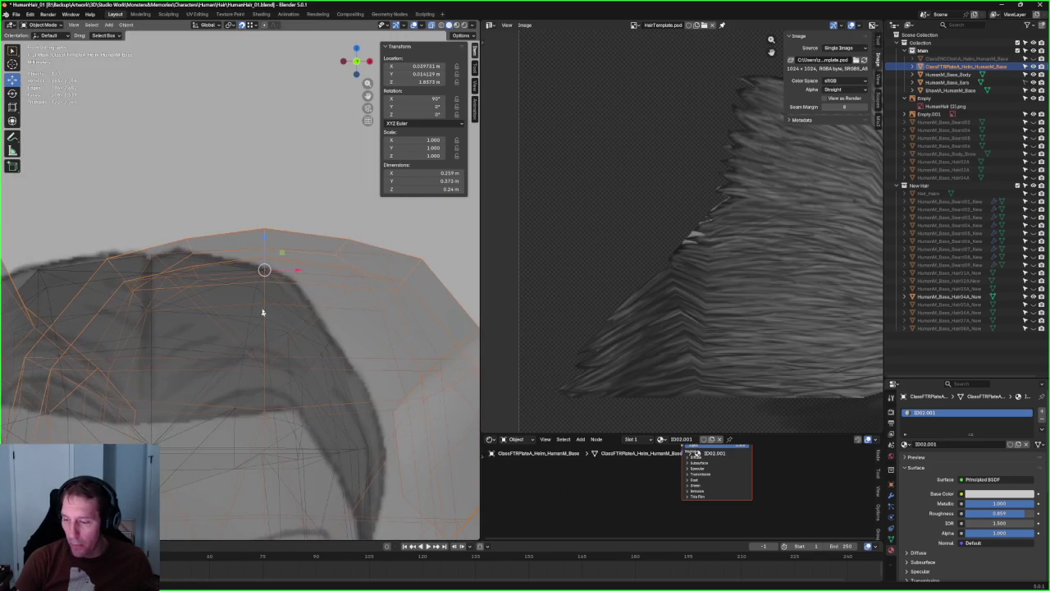
{"action": "mouse_move", "coordinate": [265, 270]}
{"action": "middle_mouse_down"}
{"action": "mouse_move", "coordinate": [159, 268]}
{"action": "mouse_move", "coordinate": [259, 271]}
{"action": "mouse_move", "coordinate": [162, 280]}
{"action": "middle_mouse_up"}
{"action": "left_click", "coordinate": [181, 235]}
- Check the helm's fit from side, front and angled views, then hide one object to compare
{"action": "scroll", "coordinate": [172, 247], "scroll_direction": "down", "scroll_amount": 5}
{"action": "key", "text": "KP_3"}
{"action": "scroll", "coordinate": [204, 276], "scroll_direction": "up", "scroll_amount": 5}
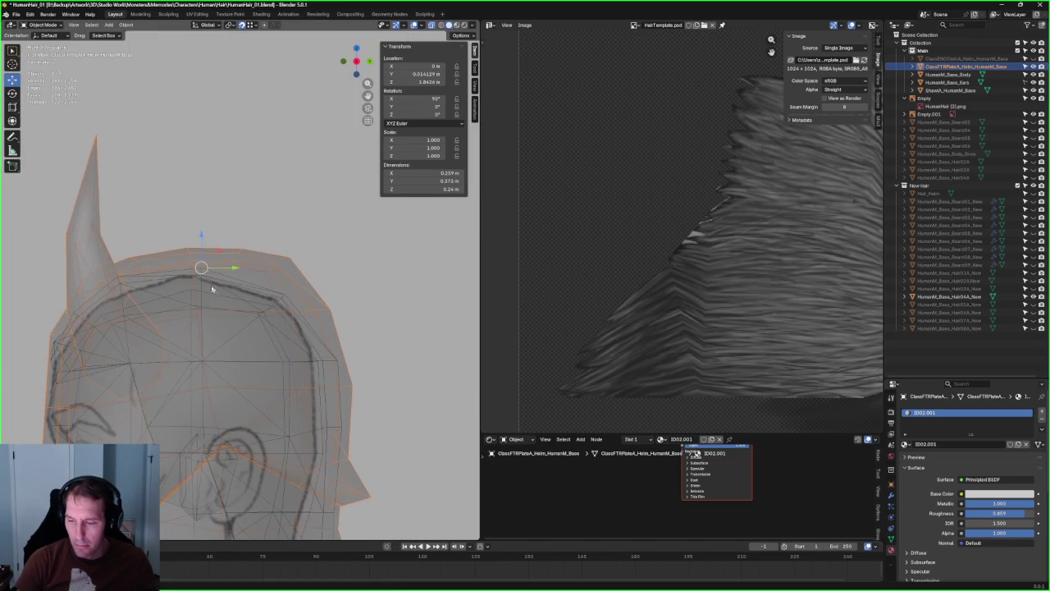
{"action": "scroll", "coordinate": [199, 279], "scroll_direction": "up", "scroll_amount": 2}
{"action": "scroll", "coordinate": [222, 287], "scroll_direction": "down", "scroll_amount": 3}
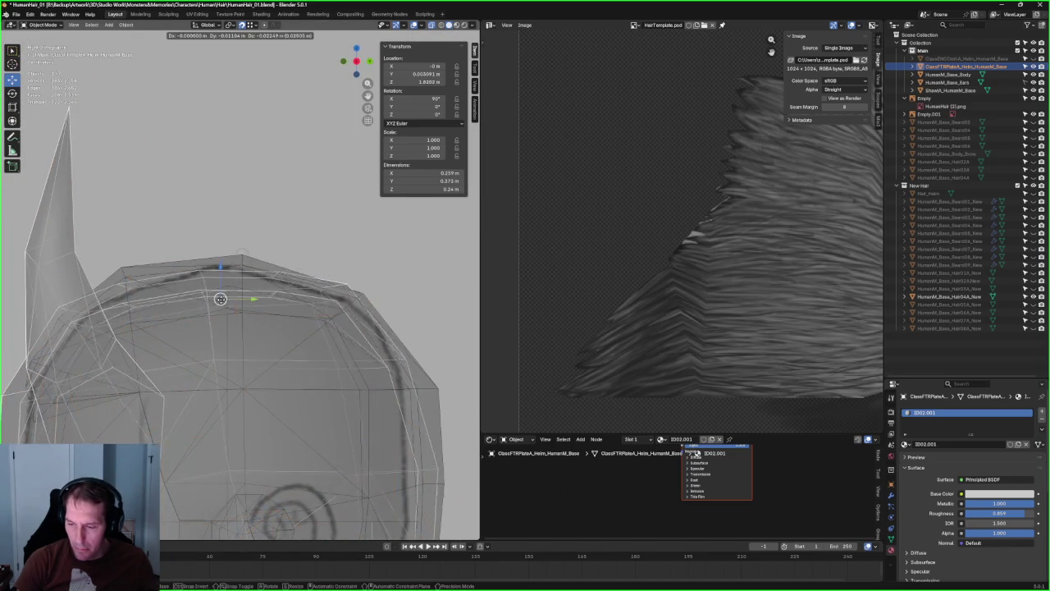
{"action": "middle_click_drag", "start_coordinate": [230, 284], "coordinate": [312, 303]}
{"action": "key", "text": "KP_1"}
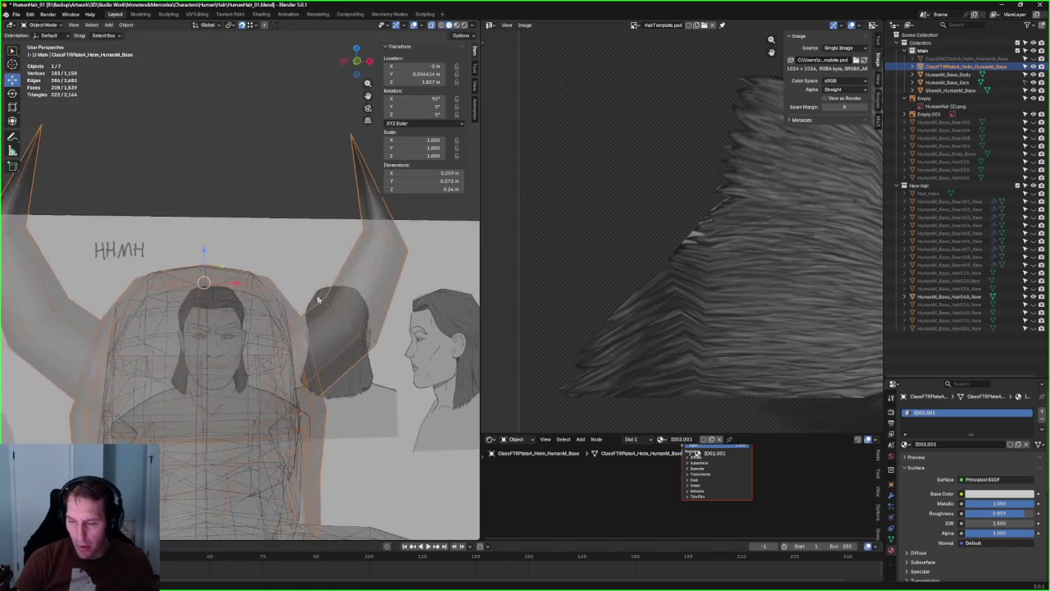
{"action": "scroll", "coordinate": [206, 281], "scroll_direction": "up", "scroll_amount": 3}
{"action": "scroll", "coordinate": [175, 311], "scroll_direction": "up", "scroll_amount": 3}
{"action": "scroll", "coordinate": [203, 303], "scroll_direction": "down", "scroll_amount": 6}
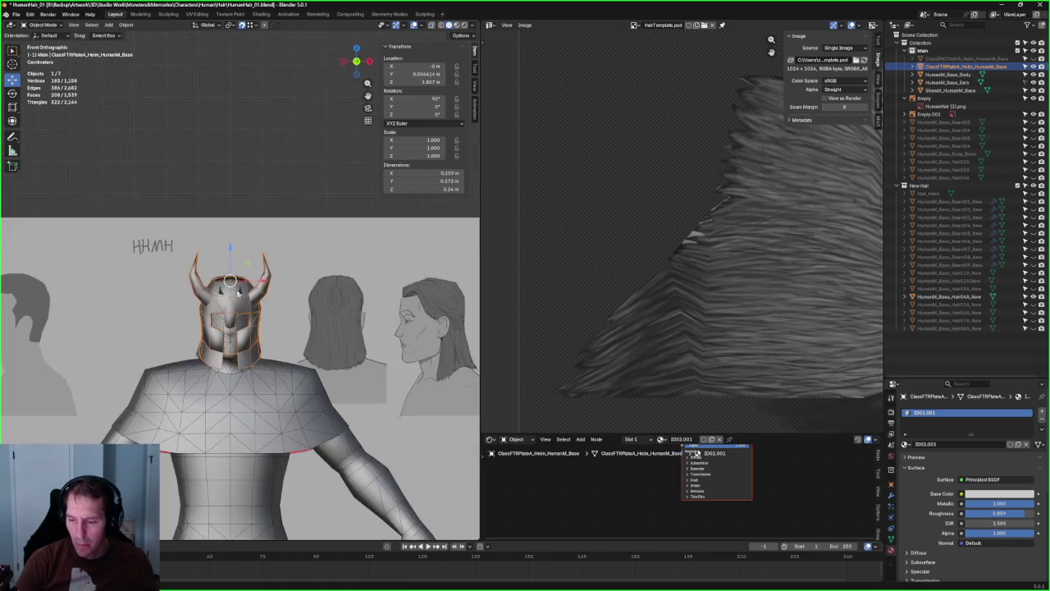
{"action": "scroll", "coordinate": [202, 303], "scroll_direction": "up", "scroll_amount": 2}
{"action": "mouse_move", "coordinate": [203, 303]}
{"action": "middle_mouse_down"}
{"action": "mouse_move", "coordinate": [184, 296]}
{"action": "mouse_move", "coordinate": [329, 311]}
{"action": "mouse_move", "coordinate": [304, 333]}
{"action": "middle_mouse_up"}
{"action": "scroll", "coordinate": [333, 313], "scroll_direction": "down", "scroll_amount": 3}
{"action": "left_click", "coordinate": [1034, 298]}
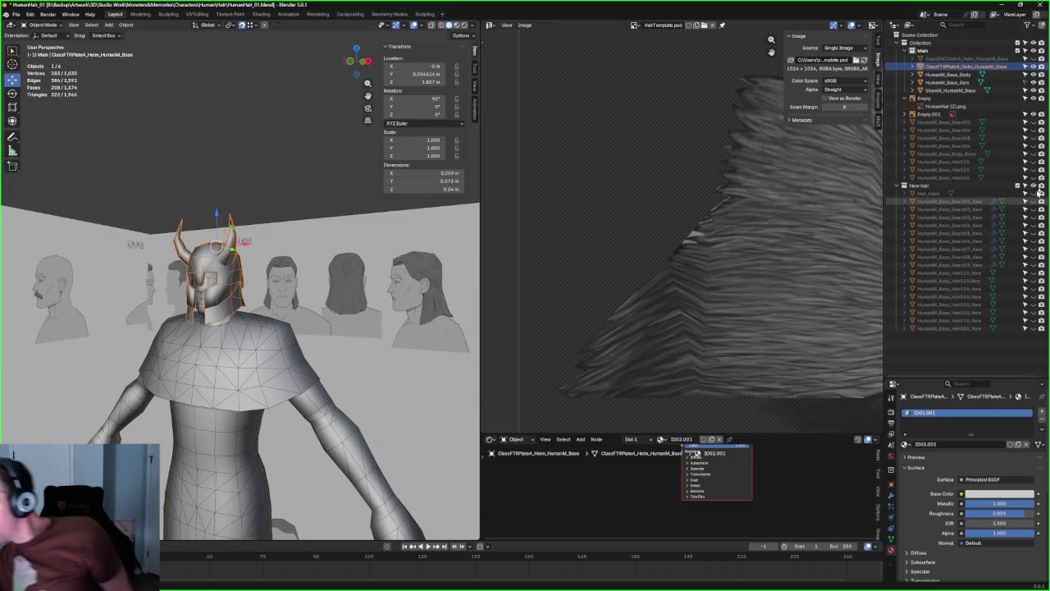
- Unhide the object, turn on X-ray, and select the HumanM_Base_Beard01_New mesh under the helm
{"action": "left_click", "coordinate": [1021, 211]}
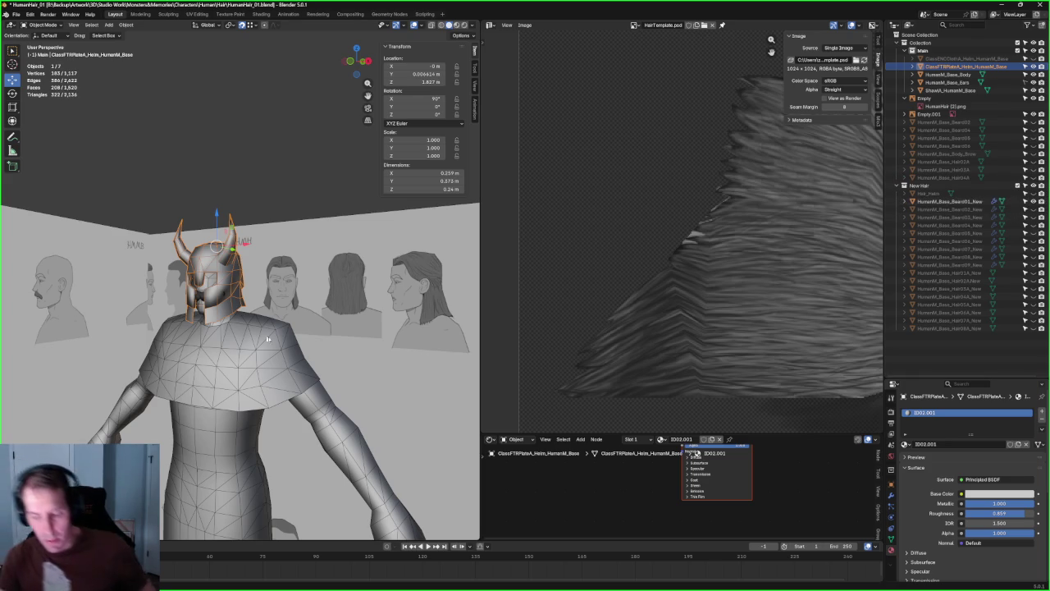
{"action": "scroll", "coordinate": [268, 328], "scroll_direction": "up", "scroll_amount": 1}
{"action": "scroll", "coordinate": [266, 329], "scroll_direction": "up", "scroll_amount": 2}
{"action": "scroll", "coordinate": [264, 328], "scroll_direction": "up", "scroll_amount": 1}
{"action": "scroll", "coordinate": [261, 328], "scroll_direction": "up", "scroll_amount": 2}
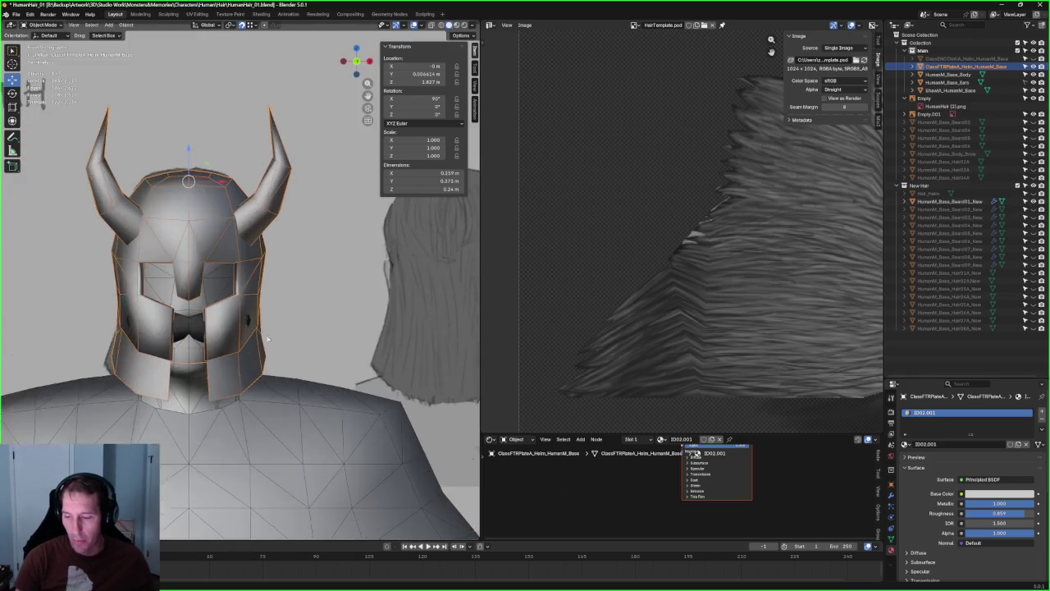
{"action": "scroll", "coordinate": [261, 329], "scroll_direction": "up", "scroll_amount": 2}
{"action": "scroll", "coordinate": [275, 341], "scroll_direction": "up", "scroll_amount": 2}
{"action": "key", "text": "alt+z"}
{"action": "scroll", "coordinate": [279, 330], "scroll_direction": "up", "scroll_amount": 1}
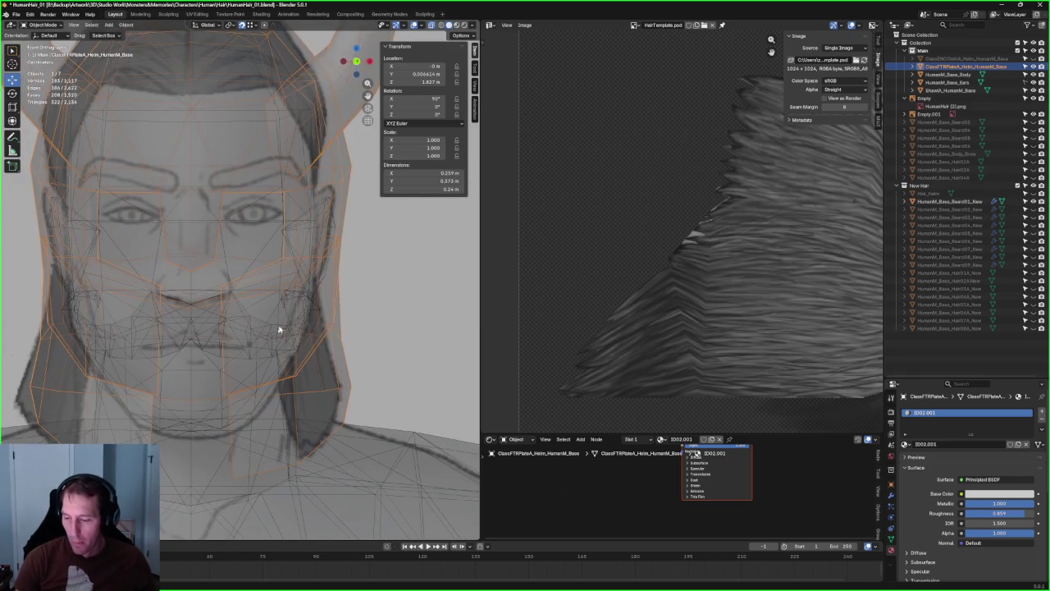
{"action": "left_click", "coordinate": [175, 329]}
{"action": "left_click", "coordinate": [208, 326]}
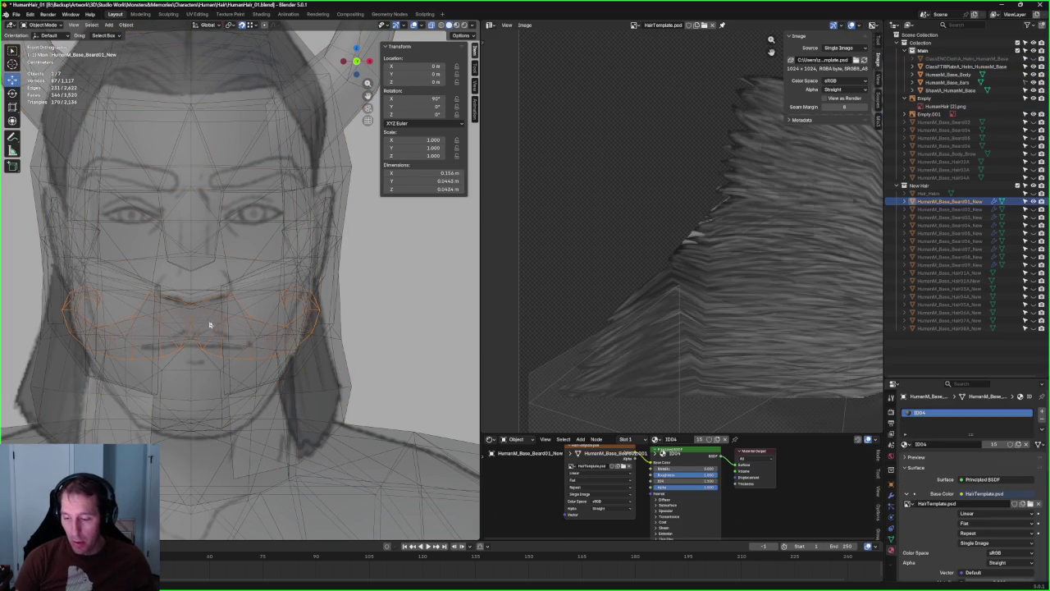
- In Edit Mode, shift the beard's right-side vertices and a single vertex along X
{"action": "key", "text": "Tab"}
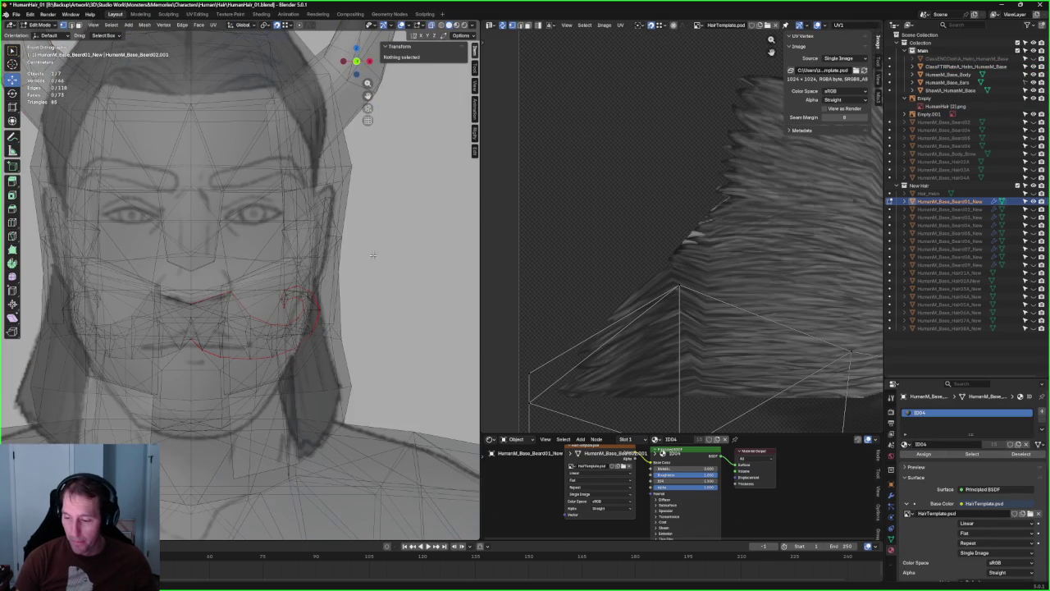
{"action": "left_click_drag", "start_coordinate": [308, 343], "coordinate": [263, 368]}
{"action": "key", "text": "shift+z"}
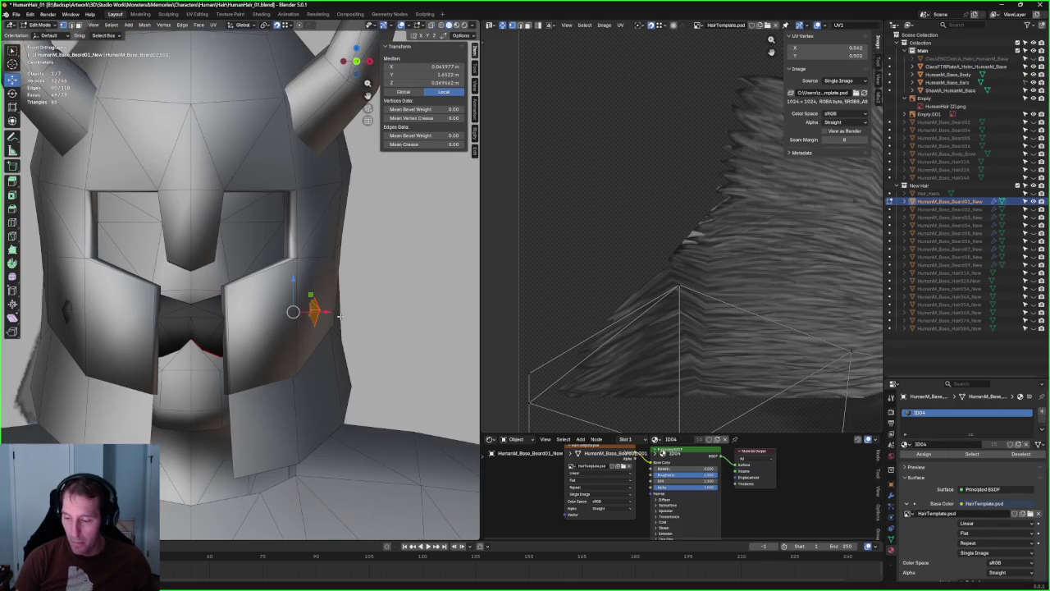
{"action": "left_click_drag", "start_coordinate": [336, 312], "coordinate": [330, 312]}
{"action": "key", "text": "shift+z"}
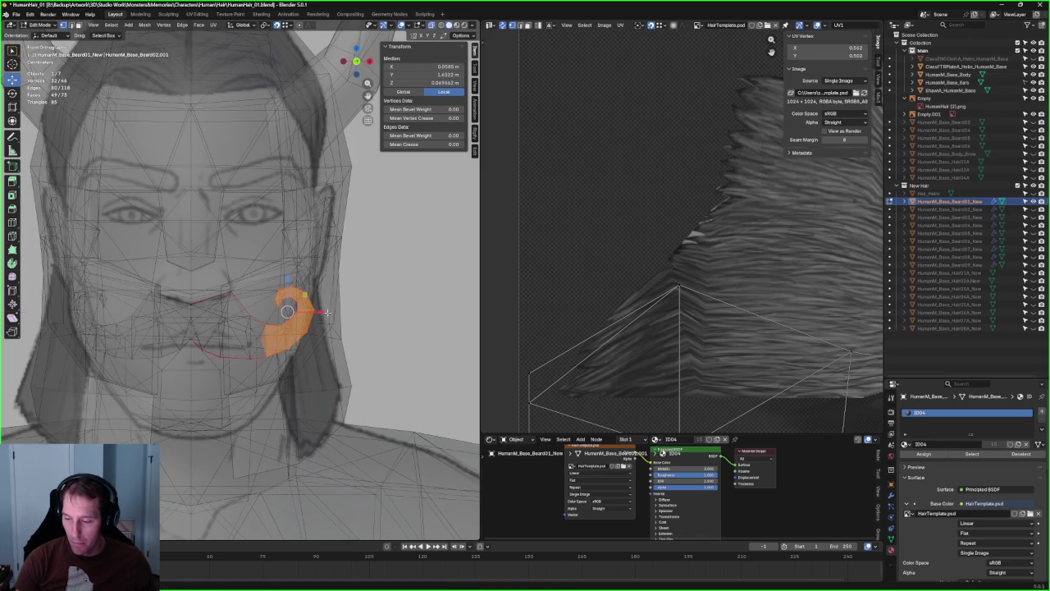
{"action": "left_click", "coordinate": [280, 329]}
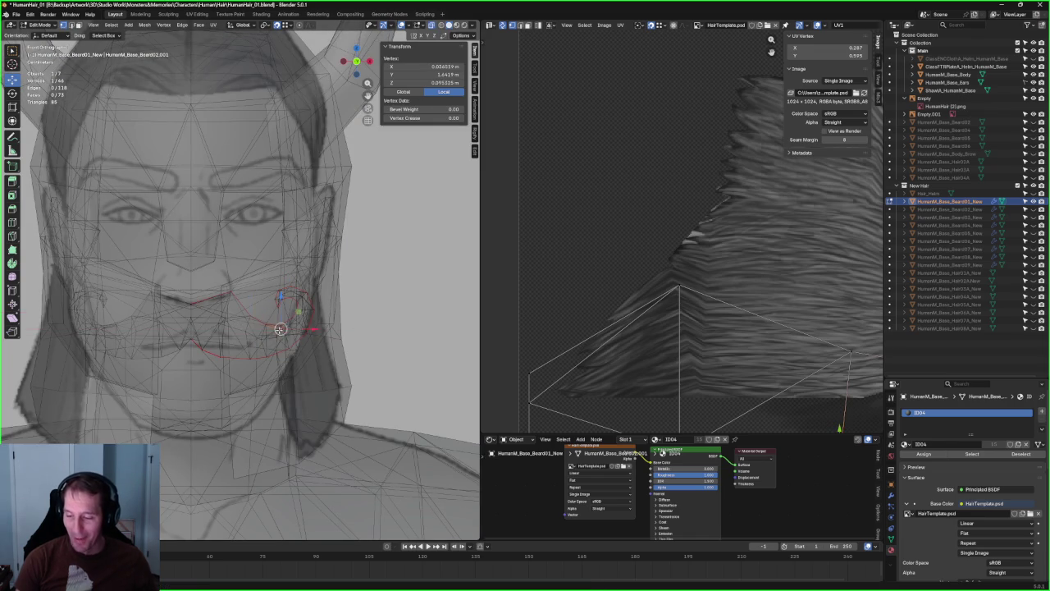
{"action": "left_click_drag", "start_coordinate": [284, 330], "coordinate": [271, 323]}
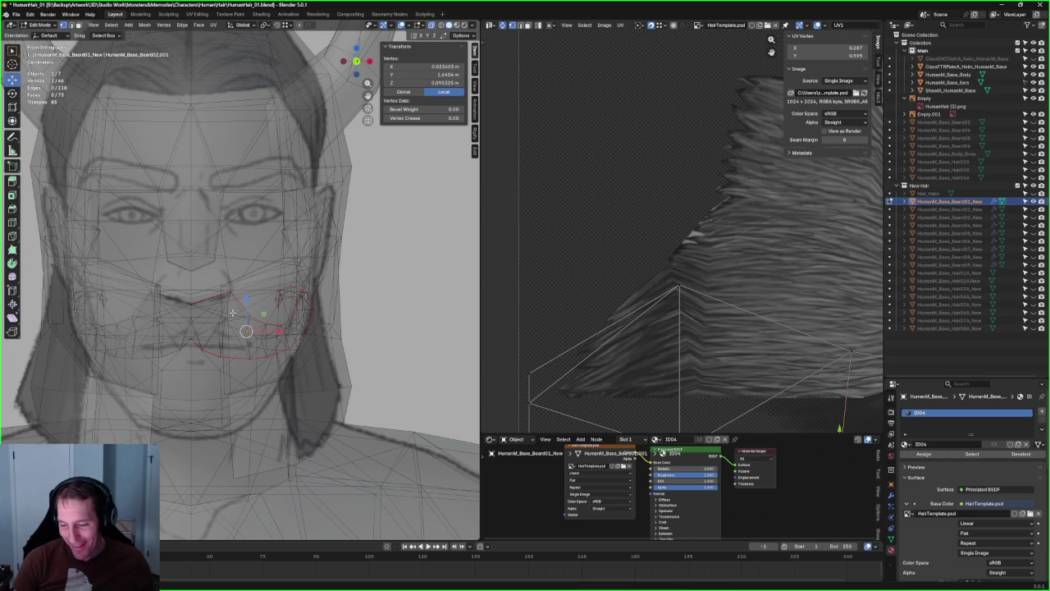
- Move a mustache-edge vertex along X to fit the visor, then turn X-ray off
{"action": "left_click_drag", "start_coordinate": [188, 321], "coordinate": [190, 321]}
{"action": "key", "text": "alt+z"}
{"action": "key", "text": "alt+z"}
{"action": "key", "text": "alt+a"}
{"action": "left_click", "coordinate": [258, 341]}
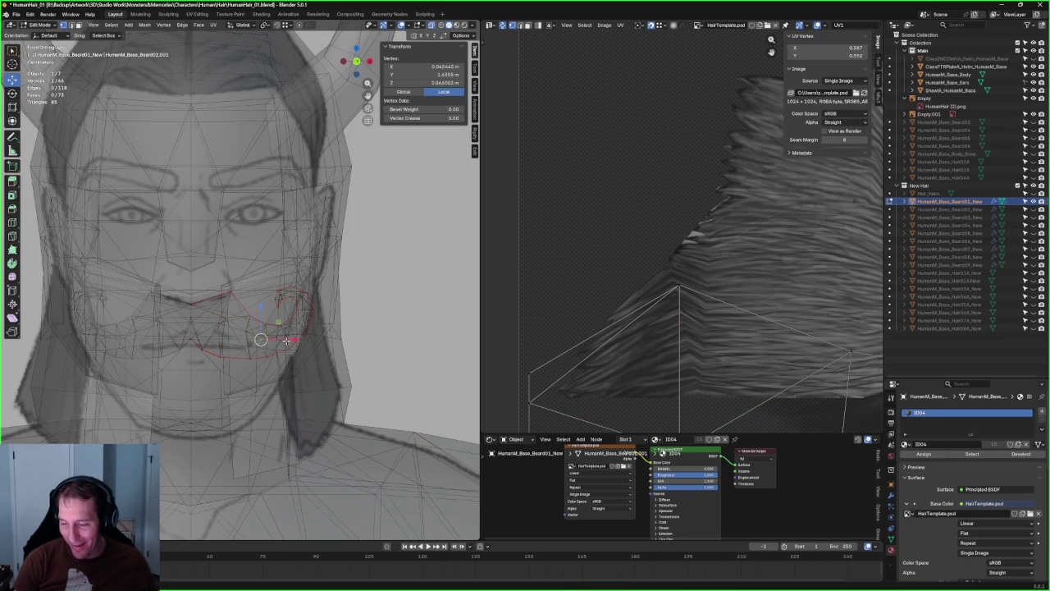
{"action": "key", "text": "g"}
{"action": "key", "text": "x"}
{"action": "left_click", "coordinate": [291, 339]}
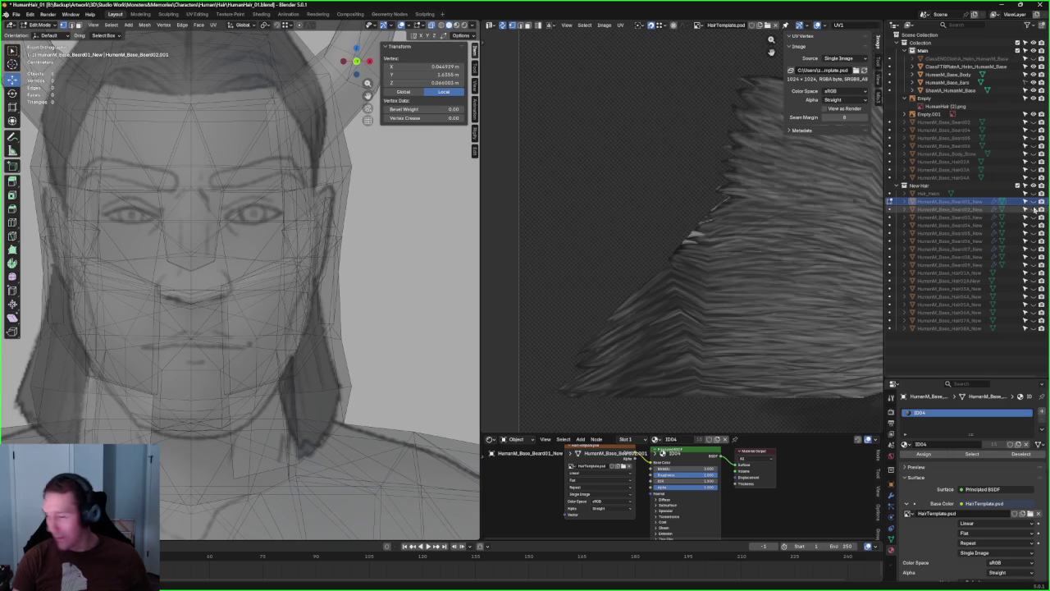
{"action": "key", "text": "alt+z"}
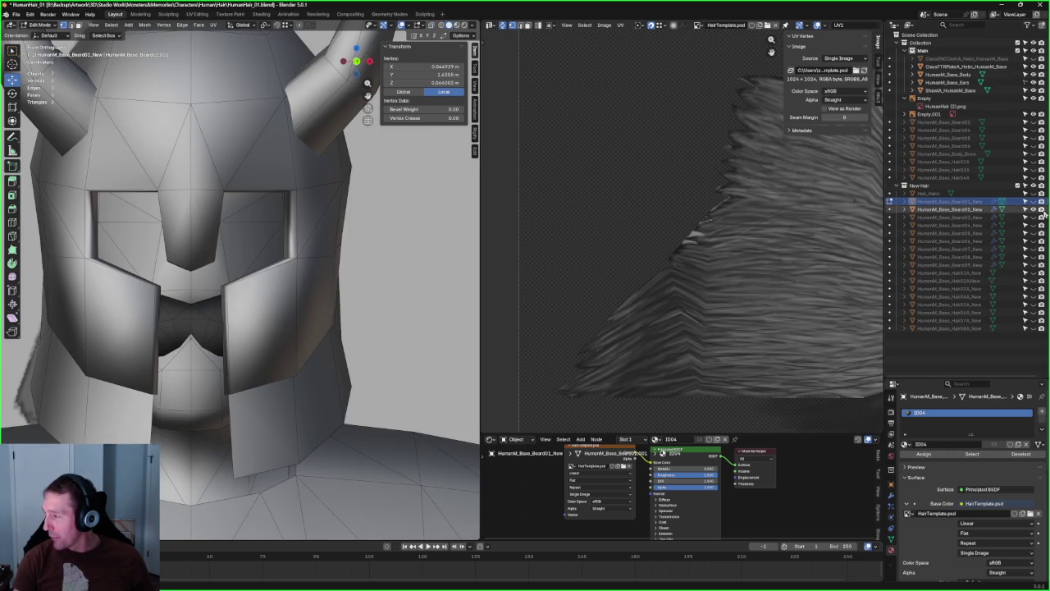
- Hide the mustache and bow-tie beard meshes and show the Beard06 mesh
{"action": "left_click", "coordinate": [1037, 210]}
{"action": "left_click", "coordinate": [1036, 218]}
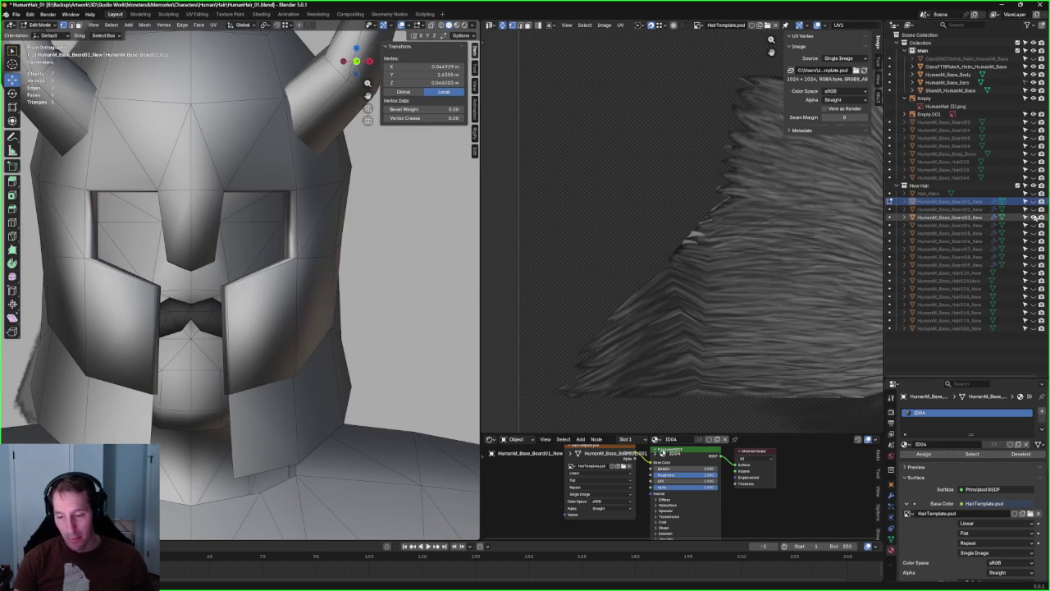
{"action": "left_click", "coordinate": [1037, 218]}
{"action": "left_click", "coordinate": [1038, 225]}
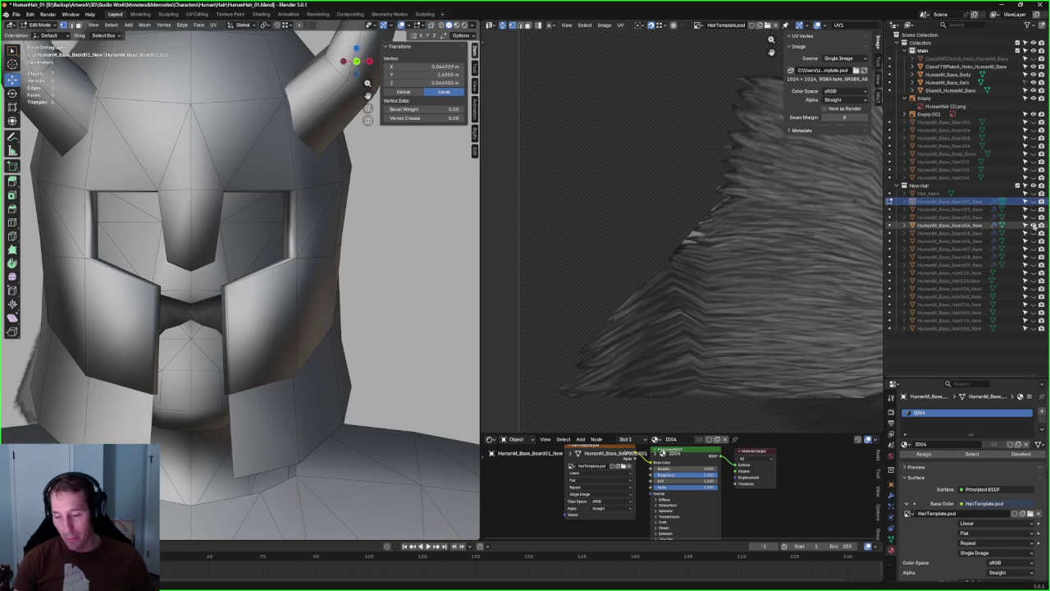
{"action": "left_click", "coordinate": [1037, 225]}
{"action": "left_click", "coordinate": [1037, 233]}
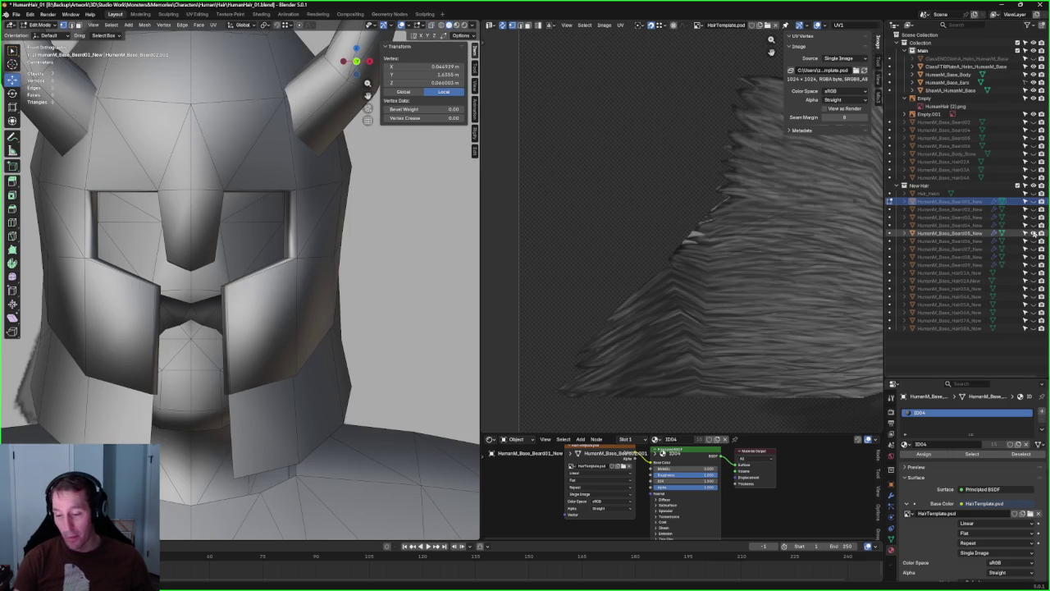
{"action": "left_click", "coordinate": [1037, 234]}
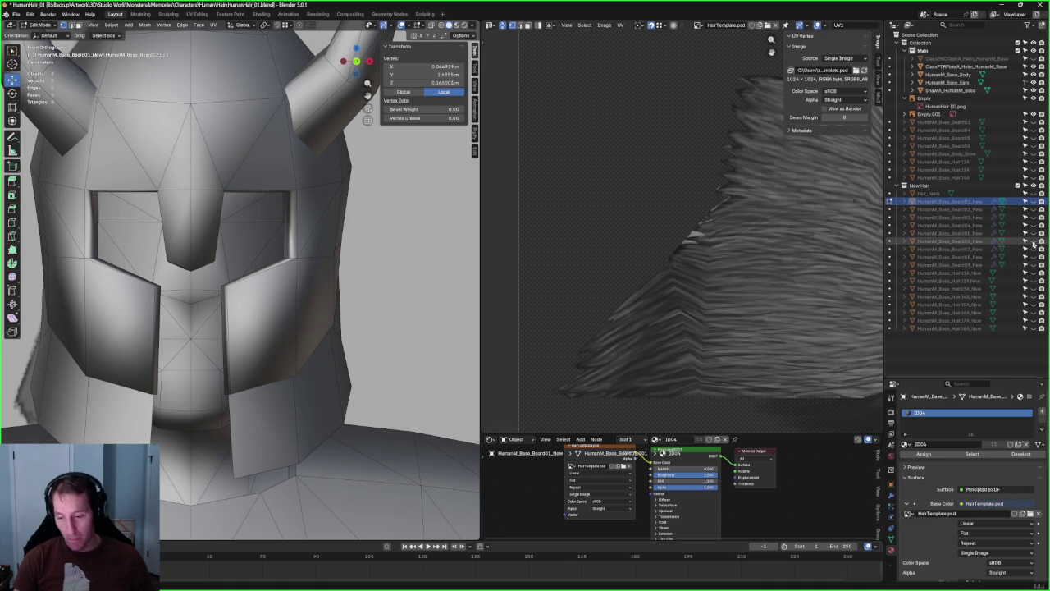
{"action": "left_click", "coordinate": [1034, 244]}
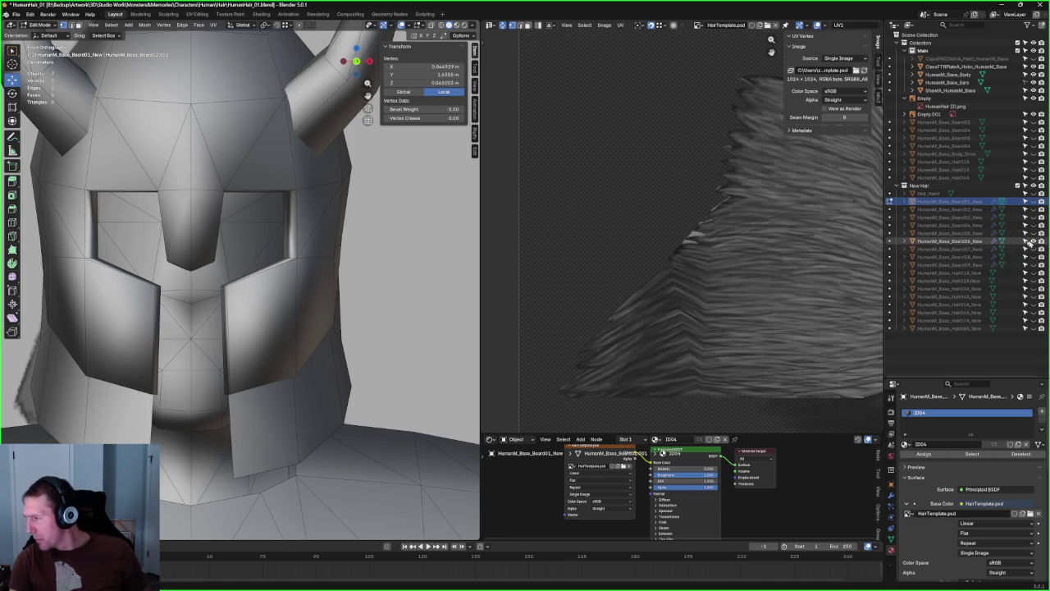
- Zoom out and orbit round to a side view of the helmeted head
{"action": "scroll", "coordinate": [372, 311], "scroll_direction": "down", "scroll_amount": 3}
{"action": "scroll", "coordinate": [372, 312], "scroll_direction": "down", "scroll_amount": 4}
{"action": "middle_click_drag", "start_coordinate": [268, 320], "coordinate": [238, 322]}
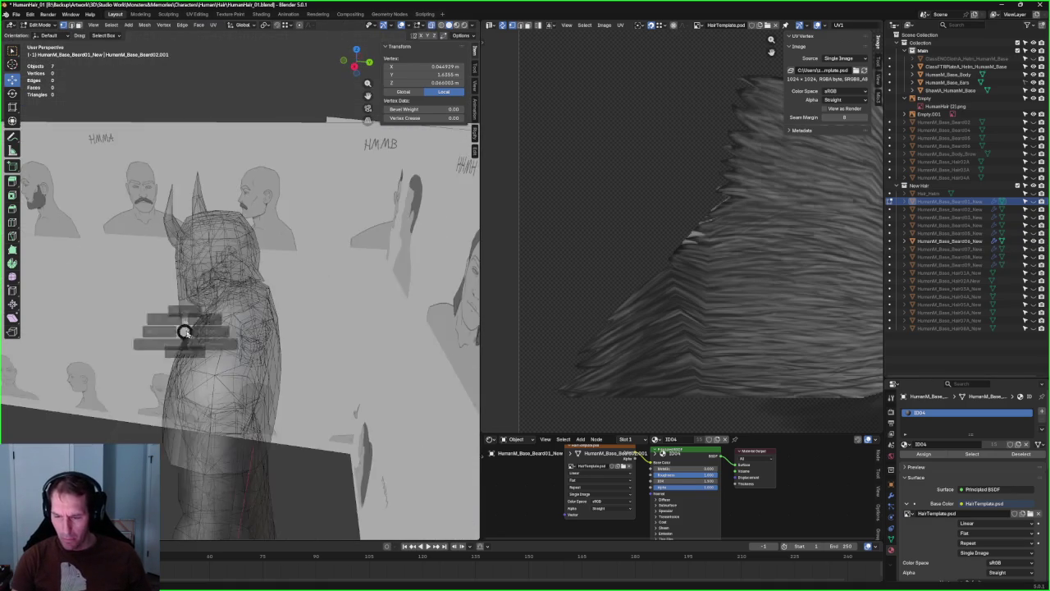
{"action": "scroll", "coordinate": [238, 322], "scroll_direction": "down", "scroll_amount": 3}
{"action": "scroll", "coordinate": [238, 323], "scroll_direction": "down", "scroll_amount": 1}
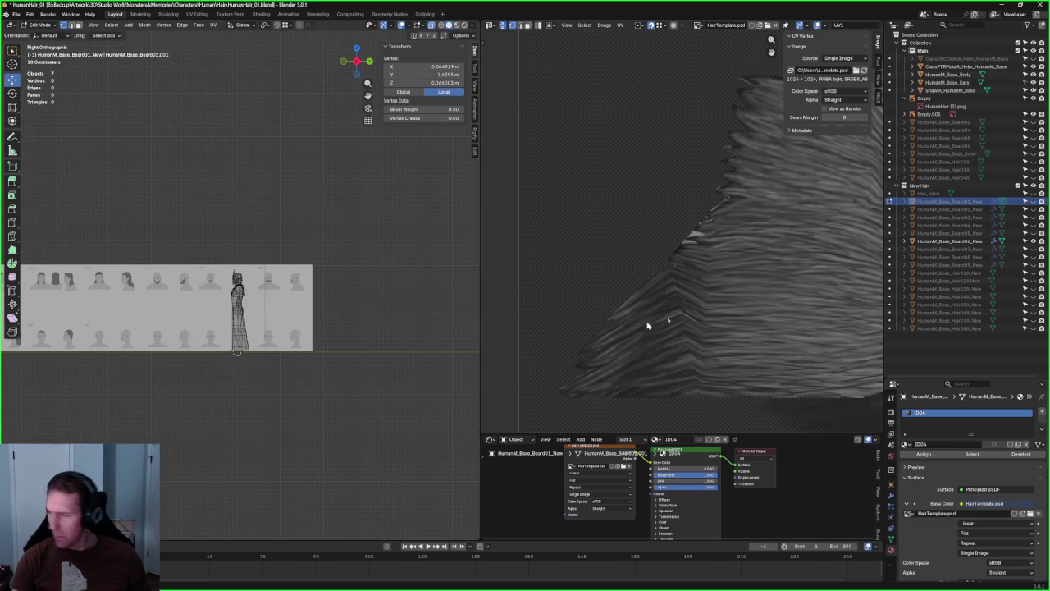
- Make Beard06 the active mesh and inspect it from below, front and side views
{"action": "left_click", "coordinate": [894, 243]}
{"action": "left_click", "coordinate": [893, 244]}
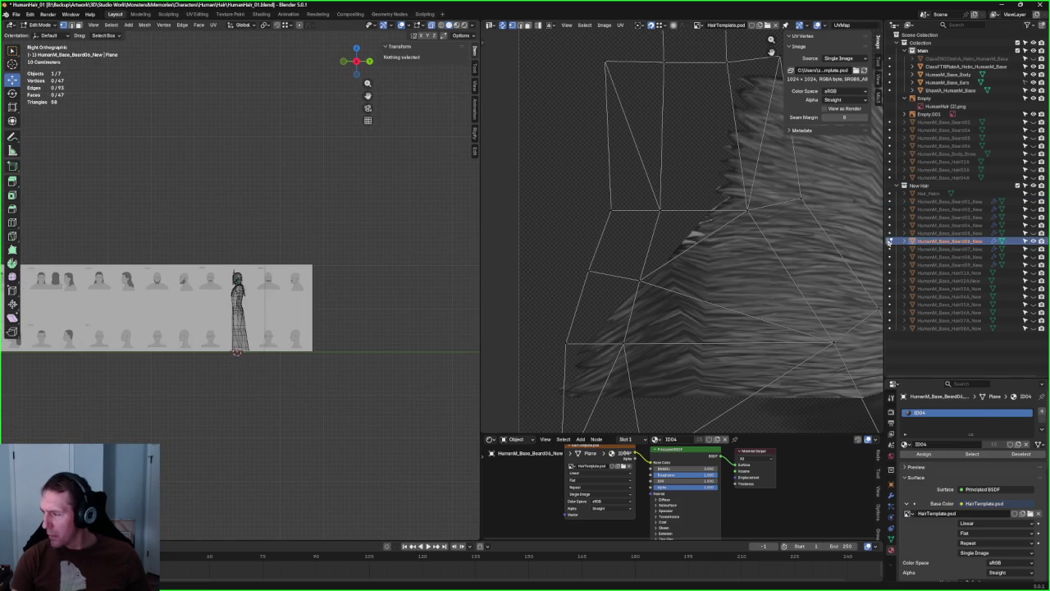
{"action": "scroll", "coordinate": [223, 316], "scroll_direction": "up", "scroll_amount": 5}
{"action": "scroll", "coordinate": [223, 316], "scroll_direction": "up", "scroll_amount": 3}
{"action": "scroll", "coordinate": [223, 316], "scroll_direction": "up", "scroll_amount": 4}
{"action": "scroll", "coordinate": [223, 316], "scroll_direction": "up", "scroll_amount": 3}
{"action": "middle_click_drag", "start_coordinate": [223, 316], "coordinate": [289, 244]}
{"action": "key", "text": "KP_1"}
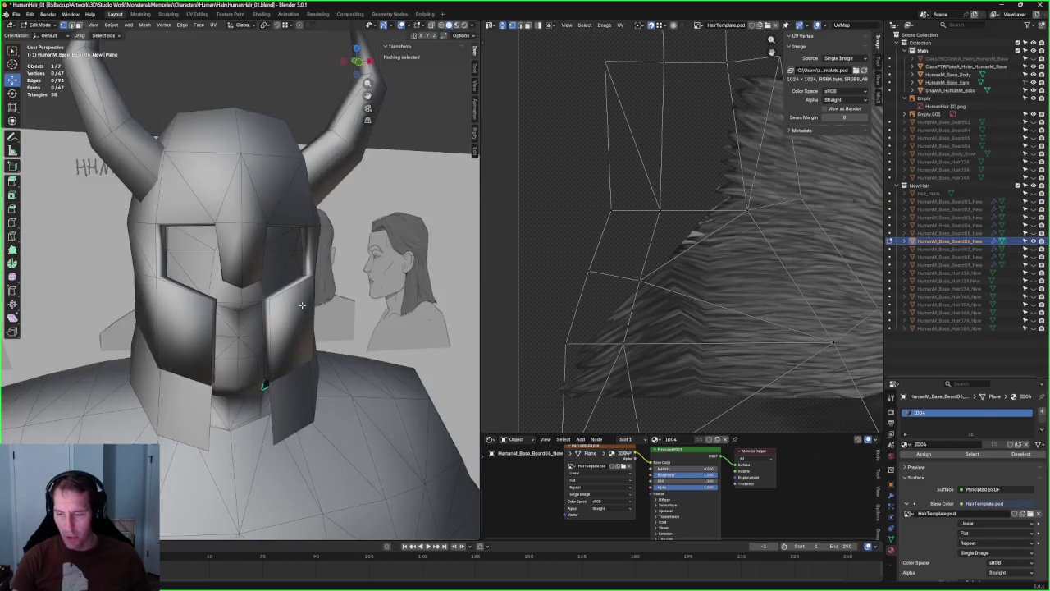
{"action": "key", "text": "KP_3"}
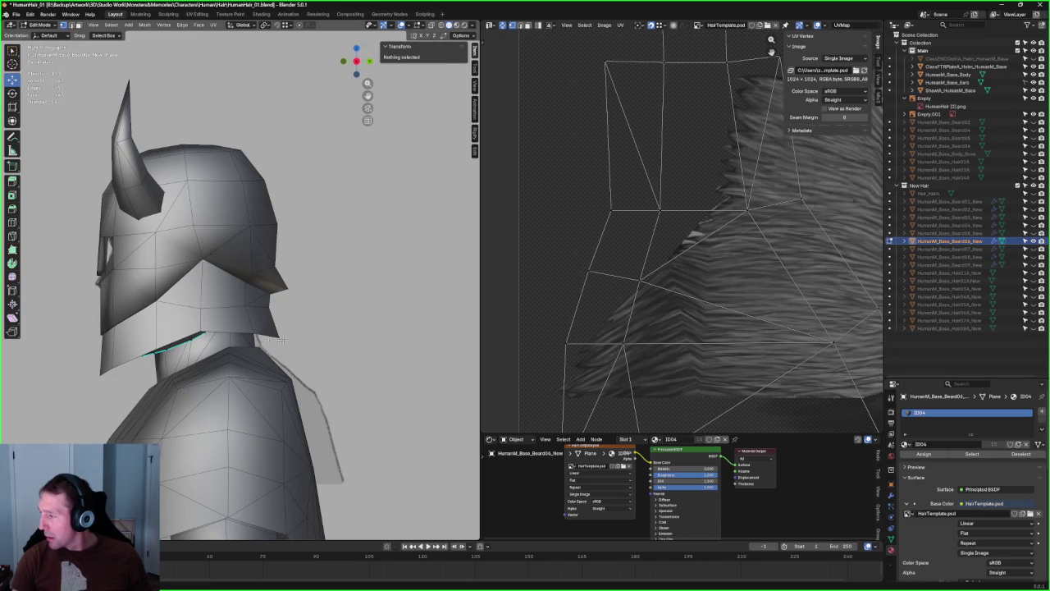
{"action": "key", "text": "KP_1"}
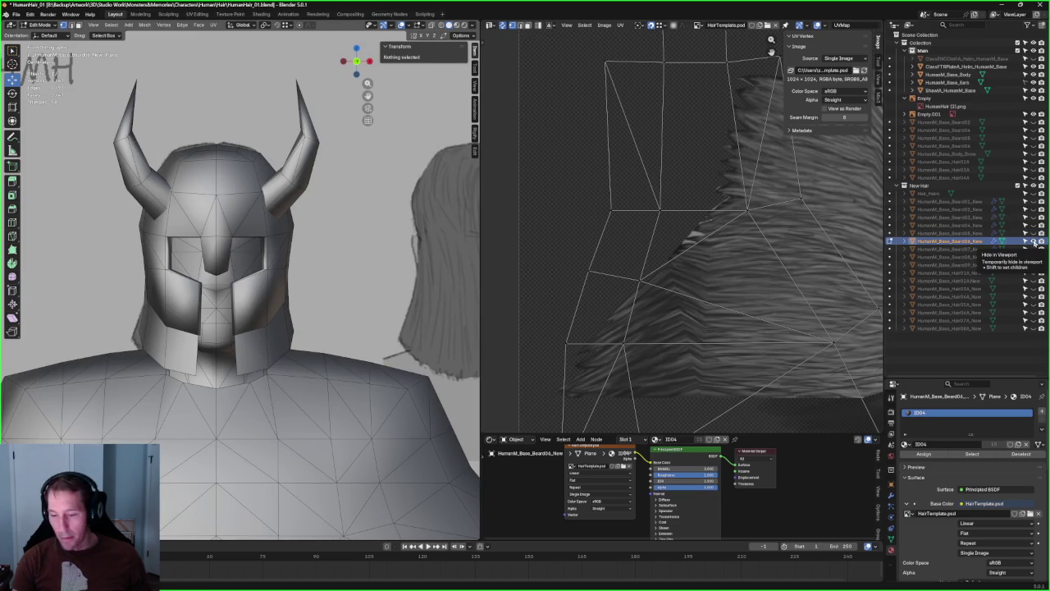
- Hide Beard06 and cycle through the beard variants until the long pointed beard shows
{"action": "left_click", "coordinate": [1034, 241]}
{"action": "left_click", "coordinate": [1032, 249]}
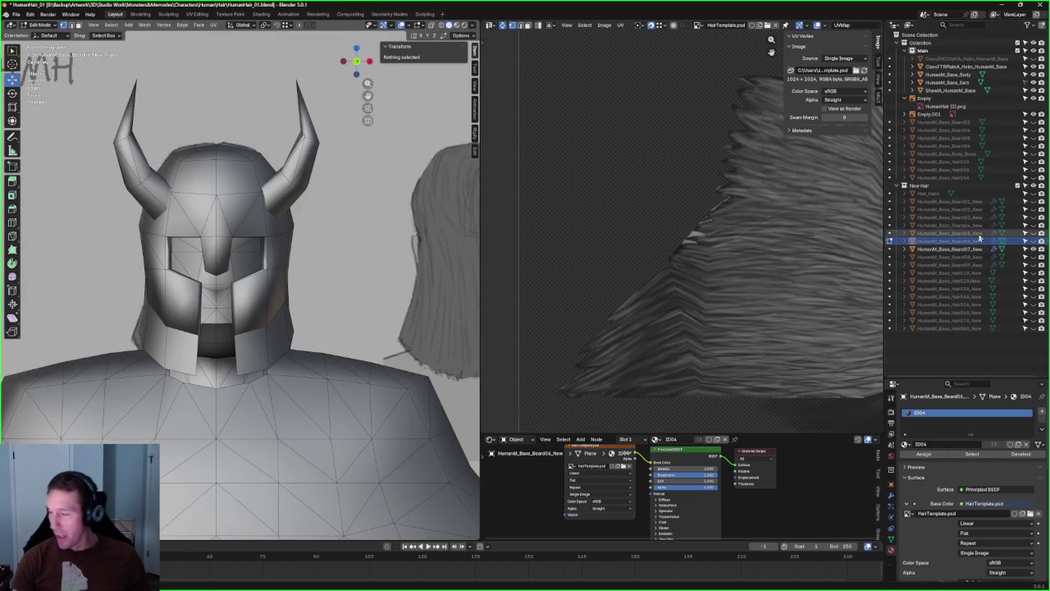
{"action": "left_click", "coordinate": [1033, 250]}
{"action": "left_click", "coordinate": [1033, 257]}
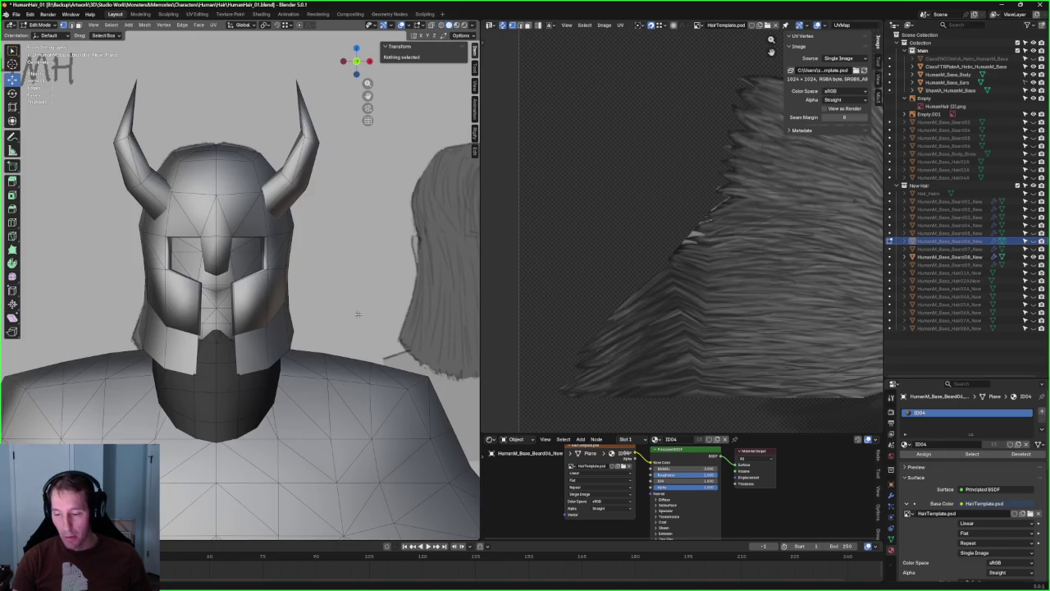
{"action": "left_click", "coordinate": [1033, 257]}
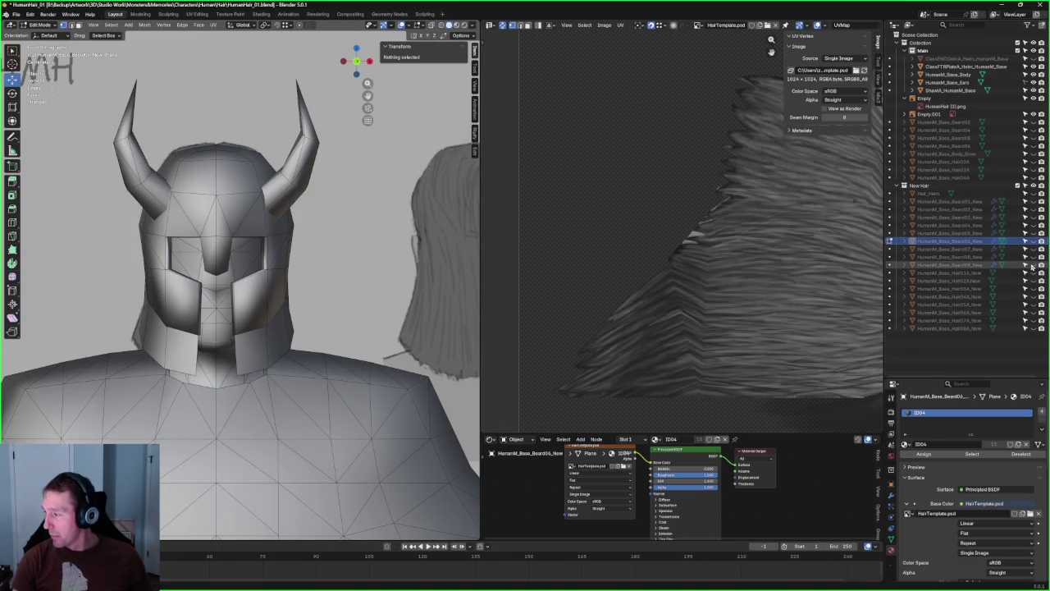
{"action": "left_click", "coordinate": [1033, 265]}
- View the long beard from the side and select HumanM_Base_Beard09_New for editing
{"action": "mouse_move", "coordinate": [245, 313]}
{"action": "middle_mouse_down"}
{"action": "mouse_move", "coordinate": [226, 253]}
{"action": "mouse_move", "coordinate": [368, 273]}
{"action": "mouse_move", "coordinate": [261, 279]}
{"action": "middle_mouse_up"}
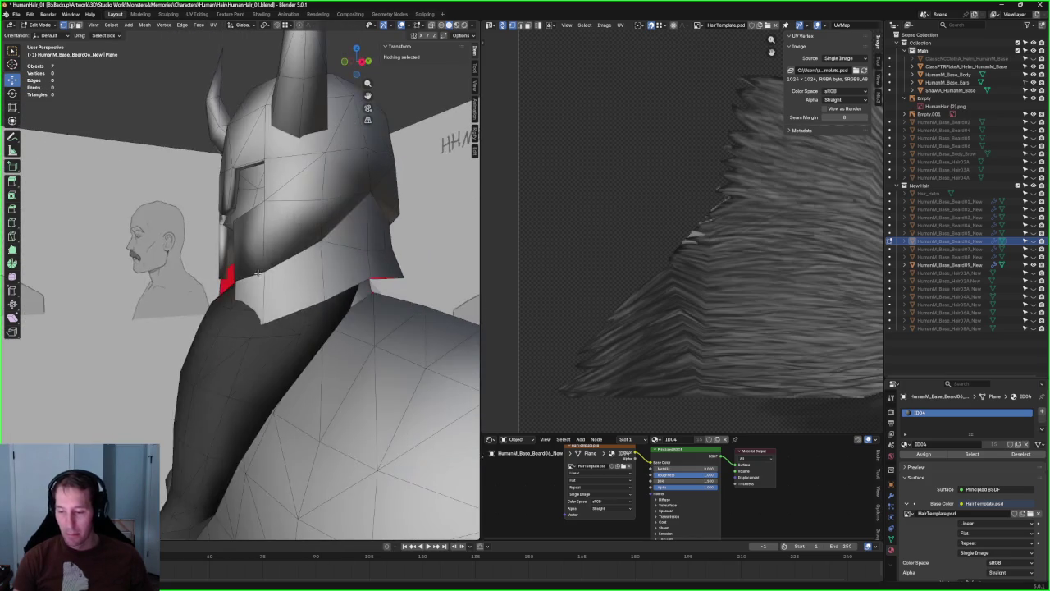
{"action": "key", "text": "KP_3"}
{"action": "scroll", "coordinate": [261, 279], "scroll_direction": "up", "scroll_amount": 8}
{"action": "scroll", "coordinate": [235, 319], "scroll_direction": "down", "scroll_amount": 2}
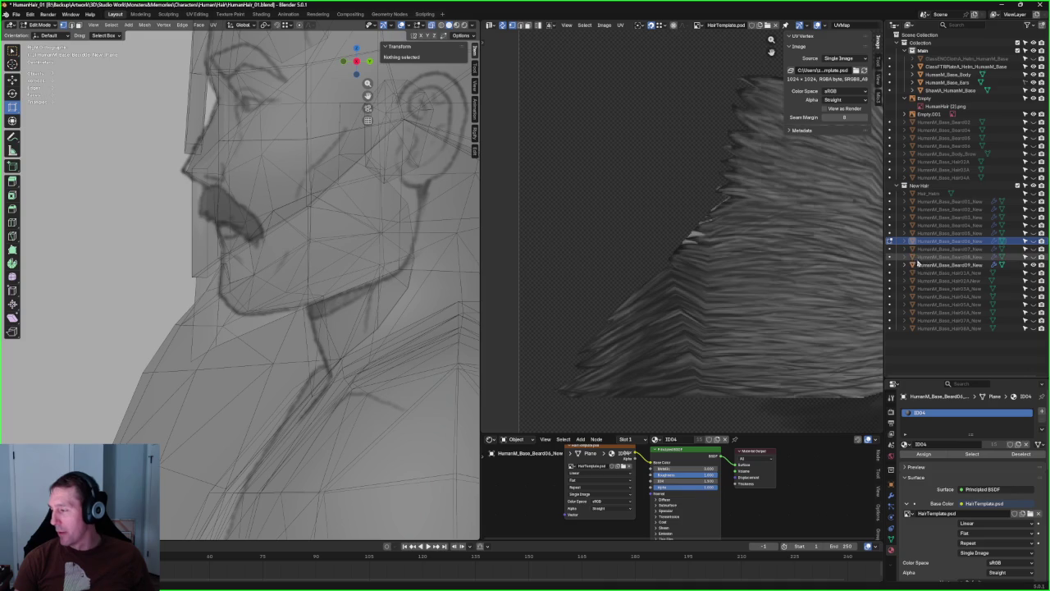
{"action": "left_click", "coordinate": [891, 266]}
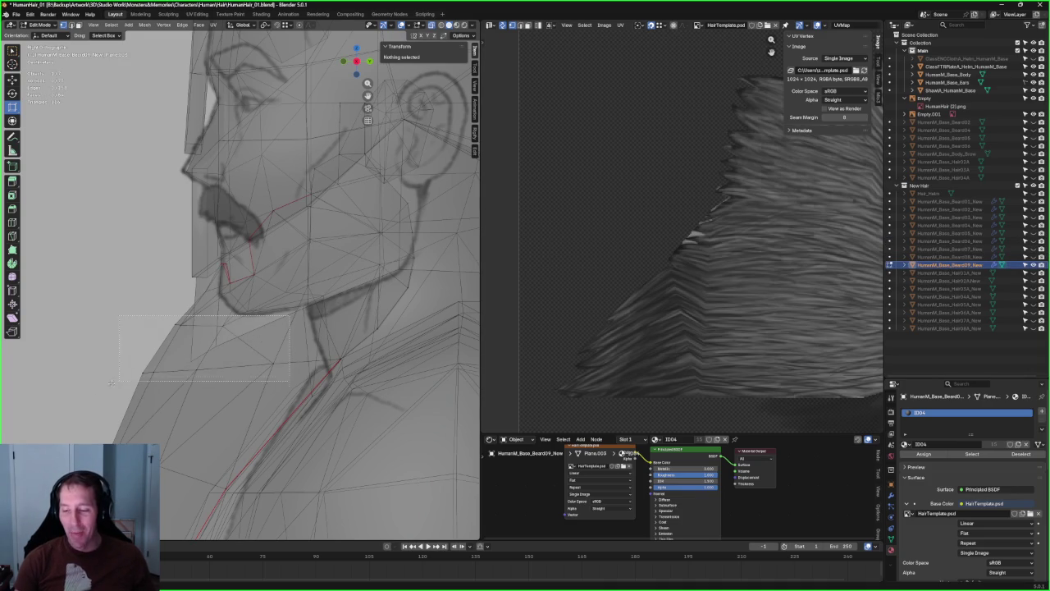
- Select the beard faces below the jaw and shift them along the Y axis
{"action": "left_click_drag", "start_coordinate": [126, 378], "coordinate": [137, 378]}
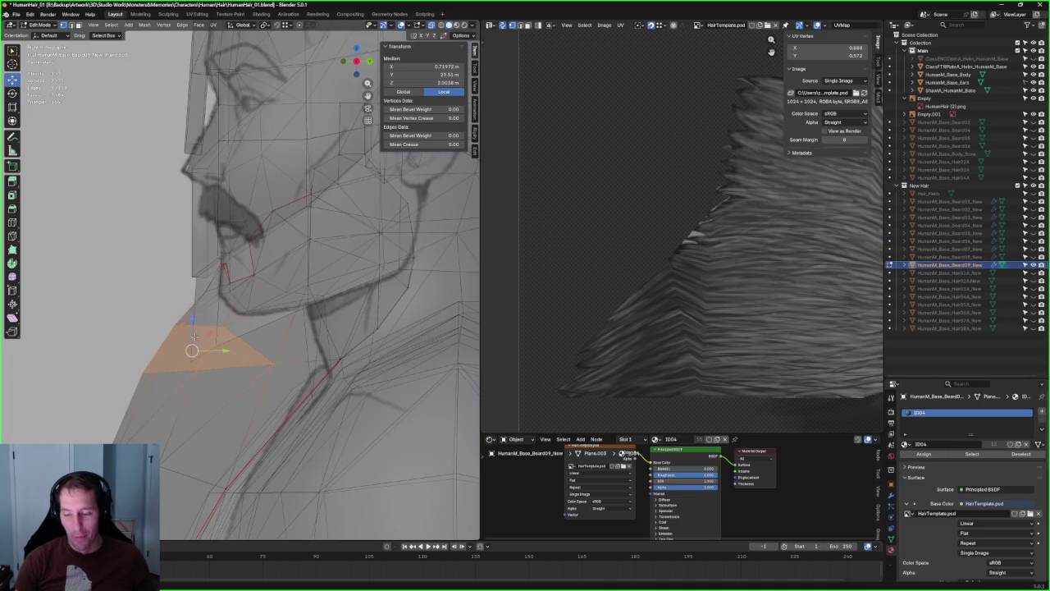
{"action": "left_click_drag", "start_coordinate": [190, 329], "coordinate": [192, 344]}
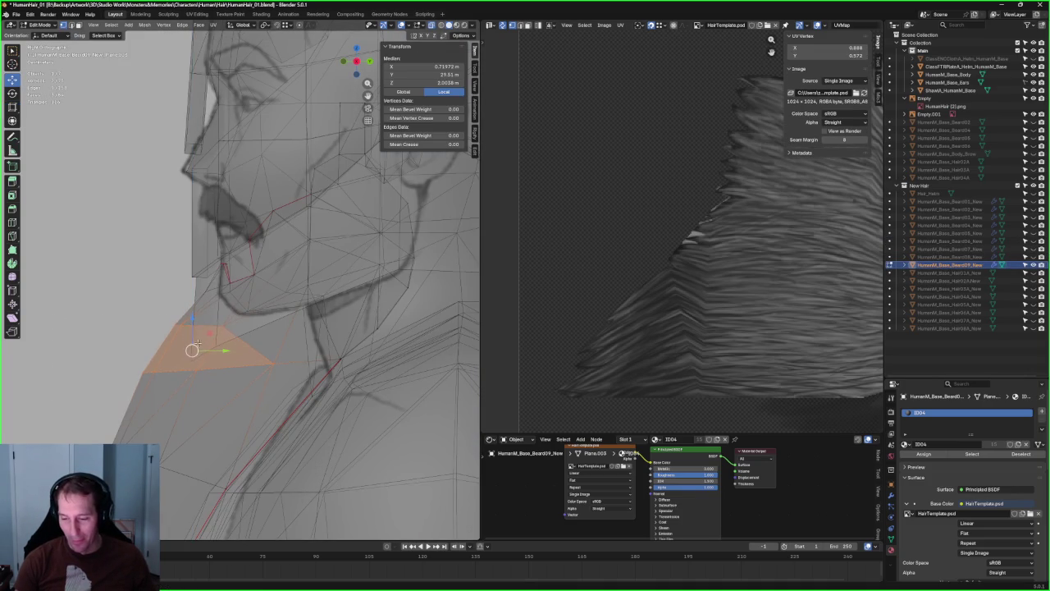
{"action": "key", "text": "alt+z"}
{"action": "key", "text": "g"}
{"action": "key", "text": "y"}
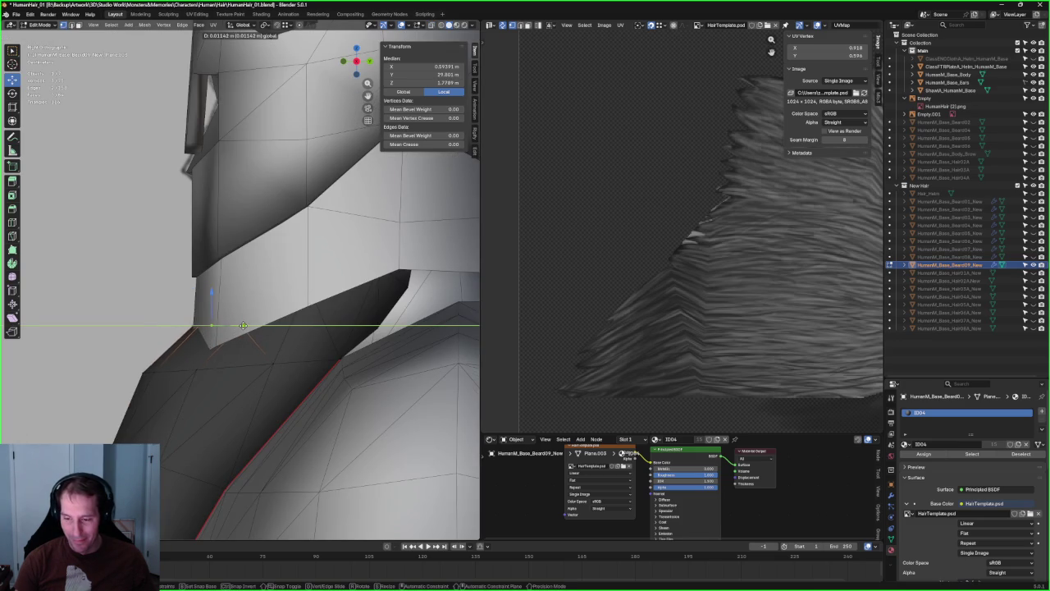
{"action": "left_click", "coordinate": [243, 326]}
{"action": "key", "text": "alt+z"}
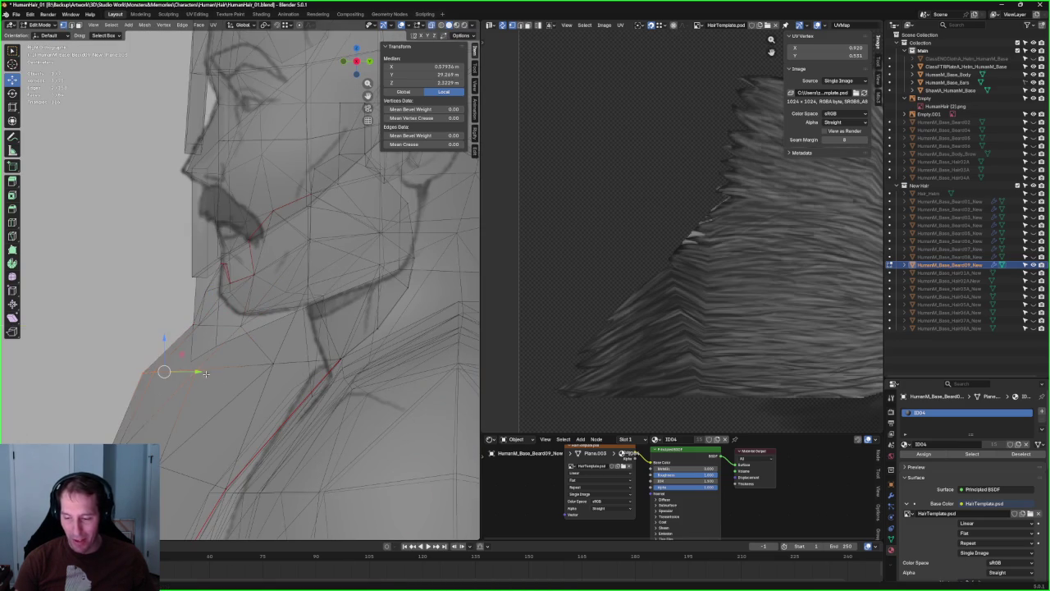
- Slide a beard vertex horizontally, then view the figure from the side
{"action": "left_click_drag", "start_coordinate": [208, 375], "coordinate": [197, 373]}
{"action": "left_click", "coordinate": [206, 373]}
{"action": "key", "text": "alt+z"}
{"action": "mouse_move", "coordinate": [206, 372]}
{"action": "middle_mouse_down"}
{"action": "mouse_move", "coordinate": [220, 372]}
{"action": "mouse_move", "coordinate": [209, 361]}
{"action": "middle_mouse_up"}
{"action": "key", "text": "shift+space"}
{"action": "key", "text": "r"}
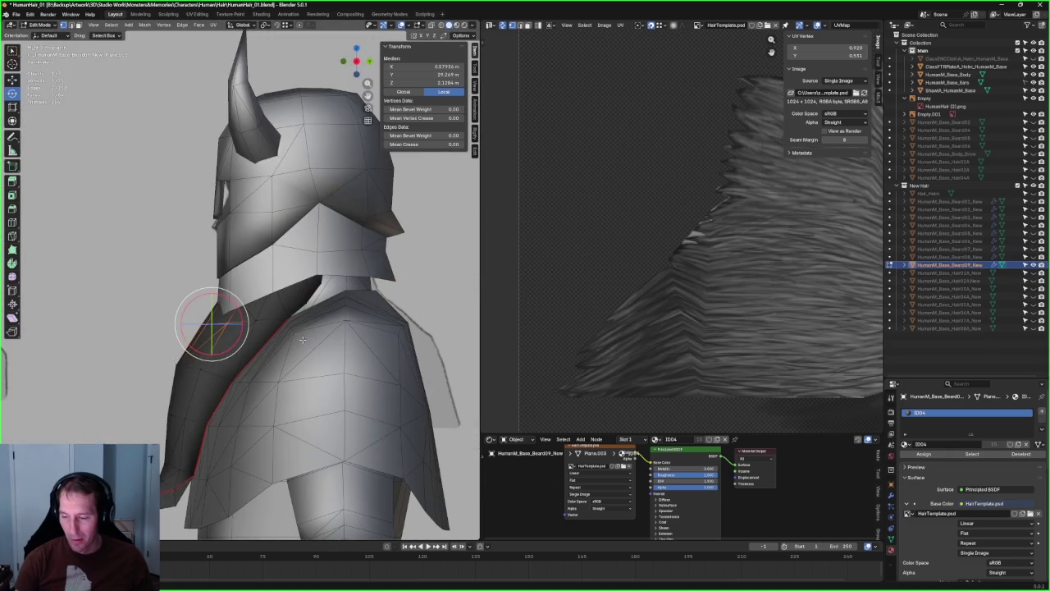
{"action": "key", "text": "alt+z"}
{"action": "scroll", "coordinate": [302, 339], "scroll_direction": "up", "scroll_amount": 3}
- Select another beard vertex and lower it vertically along the neck
{"action": "left_click_drag", "start_coordinate": [249, 384], "coordinate": [250, 382]}
{"action": "left_click", "coordinate": [248, 367]}
{"action": "key", "text": "shift+space"}
{"action": "key", "text": "g"}
{"action": "left_click_drag", "start_coordinate": [250, 336], "coordinate": [251, 346]}
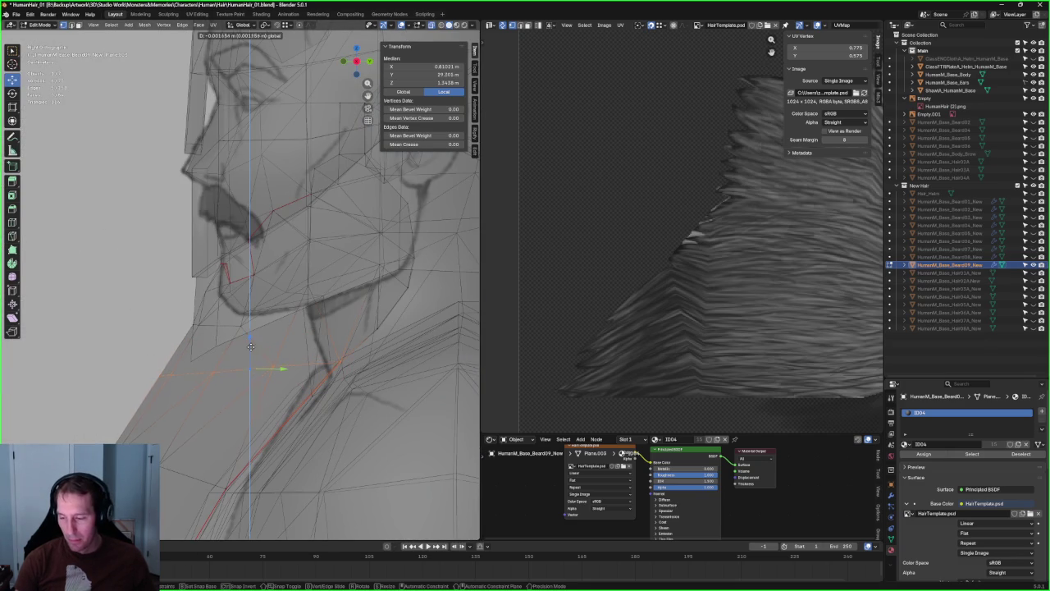
{"action": "left_click", "coordinate": [250, 351]}
{"action": "key", "text": "shift+space"}
{"action": "key", "text": "s"}
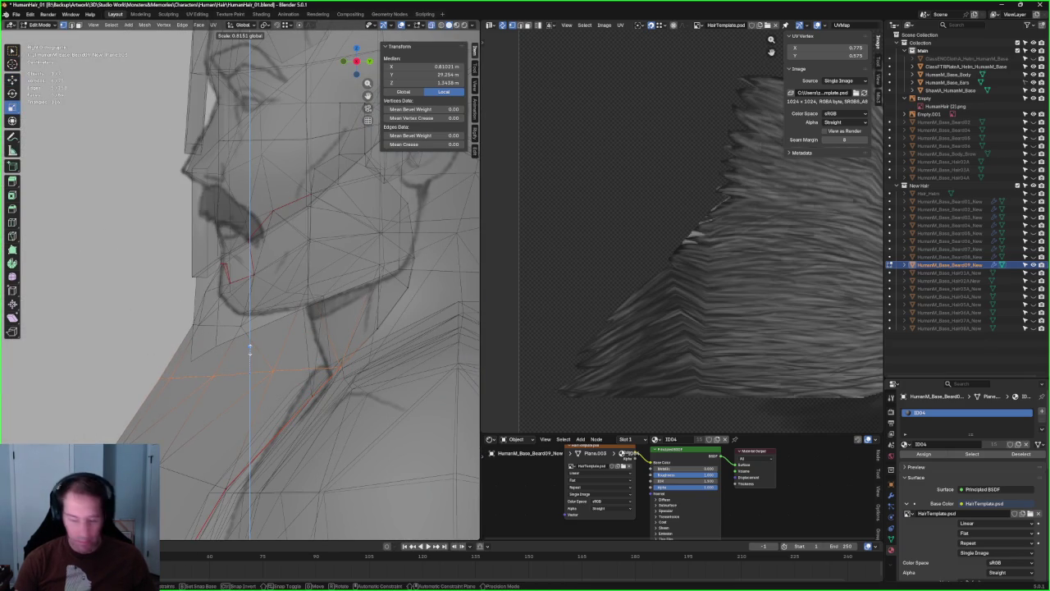
- Orbit around the front and side of the neck and clear the vertex selection
{"action": "scroll", "coordinate": [244, 362], "scroll_direction": "down", "scroll_amount": 2}
{"action": "middle_click_drag", "start_coordinate": [245, 362], "coordinate": [300, 338]}
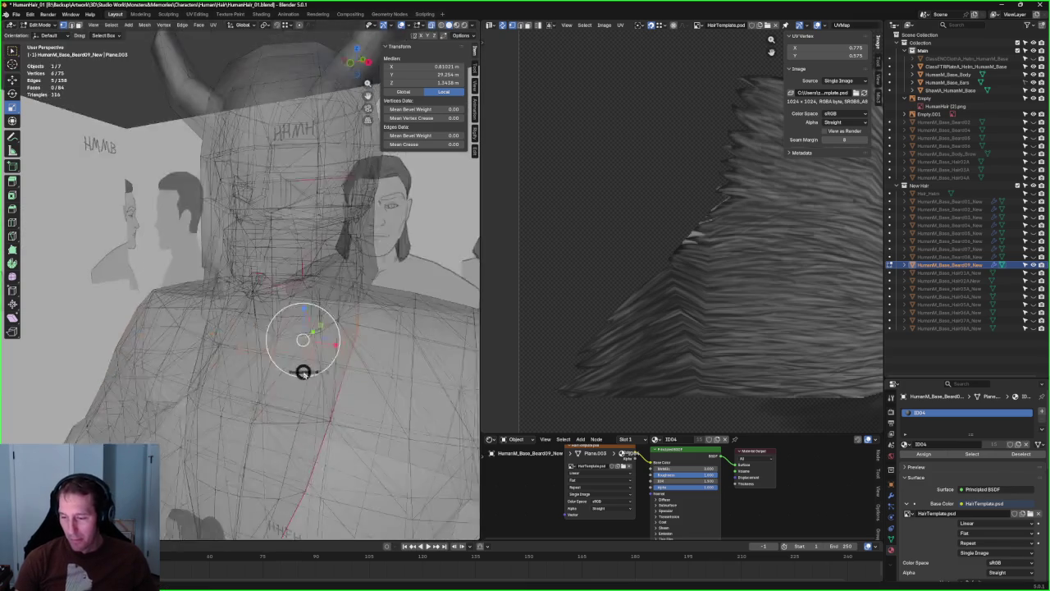
{"action": "key", "text": "alt+z"}
{"action": "scroll", "coordinate": [271, 320], "scroll_direction": "up", "scroll_amount": 3}
{"action": "key", "text": "shift+space"}
{"action": "key", "text": "g"}
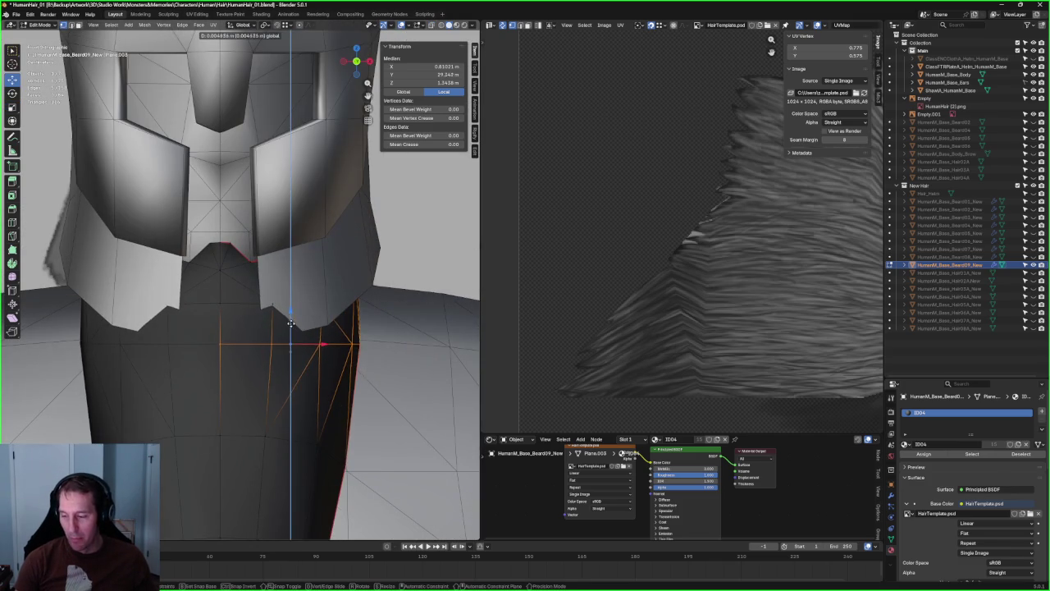
{"action": "middle_click_drag", "start_coordinate": [295, 334], "coordinate": [328, 325]}
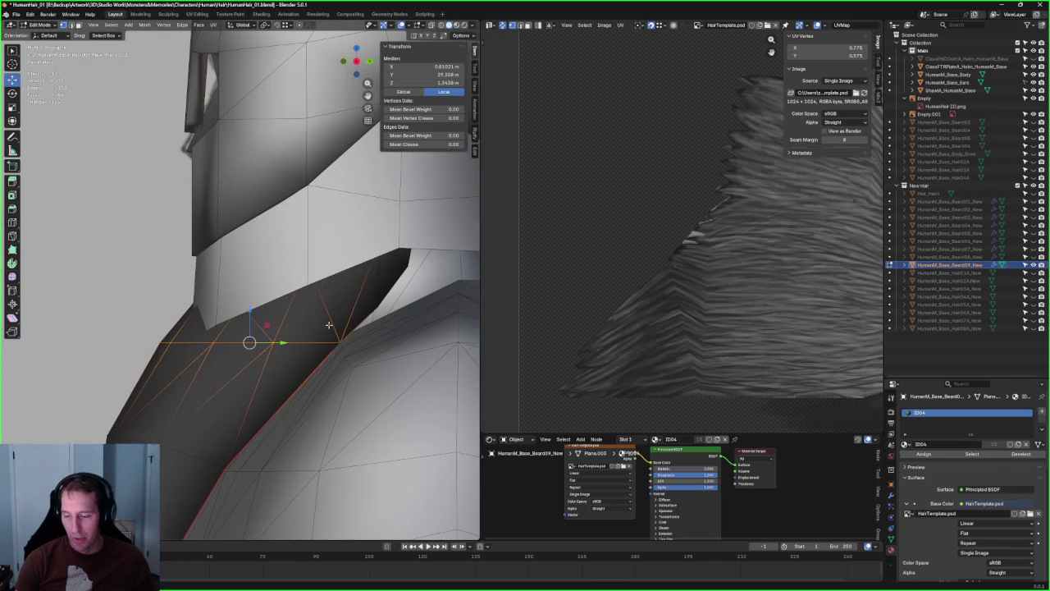
{"action": "left_click", "coordinate": [144, 353]}
- Select a beard edge vertex and shift it along Y against the reference
{"action": "key", "text": "alt+z"}
{"action": "left_click_drag", "start_coordinate": [286, 362], "coordinate": [286, 362]}
{"action": "key", "text": "alt+z"}
{"action": "key", "text": "alt+z"}
{"action": "key", "text": "g"}
{"action": "key", "text": "y"}
{"action": "left_click", "coordinate": [240, 344]}
{"action": "key", "text": "alt+z"}
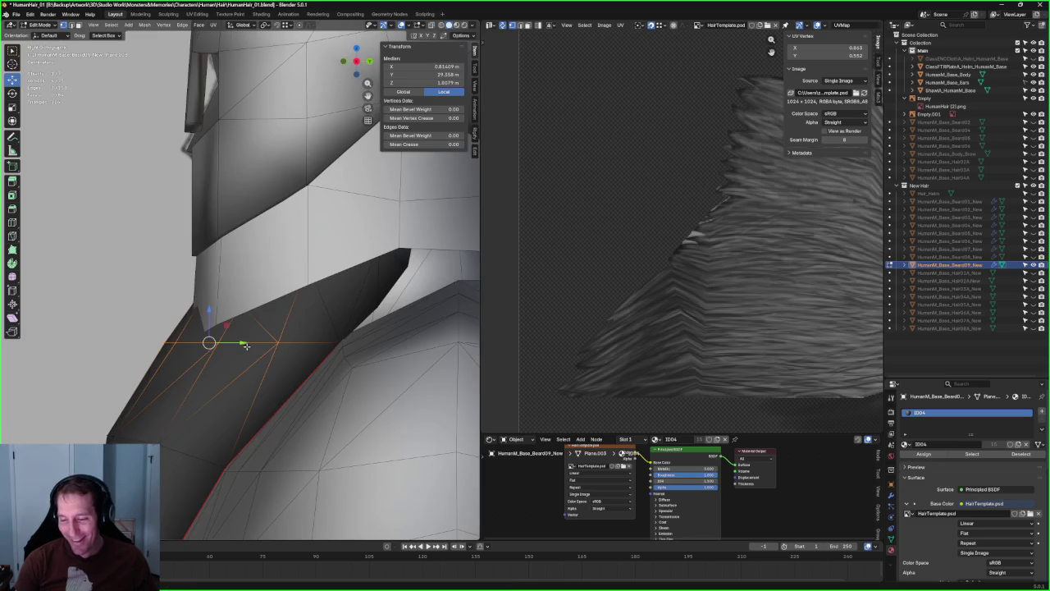
- Make two more Y-axis adjustments to the beard edge vertex using X-ray
{"action": "key", "text": "alt+z"}
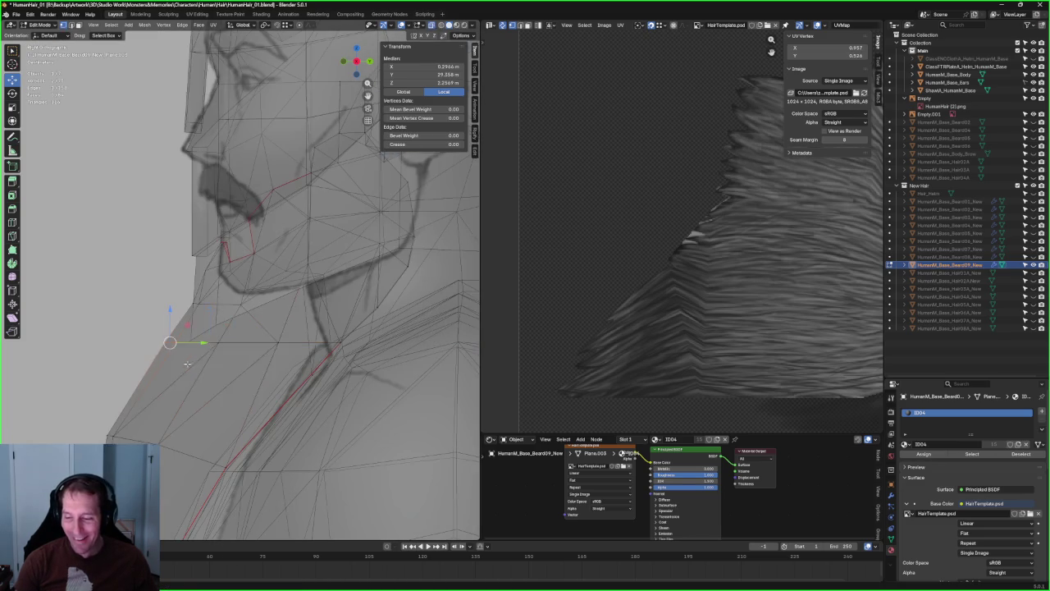
{"action": "key", "text": "alt+z"}
{"action": "key", "text": "g"}
{"action": "key", "text": "y"}
{"action": "left_click", "coordinate": [198, 348]}
{"action": "key", "text": "alt+z"}
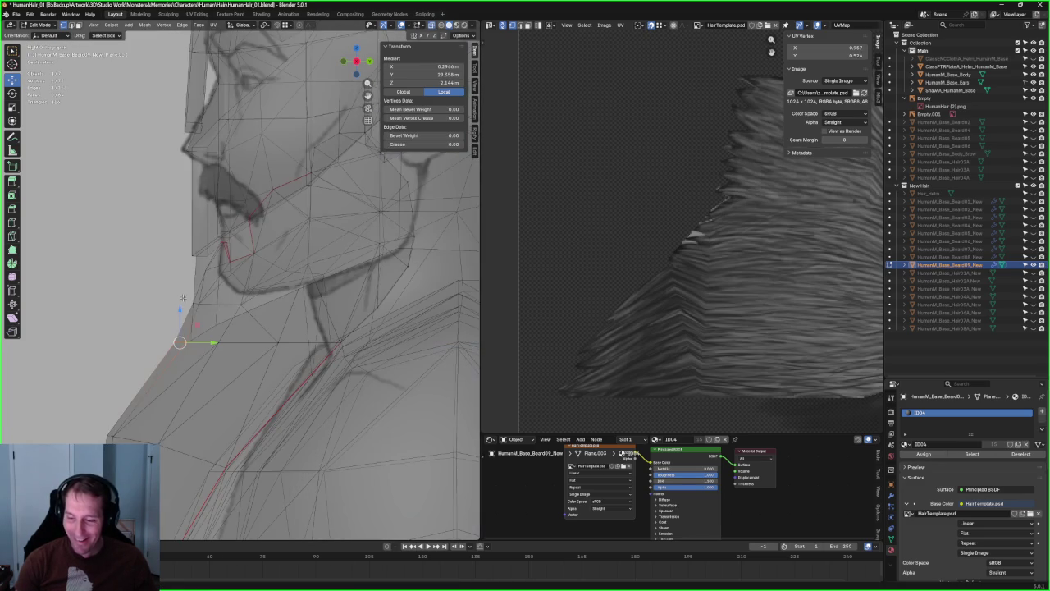
{"action": "key", "text": "alt+z"}
{"action": "key", "text": "g"}
{"action": "key", "text": "y"}
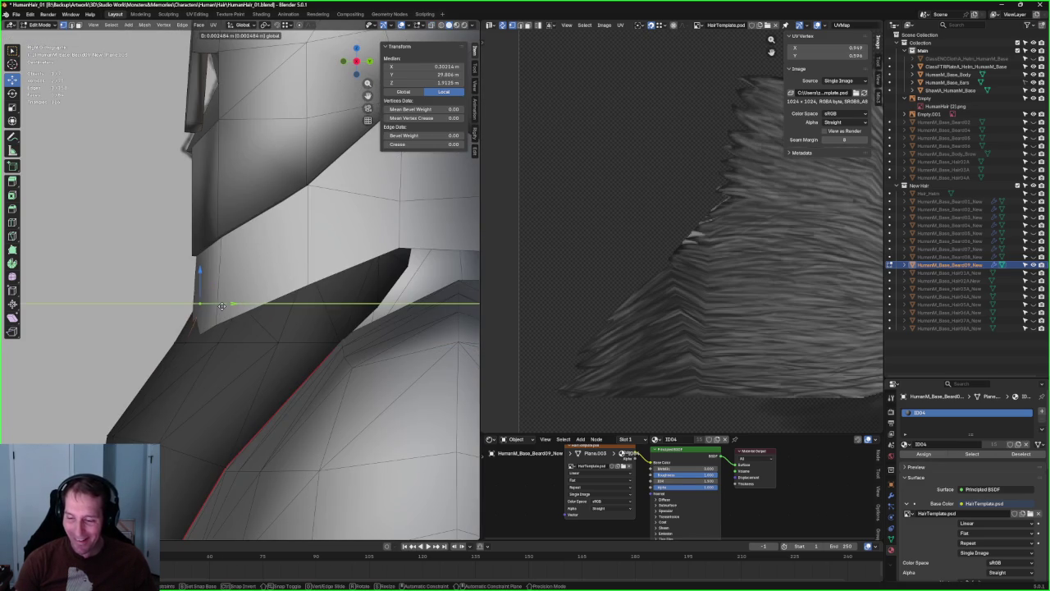
{"action": "left_click", "coordinate": [222, 306]}
- Nudge the beard edge vertex slightly left along Y twice
{"action": "key", "text": "alt+z"}
{"action": "key", "text": "g"}
{"action": "key", "text": "y"}
{"action": "left_click", "coordinate": [209, 294]}
{"action": "key", "text": "g"}
{"action": "key", "text": "y"}
{"action": "left_click", "coordinate": [177, 292]}
- Select two neighbouring beard-edge vertices and scale them flat on Z
{"action": "left_click", "coordinate": [191, 304]}
{"action": "key", "text": "g"}
{"action": "key", "text": "y"}
{"action": "left_click", "coordinate": [203, 304]}
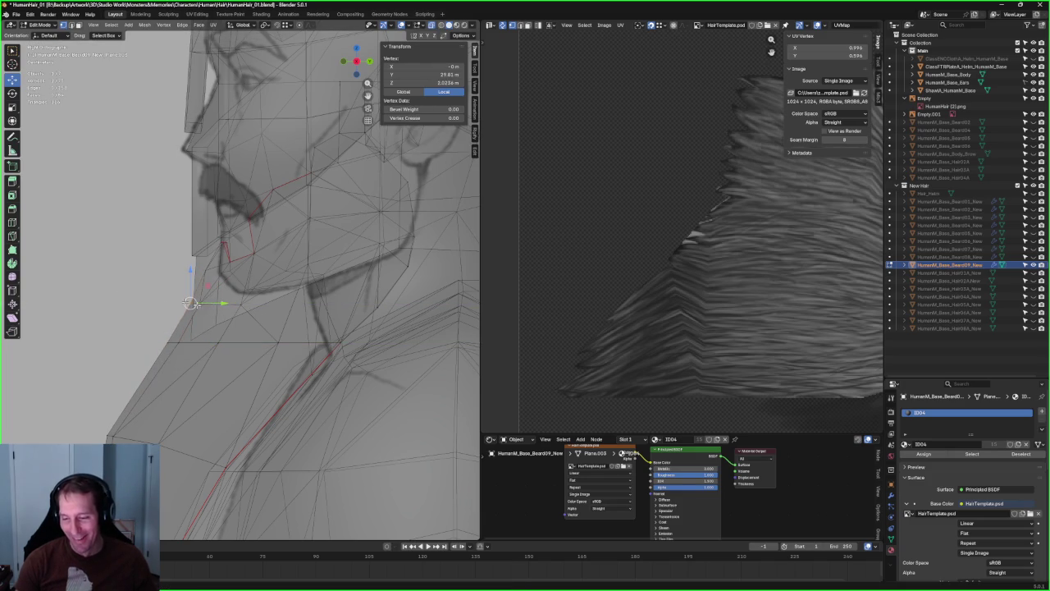
{"action": "left_click_drag", "start_coordinate": [264, 322], "coordinate": [254, 315]}
{"action": "key", "text": "s"}
{"action": "key", "text": "z"}
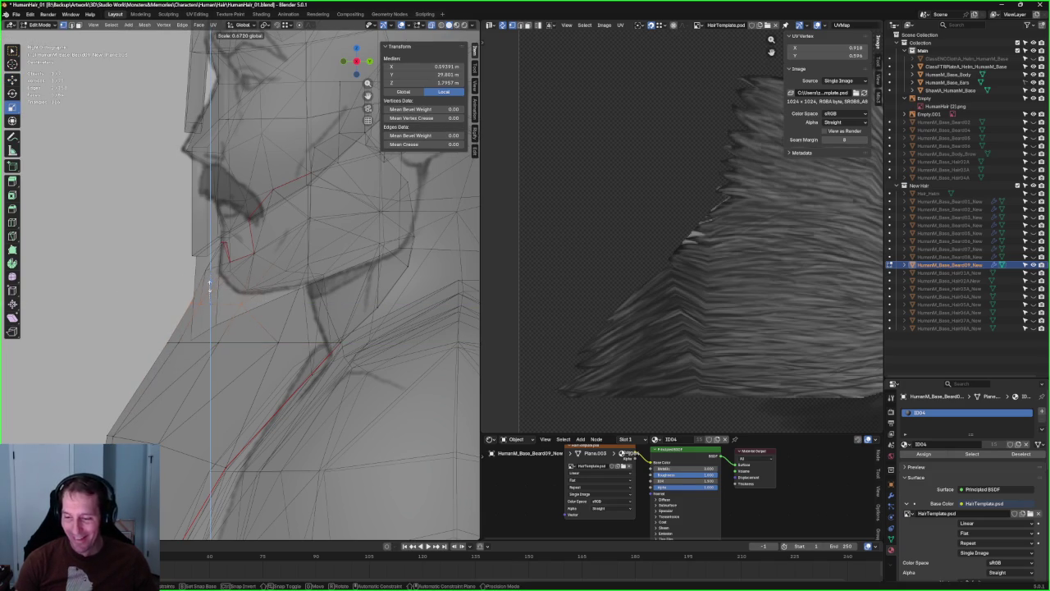
{"action": "left_click", "coordinate": [209, 287]}
{"action": "scroll", "coordinate": [211, 300], "scroll_direction": "down", "scroll_amount": 6}
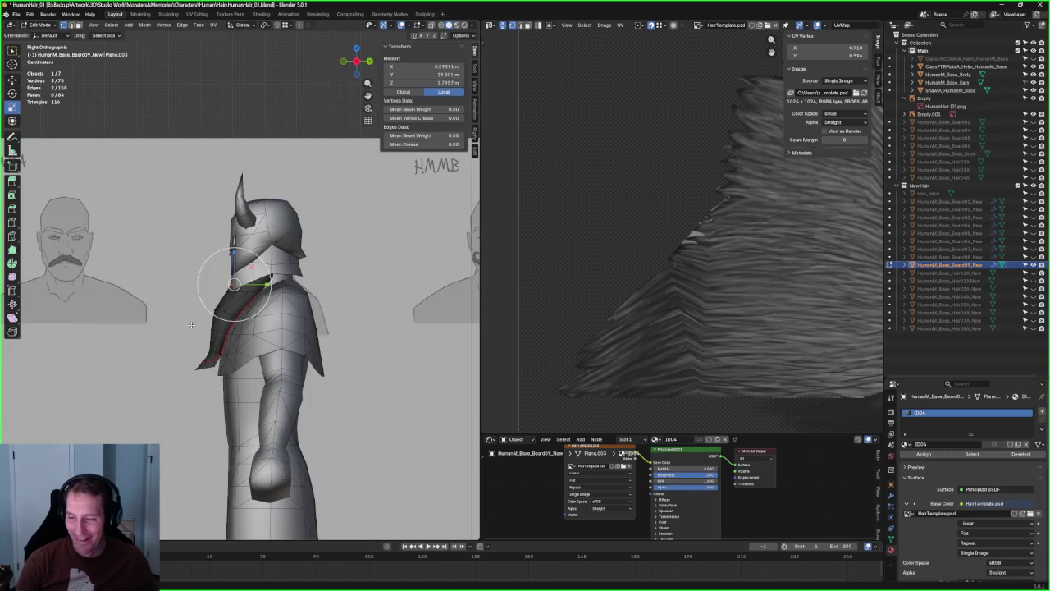
- Select the beard vertices near the shoulder and move them along the neck
{"action": "mouse_move", "coordinate": [188, 325]}
{"action": "middle_mouse_down"}
{"action": "mouse_move", "coordinate": [218, 288]}
{"action": "mouse_move", "coordinate": [176, 320]}
{"action": "middle_mouse_up"}
{"action": "scroll", "coordinate": [222, 280], "scroll_direction": "up", "scroll_amount": 6}
{"action": "key", "text": "alt+z"}
{"action": "scroll", "coordinate": [216, 293], "scroll_direction": "down", "scroll_amount": 5}
{"action": "scroll", "coordinate": [169, 325], "scroll_direction": "up", "scroll_amount": 5}
{"action": "left_click_drag", "start_coordinate": [194, 363], "coordinate": [194, 333]}
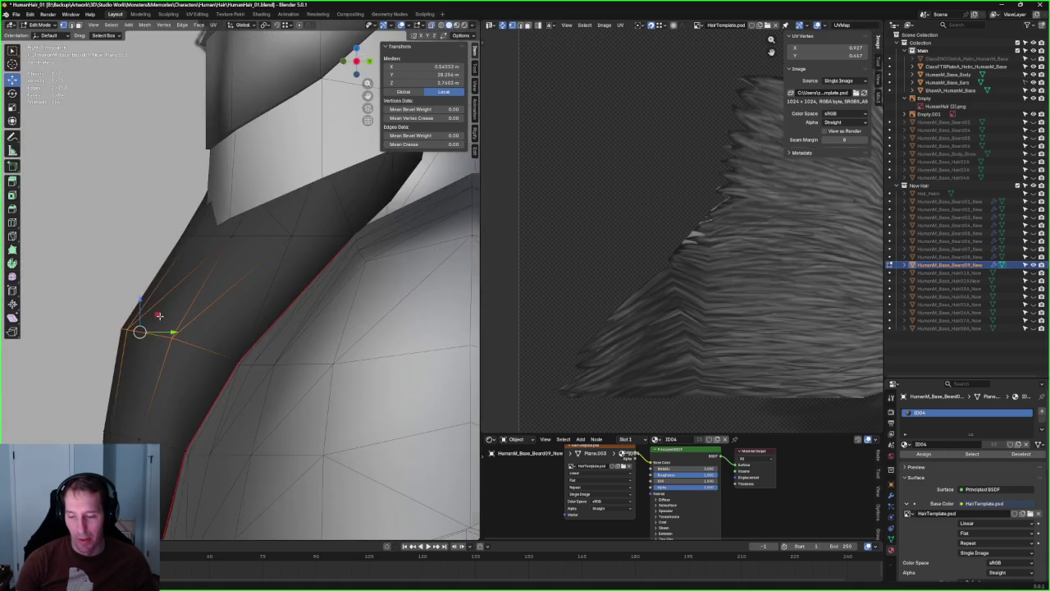
{"action": "key", "text": "g"}
{"action": "key", "text": "shift+x"}
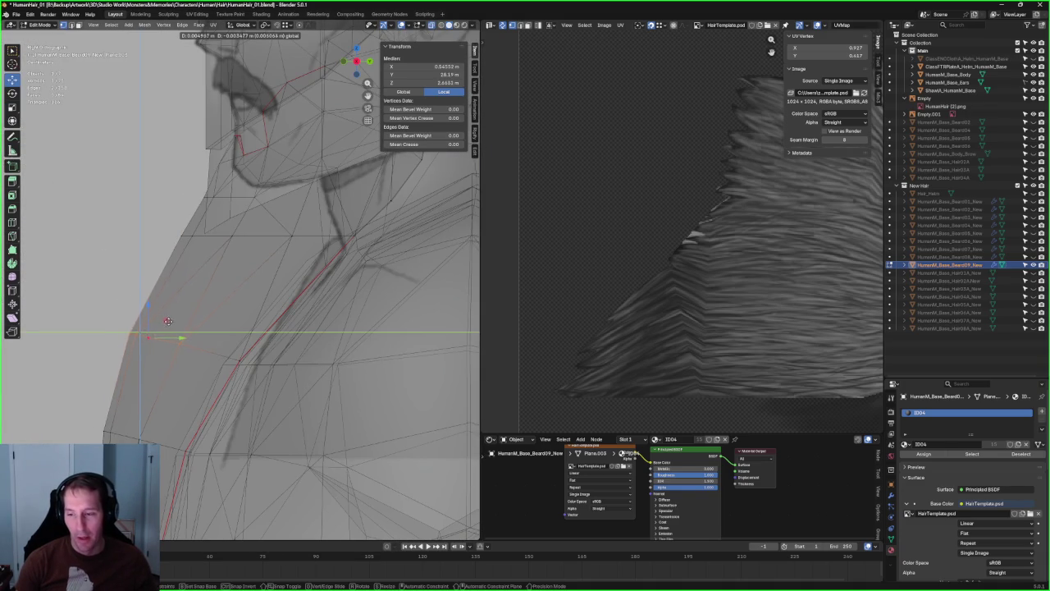
{"action": "left_click", "coordinate": [167, 321]}
- Shift the shoulder-side beard vertices further along Y, then pan toward the face
{"action": "key", "text": "alt+z"}
{"action": "scroll", "coordinate": [252, 294], "scroll_direction": "down", "scroll_amount": 3}
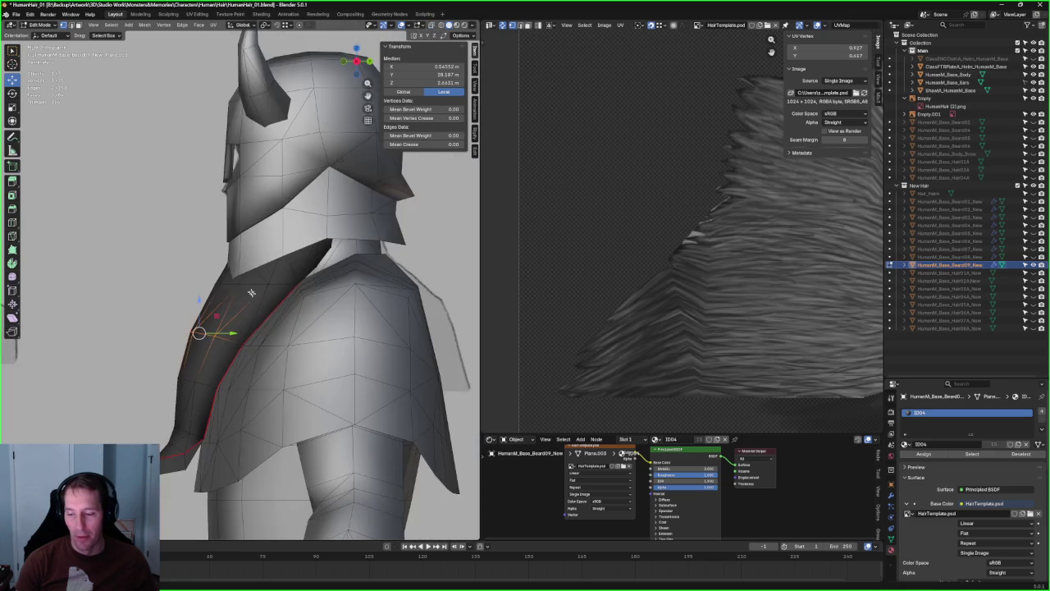
{"action": "scroll", "coordinate": [224, 322], "scroll_direction": "up", "scroll_amount": 3}
{"action": "key", "text": "g"}
{"action": "key", "text": "y"}
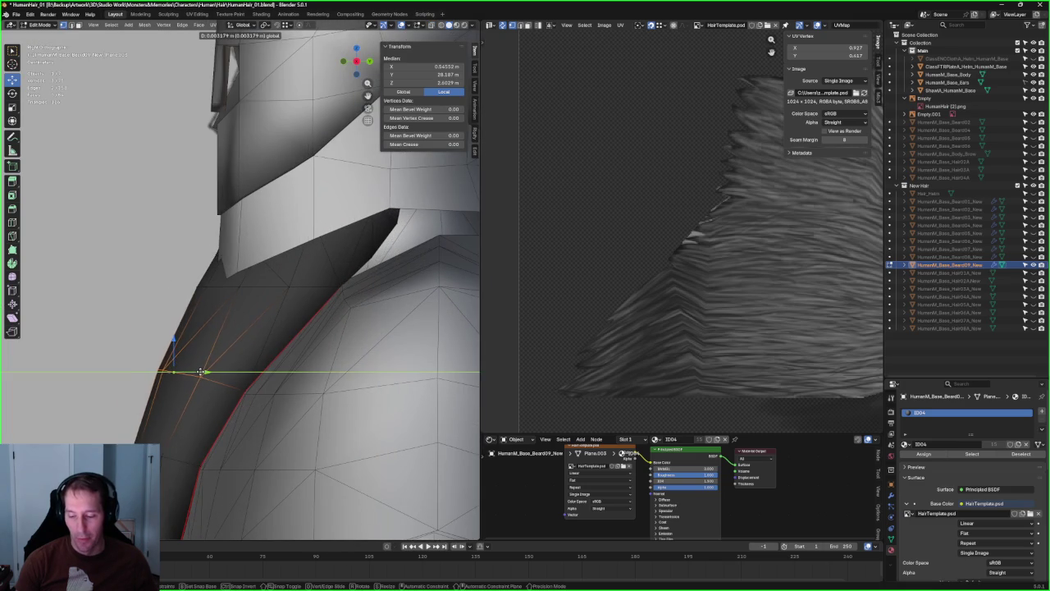
{"action": "left_click", "coordinate": [201, 372]}
{"action": "middle_click_drag", "start_coordinate": [201, 371], "coordinate": [123, 328], "text": "shift"}
{"action": "key", "text": "alt+z"}
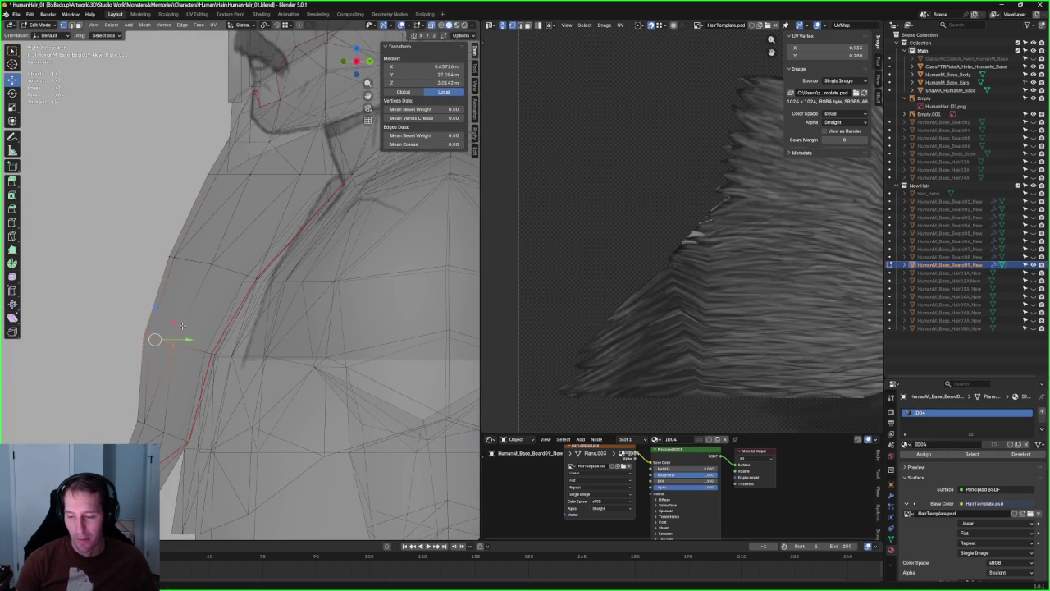
- Push the selected beard vertices along Y again to tuck them under the helm
{"action": "key", "text": "g"}
{"action": "key", "text": "y"}
{"action": "left_click", "coordinate": [176, 325]}
{"action": "middle_click_drag", "start_coordinate": [176, 325], "coordinate": [135, 302], "text": "shift"}
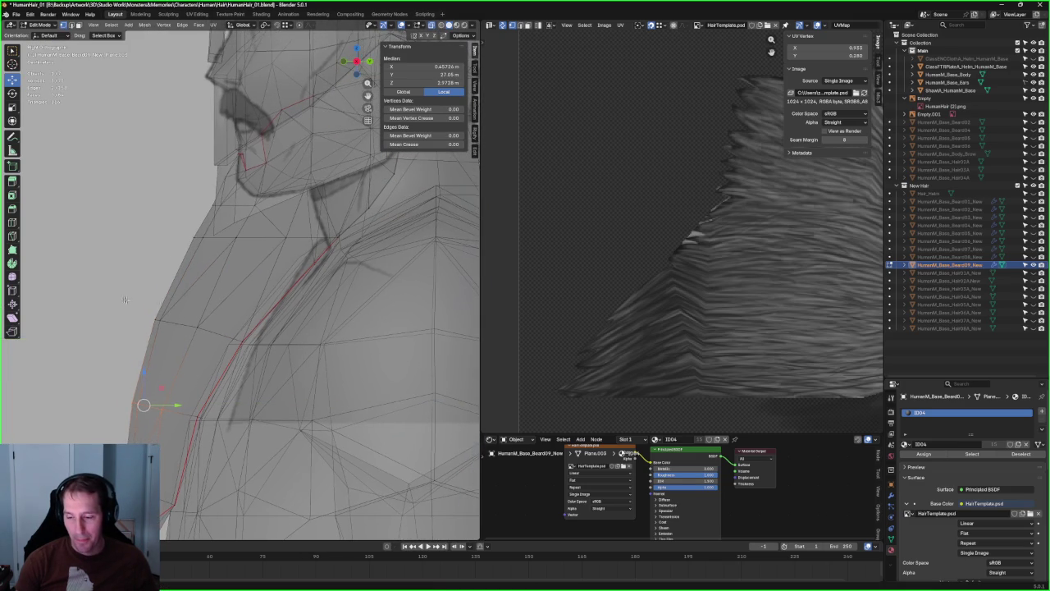
{"action": "scroll", "coordinate": [210, 275], "scroll_direction": "up", "scroll_amount": 2}
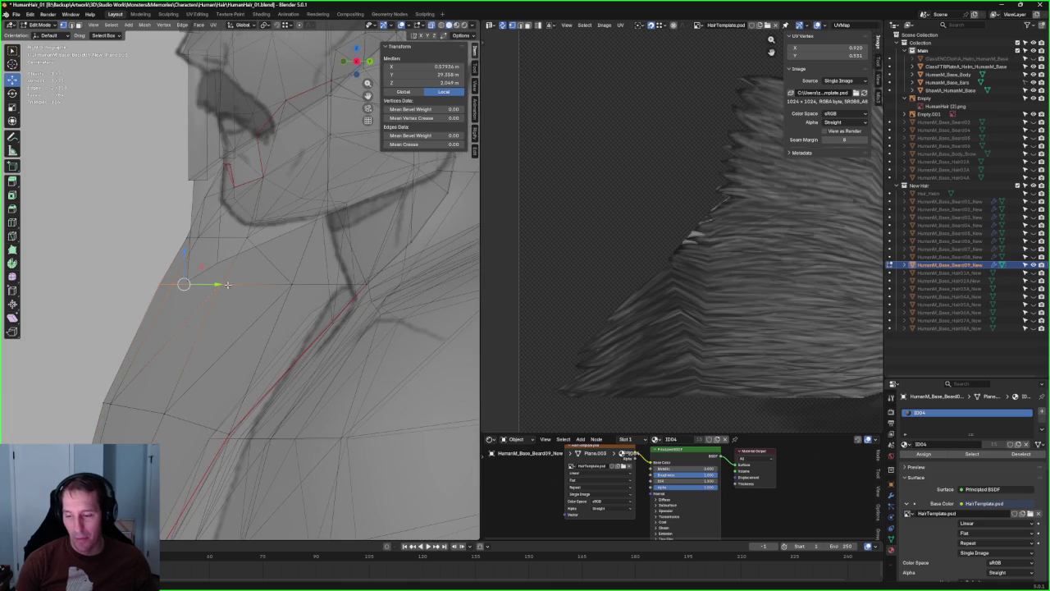
{"action": "key", "text": "alt+z"}
- Make two more moves of the beard vertices, one along Y and one along X
{"action": "key", "text": "g"}
{"action": "key", "text": "y"}
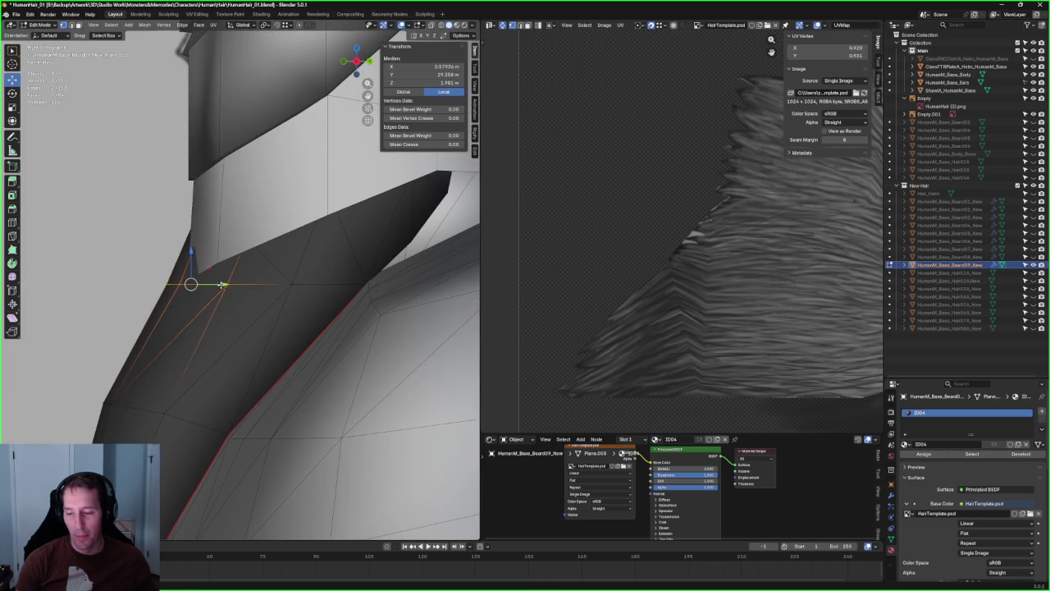
{"action": "left_click", "coordinate": [220, 284]}
{"action": "key", "text": "alt+z"}
{"action": "key", "text": "alt+z"}
{"action": "key", "text": "g"}
{"action": "key", "text": "x"}
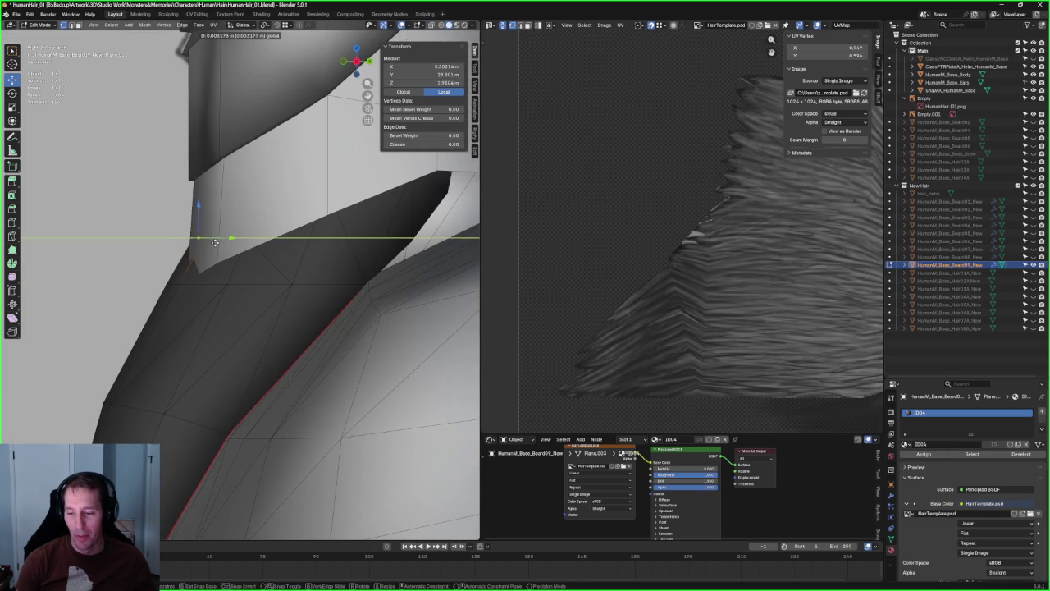
{"action": "left_click", "coordinate": [229, 261]}
{"action": "scroll", "coordinate": [228, 279], "scroll_direction": "down", "scroll_amount": 3}
- Check the front view, then select the jaw-line beard vertices and shift them along Y
{"action": "middle_click_drag", "start_coordinate": [228, 296], "coordinate": [324, 306]}
{"action": "key", "text": "KP_1"}
{"action": "scroll", "coordinate": [281, 305], "scroll_direction": "down", "scroll_amount": 3}
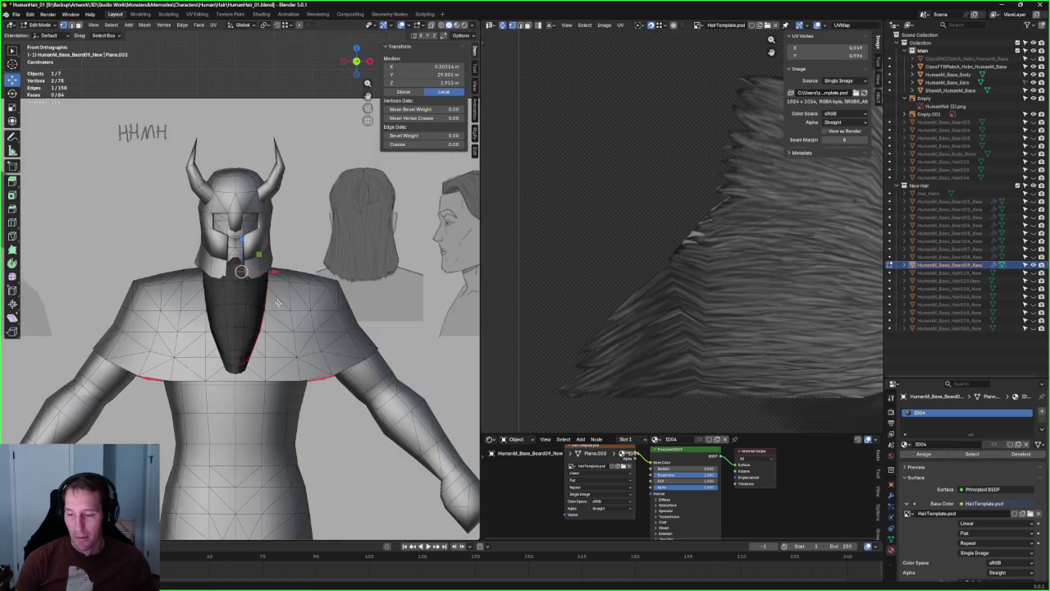
{"action": "scroll", "coordinate": [273, 300], "scroll_direction": "down", "scroll_amount": 3}
{"action": "scroll", "coordinate": [246, 246], "scroll_direction": "up", "scroll_amount": 4}
{"action": "mouse_move", "coordinate": [246, 246]}
{"action": "middle_mouse_down"}
{"action": "mouse_move", "coordinate": [205, 295]}
{"action": "mouse_move", "coordinate": [176, 301]}
{"action": "mouse_move", "coordinate": [340, 293]}
{"action": "mouse_move", "coordinate": [340, 281]}
{"action": "mouse_move", "coordinate": [222, 291]}
{"action": "mouse_move", "coordinate": [241, 262]}
{"action": "middle_mouse_up"}
{"action": "scroll", "coordinate": [240, 263], "scroll_direction": "up", "scroll_amount": 5}
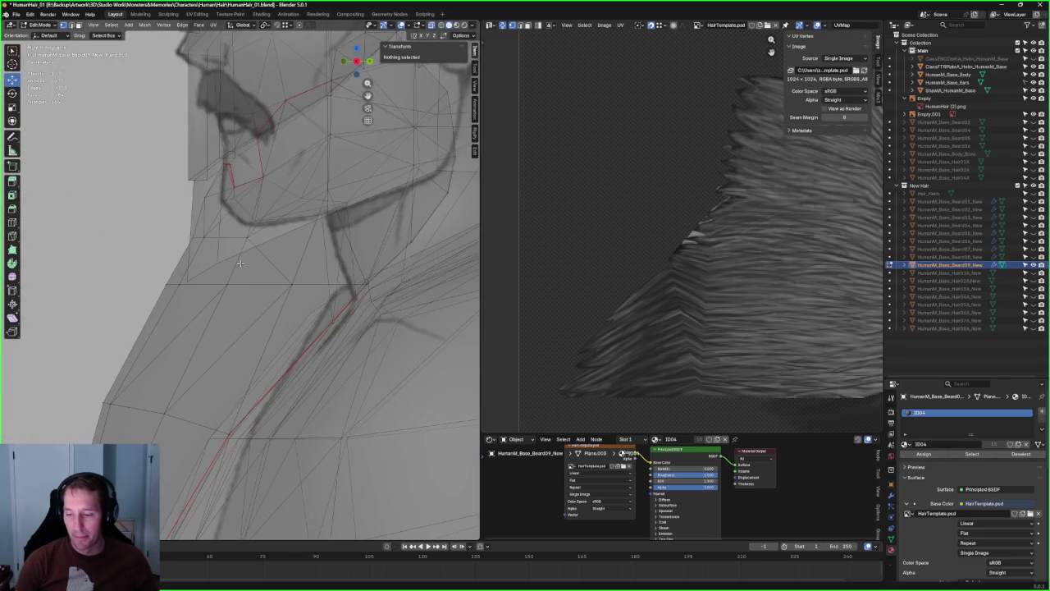
{"action": "left_click_drag", "start_coordinate": [256, 256], "coordinate": [246, 246]}
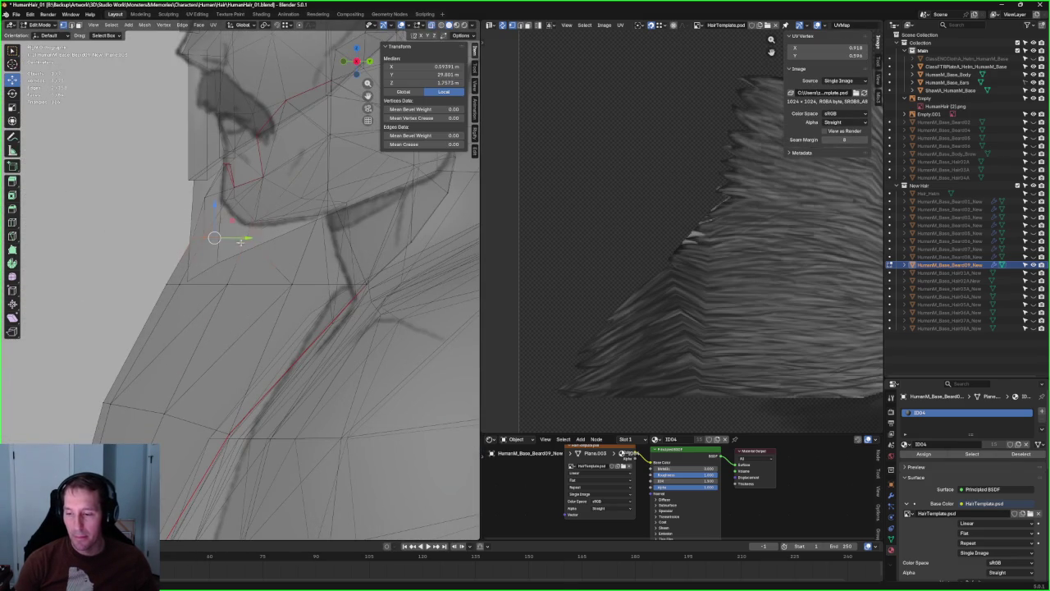
{"action": "key", "text": "g"}
{"action": "key", "text": "y"}
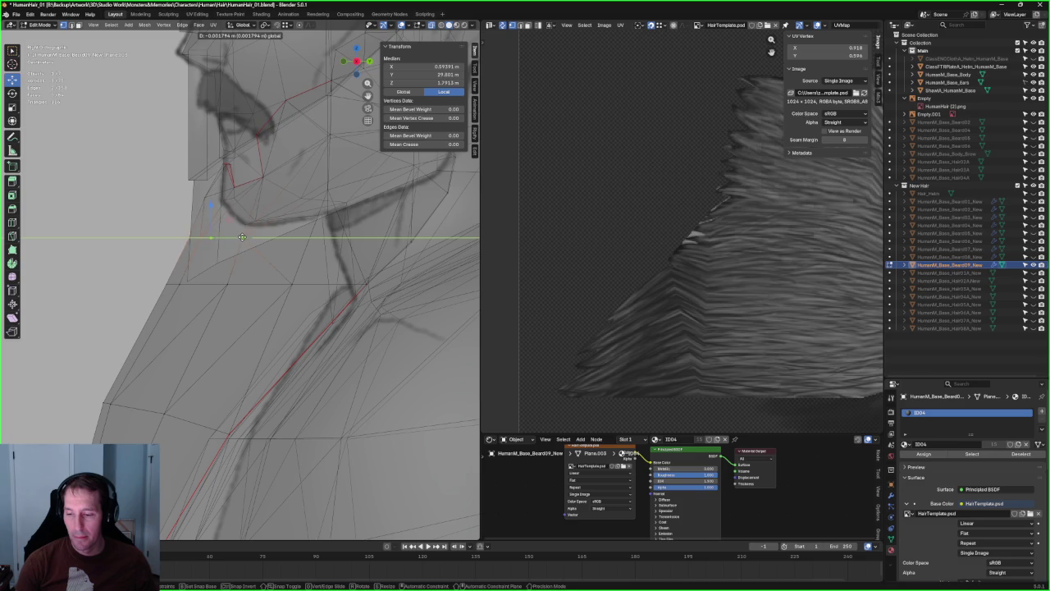
{"action": "left_click", "coordinate": [242, 237]}
- Move a single beard edge vertex along Y, then clear the selection
{"action": "key", "text": "alt+z"}
{"action": "mouse_move", "coordinate": [242, 237]}
{"action": "middle_mouse_down"}
{"action": "mouse_move", "coordinate": [222, 237]}
{"action": "mouse_move", "coordinate": [216, 277]}
{"action": "middle_mouse_up"}
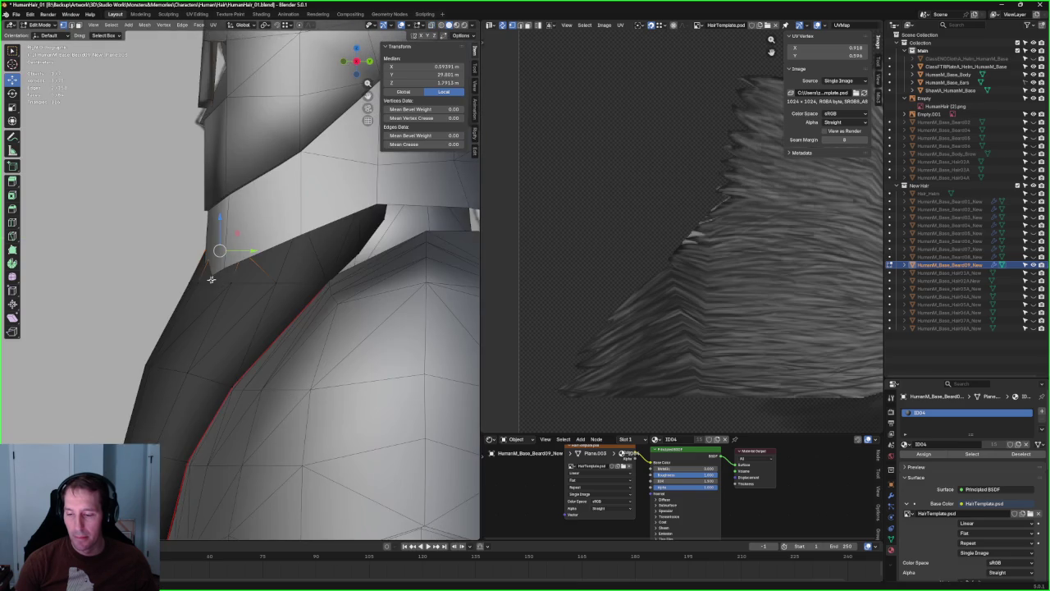
{"action": "left_click", "coordinate": [186, 293]}
{"action": "key", "text": "g"}
{"action": "key", "text": "y"}
{"action": "left_click", "coordinate": [238, 284]}
{"action": "key", "text": "alt+z"}
{"action": "left_click", "coordinate": [253, 281]}
- Shift several front-edge beard vertices along Y, finishing in front orthographic view
{"action": "scroll", "coordinate": [246, 274], "scroll_direction": "down", "scroll_amount": 2}
{"action": "left_click_drag", "start_coordinate": [130, 330], "coordinate": [210, 350]}
{"action": "key", "text": "g"}
{"action": "key", "text": "y"}
{"action": "key", "text": "Escape"}
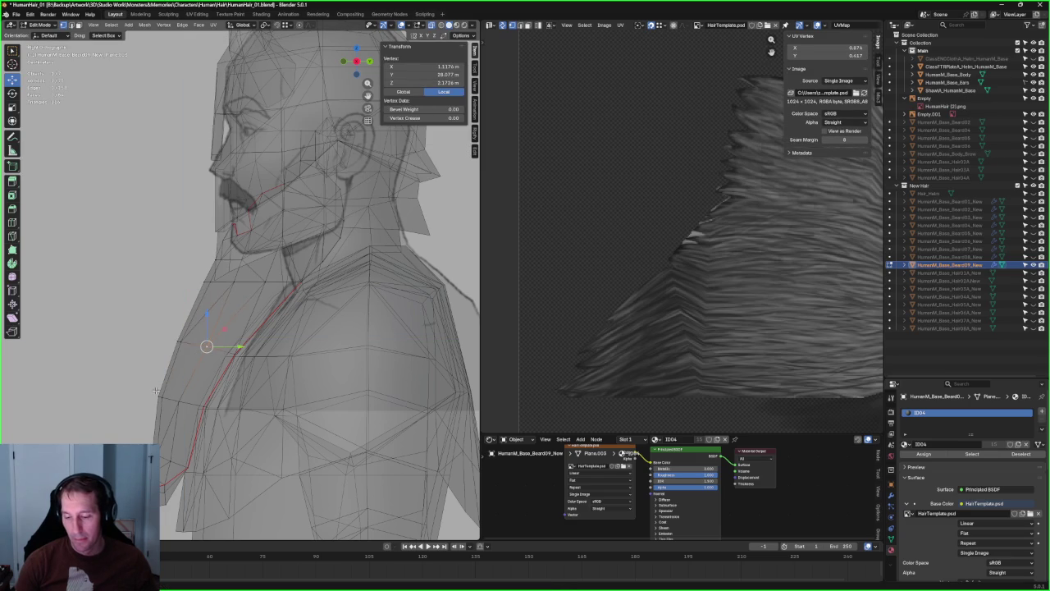
{"action": "left_click_drag", "start_coordinate": [179, 410], "coordinate": [180, 412]}
{"action": "key", "text": "g"}
{"action": "key", "text": "y"}
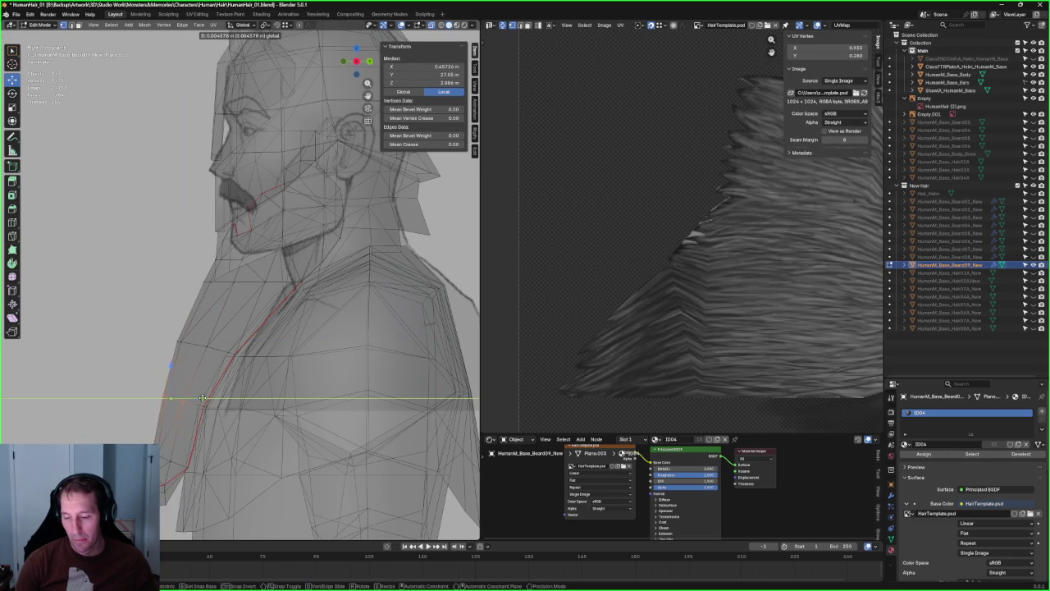
{"action": "left_click", "coordinate": [202, 398]}
{"action": "key", "text": "KP_1"}
{"action": "scroll", "coordinate": [294, 201], "scroll_direction": "up", "scroll_amount": 3}
{"action": "scroll", "coordinate": [294, 201], "scroll_direction": "down", "scroll_amount": 2}
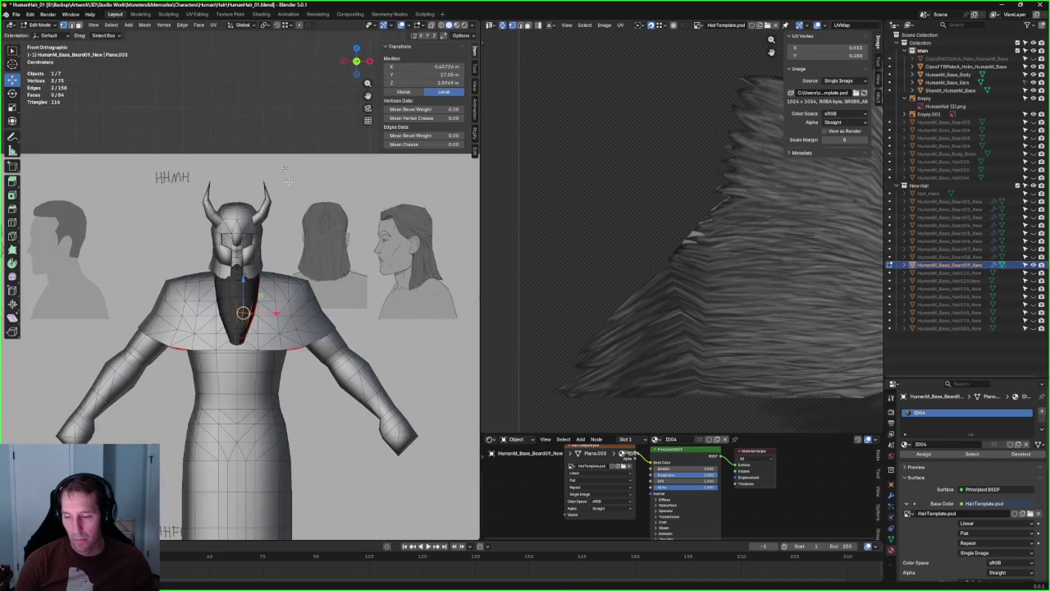
- Move the beard's top vertex sideways along X under the helmet chin
{"action": "key", "text": "alt+a"}
{"action": "scroll", "coordinate": [279, 317], "scroll_direction": "up", "scroll_amount": 5}
{"action": "key", "text": "KP_5"}
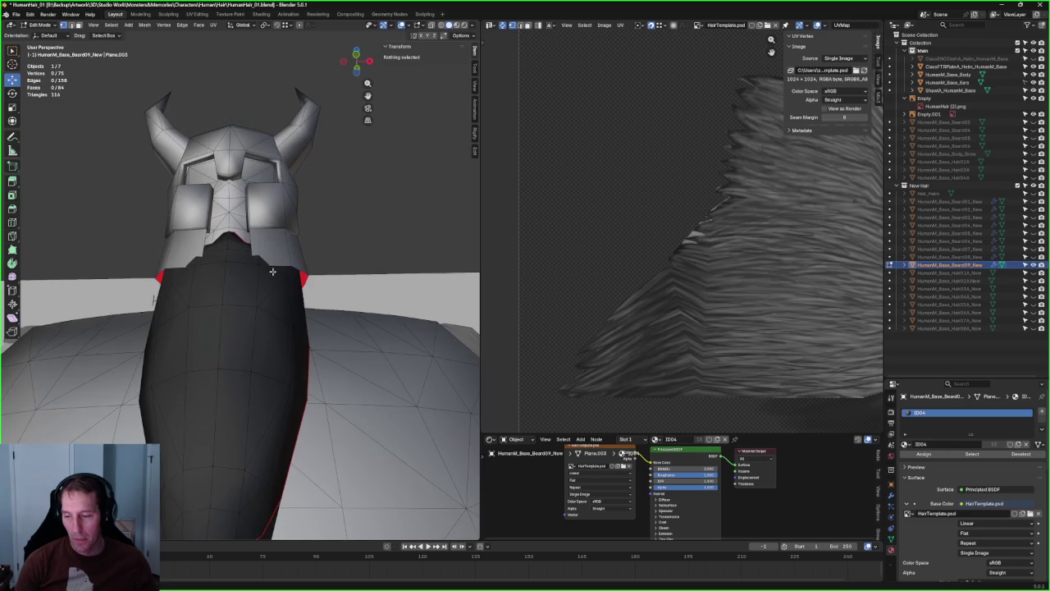
{"action": "scroll", "coordinate": [272, 294], "scroll_direction": "up", "scroll_amount": 3}
{"action": "scroll", "coordinate": [272, 294], "scroll_direction": "up", "scroll_amount": 2}
{"action": "scroll", "coordinate": [272, 292], "scroll_direction": "up", "scroll_amount": 2}
{"action": "left_click", "coordinate": [271, 290]}
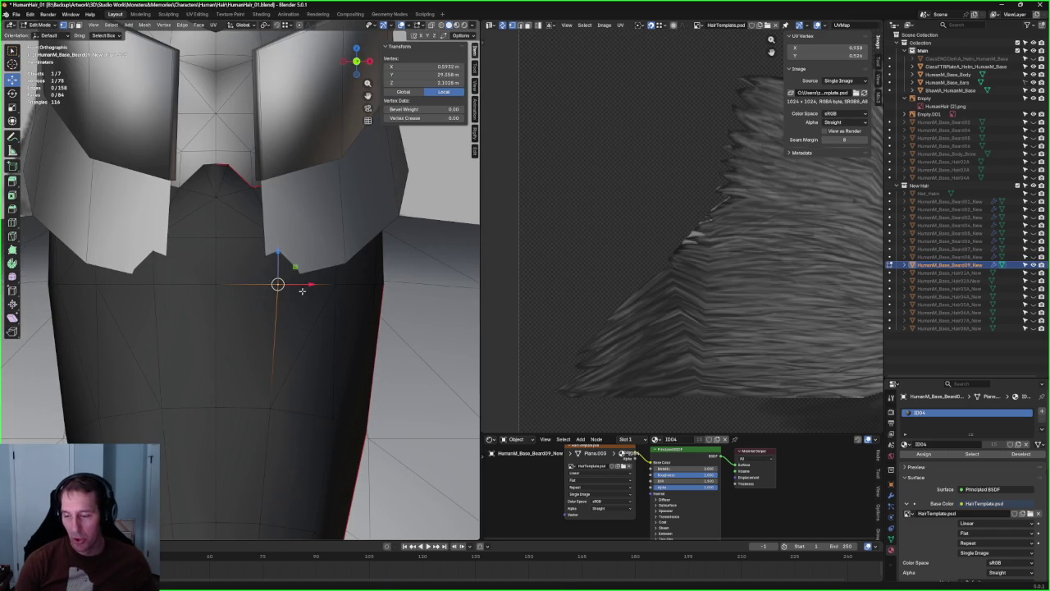
{"action": "key", "text": "g"}
{"action": "key", "text": "x"}
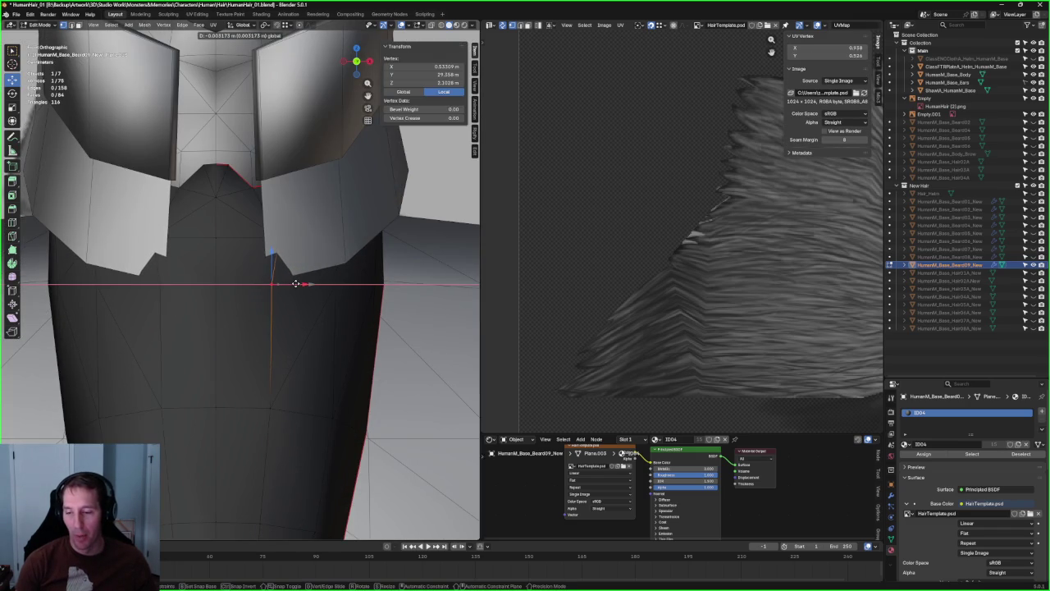
{"action": "key", "text": "Escape"}
- Check the beard's fit under the helmet in X-ray from a perspective view
{"action": "key", "text": "alt+z"}
{"action": "key", "text": "alt+z"}
{"action": "key", "text": "g"}
{"action": "key", "text": "x"}
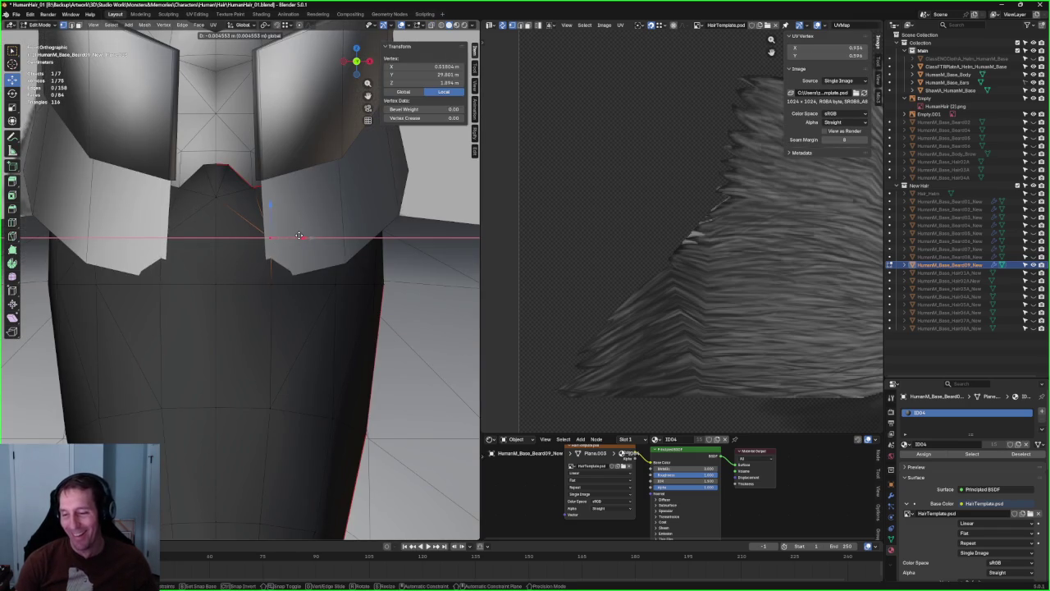
{"action": "key", "text": "Escape"}
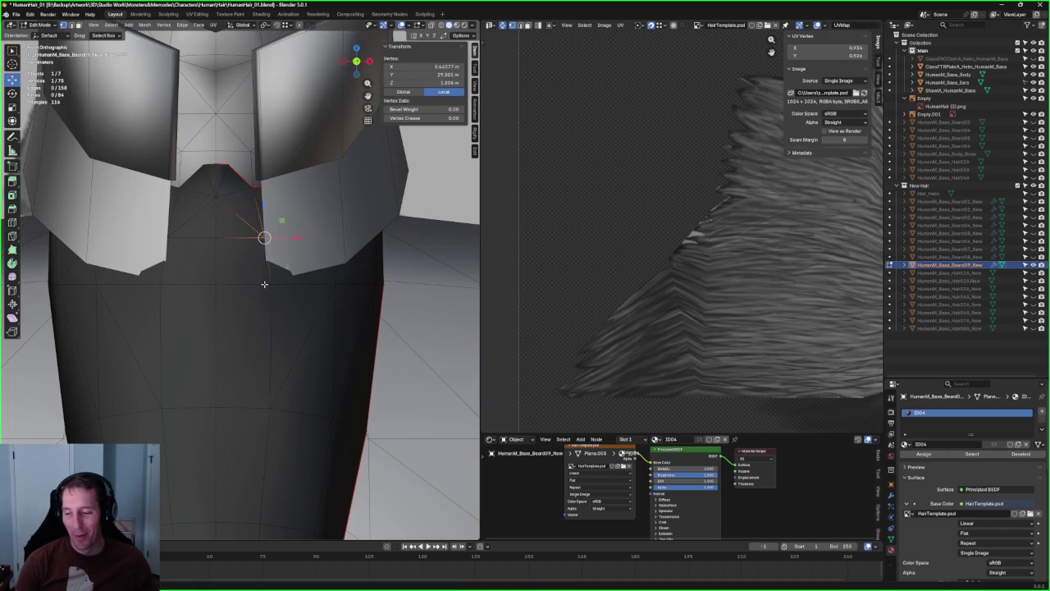
{"action": "middle_click_drag", "start_coordinate": [306, 290], "coordinate": [229, 294]}
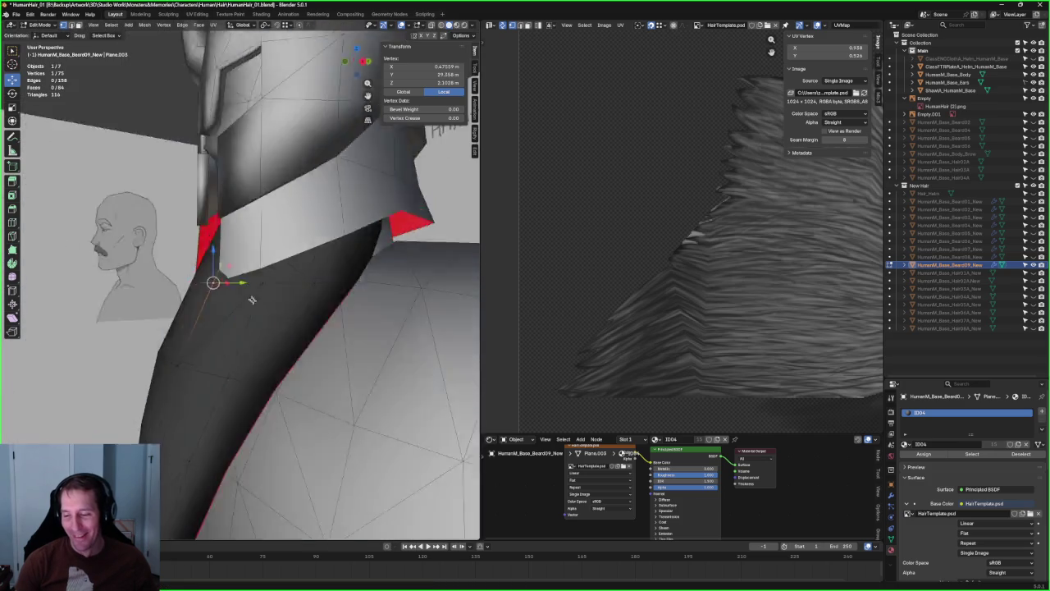
{"action": "scroll", "coordinate": [229, 294], "scroll_direction": "up", "scroll_amount": 3}
{"action": "key", "text": "alt+z"}
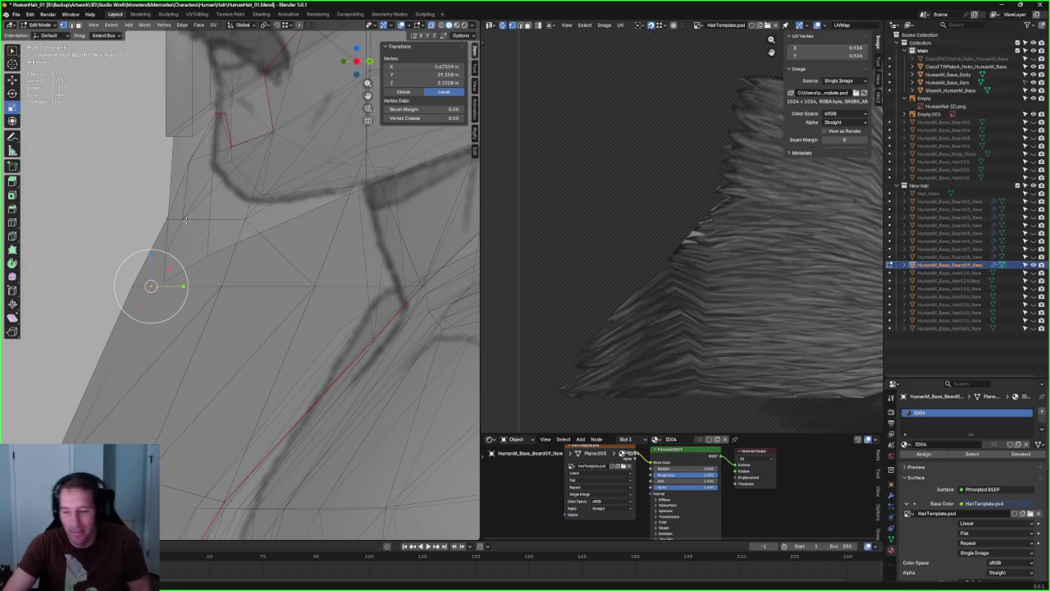
{"action": "scroll", "coordinate": [246, 287], "scroll_direction": "down", "scroll_amount": 3}
{"action": "mouse_move", "coordinate": [246, 287]}
{"action": "middle_mouse_down"}
{"action": "mouse_move", "coordinate": [266, 300]}
{"action": "mouse_move", "coordinate": [272, 276]}
{"action": "mouse_move", "coordinate": [279, 283]}
{"action": "mouse_move", "coordinate": [246, 283]}
{"action": "middle_mouse_up"}
{"action": "scroll", "coordinate": [269, 285], "scroll_direction": "down", "scroll_amount": 5}
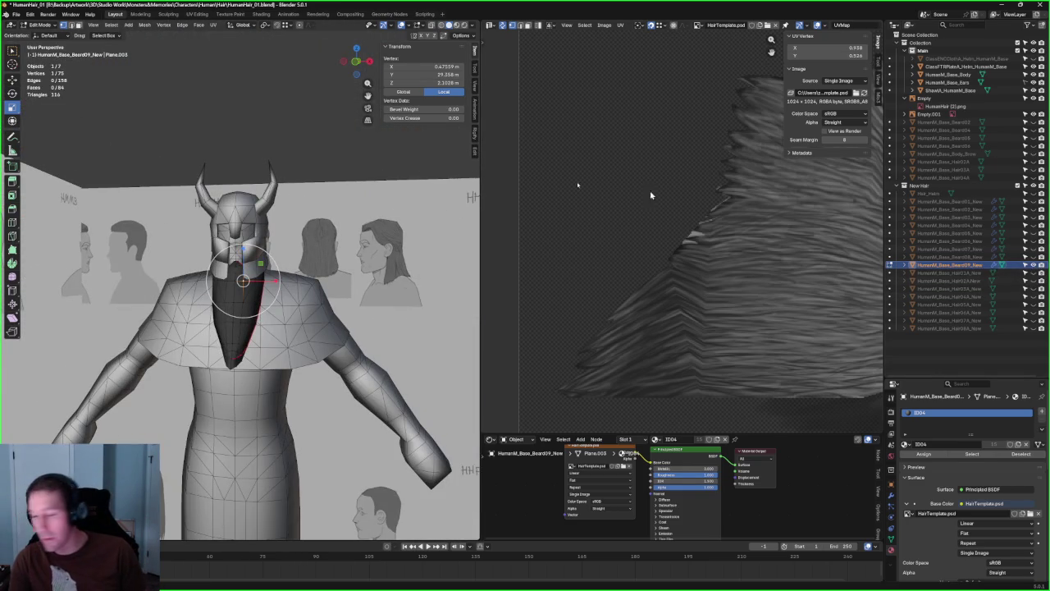
{"action": "scroll", "coordinate": [243, 281], "scroll_direction": "up", "scroll_amount": 6}
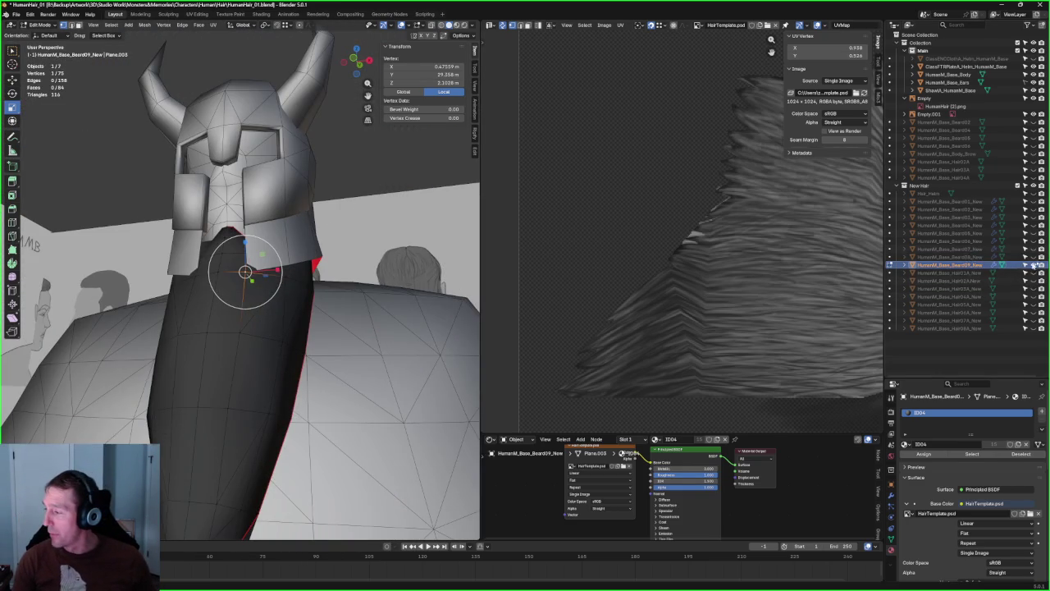
- Hide HumanM_Base_Beard09_New and show HumanM_Base_Beard08_New
{"action": "left_click", "coordinate": [1032, 265]}
{"action": "left_click", "coordinate": [1033, 257]}
{"action": "mouse_move", "coordinate": [197, 188]}
{"action": "middle_mouse_down"}
{"action": "mouse_move", "coordinate": [199, 171]}
{"action": "mouse_move", "coordinate": [241, 217]}
{"action": "mouse_move", "coordinate": [230, 334]}
{"action": "mouse_move", "coordinate": [185, 286]}
{"action": "middle_mouse_up"}
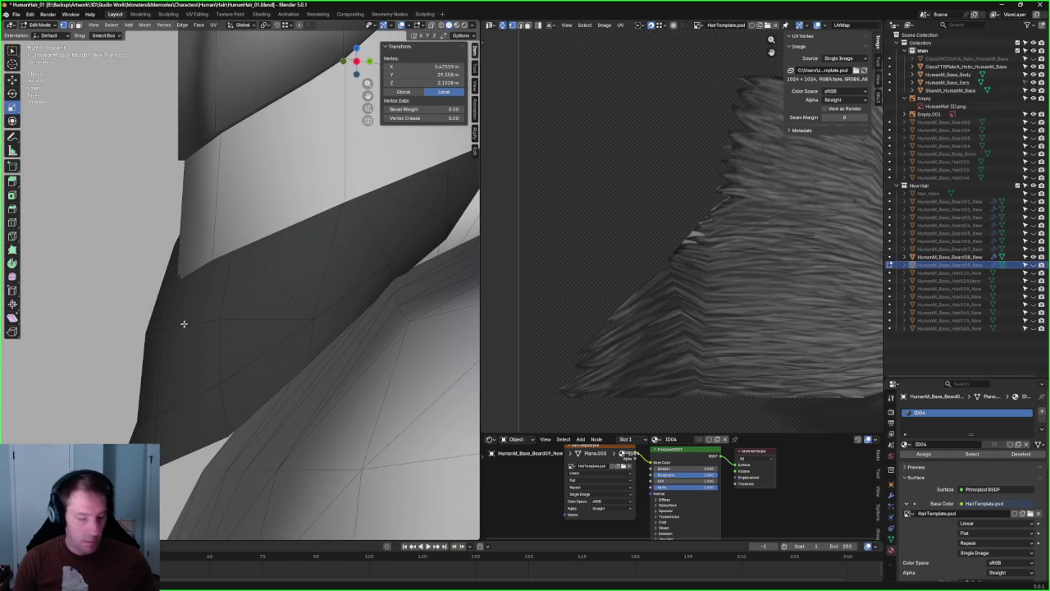
- Select the Beard08 mesh and nudge one of its vertices slightly along Y
{"action": "key", "text": "Tab"}
{"action": "left_click", "coordinate": [227, 327]}
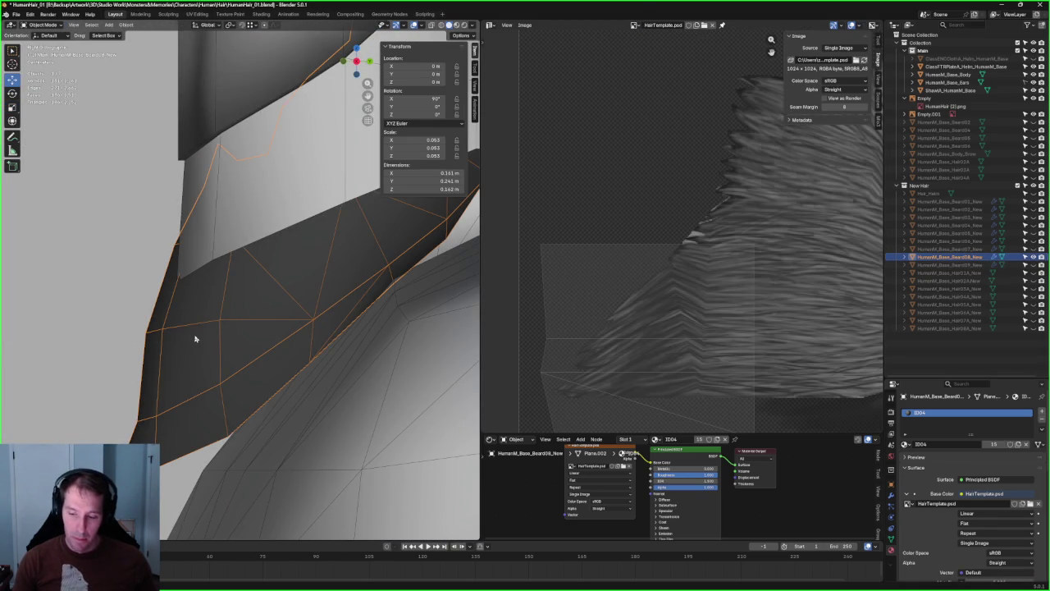
{"action": "key", "text": "Tab"}
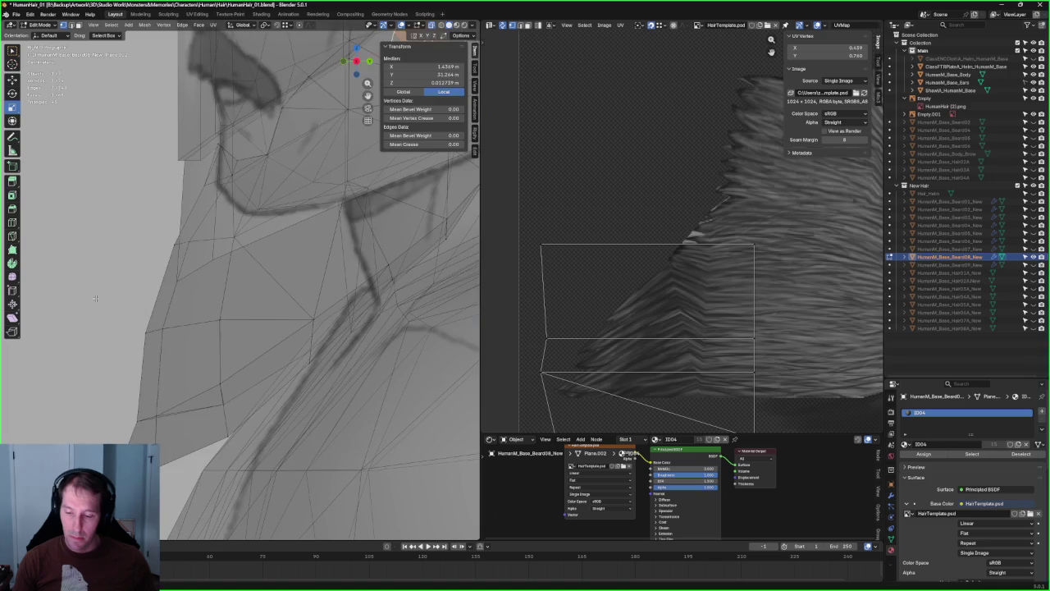
{"action": "key", "text": "alt+z"}
{"action": "key", "text": "shift+space"}
{"action": "key", "text": "g"}
{"action": "left_click_drag", "start_coordinate": [187, 332], "coordinate": [190, 332]}
{"action": "scroll", "coordinate": [219, 333], "scroll_direction": "down", "scroll_amount": 5}
{"action": "scroll", "coordinate": [193, 244], "scroll_direction": "down", "scroll_amount": 5}
{"action": "key", "text": "alt+a"}
- Orbit around and under the helmet to check how the beard fits
{"action": "scroll", "coordinate": [263, 315], "scroll_direction": "up", "scroll_amount": 6}
{"action": "mouse_move", "coordinate": [262, 269]}
{"action": "middle_mouse_down"}
{"action": "mouse_move", "coordinate": [336, 263]}
{"action": "mouse_move", "coordinate": [380, 216]}
{"action": "mouse_move", "coordinate": [359, 267]}
{"action": "mouse_move", "coordinate": [281, 265]}
{"action": "mouse_move", "coordinate": [272, 250]}
{"action": "mouse_move", "coordinate": [339, 263]}
{"action": "mouse_move", "coordinate": [265, 223]}
{"action": "middle_mouse_up"}
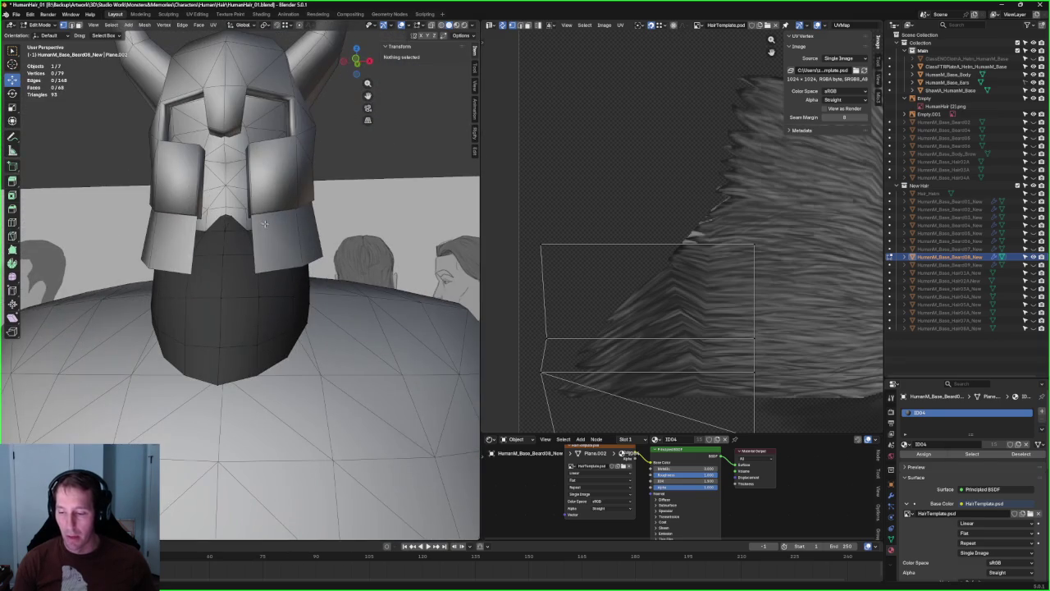
{"action": "mouse_move", "coordinate": [237, 284]}
{"action": "middle_mouse_down"}
{"action": "mouse_move", "coordinate": [147, 257]}
{"action": "mouse_move", "coordinate": [290, 281]}
{"action": "mouse_move", "coordinate": [182, 207]}
{"action": "mouse_move", "coordinate": [86, 268]}
{"action": "mouse_move", "coordinate": [96, 262]}
{"action": "middle_mouse_up"}
{"action": "scroll", "coordinate": [193, 271], "scroll_direction": "up", "scroll_amount": 5}
{"action": "scroll", "coordinate": [148, 258], "scroll_direction": "down", "scroll_amount": 5}
{"action": "scroll", "coordinate": [182, 207], "scroll_direction": "up", "scroll_amount": 4}
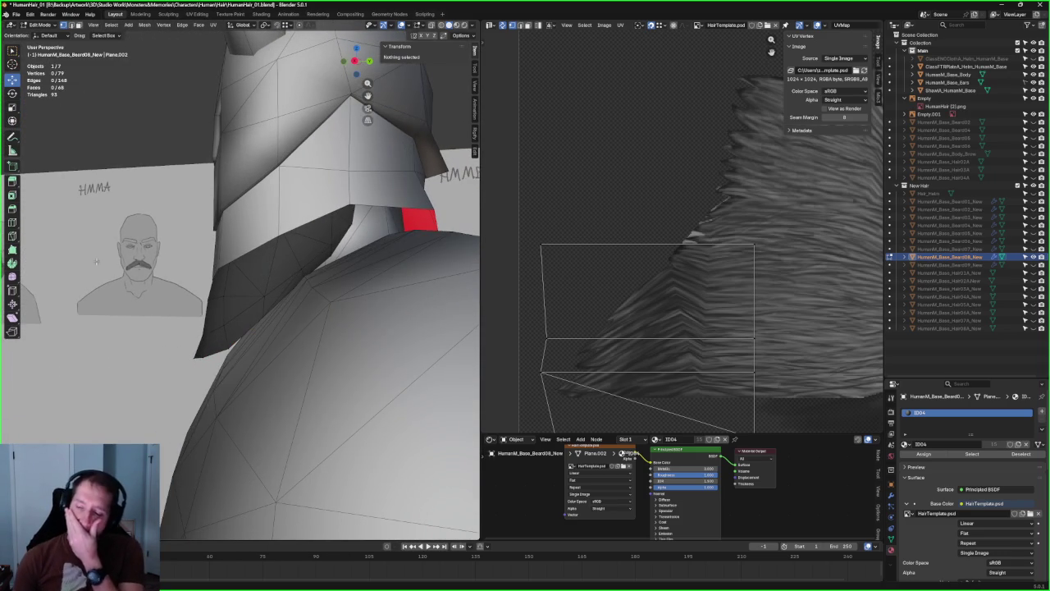
{"action": "mouse_move", "coordinate": [325, 237]}
{"action": "middle_mouse_down"}
{"action": "mouse_move", "coordinate": [365, 254]}
{"action": "mouse_move", "coordinate": [417, 236]}
{"action": "mouse_move", "coordinate": [366, 248]}
{"action": "mouse_move", "coordinate": [328, 230]}
{"action": "middle_mouse_up"}
{"action": "scroll", "coordinate": [406, 239], "scroll_direction": "up", "scroll_amount": 3}
{"action": "scroll", "coordinate": [402, 240], "scroll_direction": "up", "scroll_amount": 3}
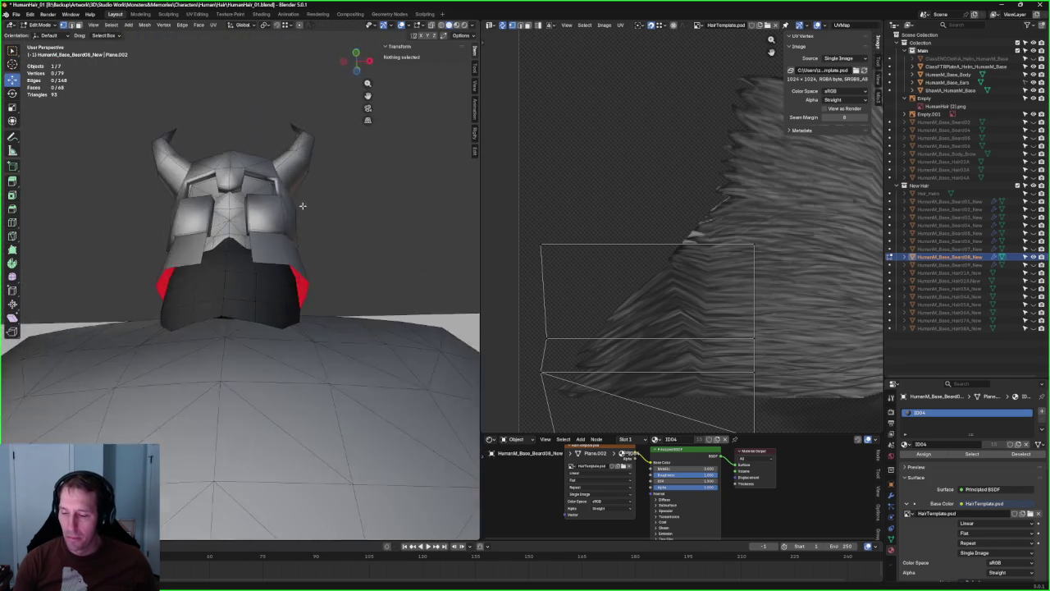
{"action": "scroll", "coordinate": [328, 230], "scroll_direction": "up", "scroll_amount": 1}
- Swap which beard piece is visible and select Beard07 in X-ray view
{"action": "left_click", "coordinate": [1032, 257]}
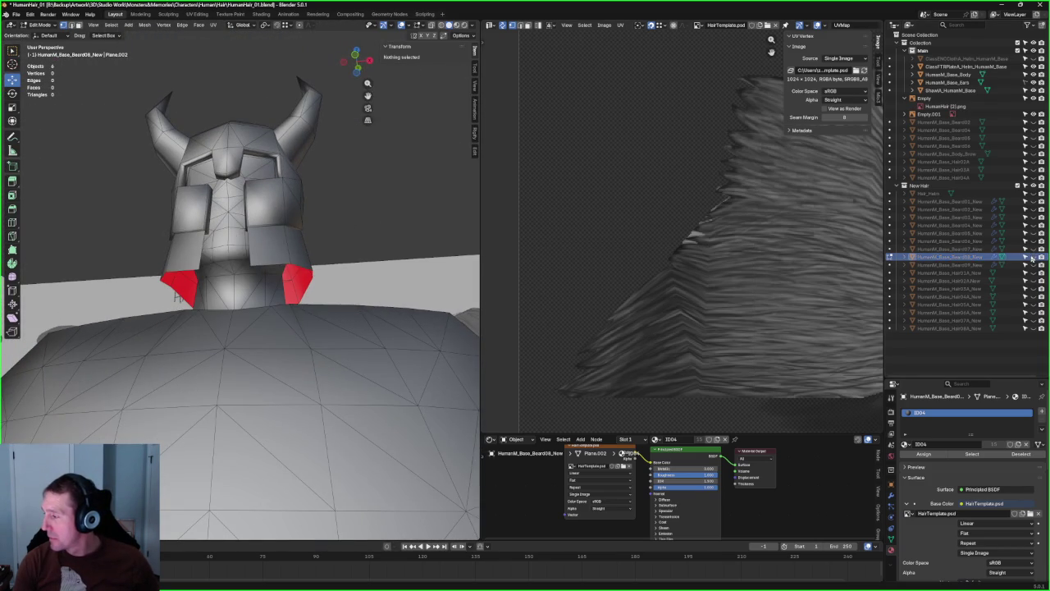
{"action": "left_click", "coordinate": [1033, 249]}
{"action": "mouse_move", "coordinate": [323, 197]}
{"action": "middle_mouse_down"}
{"action": "mouse_move", "coordinate": [300, 223]}
{"action": "mouse_move", "coordinate": [259, 216]}
{"action": "middle_mouse_up"}
{"action": "scroll", "coordinate": [246, 246], "scroll_direction": "up", "scroll_amount": 4}
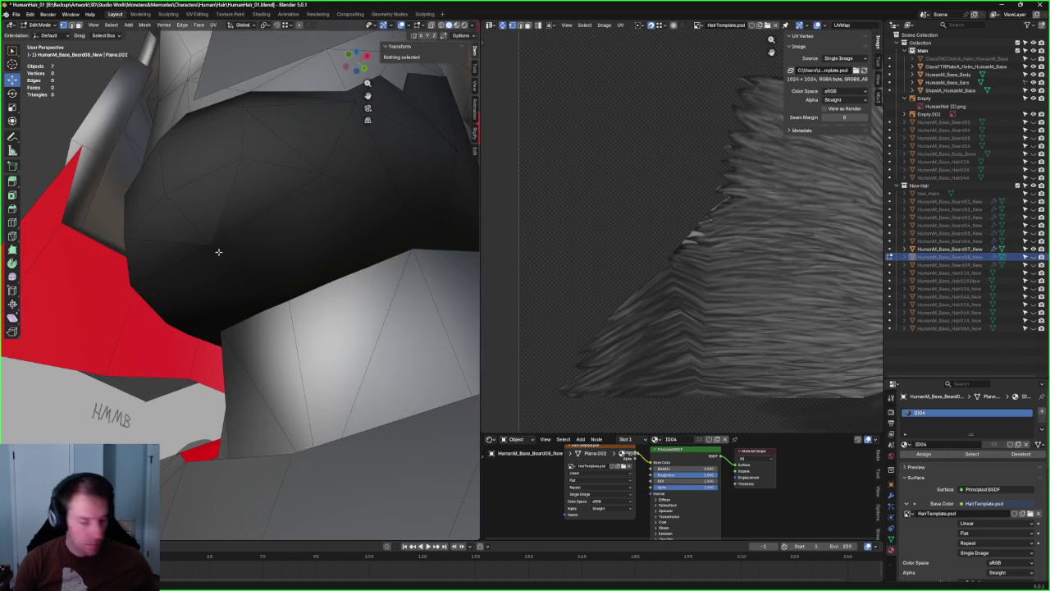
{"action": "key", "text": "alt+z"}
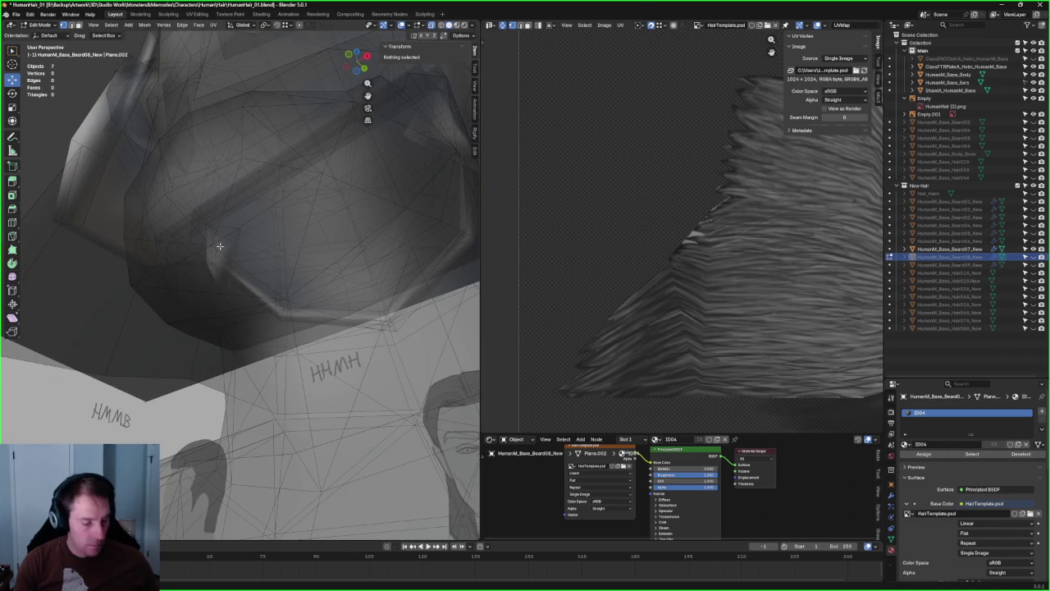
{"action": "key", "text": "Tab"}
{"action": "left_click", "coordinate": [225, 248]}
- Select one vertex of the Beard07 beard in Edit Mode and frame it
{"action": "middle_click_drag", "start_coordinate": [222, 248], "coordinate": [234, 258]}
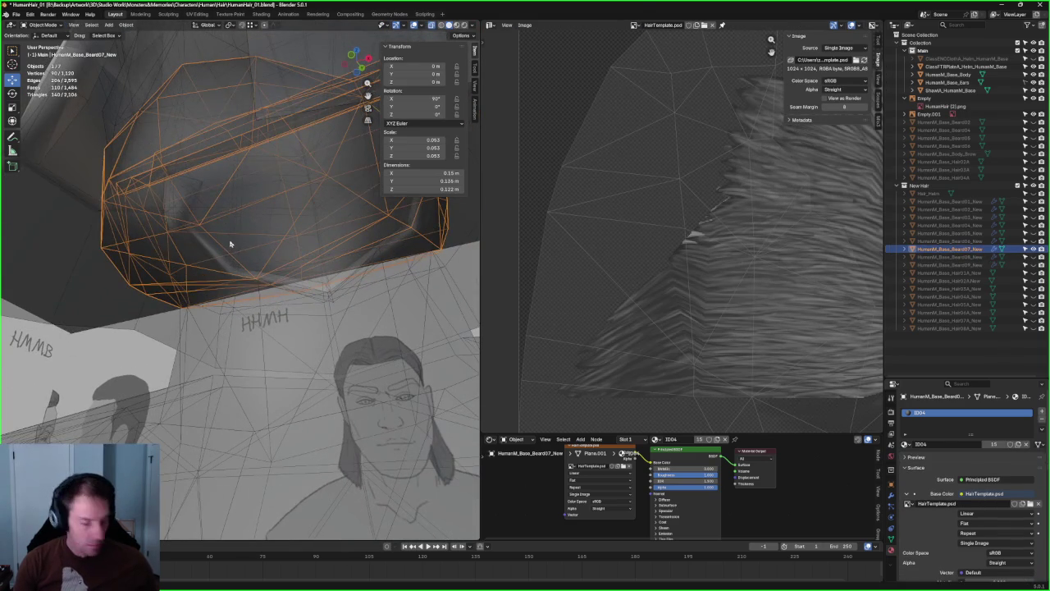
{"action": "key", "text": "Tab"}
{"action": "left_click_drag", "start_coordinate": [191, 230], "coordinate": [192, 231]}
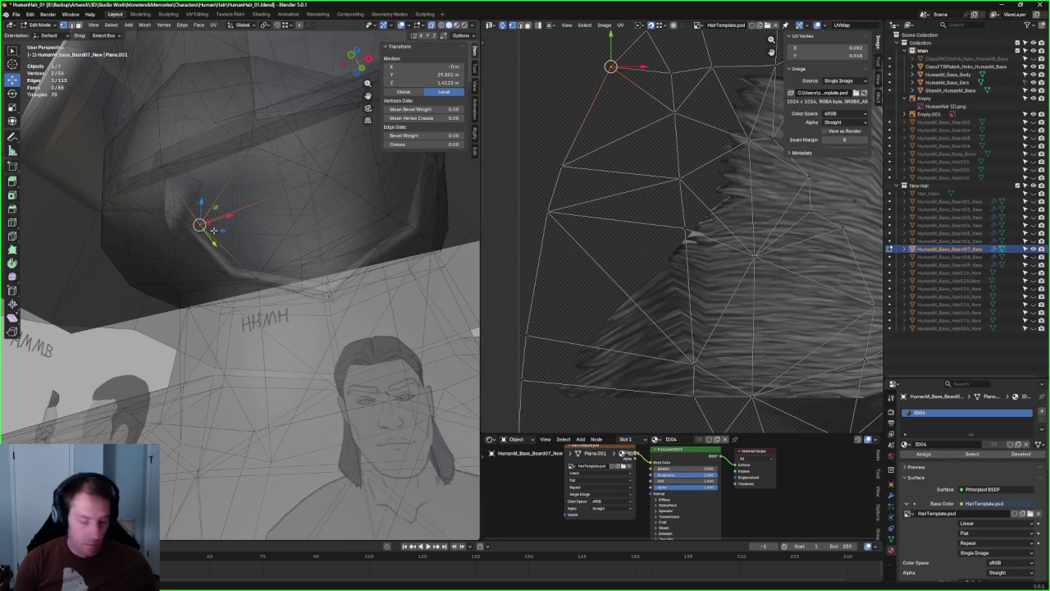
{"action": "key", "text": "alt+z"}
{"action": "key", "text": "KP_Decimal"}
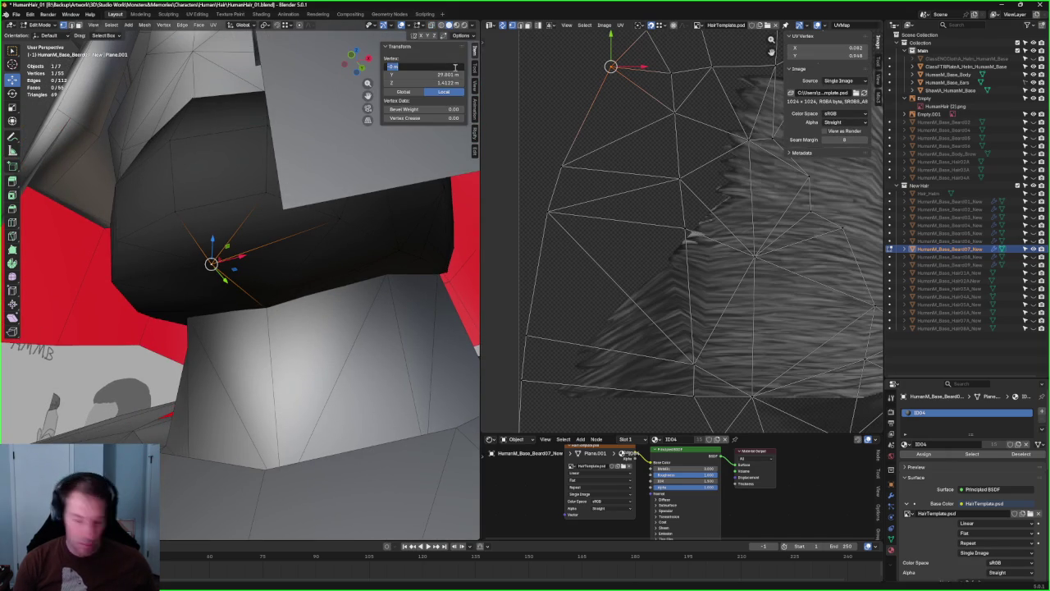
{"action": "scroll", "coordinate": [321, 263], "scroll_direction": "down", "scroll_amount": 3}
{"action": "middle_click_drag", "start_coordinate": [321, 263], "coordinate": [259, 263]}
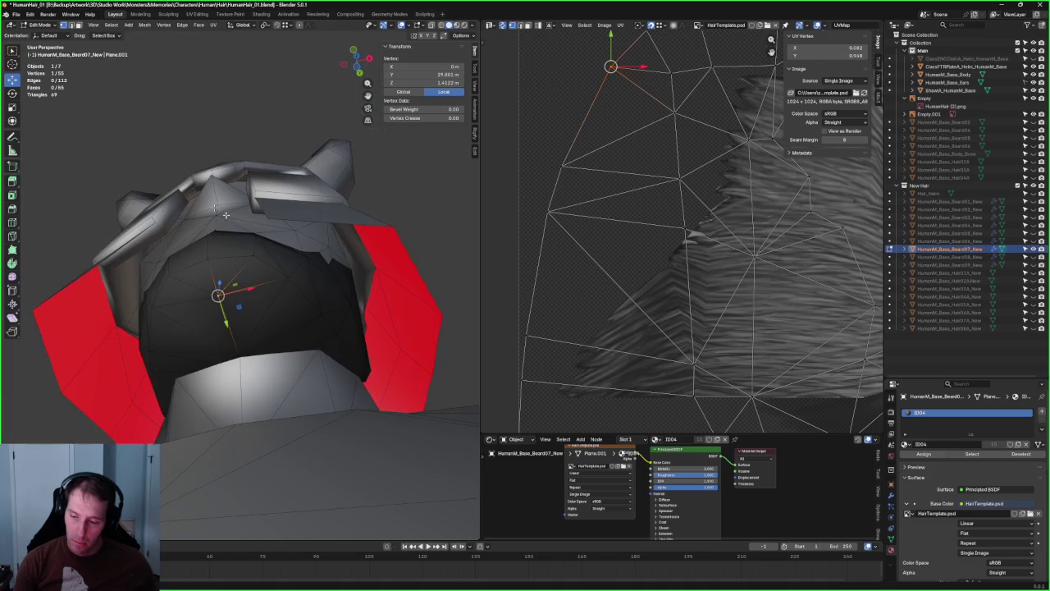
- Turn off the Face Orientation overlay and view the head from the front
{"action": "left_click", "coordinate": [122, 136]}
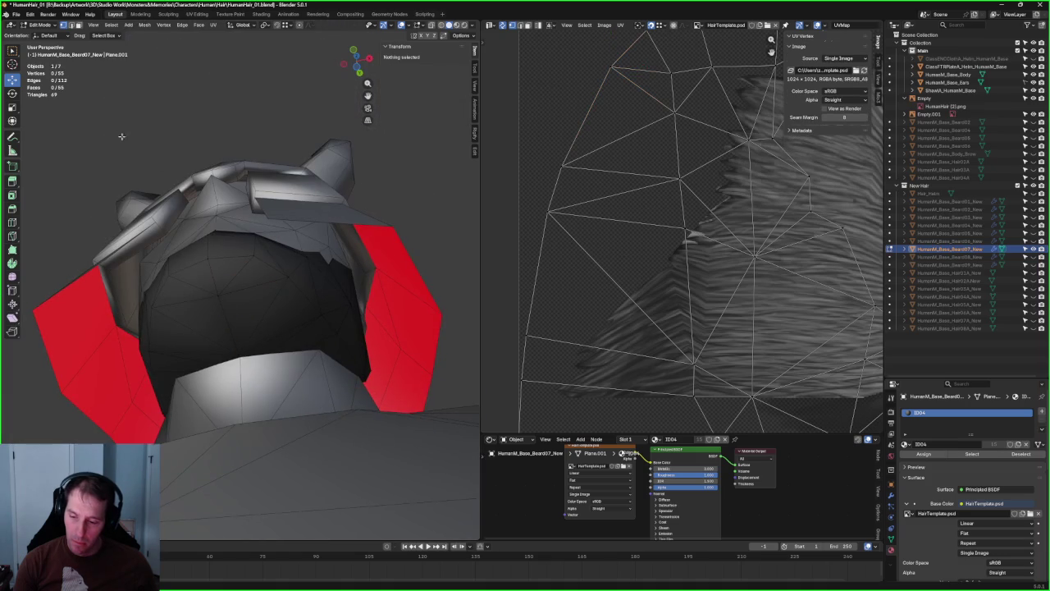
{"action": "left_click", "coordinate": [403, 27]}
{"action": "mouse_move", "coordinate": [271, 246]}
{"action": "middle_mouse_down"}
{"action": "mouse_move", "coordinate": [287, 282]}
{"action": "mouse_move", "coordinate": [342, 207]}
{"action": "mouse_move", "coordinate": [385, 241]}
{"action": "mouse_move", "coordinate": [382, 293]}
{"action": "mouse_move", "coordinate": [387, 255]}
{"action": "mouse_move", "coordinate": [427, 260]}
{"action": "middle_mouse_up"}
{"action": "scroll", "coordinate": [287, 282], "scroll_direction": "up", "scroll_amount": 3}
{"action": "scroll", "coordinate": [312, 246], "scroll_direction": "down", "scroll_amount": 2}
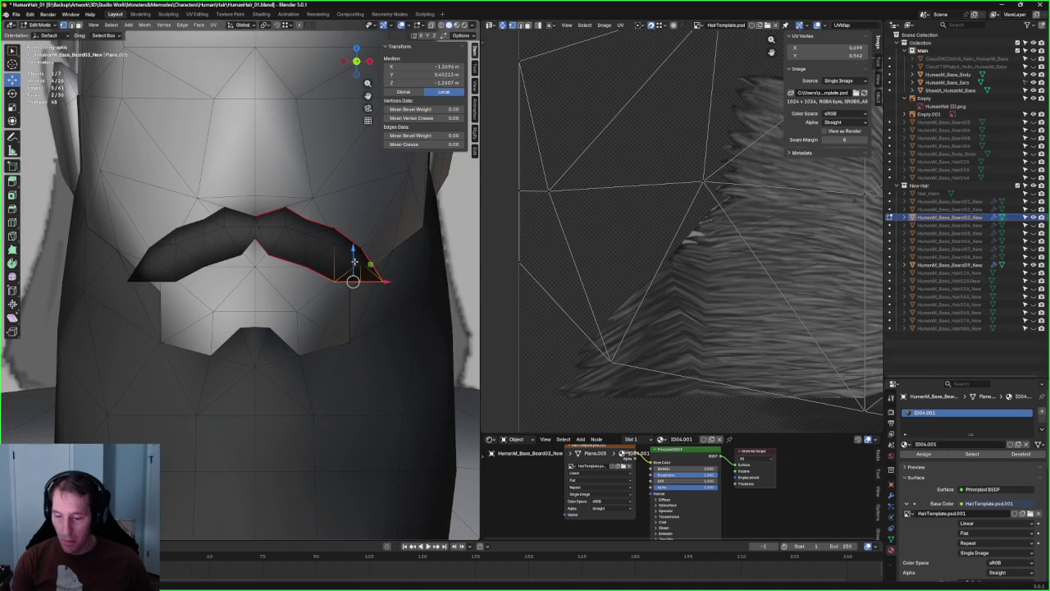
- Raise the Beard03 mustache's outer corner vertices along Z in front view
{"action": "left_click_drag", "start_coordinate": [351, 269], "coordinate": [353, 271]}
{"action": "scroll", "coordinate": [329, 276], "scroll_direction": "down", "scroll_amount": 3}
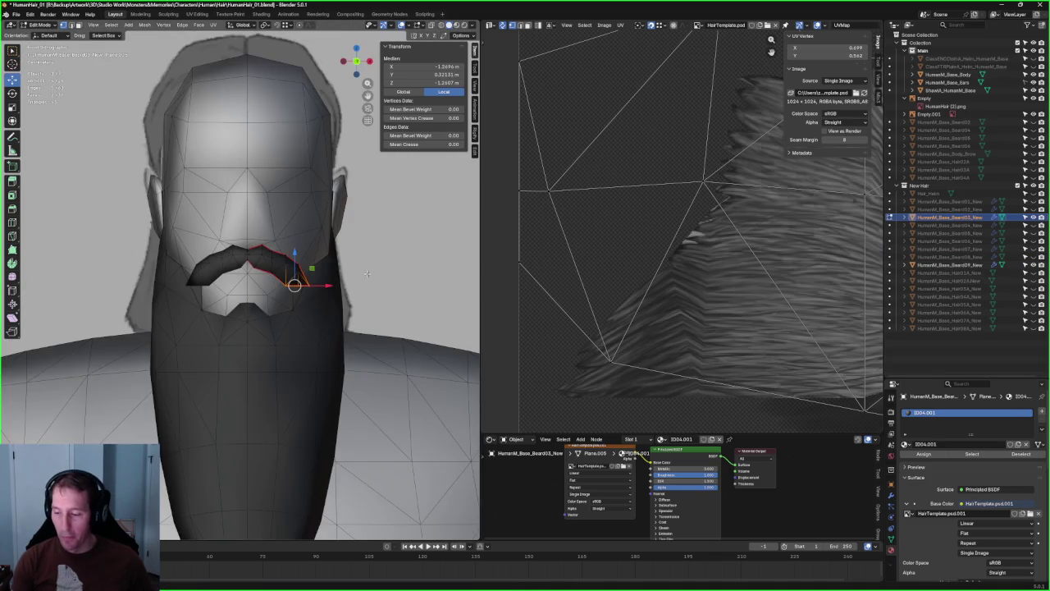
{"action": "scroll", "coordinate": [311, 278], "scroll_direction": "up", "scroll_amount": 2}
{"action": "key", "text": "KP_1"}
{"action": "key", "text": "alt+z"}
{"action": "key", "text": "alt+z"}
{"action": "key", "text": "alt+a"}
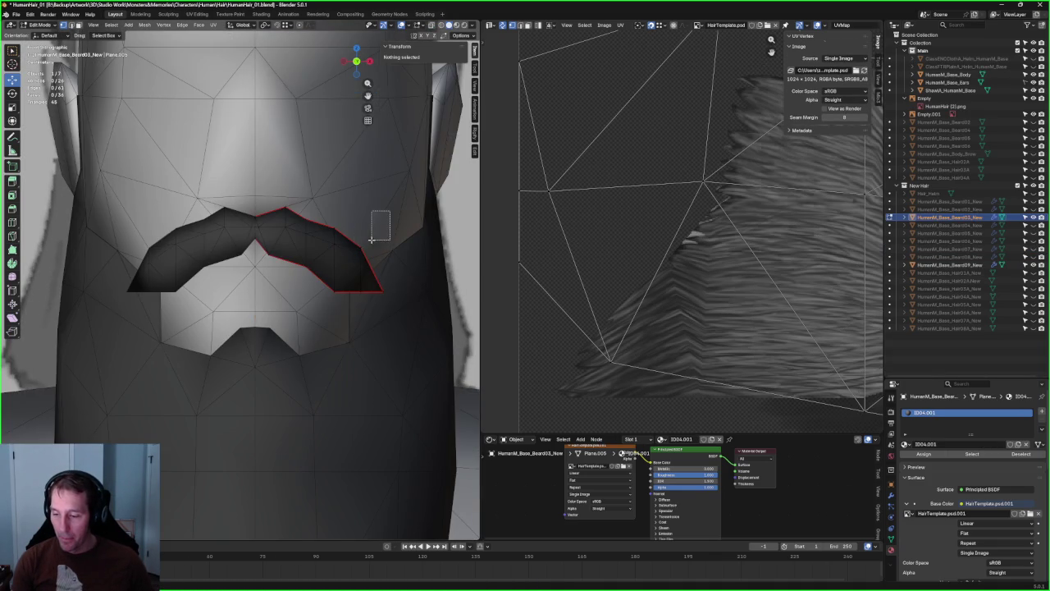
{"action": "key", "text": "alt+z"}
{"action": "left_click_drag", "start_coordinate": [336, 279], "coordinate": [336, 280]}
{"action": "key", "text": "alt+z"}
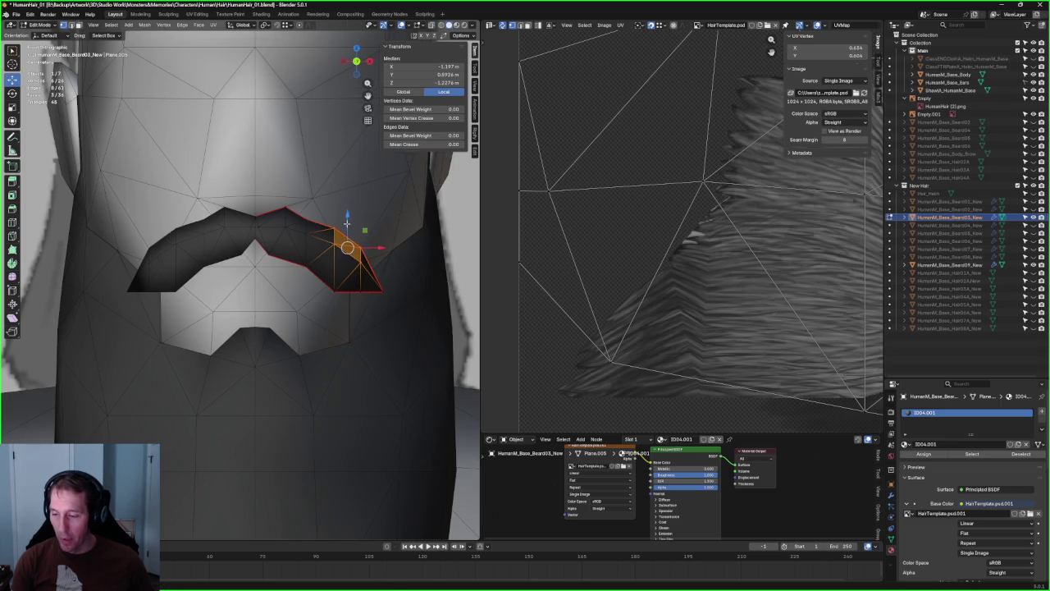
{"action": "key", "text": "g"}
{"action": "key", "text": "z"}
{"action": "left_click", "coordinate": [349, 233]}
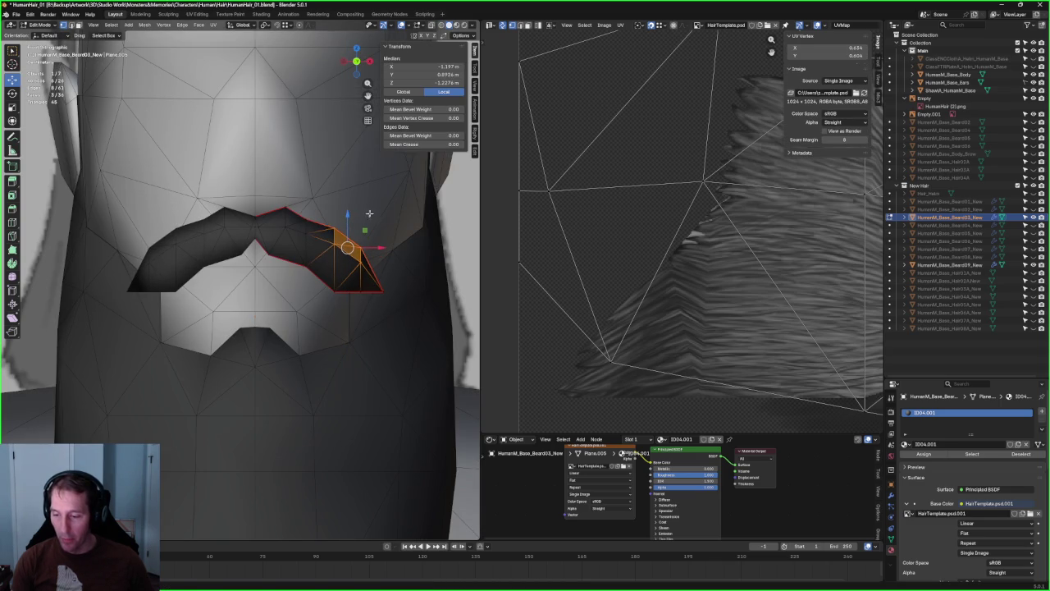
- Raise the mustache faces near the mouth corner along Z
{"action": "left_click_drag", "start_coordinate": [399, 202], "coordinate": [294, 256]}
{"action": "key", "text": "alt+z"}
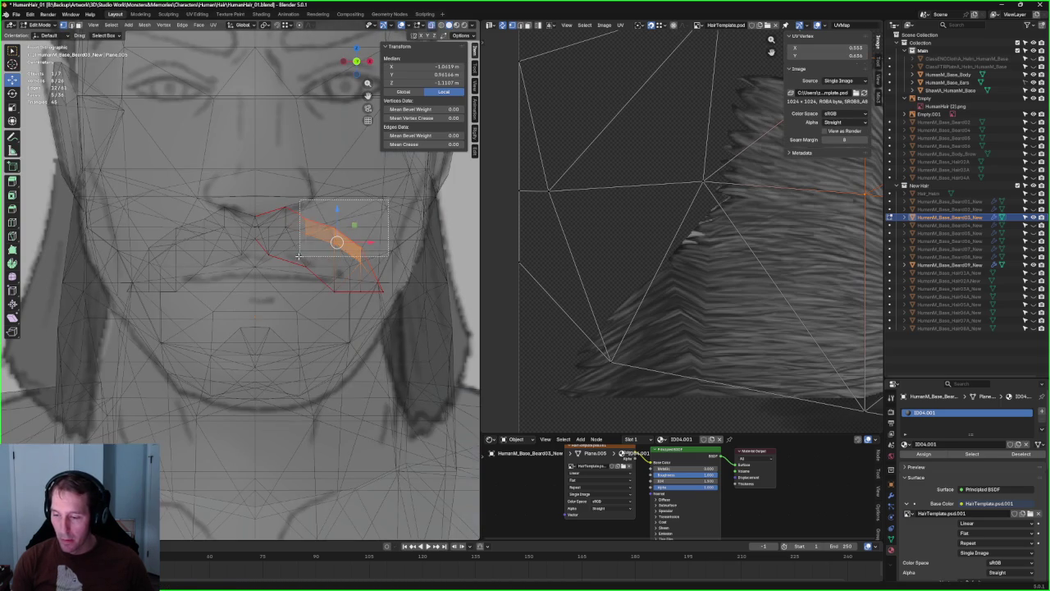
{"action": "key", "text": "alt+z"}
{"action": "key", "text": "g"}
{"action": "key", "text": "z"}
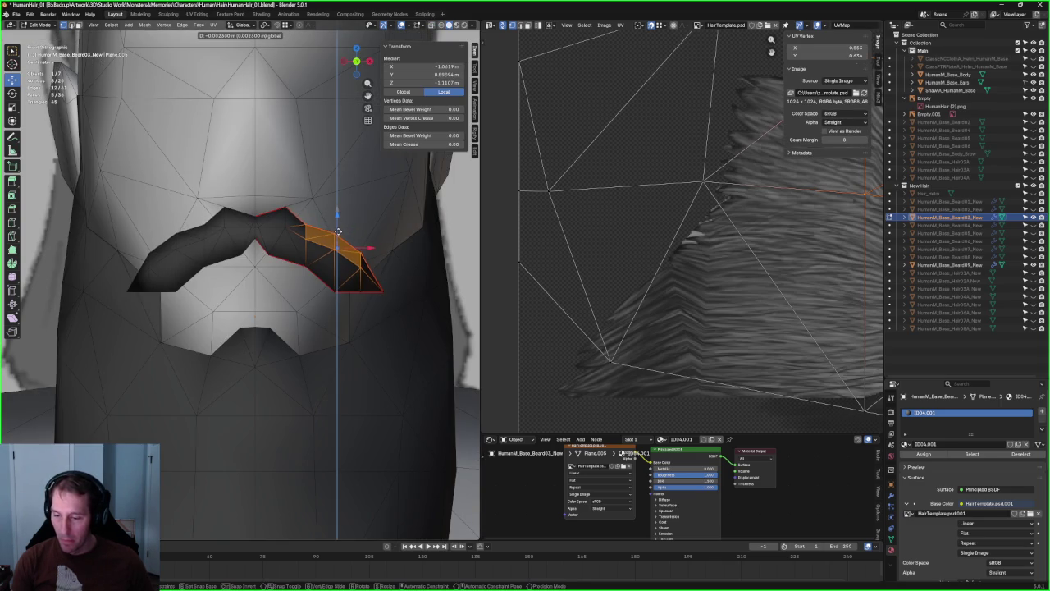
{"action": "left_click", "coordinate": [338, 232]}
{"action": "scroll", "coordinate": [328, 246], "scroll_direction": "down", "scroll_amount": 2}
{"action": "scroll", "coordinate": [320, 259], "scroll_direction": "down", "scroll_amount": 2}
{"action": "scroll", "coordinate": [311, 270], "scroll_direction": "down", "scroll_amount": 2}
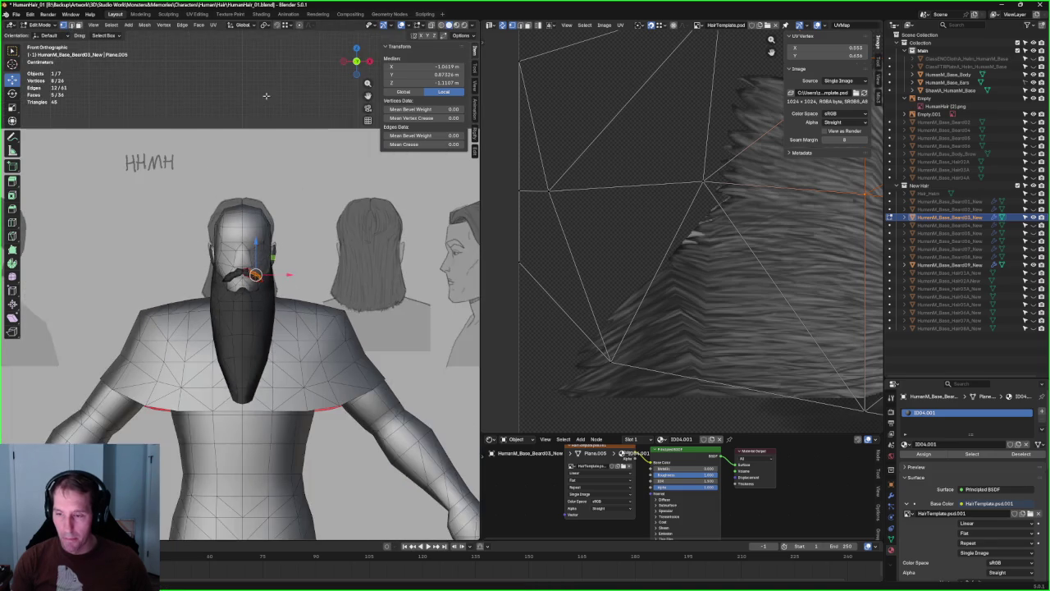
{"action": "key", "text": "alt+a"}
- Unhide the Beard02 mustache and view it from above
{"action": "mouse_move", "coordinate": [302, 280]}
{"action": "middle_mouse_down"}
{"action": "mouse_move", "coordinate": [418, 275]}
{"action": "mouse_move", "coordinate": [311, 181]}
{"action": "middle_mouse_up"}
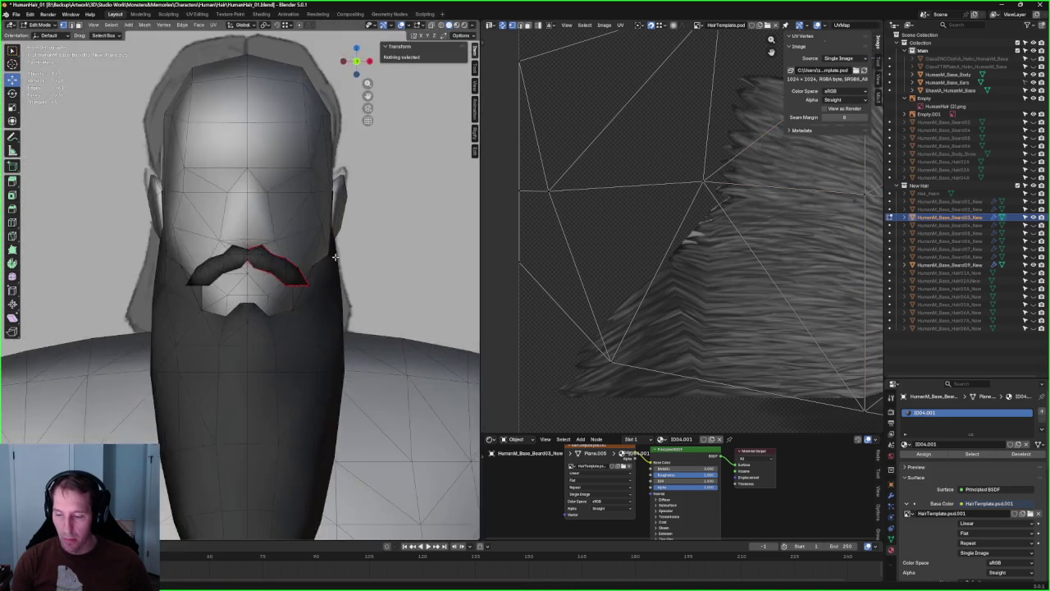
{"action": "scroll", "coordinate": [274, 133], "scroll_direction": "down", "scroll_amount": 5}
{"action": "scroll", "coordinate": [274, 133], "scroll_direction": "up", "scroll_amount": 3}
{"action": "scroll", "coordinate": [274, 133], "scroll_direction": "up", "scroll_amount": 3}
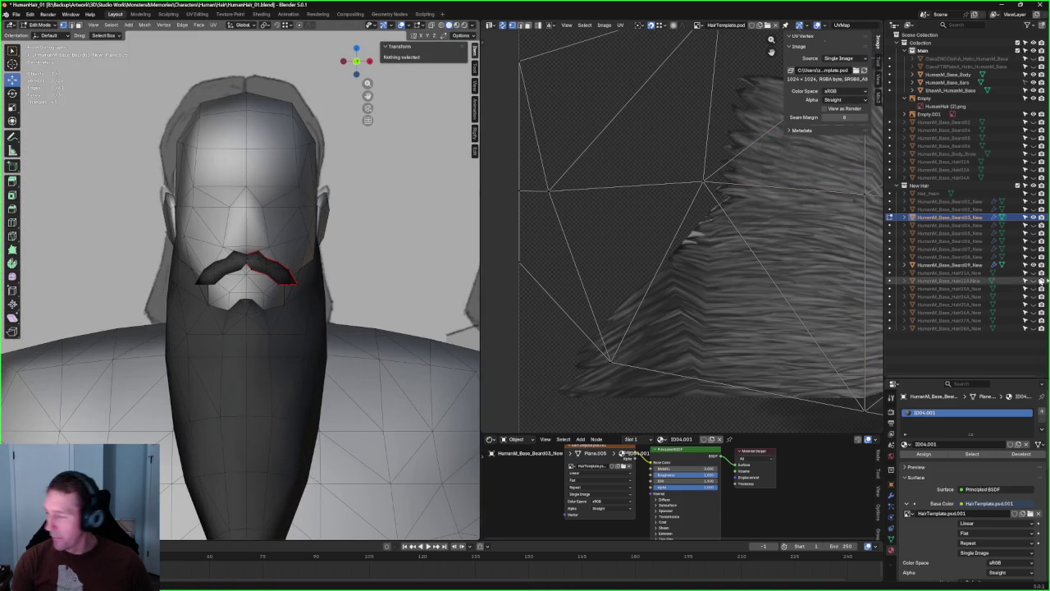
{"action": "left_click", "coordinate": [1032, 210]}
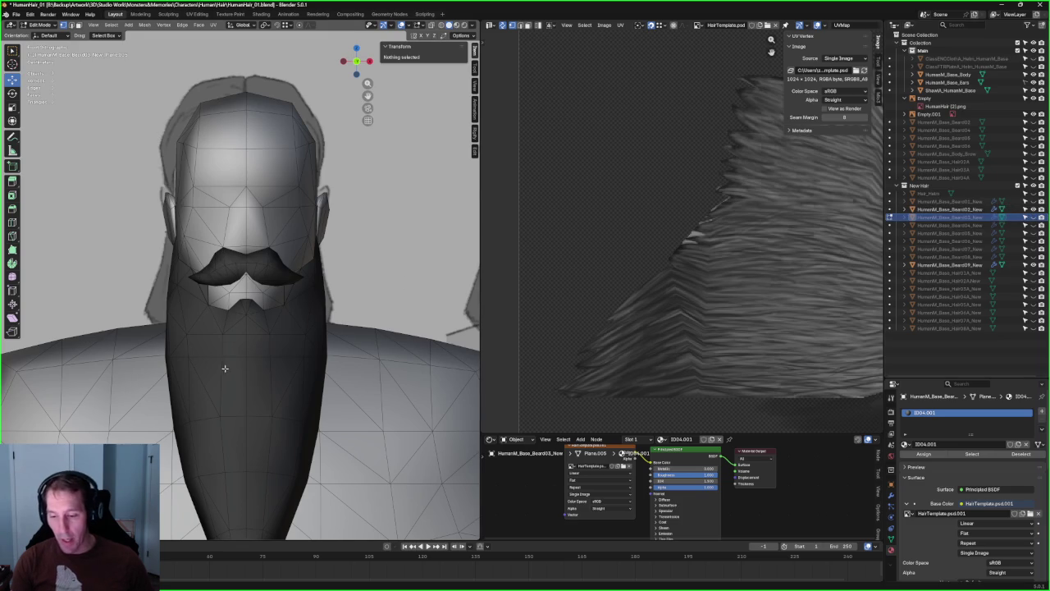
{"action": "scroll", "coordinate": [222, 368], "scroll_direction": "down", "scroll_amount": 3}
{"action": "mouse_move", "coordinate": [222, 368]}
{"action": "middle_mouse_down"}
{"action": "mouse_move", "coordinate": [304, 305]}
{"action": "mouse_move", "coordinate": [273, 227]}
{"action": "mouse_move", "coordinate": [175, 221]}
{"action": "mouse_move", "coordinate": [302, 279]}
{"action": "mouse_move", "coordinate": [230, 250]}
{"action": "middle_mouse_up"}
{"action": "scroll", "coordinate": [301, 297], "scroll_direction": "up", "scroll_amount": 3}
{"action": "scroll", "coordinate": [303, 279], "scroll_direction": "up", "scroll_amount": 3}
- Select a tip vertex of the Beard02 mustache in Edit Mode
{"action": "key", "text": "Tab"}
{"action": "left_click", "coordinate": [226, 224]}
{"action": "key", "text": "grave"}
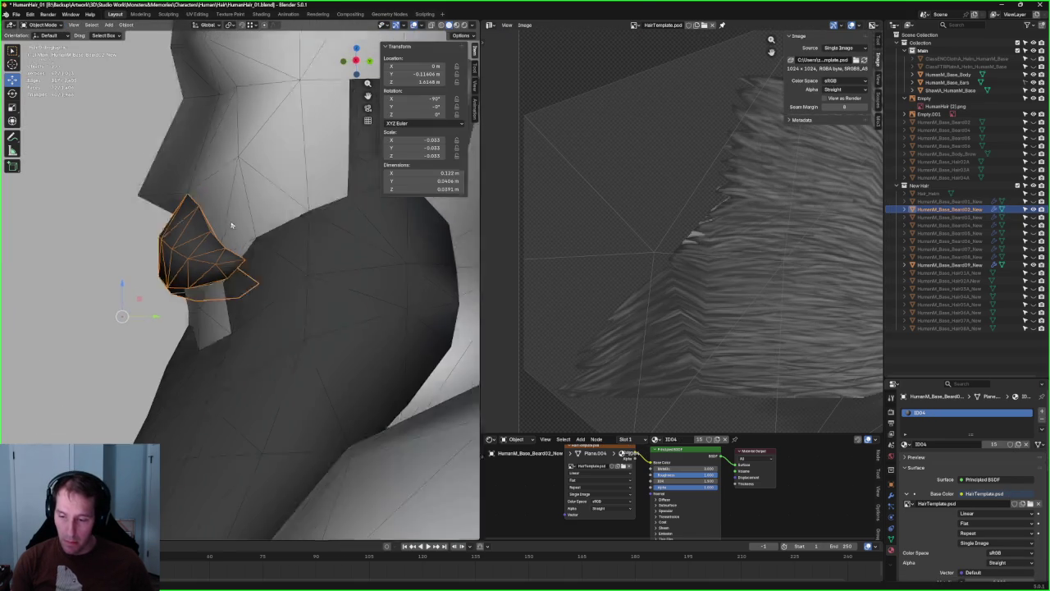
{"action": "key", "text": "alt+z"}
{"action": "key", "text": "Tab"}
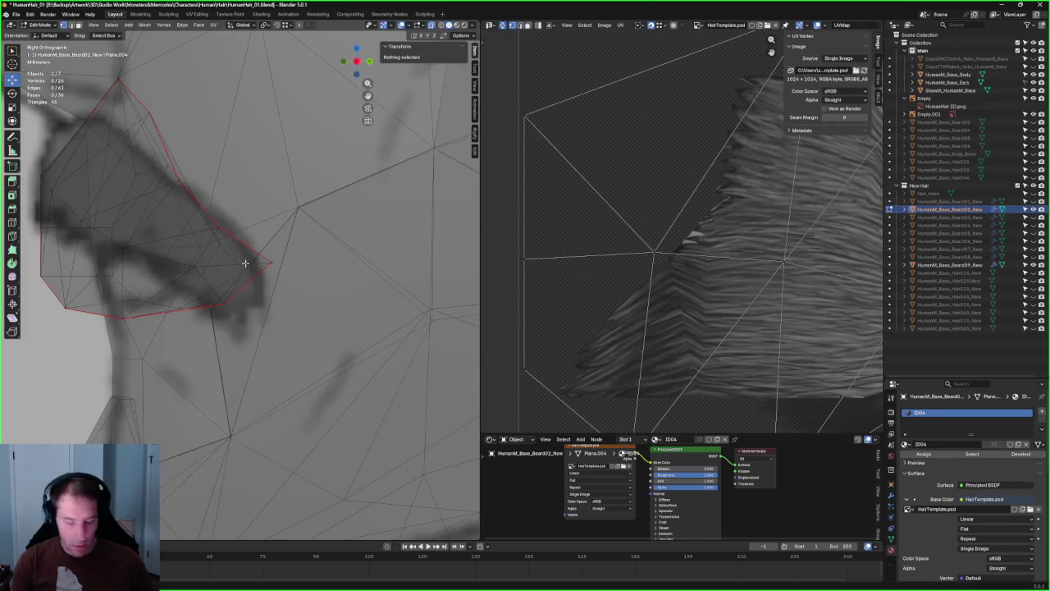
{"action": "left_click", "coordinate": [243, 252]}
{"action": "key", "text": "alt+z"}
{"action": "mouse_move", "coordinate": [243, 252]}
{"action": "middle_mouse_down"}
{"action": "mouse_move", "coordinate": [356, 199]}
{"action": "mouse_move", "coordinate": [304, 222]}
{"action": "middle_mouse_up"}
- Move the mustache tip vertex along X, Y, then Z in front view
{"action": "key", "text": "g"}
{"action": "key", "text": "x"}
{"action": "left_click", "coordinate": [335, 212]}
{"action": "key", "text": "g"}
{"action": "key", "text": "y"}
{"action": "left_click", "coordinate": [327, 237]}
{"action": "key", "text": "KP_1"}
{"action": "key", "text": "g"}
{"action": "key", "text": "z"}
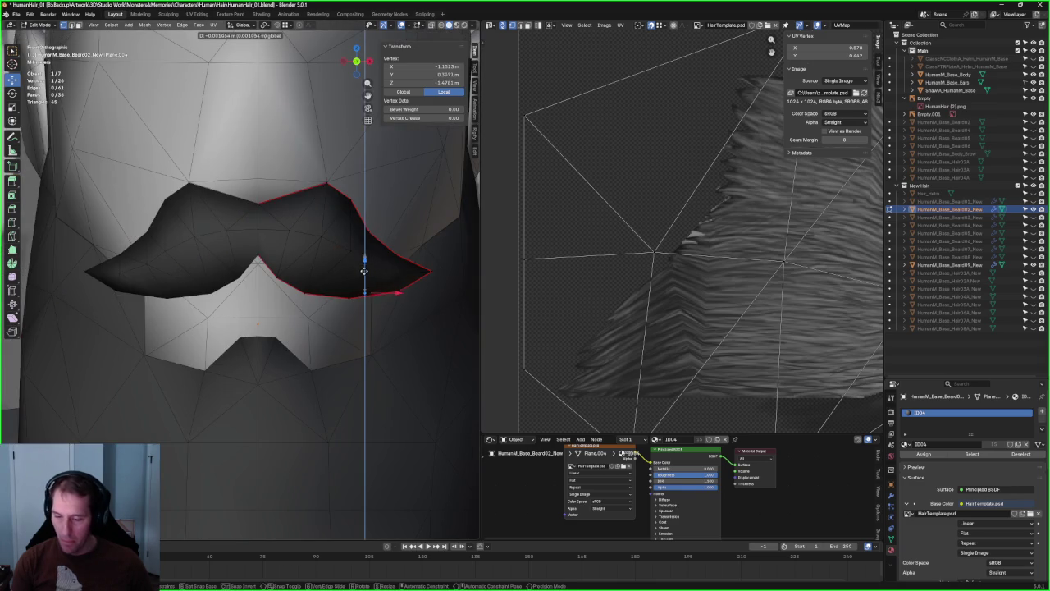
{"action": "left_click", "coordinate": [364, 271]}
{"action": "mouse_move", "coordinate": [364, 271]}
{"action": "middle_mouse_down"}
{"action": "mouse_move", "coordinate": [395, 274]}
{"action": "mouse_move", "coordinate": [299, 329]}
{"action": "middle_mouse_up"}
- Shift the tip vertex sideways and nudge it up to match the right-side profile reference
{"action": "key", "text": "g"}
{"action": "key", "text": "x"}
{"action": "left_click", "coordinate": [396, 284]}
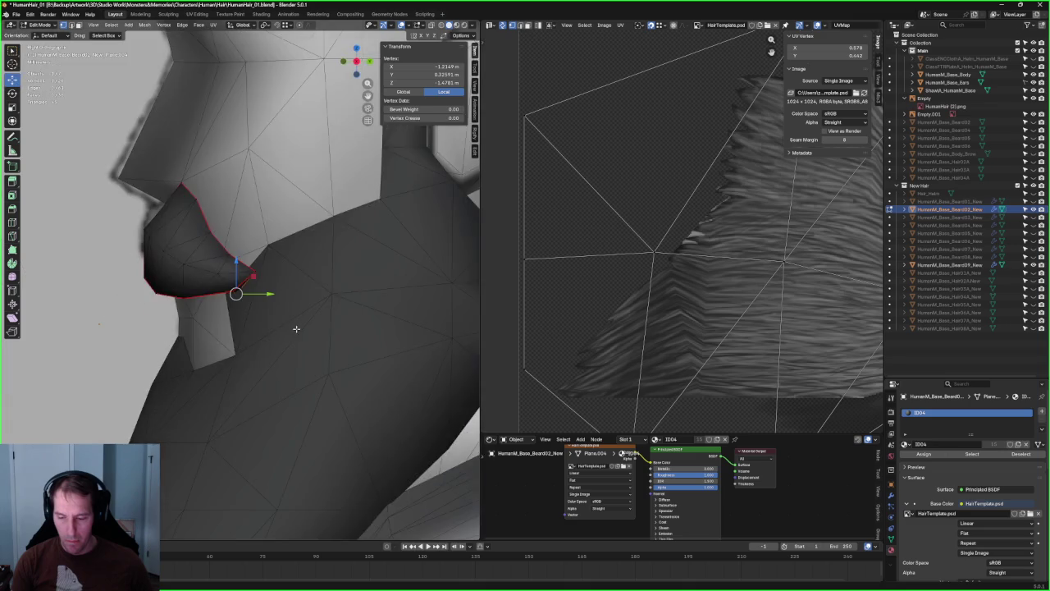
{"action": "key", "text": "KP_3"}
{"action": "key", "text": "alt+z"}
{"action": "left_click_drag", "start_coordinate": [232, 284], "coordinate": [231, 279]}
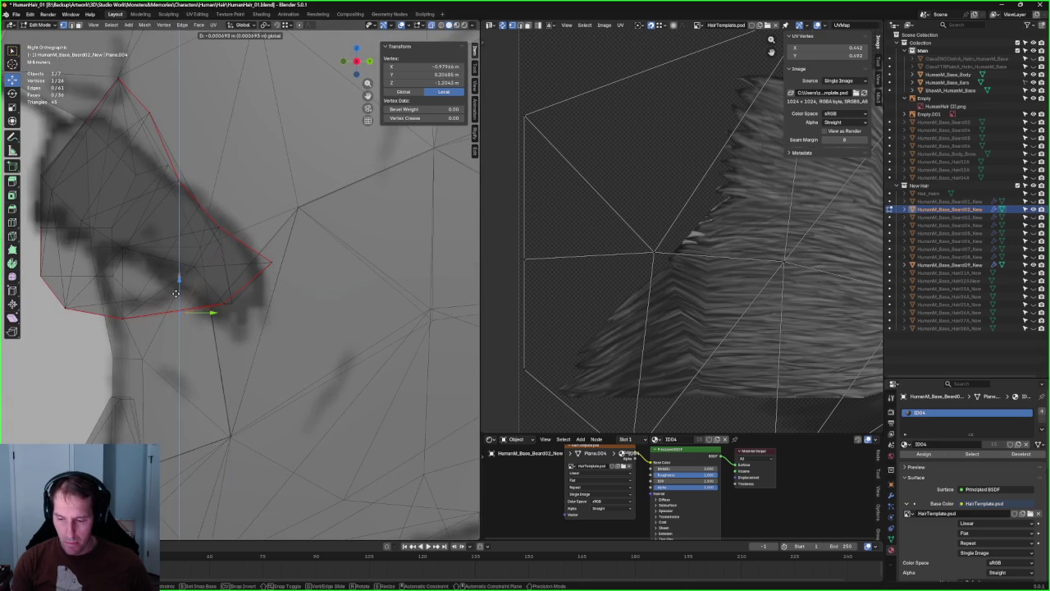
{"action": "key", "text": "alt+z"}
{"action": "middle_click_drag", "start_coordinate": [183, 302], "coordinate": [295, 284]}
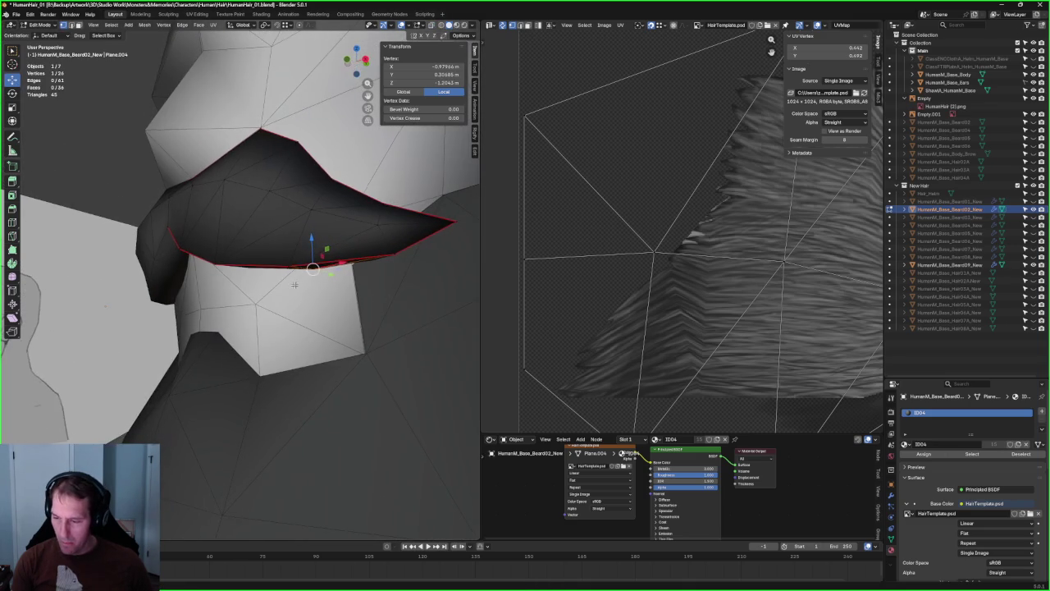
- Select the Beard09 beard piece in Object Mode with X-ray on
{"action": "key", "text": "Tab"}
{"action": "left_click", "coordinate": [379, 283]}
{"action": "key", "text": "alt+z"}
{"action": "mouse_move", "coordinate": [383, 274]}
{"action": "middle_mouse_down"}
{"action": "mouse_move", "coordinate": [393, 277]}
{"action": "mouse_move", "coordinate": [383, 276]}
{"action": "middle_mouse_up"}
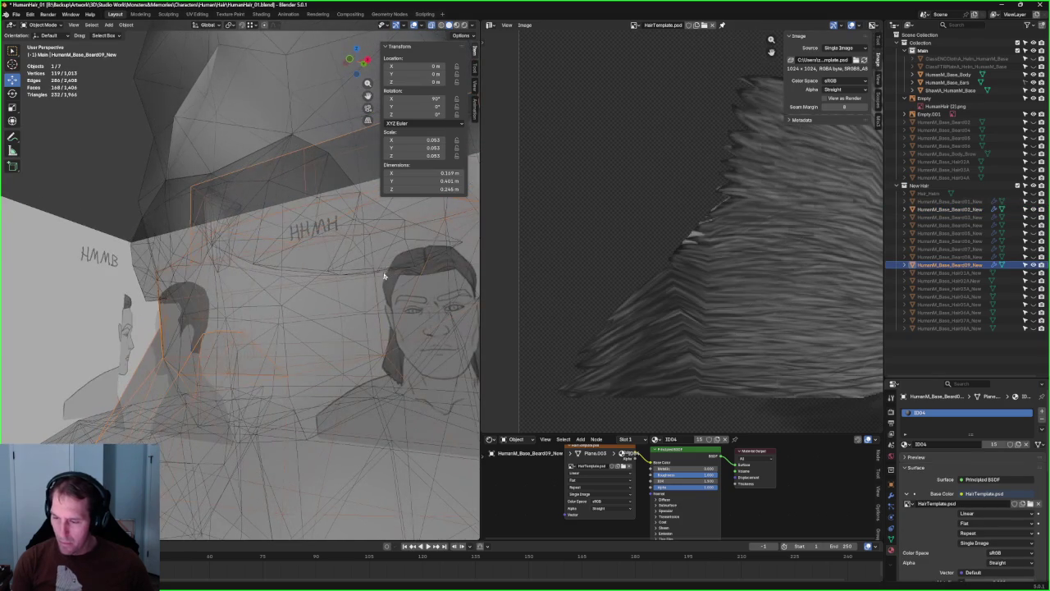
- Enter Edit Mode on Beard09, turn off X-ray, and try moving a vertex along X
{"action": "key", "text": "Tab"}
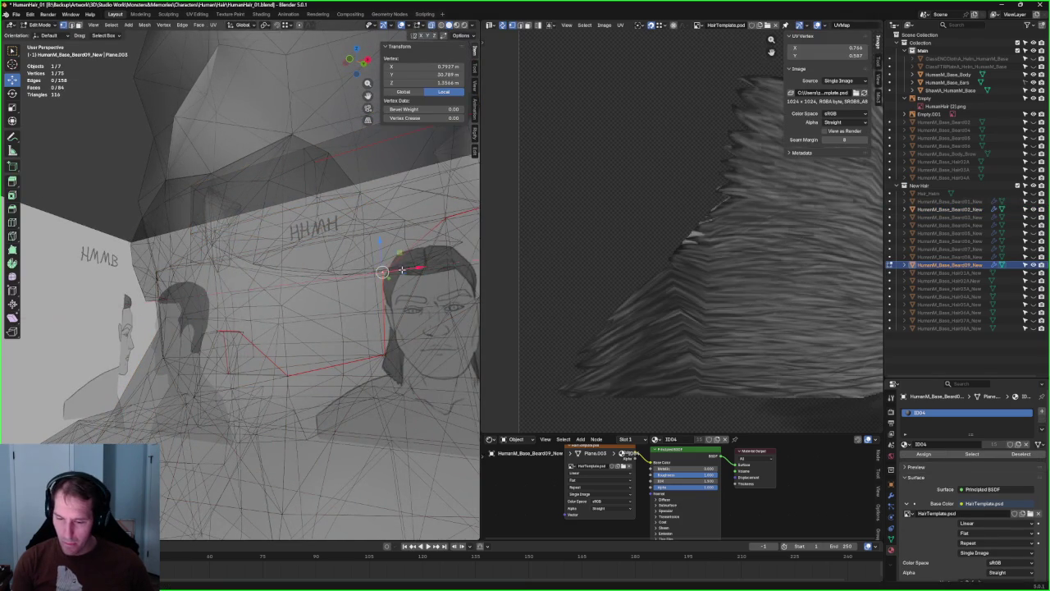
{"action": "key", "text": "alt+z"}
{"action": "scroll", "coordinate": [393, 266], "scroll_direction": "up", "scroll_amount": 3}
{"action": "scroll", "coordinate": [391, 264], "scroll_direction": "up", "scroll_amount": 2}
{"action": "key", "text": "g"}
{"action": "key", "text": "x"}
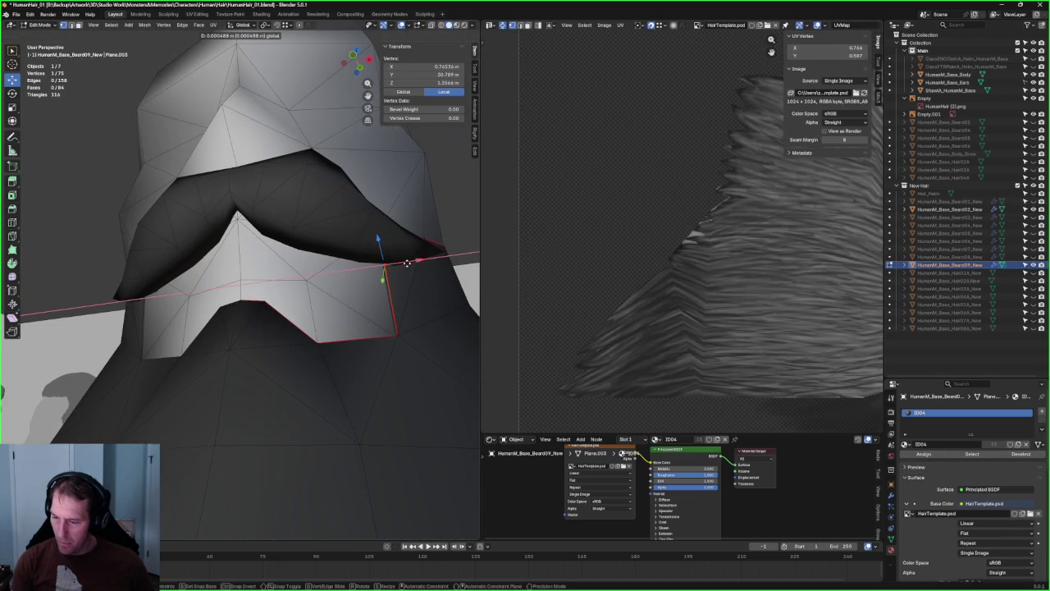
{"action": "key", "text": "Escape"}
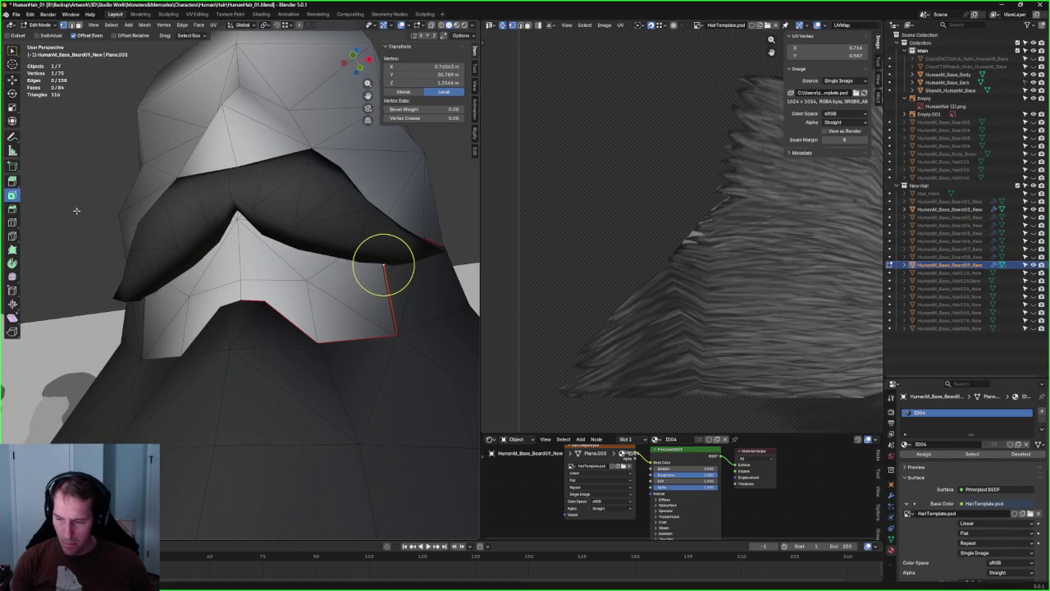
{"action": "key", "text": "alt+a"}
- Inspect the beard and mustache from side and front views
{"action": "scroll", "coordinate": [77, 209], "scroll_direction": "down", "scroll_amount": 3}
{"action": "scroll", "coordinate": [77, 211], "scroll_direction": "down", "scroll_amount": 4}
{"action": "mouse_move", "coordinate": [77, 211]}
{"action": "middle_mouse_down"}
{"action": "mouse_move", "coordinate": [150, 213]}
{"action": "mouse_move", "coordinate": [189, 235]}
{"action": "middle_mouse_up"}
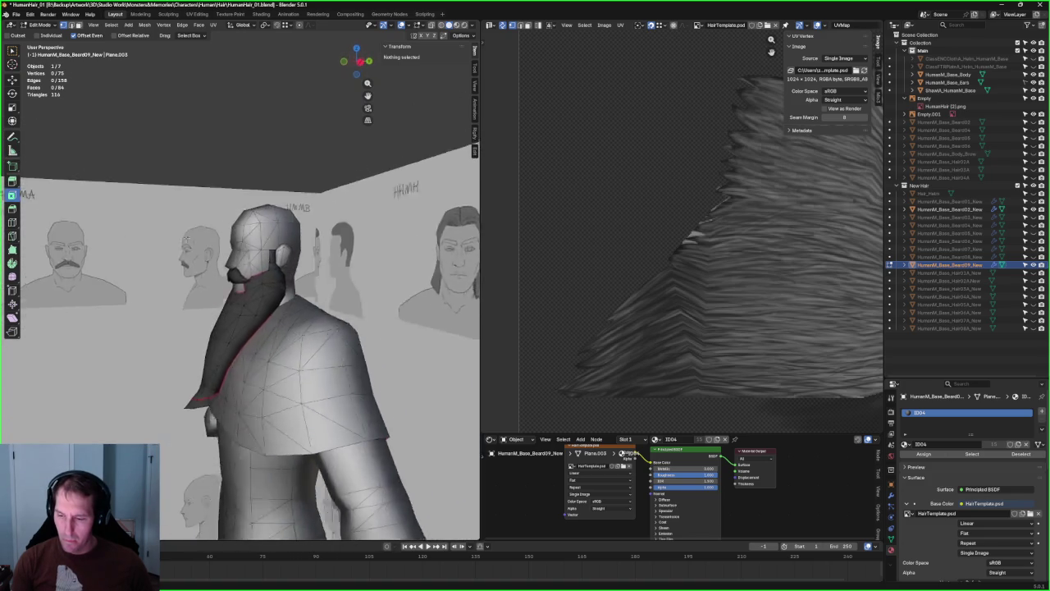
{"action": "scroll", "coordinate": [188, 236], "scroll_direction": "up", "scroll_amount": 5}
{"action": "mouse_move", "coordinate": [188, 235]}
{"action": "middle_mouse_down"}
{"action": "mouse_move", "coordinate": [317, 272]}
{"action": "mouse_move", "coordinate": [253, 181]}
{"action": "mouse_move", "coordinate": [291, 229]}
{"action": "middle_mouse_up"}
{"action": "scroll", "coordinate": [317, 271], "scroll_direction": "down", "scroll_amount": 5}
{"action": "key", "text": "KP_1"}
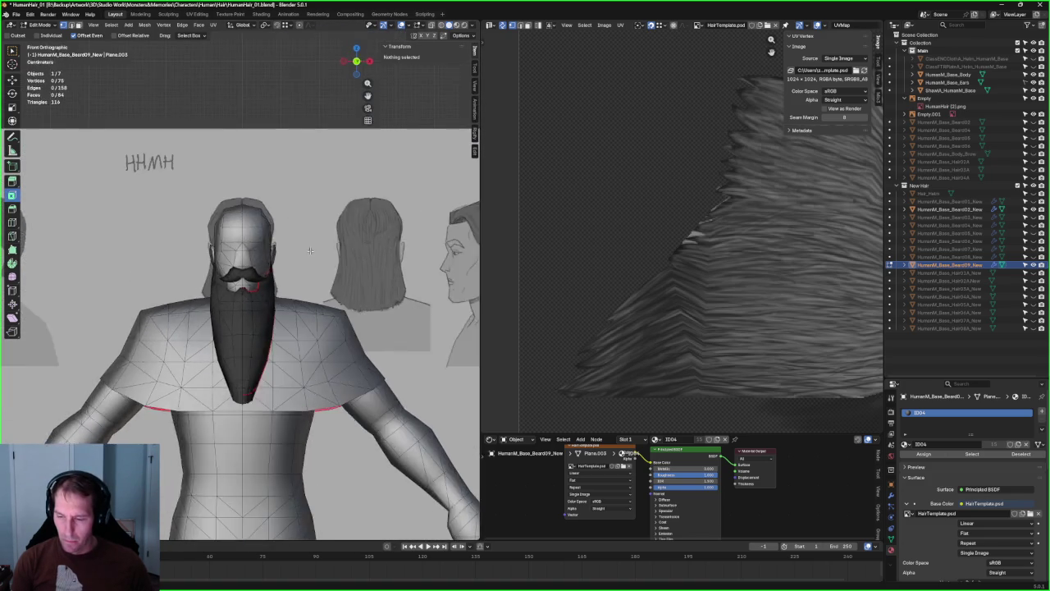
{"action": "scroll", "coordinate": [312, 259], "scroll_direction": "up", "scroll_amount": 7}
{"action": "scroll", "coordinate": [325, 278], "scroll_direction": "down", "scroll_amount": 7}
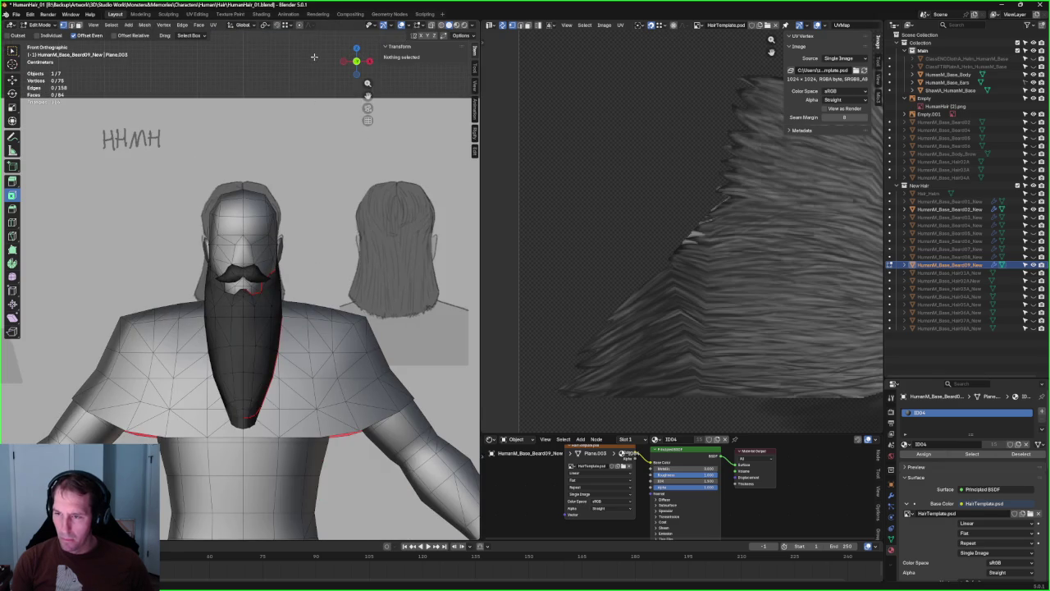
{"action": "mouse_move", "coordinate": [321, 109]}
{"action": "middle_mouse_down"}
{"action": "mouse_move", "coordinate": [265, 231]}
{"action": "mouse_move", "coordinate": [372, 236]}
{"action": "middle_mouse_up"}
{"action": "scroll", "coordinate": [265, 231], "scroll_direction": "up", "scroll_amount": 3}
- Toggle X-ray, hide the head and body mesh, and select a vertex on the beard's upper edge
{"action": "key", "text": "alt+z"}
{"action": "key", "text": "alt+z"}
{"action": "left_click", "coordinate": [1033, 47]}
{"action": "left_click", "coordinate": [1033, 50]}
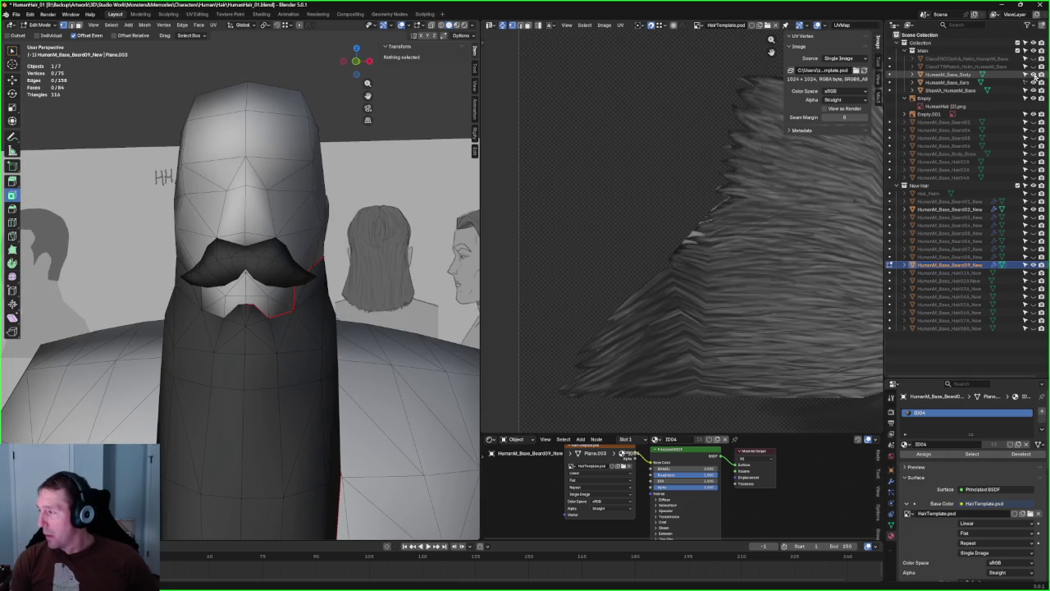
{"action": "left_click", "coordinate": [1033, 74]}
{"action": "mouse_move", "coordinate": [246, 262]}
{"action": "middle_mouse_down"}
{"action": "mouse_move", "coordinate": [281, 265]}
{"action": "mouse_move", "coordinate": [362, 228]}
{"action": "mouse_move", "coordinate": [340, 211]}
{"action": "middle_mouse_up"}
{"action": "left_click", "coordinate": [360, 229]}
- Centre the beard's top middle vertex at X 0 m
{"action": "left_click_drag", "start_coordinate": [340, 211], "coordinate": [359, 212]}
{"action": "left_click", "coordinate": [316, 211]}
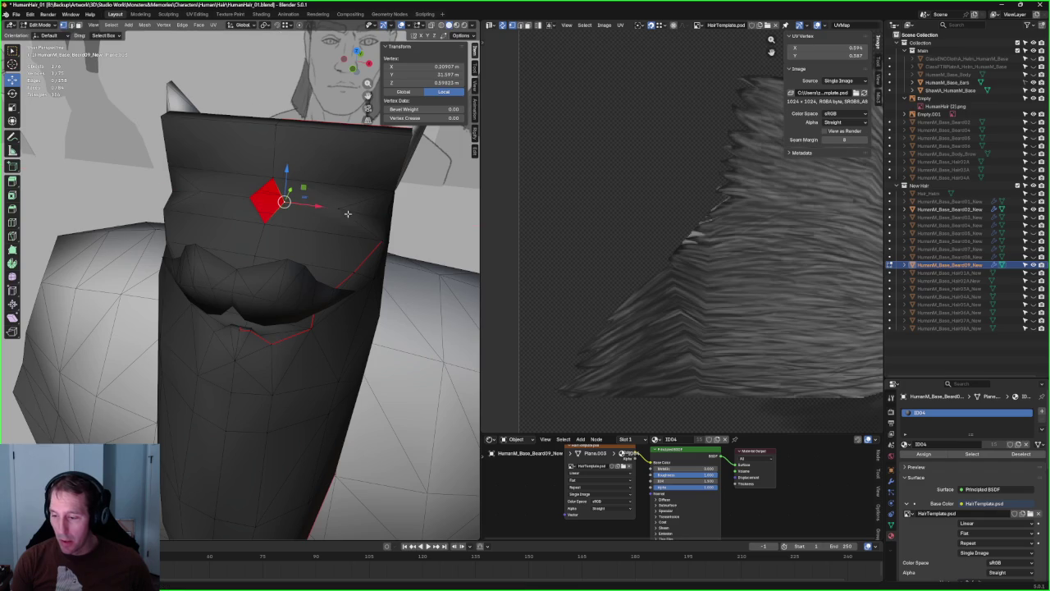
{"action": "middle_click_drag", "start_coordinate": [316, 211], "coordinate": [372, 197]}
{"action": "left_click", "coordinate": [372, 197]}
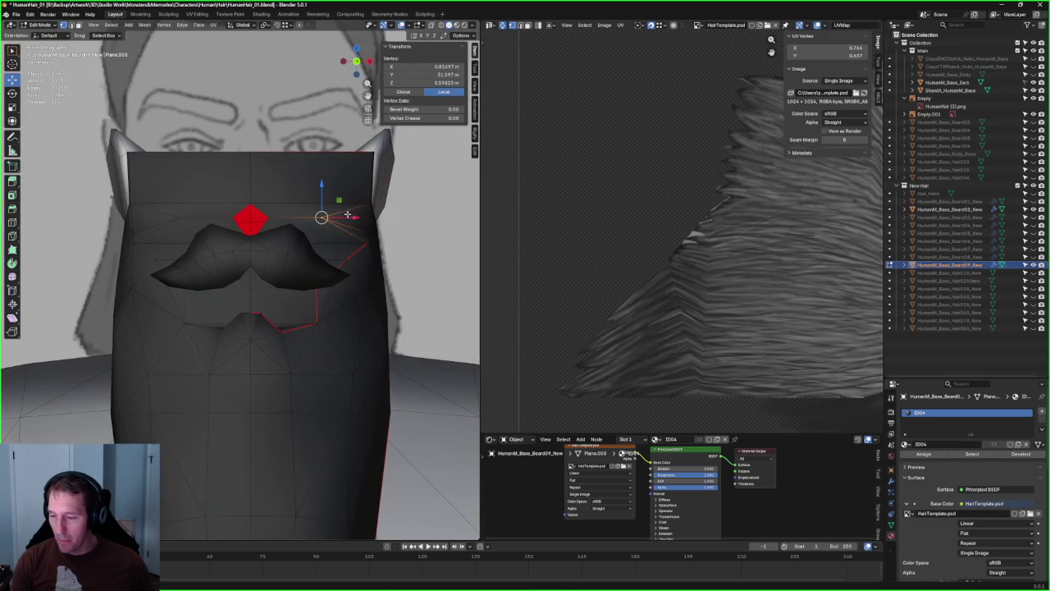
{"action": "key", "text": "g"}
{"action": "key", "text": "x"}
{"action": "left_click", "coordinate": [391, 216]}
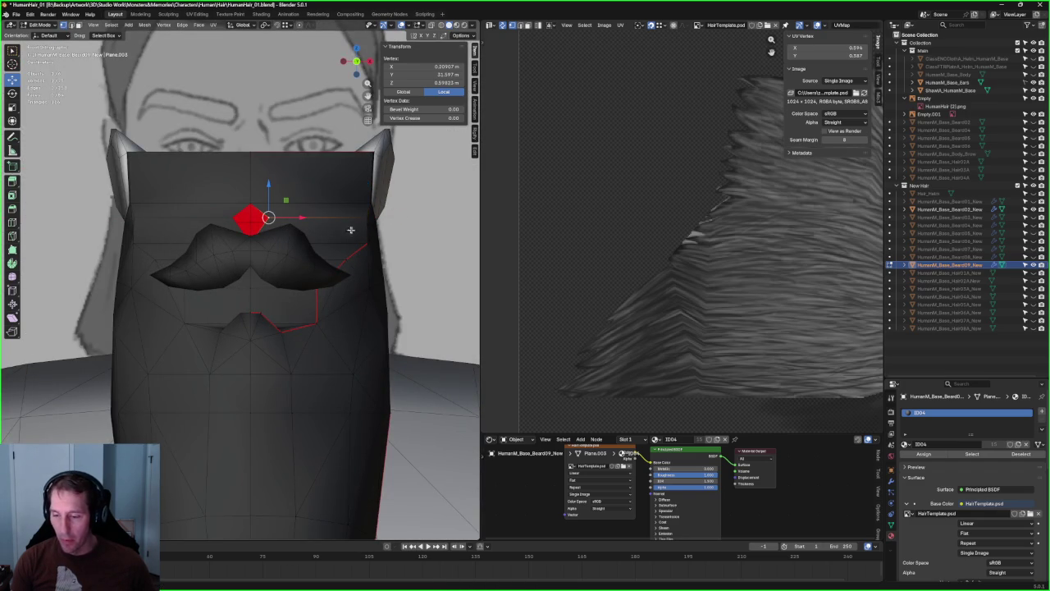
{"action": "type", "text": "0"}
{"action": "key", "text": "Return"}
- Show the body mesh again and shift the side vertex near the ear outward along X
{"action": "mouse_move", "coordinate": [367, 215]}
{"action": "middle_mouse_down"}
{"action": "mouse_move", "coordinate": [399, 227]}
{"action": "mouse_move", "coordinate": [268, 244]}
{"action": "middle_mouse_up"}
{"action": "left_click", "coordinate": [1033, 74]}
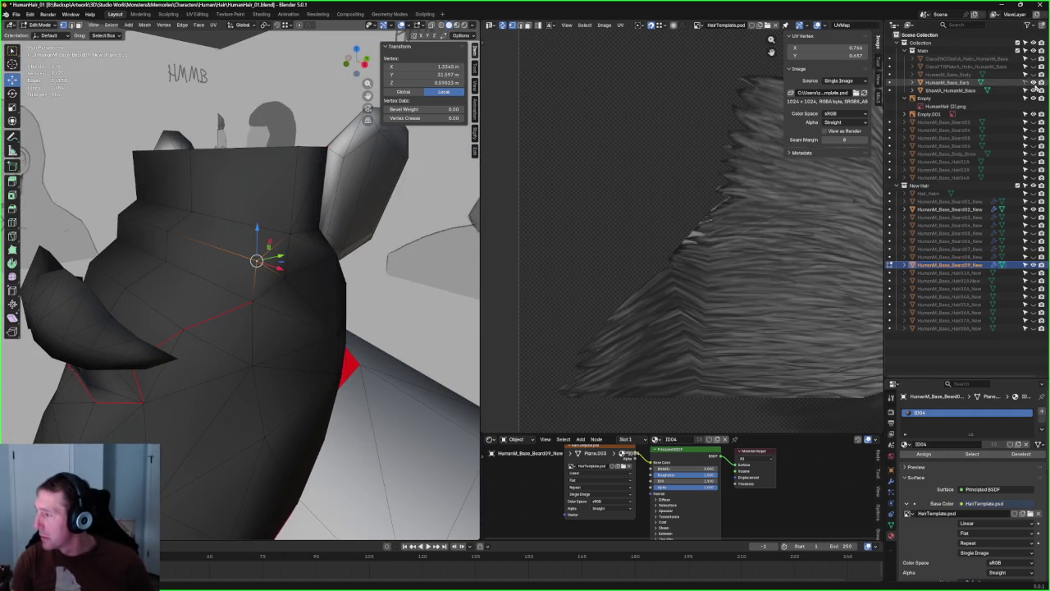
{"action": "scroll", "coordinate": [368, 270], "scroll_direction": "up", "scroll_amount": 4}
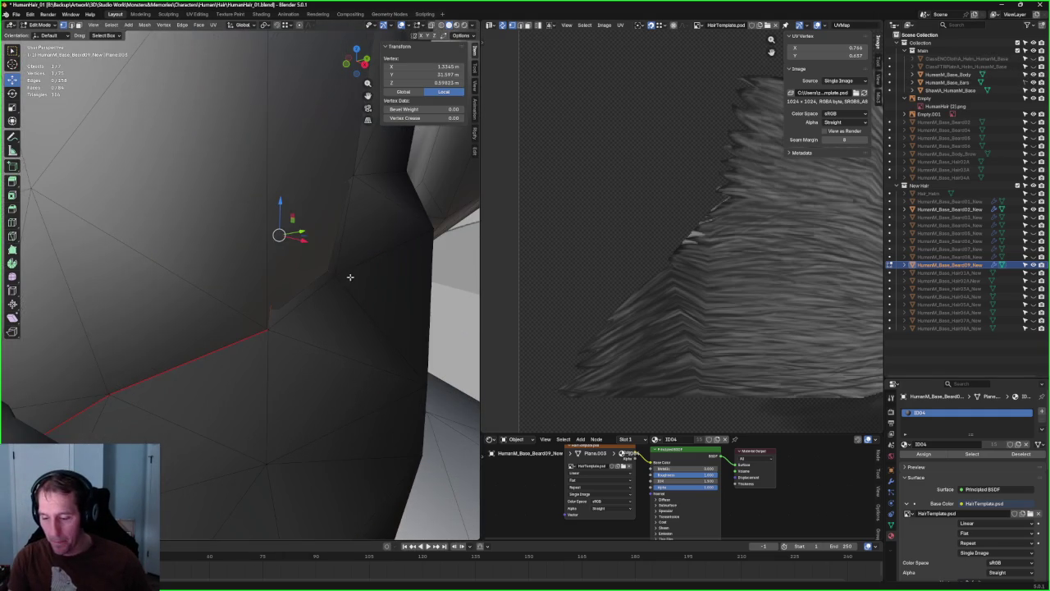
{"action": "key", "text": "g"}
{"action": "key", "text": "x"}
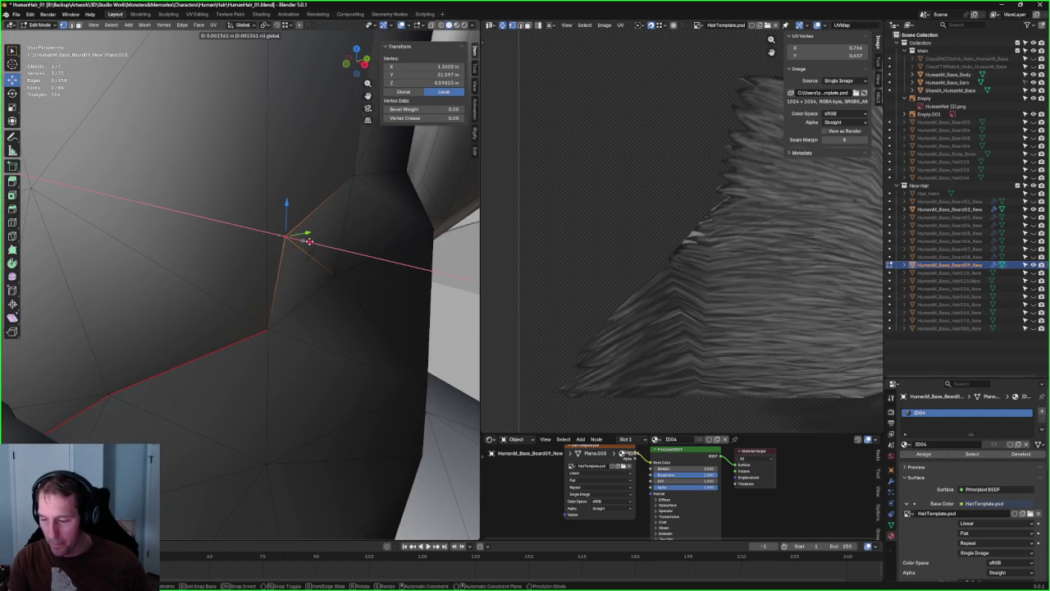
{"action": "right_click", "coordinate": [310, 241]}
{"action": "middle_click_drag", "start_coordinate": [310, 241], "coordinate": [326, 247]}
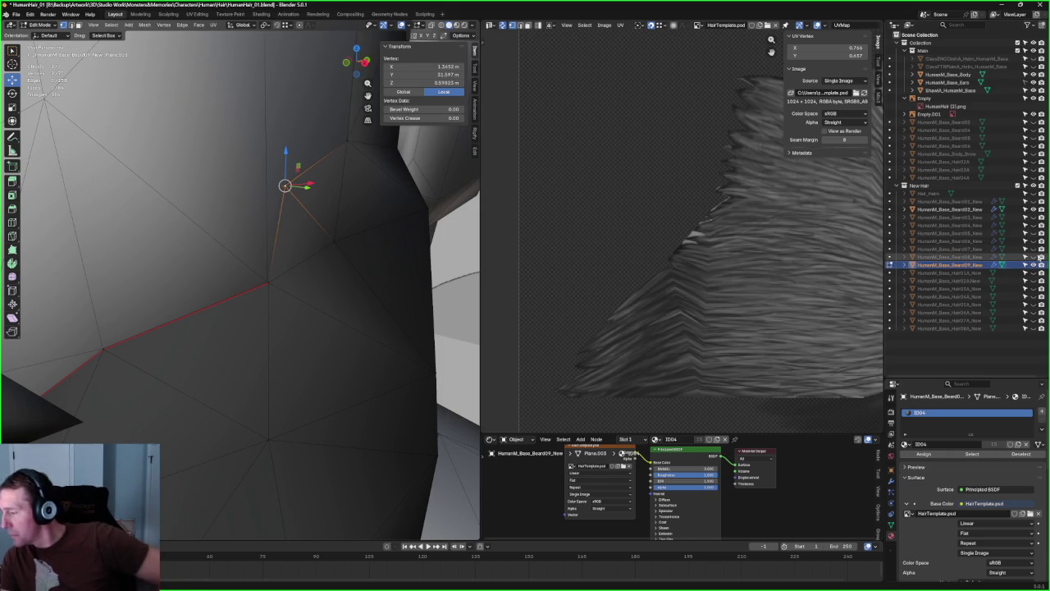
- Unhide the other beard mesh and check the moved vertex against the face from below
{"action": "left_click", "coordinate": [1034, 257]}
{"action": "mouse_move", "coordinate": [369, 247]}
{"action": "middle_mouse_down"}
{"action": "mouse_move", "coordinate": [328, 49]}
{"action": "mouse_move", "coordinate": [275, 127]}
{"action": "middle_mouse_up"}
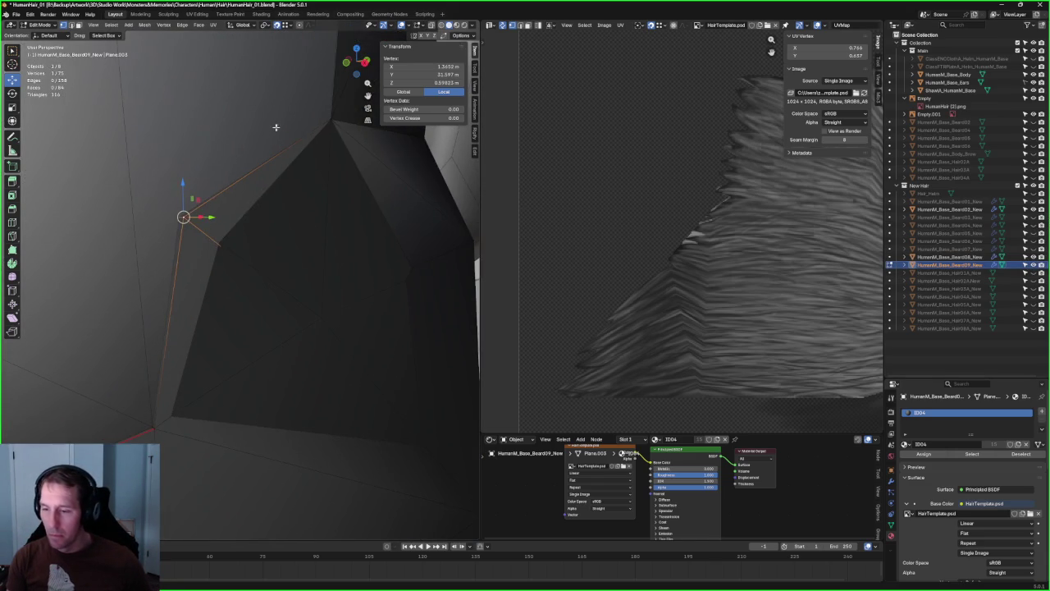
{"action": "mouse_move", "coordinate": [178, 253]}
{"action": "middle_mouse_down"}
{"action": "mouse_move", "coordinate": [210, 218]}
{"action": "mouse_move", "coordinate": [233, 266]}
{"action": "mouse_move", "coordinate": [281, 319]}
{"action": "mouse_move", "coordinate": [293, 295]}
{"action": "mouse_move", "coordinate": [266, 277]}
{"action": "mouse_move", "coordinate": [391, 367]}
{"action": "mouse_move", "coordinate": [340, 368]}
{"action": "mouse_move", "coordinate": [351, 356]}
{"action": "middle_mouse_up"}
{"action": "key", "text": "alt+z"}
{"action": "middle_click_drag", "start_coordinate": [261, 321], "coordinate": [289, 305]}
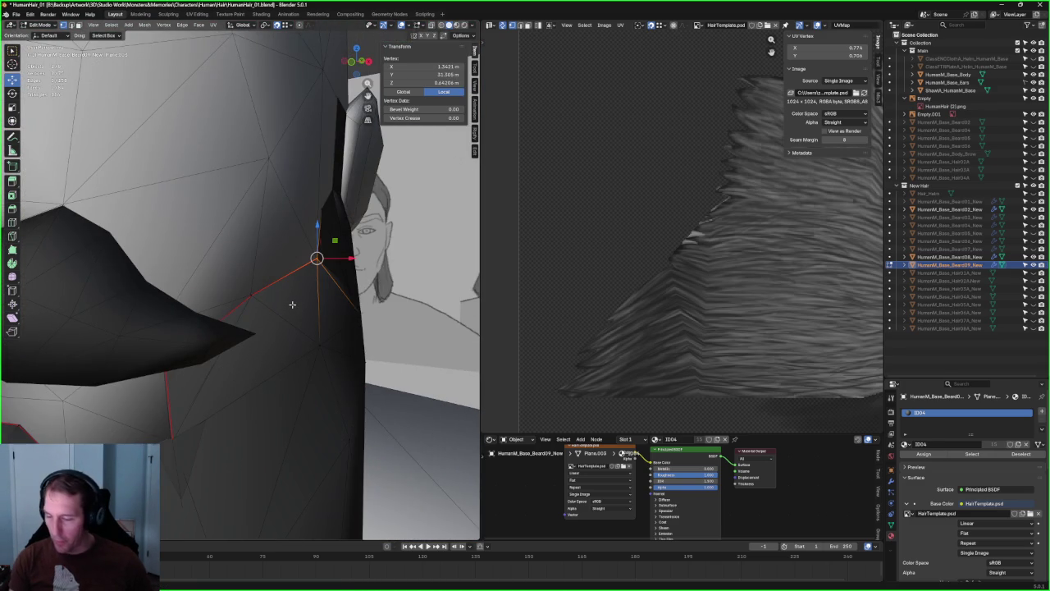
{"action": "mouse_move", "coordinate": [229, 421]}
{"action": "middle_mouse_down"}
{"action": "mouse_move", "coordinate": [267, 348]}
{"action": "mouse_move", "coordinate": [328, 329]}
{"action": "middle_mouse_up"}
{"action": "key", "text": "alt+z"}
{"action": "key", "text": "alt+z"}
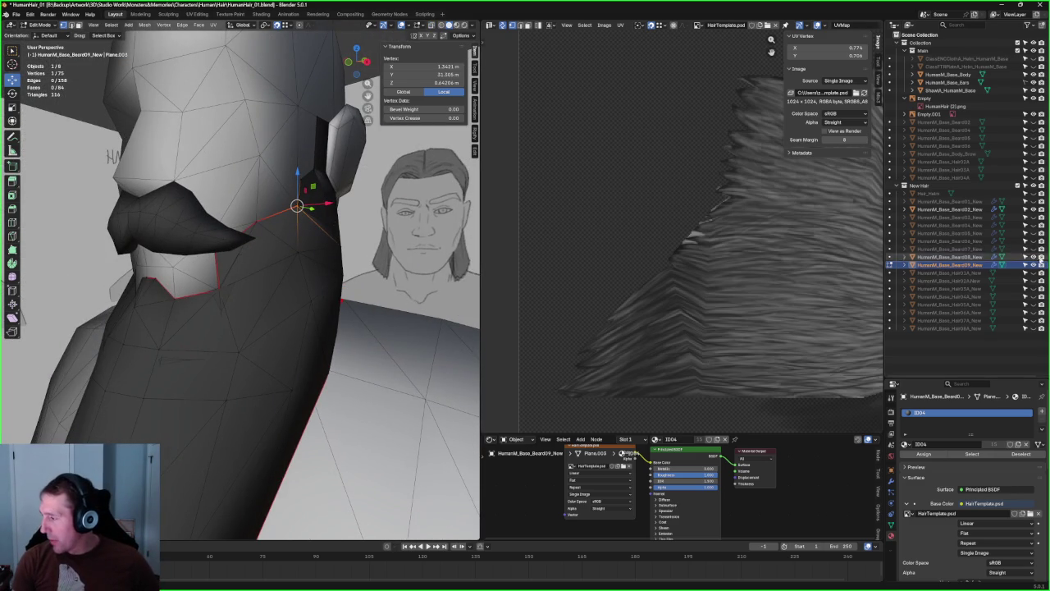
- Hide HumanM_Base_Body again and recentre the view on the beard
{"action": "left_click", "coordinate": [1033, 75]}
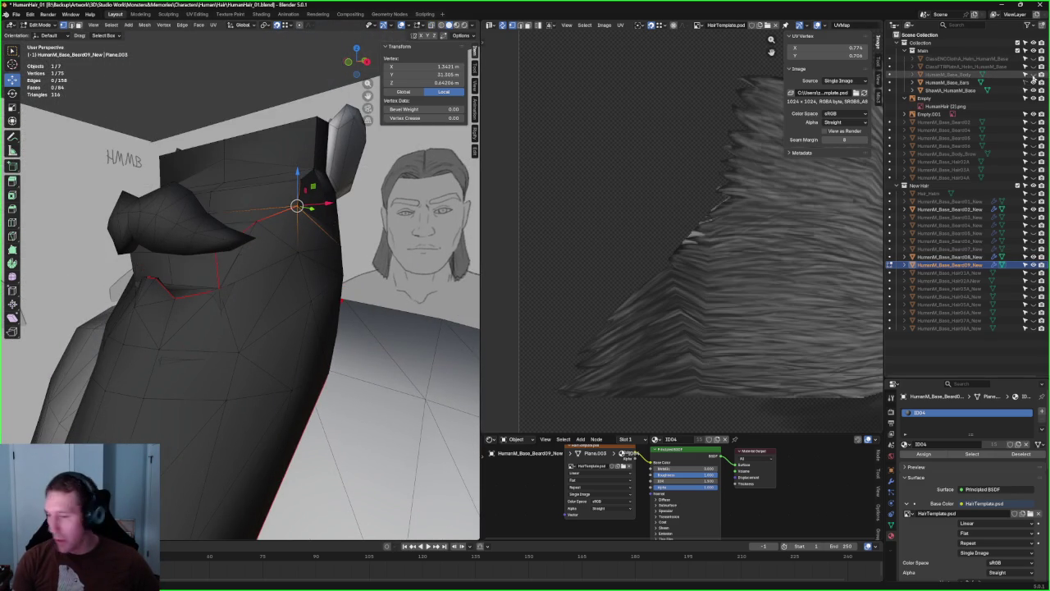
{"action": "middle_click_drag", "start_coordinate": [246, 246], "coordinate": [281, 226]}
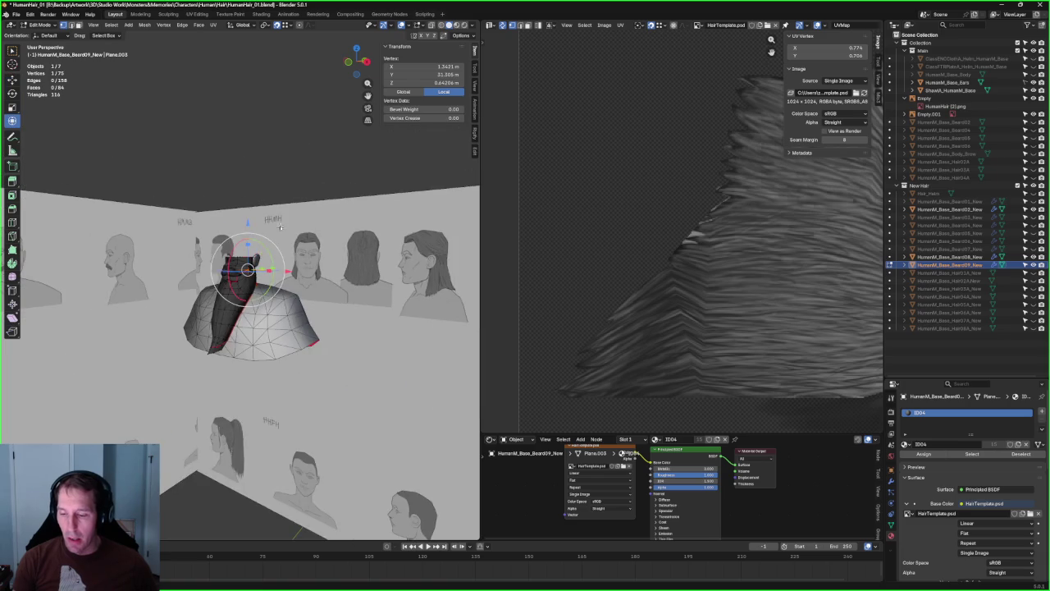
{"action": "scroll", "coordinate": [281, 226], "scroll_direction": "down", "scroll_amount": 4}
{"action": "scroll", "coordinate": [246, 271], "scroll_direction": "down", "scroll_amount": 2}
{"action": "middle_click_drag", "start_coordinate": [164, 312], "coordinate": [186, 321], "text": "shift"}
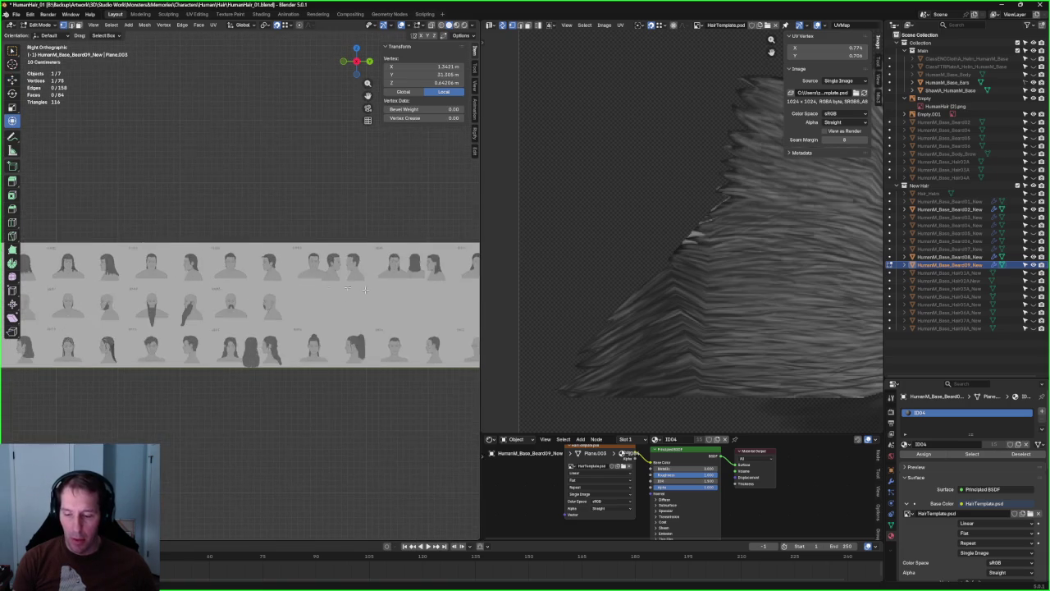
{"action": "scroll", "coordinate": [147, 331], "scroll_direction": "up", "scroll_amount": 3}
{"action": "scroll", "coordinate": [148, 331], "scroll_direction": "up", "scroll_amount": 1}
{"action": "scroll", "coordinate": [164, 328], "scroll_direction": "up", "scroll_amount": 3}
{"action": "scroll", "coordinate": [205, 324], "scroll_direction": "up", "scroll_amount": 2}
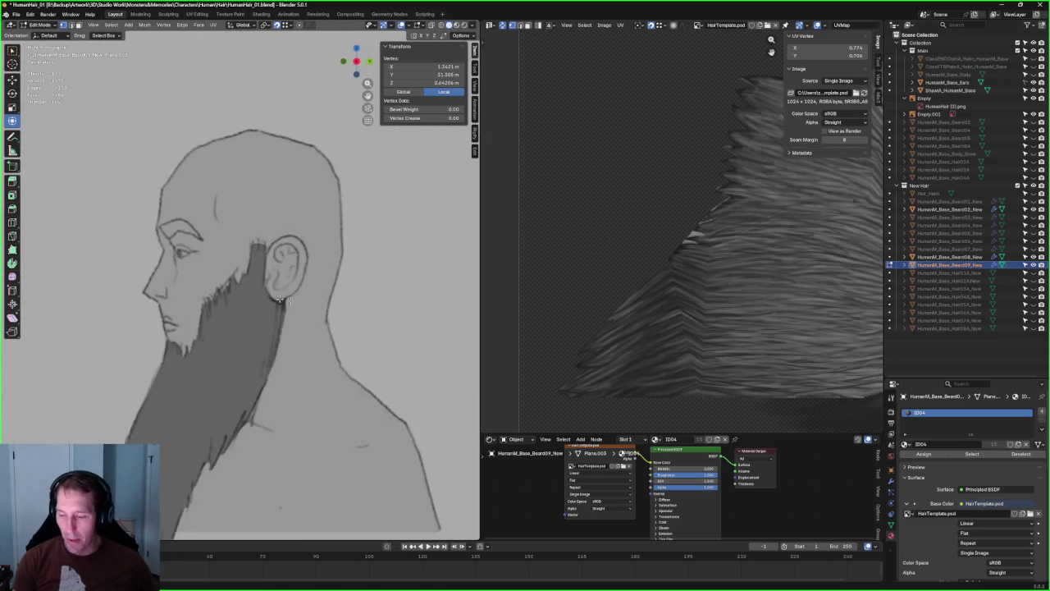
{"action": "scroll", "coordinate": [257, 318], "scroll_direction": "up", "scroll_amount": 1}
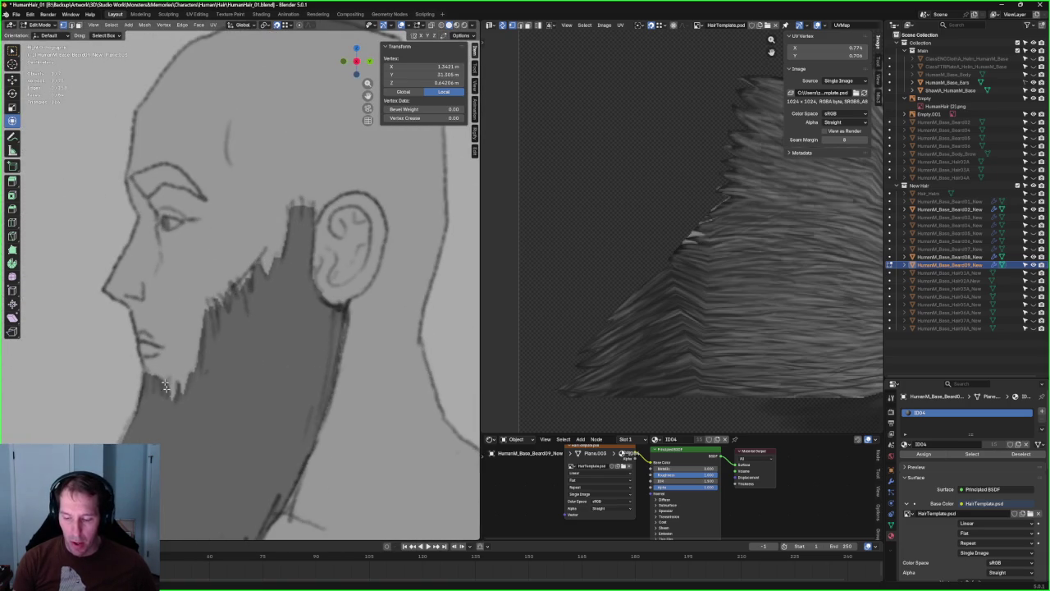
{"action": "scroll", "coordinate": [165, 398], "scroll_direction": "down", "scroll_amount": 5}
{"action": "scroll", "coordinate": [166, 397], "scroll_direction": "down", "scroll_amount": 2}
{"action": "scroll", "coordinate": [225, 309], "scroll_direction": "up", "scroll_amount": 3}
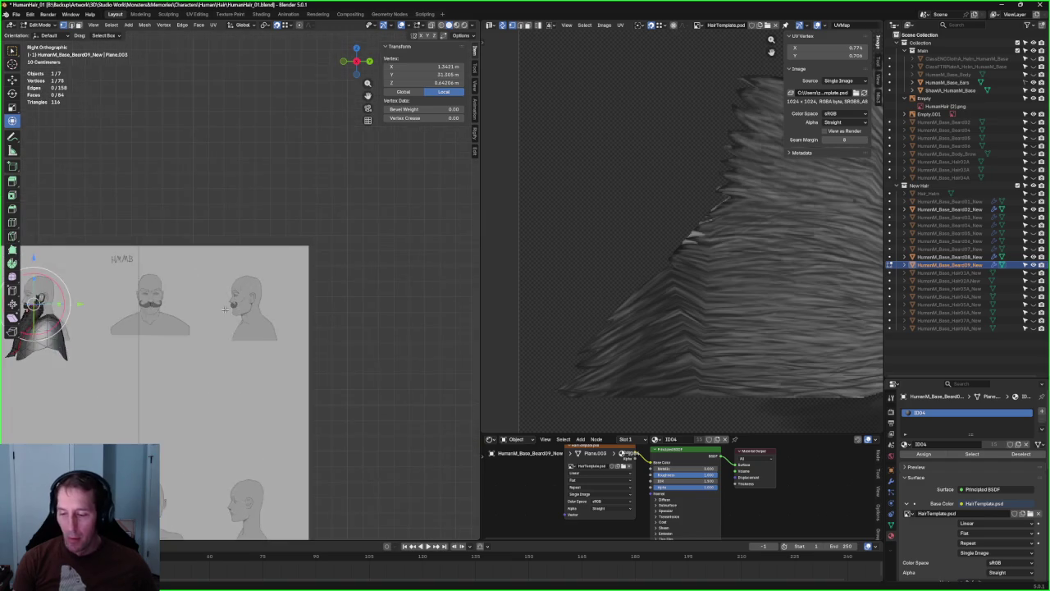
{"action": "key", "text": "KP_Decimal"}
{"action": "mouse_move", "coordinate": [225, 309]}
{"action": "middle_mouse_down"}
{"action": "mouse_move", "coordinate": [311, 321]}
{"action": "mouse_move", "coordinate": [277, 296]}
{"action": "mouse_move", "coordinate": [287, 317]}
{"action": "mouse_move", "coordinate": [313, 278]}
{"action": "middle_mouse_up"}
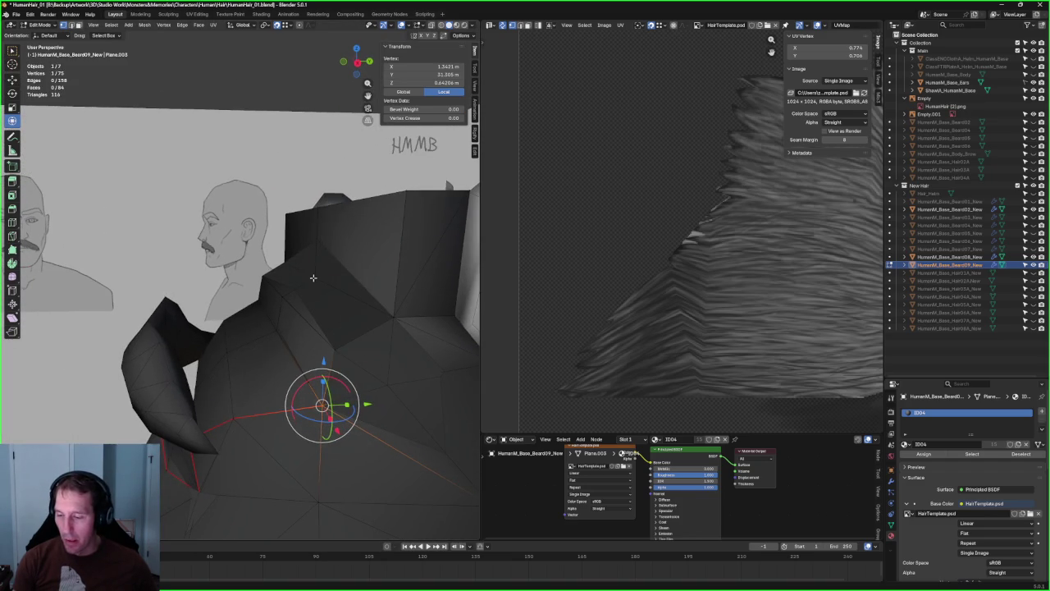
- Leave Edit Mode and switch between the Beard08 and Beard09 objects
{"action": "key", "text": "alt+a"}
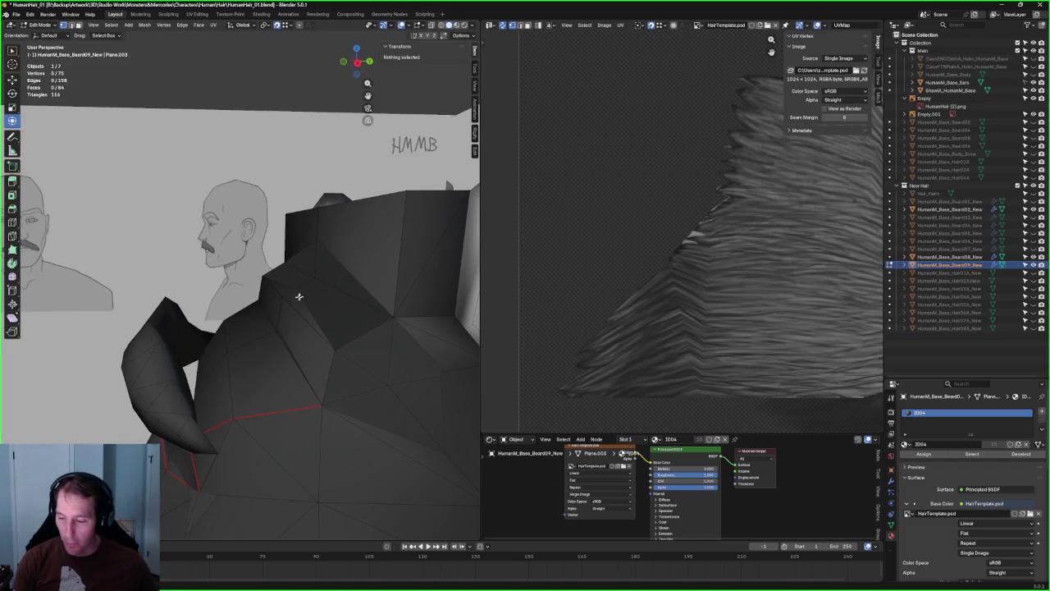
{"action": "left_click", "coordinate": [297, 290]}
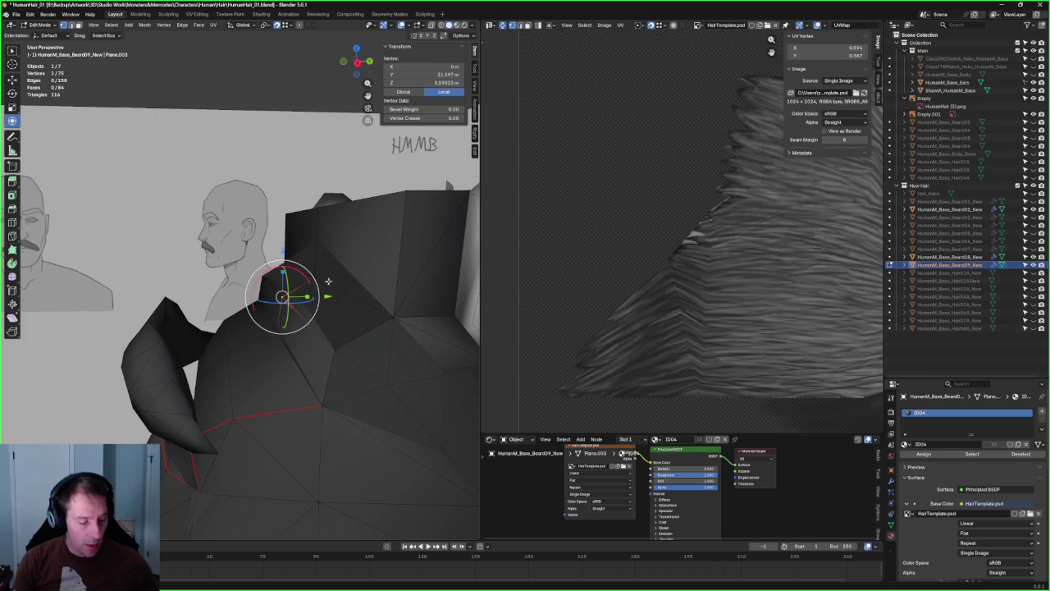
{"action": "key", "text": "Tab"}
{"action": "left_click", "coordinate": [287, 302]}
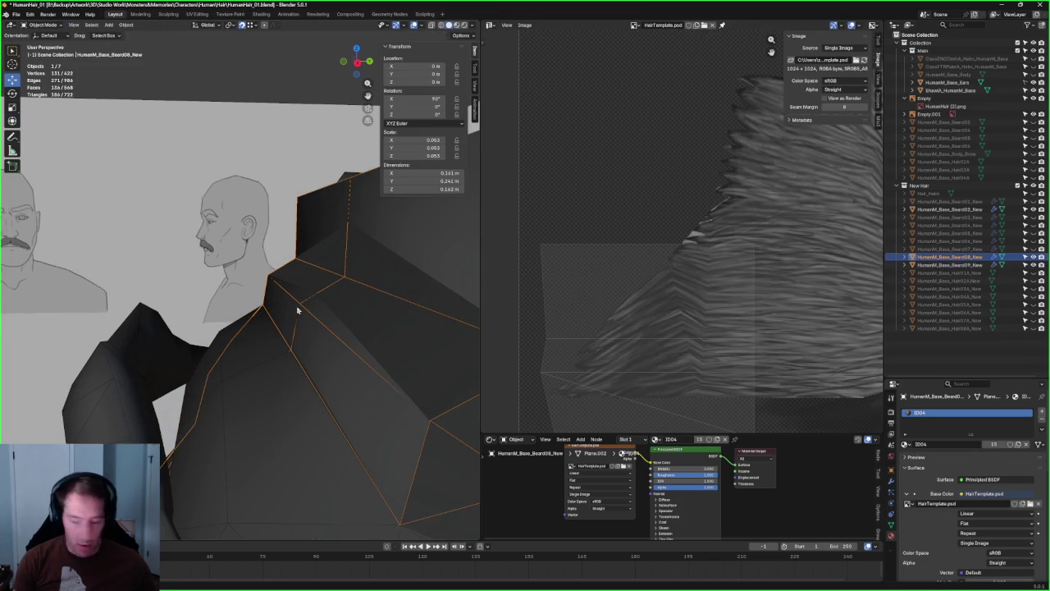
{"action": "scroll", "coordinate": [328, 303], "scroll_direction": "up", "scroll_amount": 1}
{"action": "scroll", "coordinate": [297, 313], "scroll_direction": "up", "scroll_amount": 1}
{"action": "scroll", "coordinate": [296, 322], "scroll_direction": "up", "scroll_amount": 1}
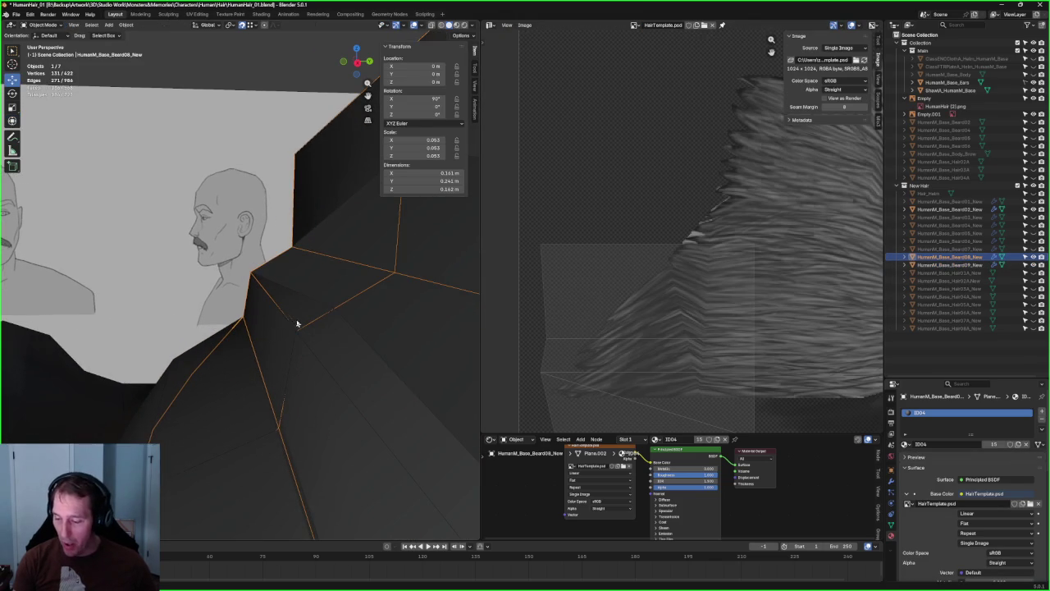
{"action": "left_click", "coordinate": [339, 327]}
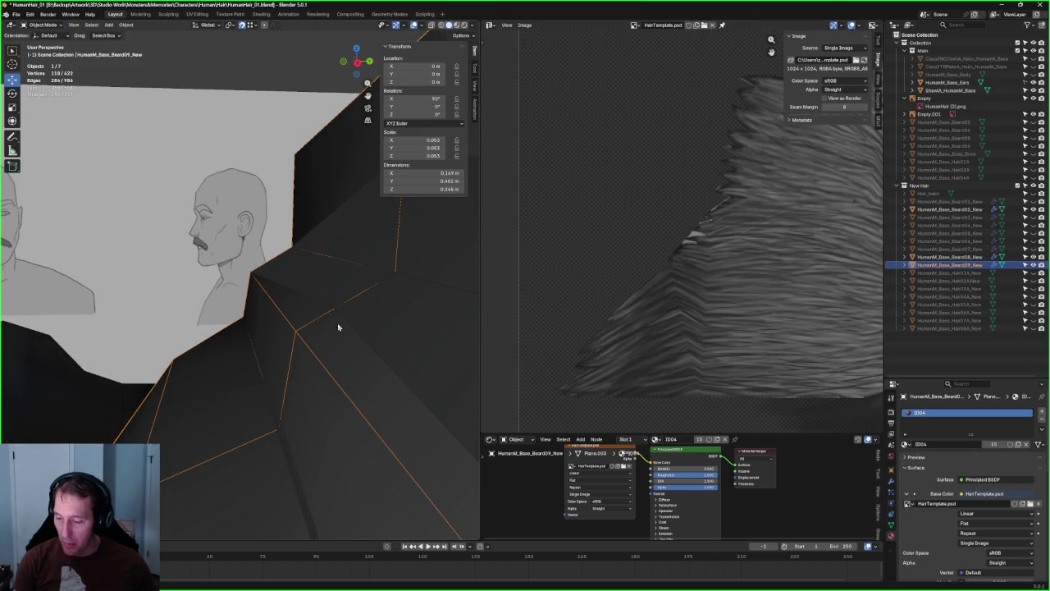
{"action": "key", "text": "Tab"}
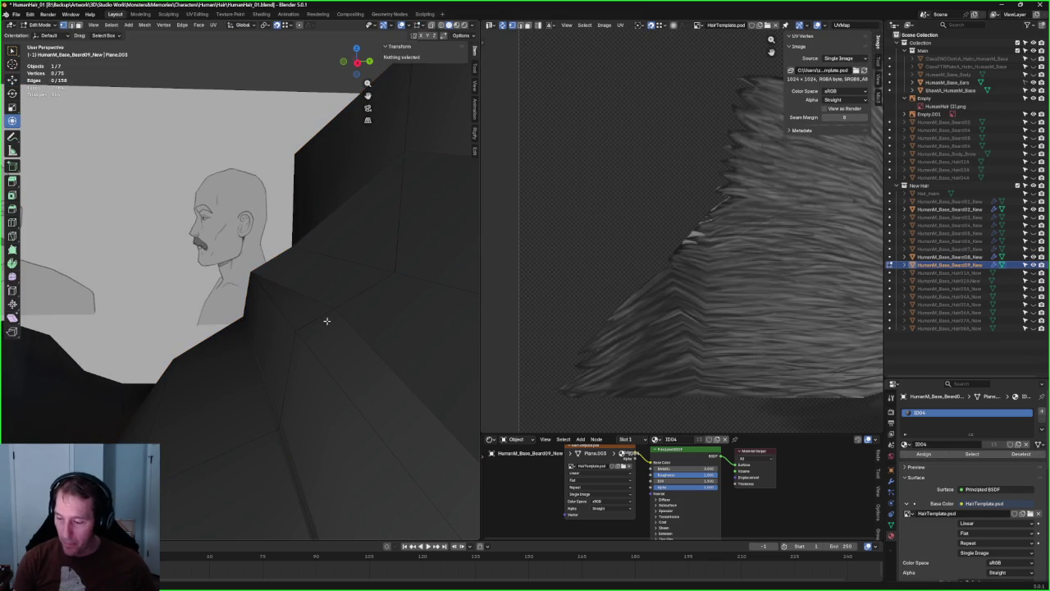
{"action": "key", "text": "Tab"}
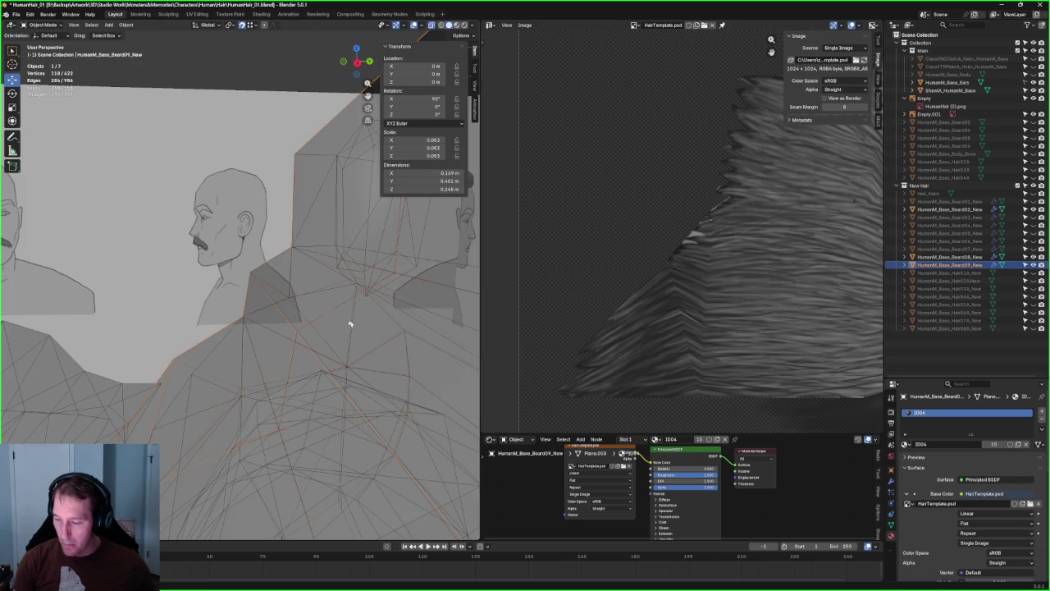
- Frame Beard08, then select Beard09 and cancel its X move so it stays in place
{"action": "key", "text": "alt+z"}
{"action": "key", "text": "Tab"}
{"action": "key", "text": "Tab"}
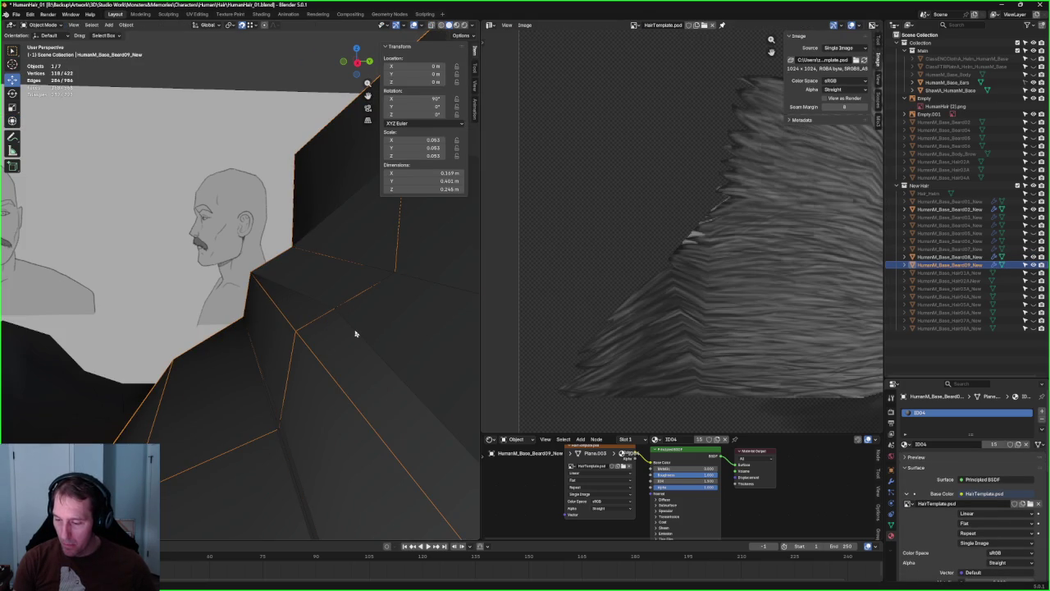
{"action": "left_click", "coordinate": [356, 334]}
{"action": "key", "text": "KP_Decimal"}
{"action": "mouse_move", "coordinate": [284, 352]}
{"action": "middle_mouse_down"}
{"action": "mouse_move", "coordinate": [284, 288]}
{"action": "mouse_move", "coordinate": [237, 222]}
{"action": "middle_mouse_up"}
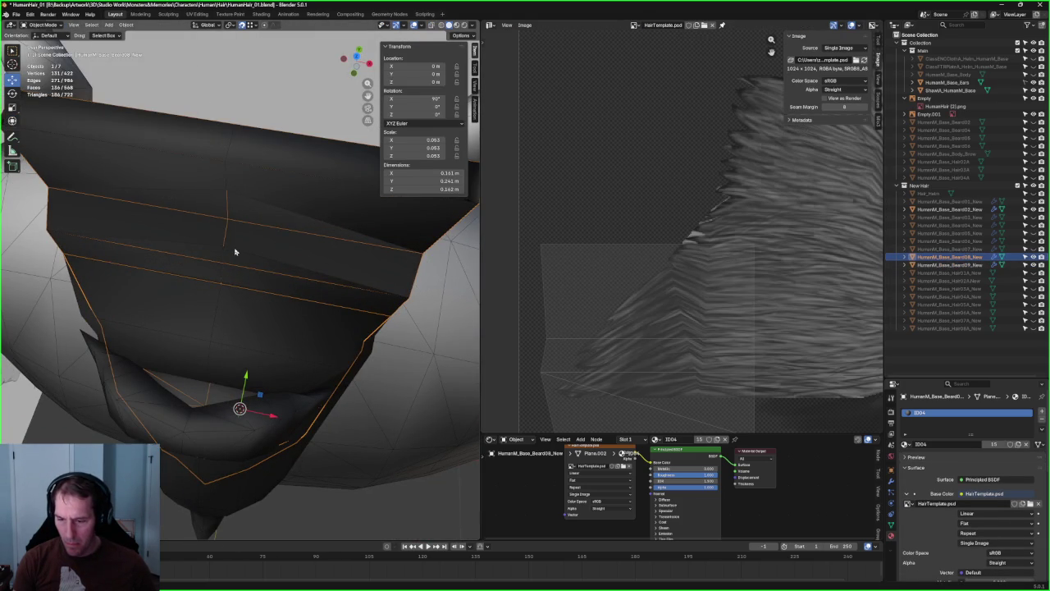
{"action": "left_click", "coordinate": [234, 252]}
{"action": "scroll", "coordinate": [236, 252], "scroll_direction": "down", "scroll_amount": 5}
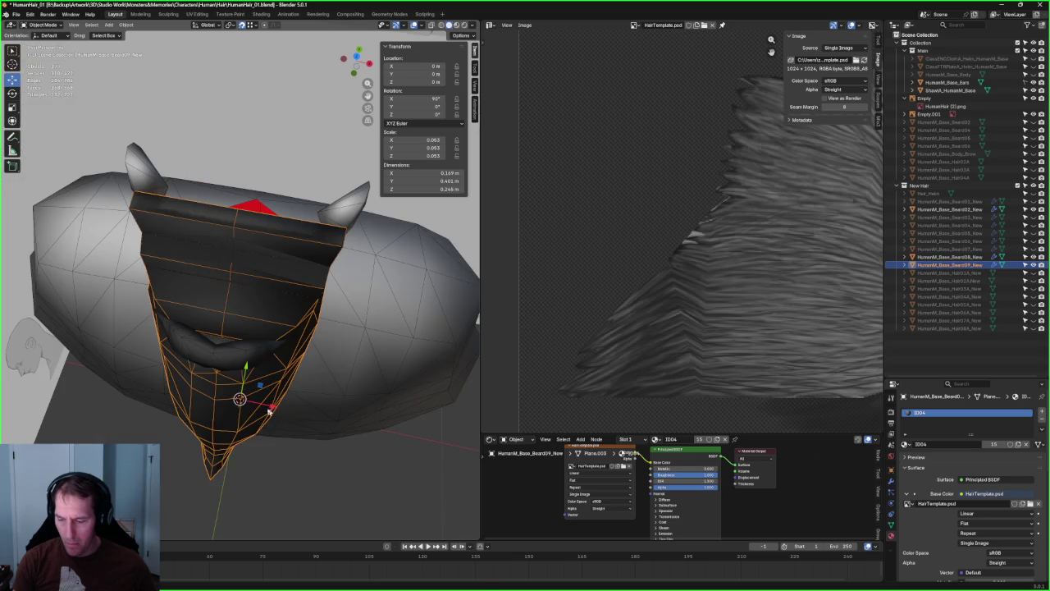
{"action": "key", "text": "g"}
{"action": "key", "text": "x"}
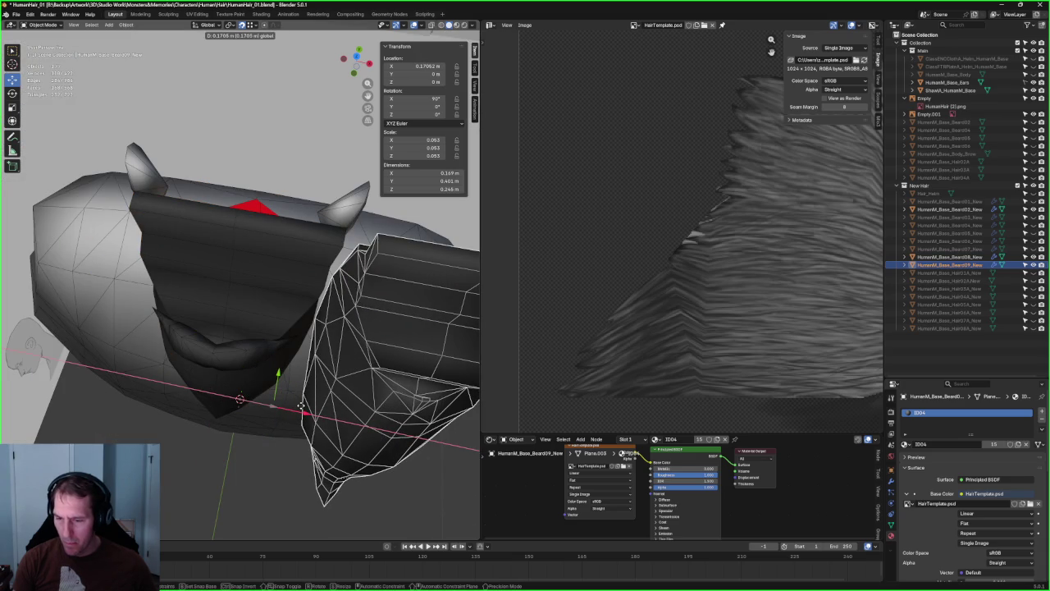
{"action": "right_click", "coordinate": [294, 400]}
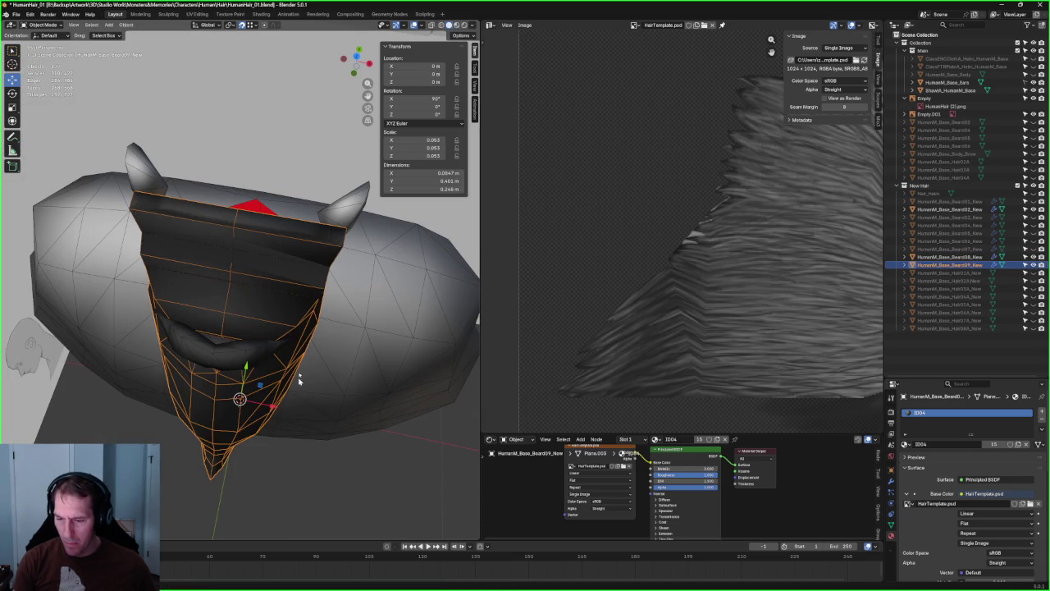
- Inspect Beard09 from the side view and a perspective angle
{"action": "scroll", "coordinate": [298, 390], "scroll_direction": "up", "scroll_amount": 3}
{"action": "middle_click_drag", "start_coordinate": [281, 274], "coordinate": [246, 251]}
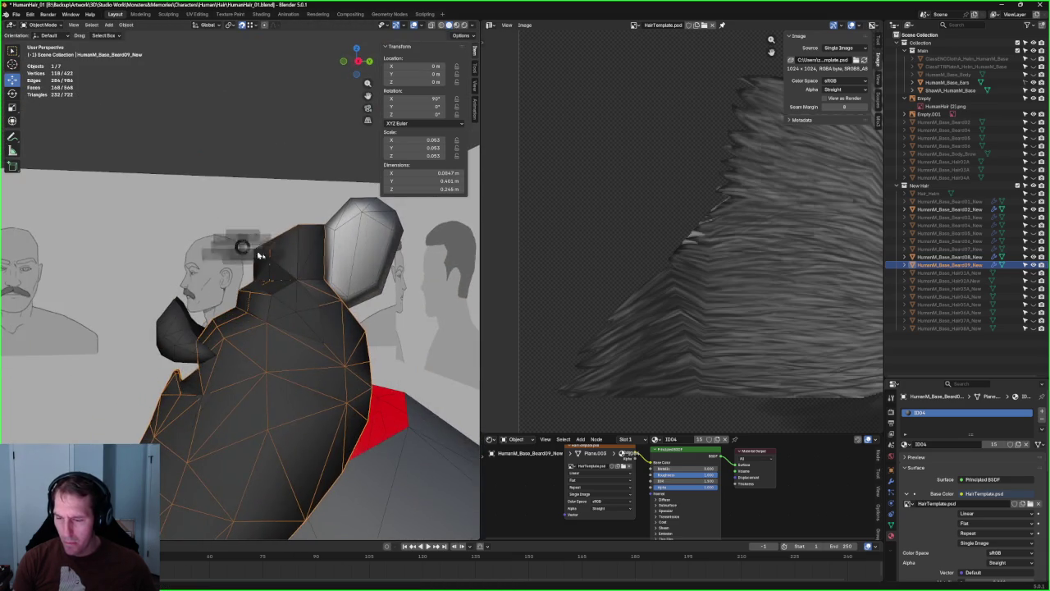
{"action": "key", "text": "KP_3"}
{"action": "scroll", "coordinate": [291, 308], "scroll_direction": "up", "scroll_amount": 3}
{"action": "scroll", "coordinate": [272, 332], "scroll_direction": "down", "scroll_amount": 4}
{"action": "mouse_move", "coordinate": [243, 332]}
{"action": "middle_mouse_down"}
{"action": "mouse_move", "coordinate": [197, 333]}
{"action": "mouse_move", "coordinate": [304, 315]}
{"action": "middle_mouse_up"}
{"action": "scroll", "coordinate": [281, 341], "scroll_direction": "up", "scroll_amount": 2}
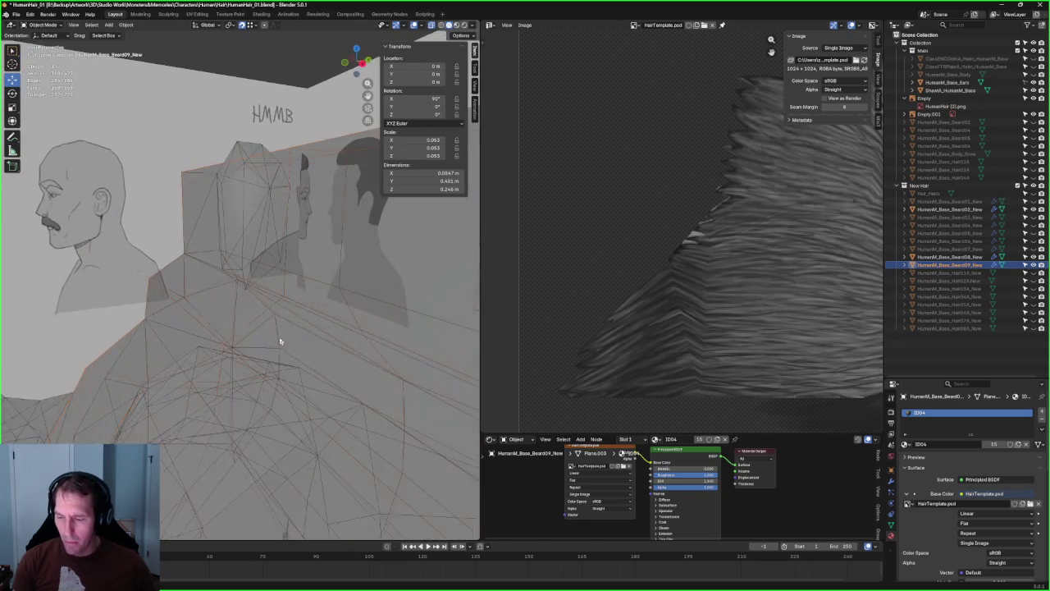
{"action": "scroll", "coordinate": [280, 340], "scroll_direction": "up", "scroll_amount": 2}
{"action": "scroll", "coordinate": [280, 341], "scroll_direction": "up", "scroll_amount": 3}
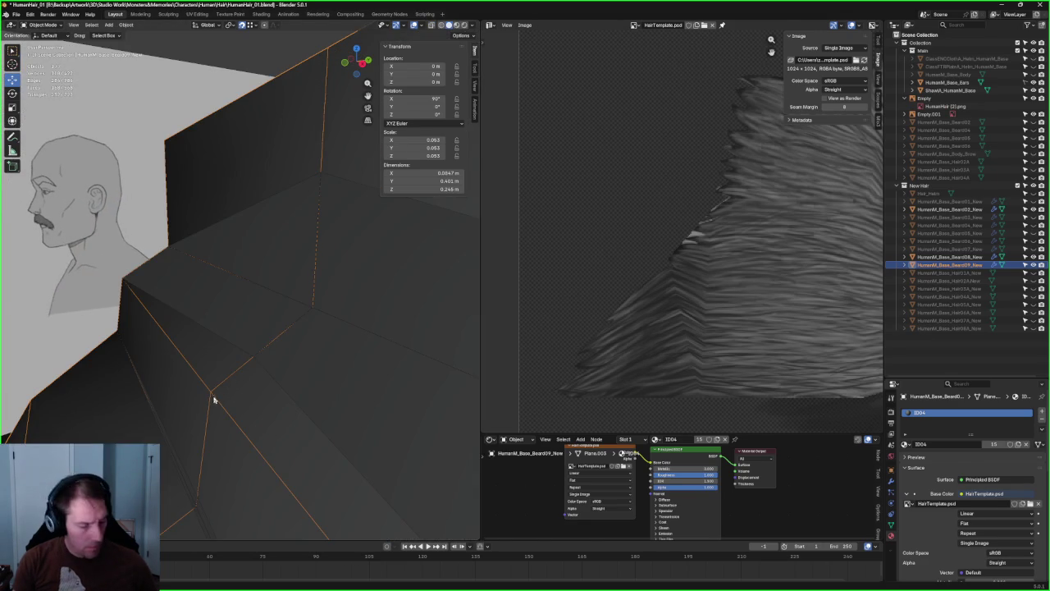
- In Edit Mode, drag a beard vertex so the outline follows the face, then deselect
{"action": "key", "text": "Tab"}
{"action": "middle_click_drag", "start_coordinate": [213, 400], "coordinate": [241, 390]}
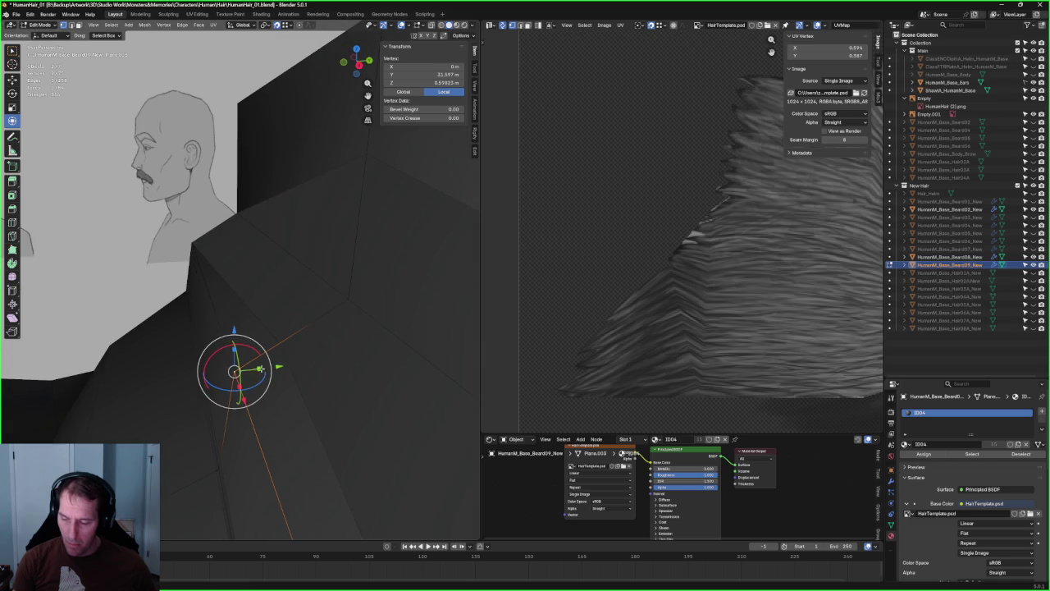
{"action": "mouse_move", "coordinate": [234, 371]}
{"action": "left_mouse_down"}
{"action": "mouse_move", "coordinate": [273, 368]}
{"action": "mouse_move", "coordinate": [345, 297]}
{"action": "mouse_move", "coordinate": [331, 286]}
{"action": "mouse_move", "coordinate": [348, 298]}
{"action": "left_mouse_up"}
{"action": "mouse_move", "coordinate": [271, 345]}
{"action": "middle_mouse_down"}
{"action": "mouse_move", "coordinate": [262, 347]}
{"action": "mouse_move", "coordinate": [257, 277]}
{"action": "mouse_move", "coordinate": [262, 367]}
{"action": "middle_mouse_up"}
{"action": "left_click_drag", "start_coordinate": [263, 368], "coordinate": [256, 359]}
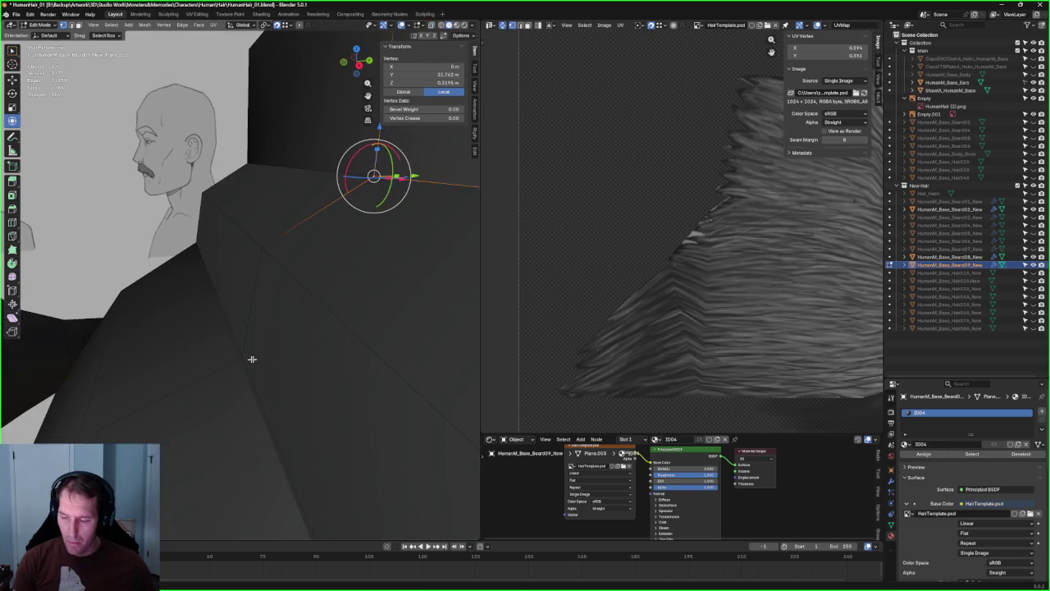
{"action": "mouse_move", "coordinate": [243, 359]}
{"action": "middle_mouse_down"}
{"action": "mouse_move", "coordinate": [289, 276]}
{"action": "mouse_move", "coordinate": [283, 292]}
{"action": "mouse_move", "coordinate": [310, 316]}
{"action": "mouse_move", "coordinate": [294, 305]}
{"action": "middle_mouse_up"}
{"action": "scroll", "coordinate": [283, 291], "scroll_direction": "up", "scroll_amount": 5}
{"action": "key", "text": "alt+a"}
{"action": "scroll", "coordinate": [298, 316], "scroll_direction": "down", "scroll_amount": 3}
{"action": "scroll", "coordinate": [293, 337], "scroll_direction": "down", "scroll_amount": 3}
{"action": "key", "text": "alt+z"}
{"action": "key", "text": "alt+z"}
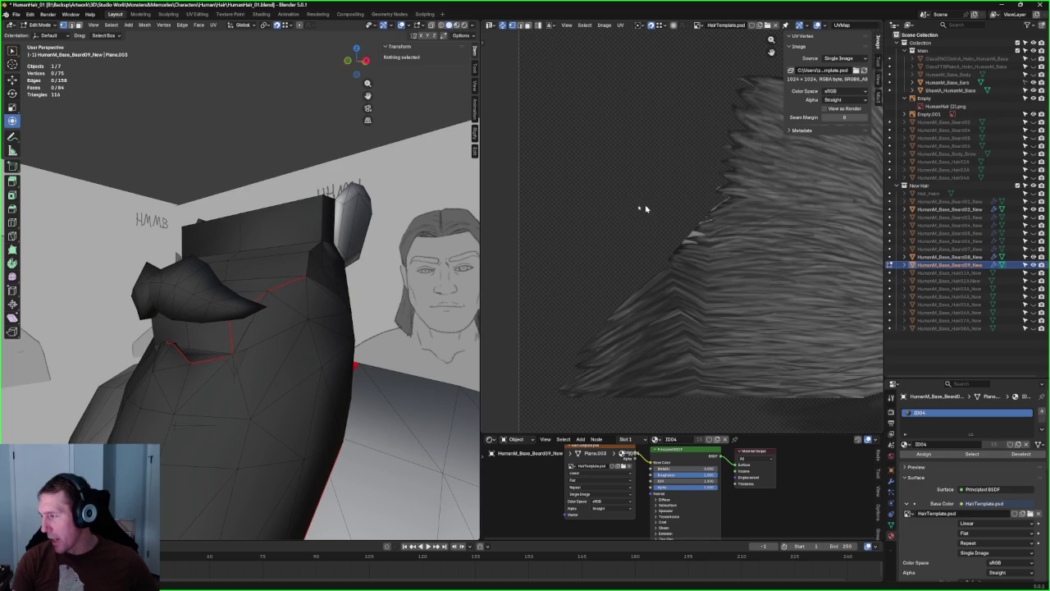
- Show the horned helmet briefly to check the beard's fit, then hide it
{"action": "mouse_move", "coordinate": [329, 263]}
{"action": "middle_mouse_down"}
{"action": "mouse_move", "coordinate": [292, 281]}
{"action": "mouse_move", "coordinate": [304, 295]}
{"action": "middle_mouse_up"}
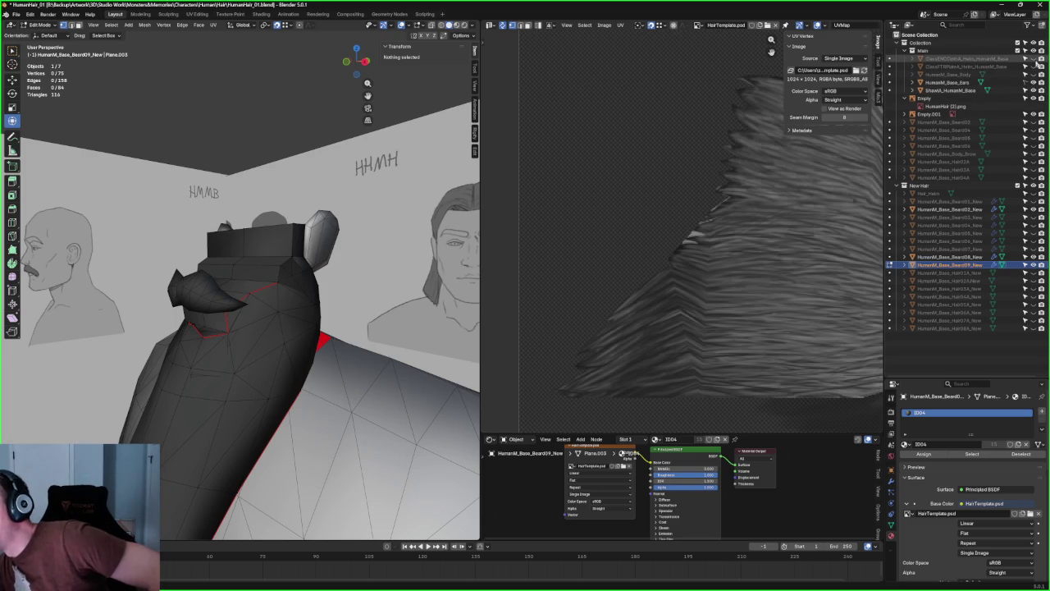
{"action": "left_click", "coordinate": [1033, 66]}
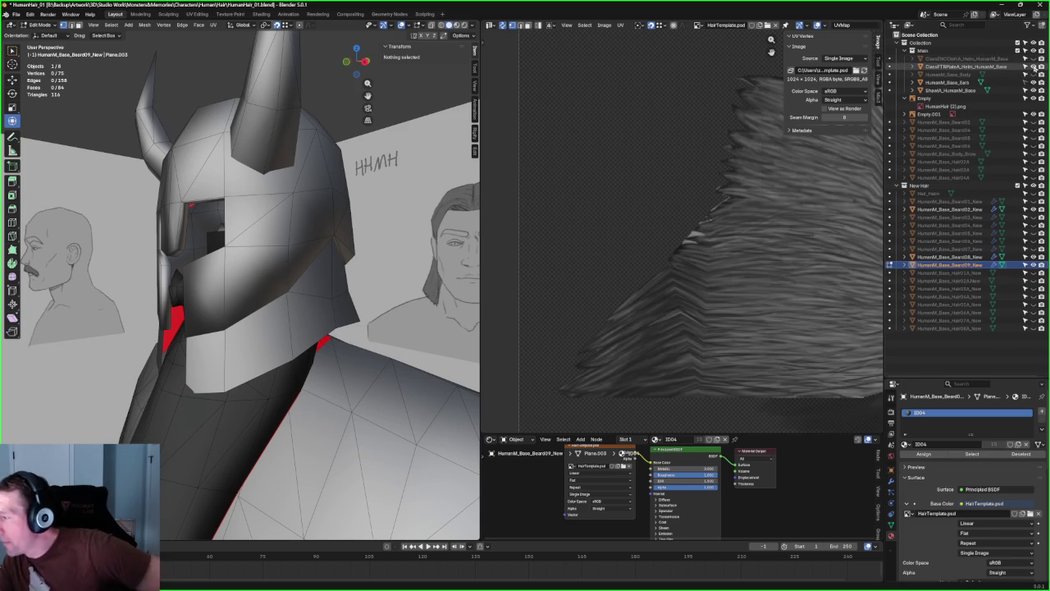
{"action": "left_click", "coordinate": [1033, 66]}
{"action": "scroll", "coordinate": [339, 247], "scroll_direction": "up", "scroll_amount": 3}
{"action": "scroll", "coordinate": [339, 247], "scroll_direction": "down", "scroll_amount": 3}
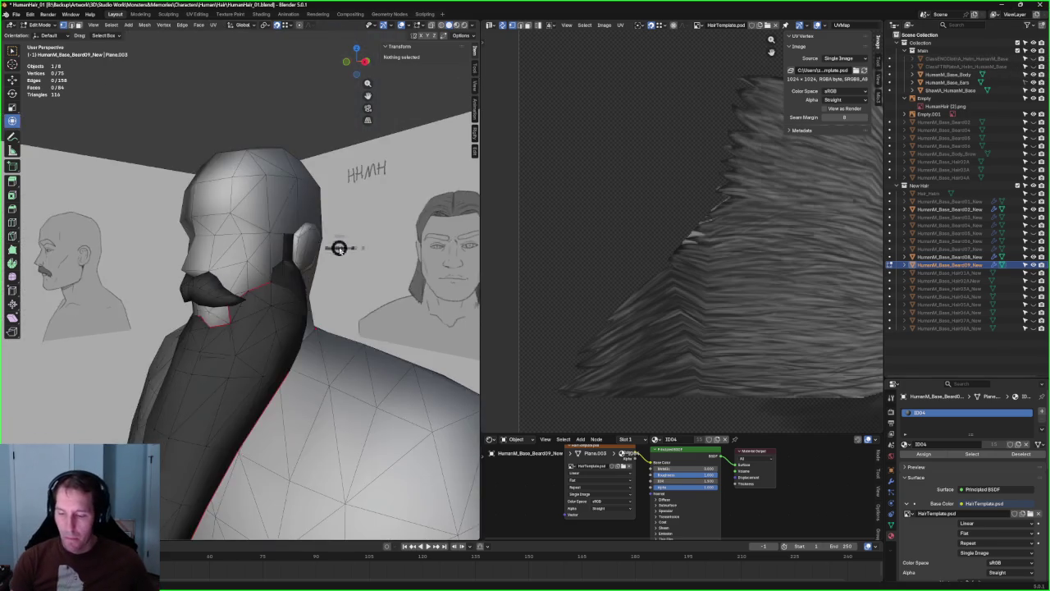
- View the head from the side and orbit around the mustache and beard
{"action": "key", "text": "KP_3"}
{"action": "scroll", "coordinate": [240, 284], "scroll_direction": "up", "scroll_amount": 2}
{"action": "scroll", "coordinate": [241, 287], "scroll_direction": "up", "scroll_amount": 2}
{"action": "scroll", "coordinate": [299, 306], "scroll_direction": "up", "scroll_amount": 3}
{"action": "scroll", "coordinate": [300, 307], "scroll_direction": "down", "scroll_amount": 3}
{"action": "scroll", "coordinate": [303, 287], "scroll_direction": "down", "scroll_amount": 2}
{"action": "mouse_move", "coordinate": [305, 282]}
{"action": "middle_mouse_down"}
{"action": "mouse_move", "coordinate": [337, 298]}
{"action": "mouse_move", "coordinate": [288, 257]}
{"action": "middle_mouse_up"}
{"action": "scroll", "coordinate": [288, 256], "scroll_direction": "up", "scroll_amount": 3}
{"action": "scroll", "coordinate": [267, 263], "scroll_direction": "up", "scroll_amount": 2}
{"action": "scroll", "coordinate": [297, 227], "scroll_direction": "up", "scroll_amount": 2}
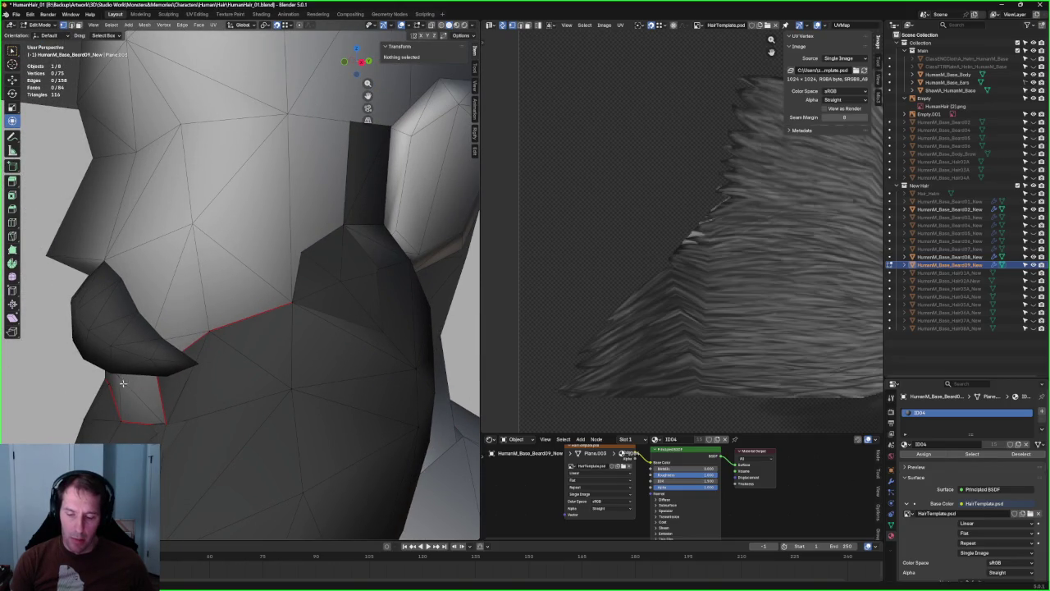
{"action": "mouse_move", "coordinate": [99, 374]}
{"action": "middle_mouse_down"}
{"action": "mouse_move", "coordinate": [159, 348]}
{"action": "mouse_move", "coordinate": [125, 397]}
{"action": "middle_mouse_up"}
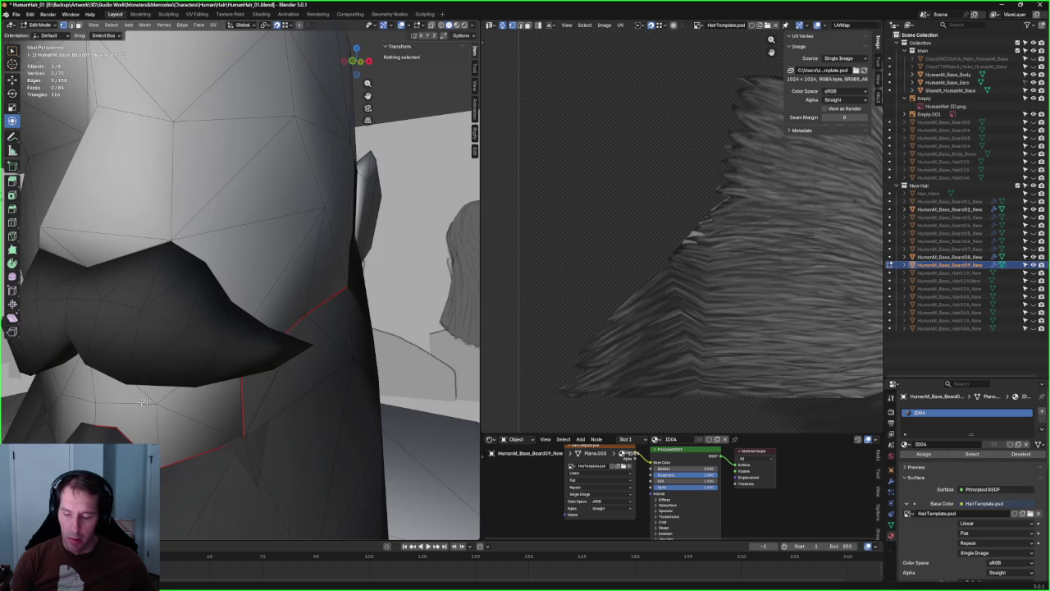
{"action": "scroll", "coordinate": [287, 308], "scroll_direction": "down", "scroll_amount": 5}
{"action": "middle_click_drag", "start_coordinate": [288, 309], "coordinate": [309, 258]}
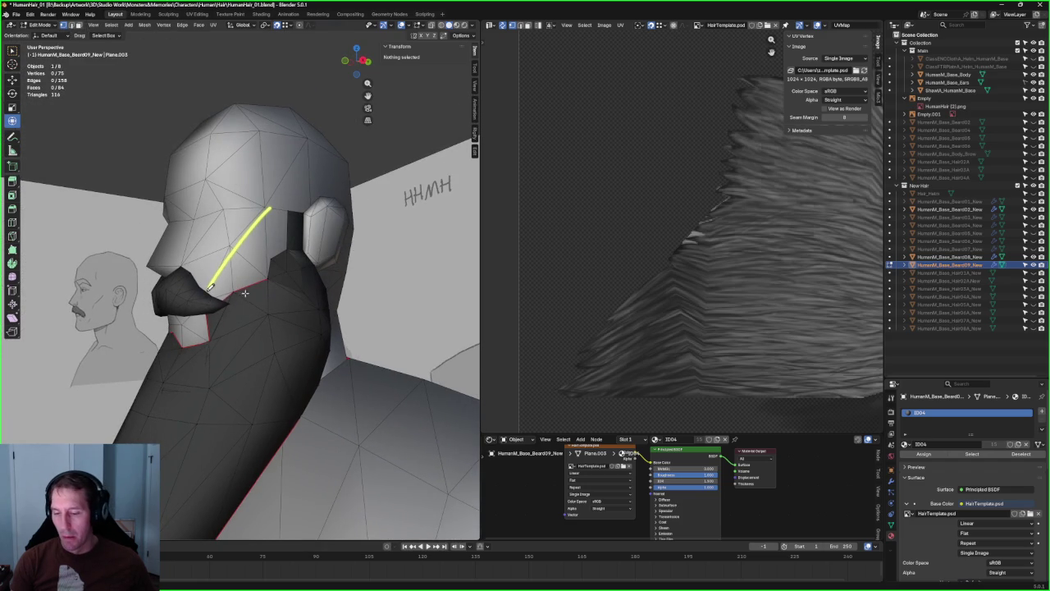
- Sketch a yellow guide line up the cheek and hide the HumanM_Base_Body head mesh
{"action": "middle_click_drag", "start_coordinate": [310, 261], "coordinate": [324, 258]}
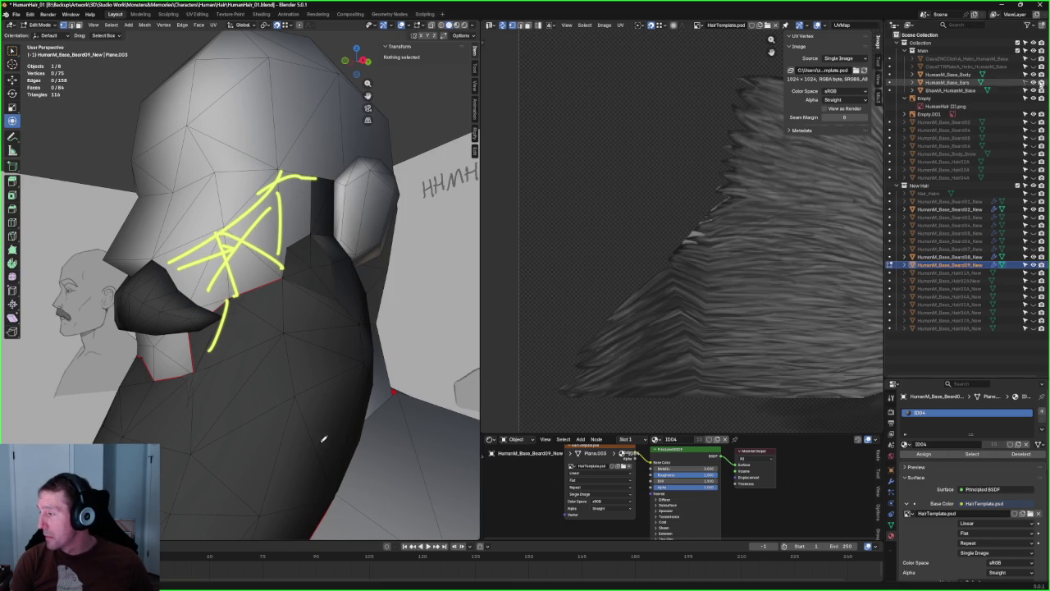
{"action": "left_click", "coordinate": [1033, 75]}
{"action": "middle_click_drag", "start_coordinate": [270, 312], "coordinate": [238, 348]}
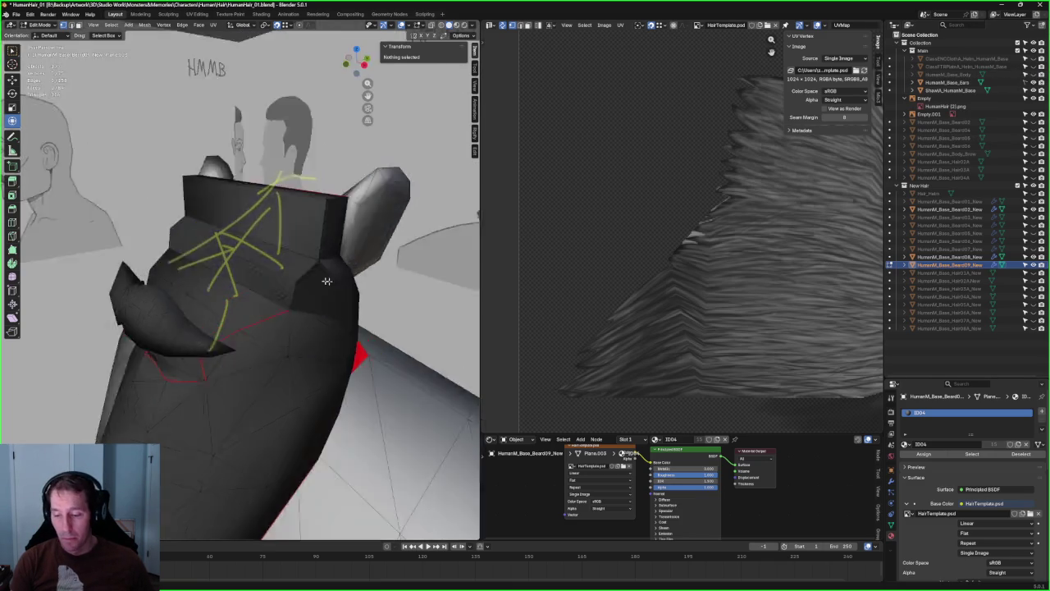
- Hide the two blocking beard pieces and select a face on the beard's edge
{"action": "scroll", "coordinate": [210, 372], "scroll_direction": "up", "scroll_amount": 2}
{"action": "scroll", "coordinate": [193, 394], "scroll_direction": "up", "scroll_amount": 2}
{"action": "left_click", "coordinate": [170, 408]}
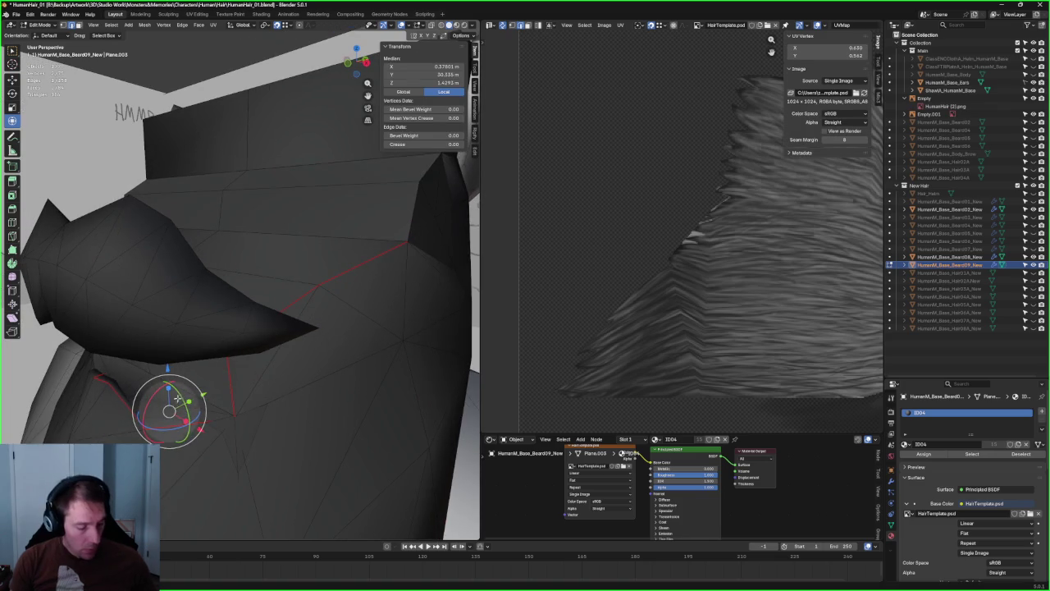
{"action": "left_click", "coordinate": [183, 388]}
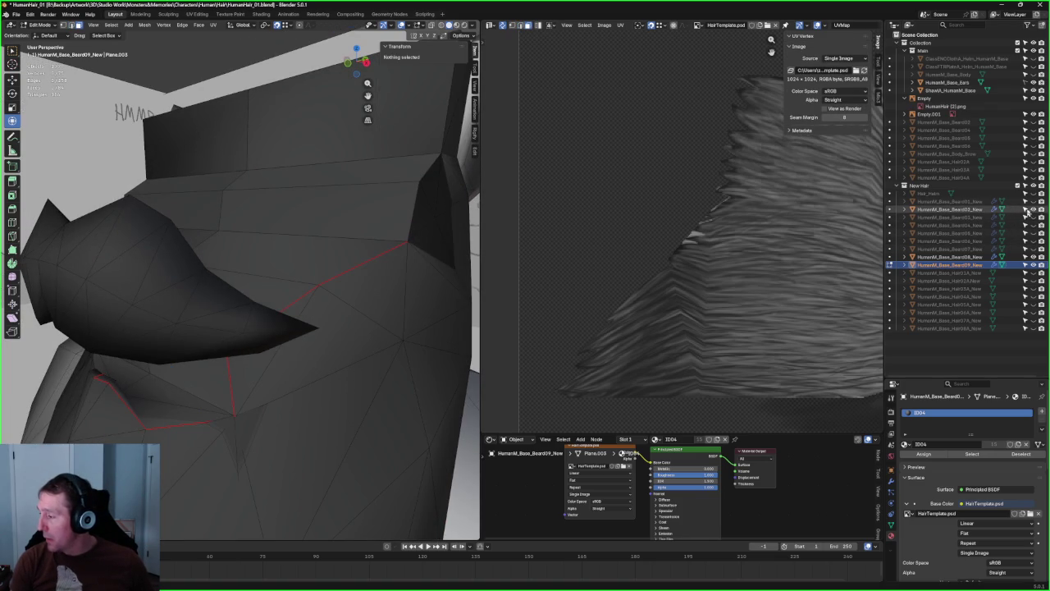
{"action": "left_click", "coordinate": [1033, 210]}
{"action": "left_click", "coordinate": [163, 398]}
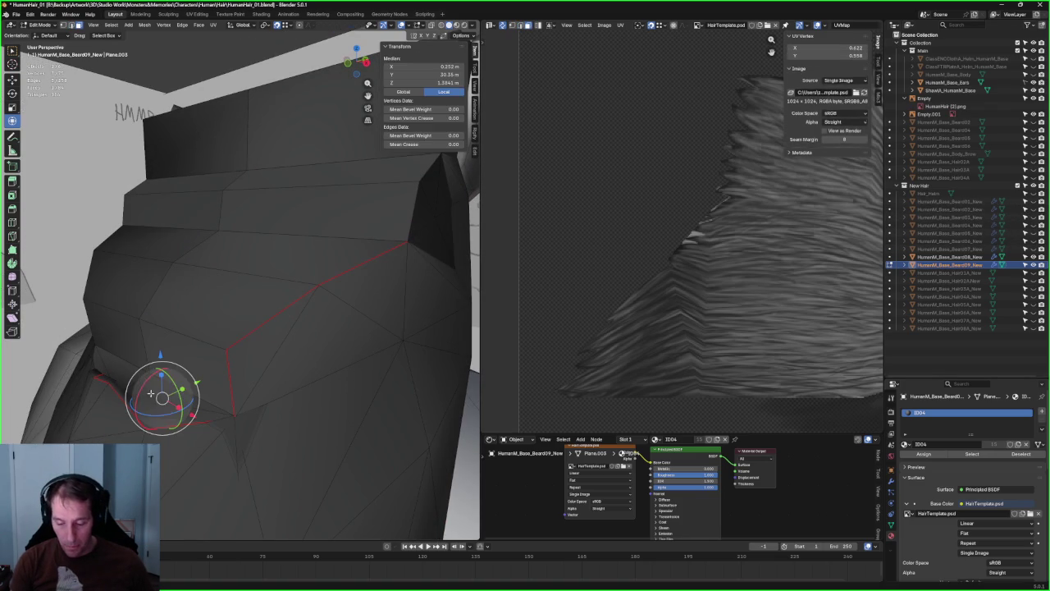
{"action": "left_click", "coordinate": [1033, 257]}
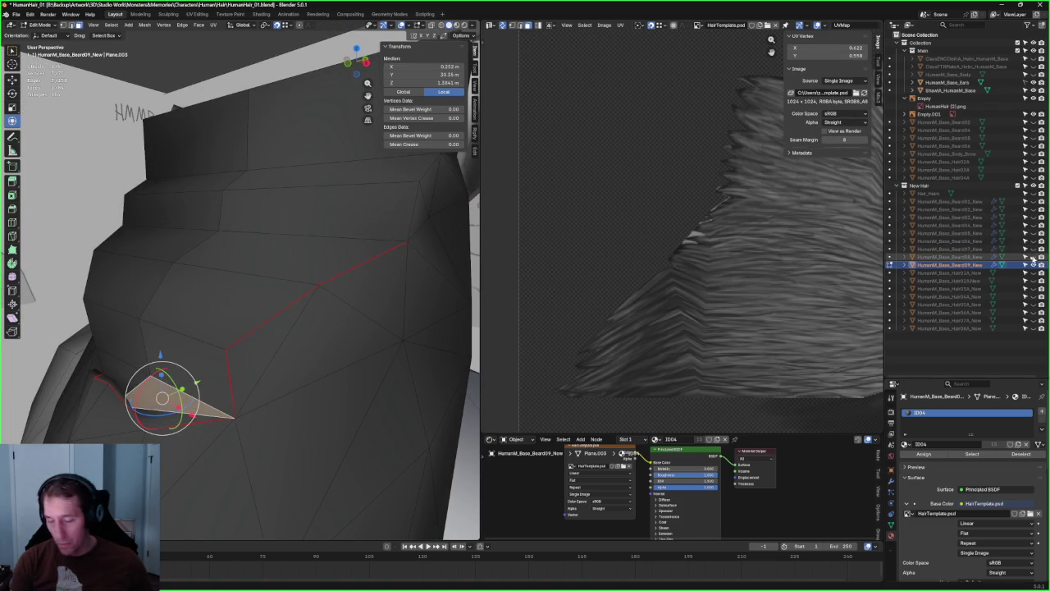
{"action": "mouse_move", "coordinate": [191, 407]}
{"action": "middle_mouse_down"}
{"action": "mouse_move", "coordinate": [181, 385]}
{"action": "mouse_move", "coordinate": [190, 390]}
{"action": "middle_mouse_up"}
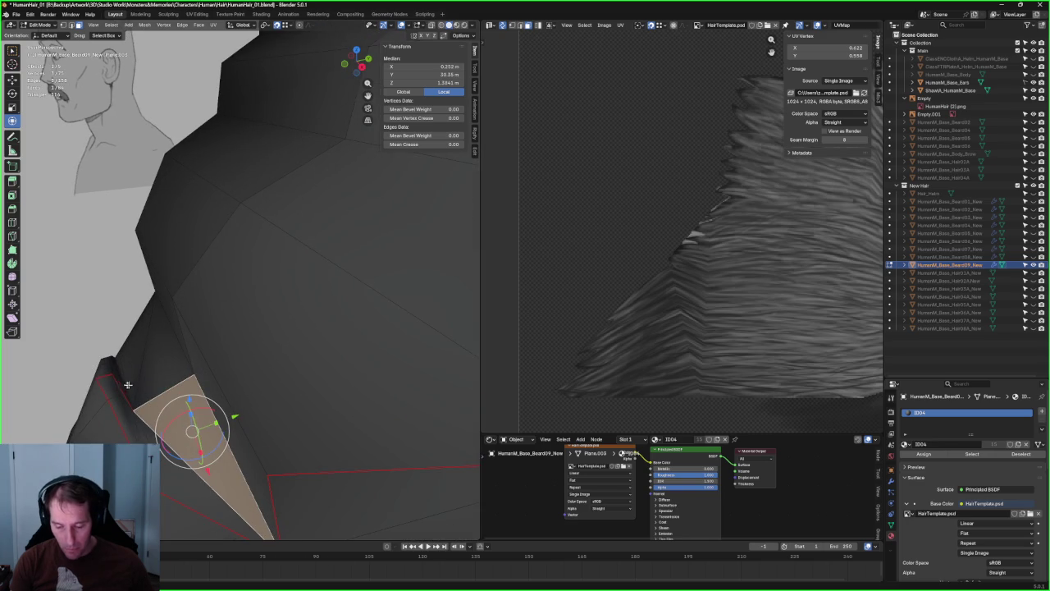
{"action": "mouse_move", "coordinate": [117, 397]}
{"action": "middle_mouse_down"}
{"action": "mouse_move", "coordinate": [281, 446]}
{"action": "mouse_move", "coordinate": [193, 398]}
{"action": "middle_mouse_up"}
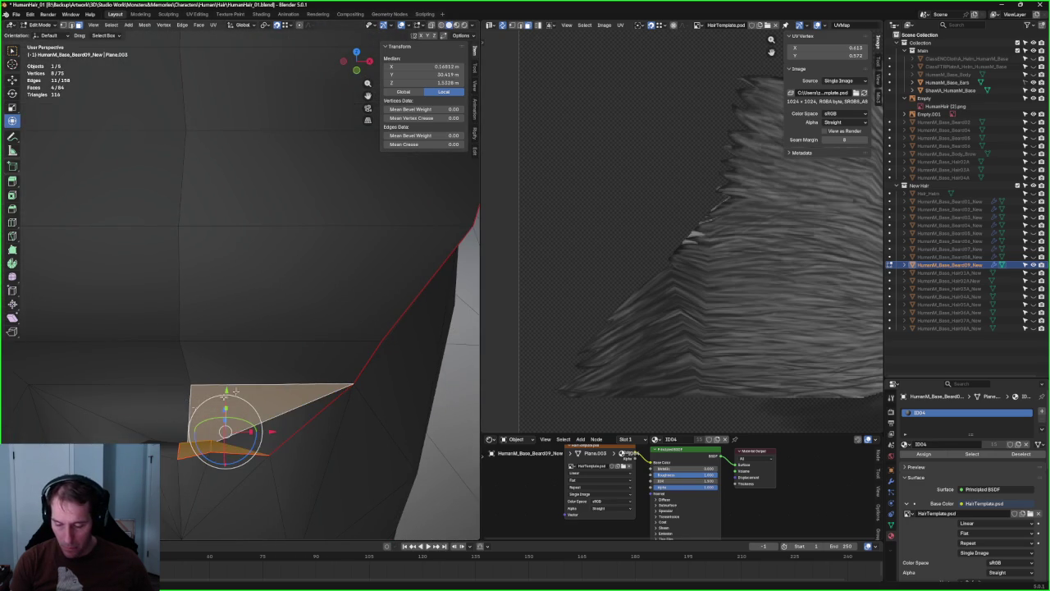
- Add four more faces along the beard edge to the selection
{"action": "left_click", "coordinate": [285, 409], "text": "shift"}
{"action": "middle_click_drag", "start_coordinate": [298, 352], "coordinate": [244, 356]}
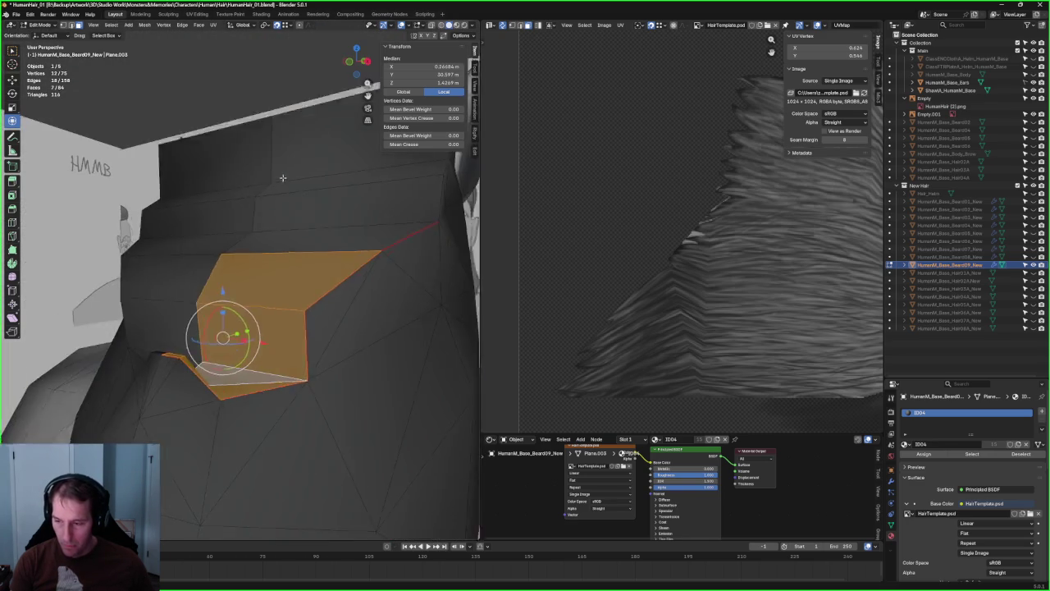
{"action": "left_click", "coordinate": [247, 370], "text": "shift"}
{"action": "left_click", "coordinate": [287, 327], "text": "shift"}
{"action": "left_click", "coordinate": [302, 289], "text": "shift"}
{"action": "middle_click_drag", "start_coordinate": [304, 293], "coordinate": [231, 303]}
{"action": "mouse_move", "coordinate": [360, 287]}
{"action": "middle_mouse_down"}
{"action": "mouse_move", "coordinate": [293, 282]}
{"action": "mouse_move", "coordinate": [366, 302]}
{"action": "mouse_move", "coordinate": [190, 374]}
{"action": "mouse_move", "coordinate": [360, 277]}
{"action": "mouse_move", "coordinate": [232, 413]}
{"action": "mouse_move", "coordinate": [319, 349]}
{"action": "middle_mouse_up"}
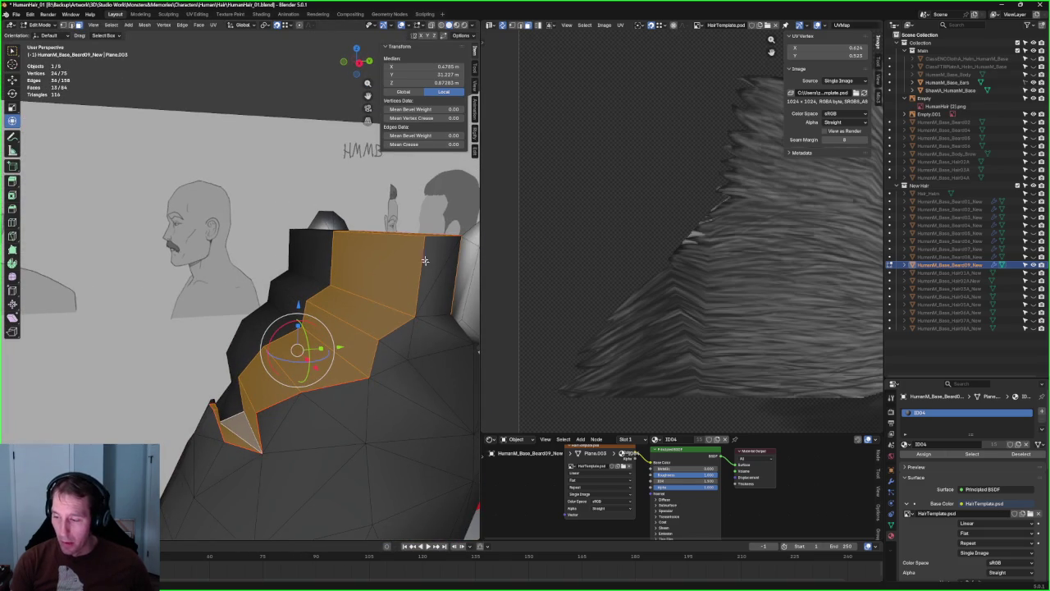
{"action": "mouse_move", "coordinate": [412, 296]}
{"action": "middle_mouse_down"}
{"action": "mouse_move", "coordinate": [248, 230]}
{"action": "mouse_move", "coordinate": [349, 272]}
{"action": "middle_mouse_up"}
- Delete the selected beard edges and faces, then view the gap from the front
{"action": "left_click", "coordinate": [279, 243], "text": "alt+shift"}
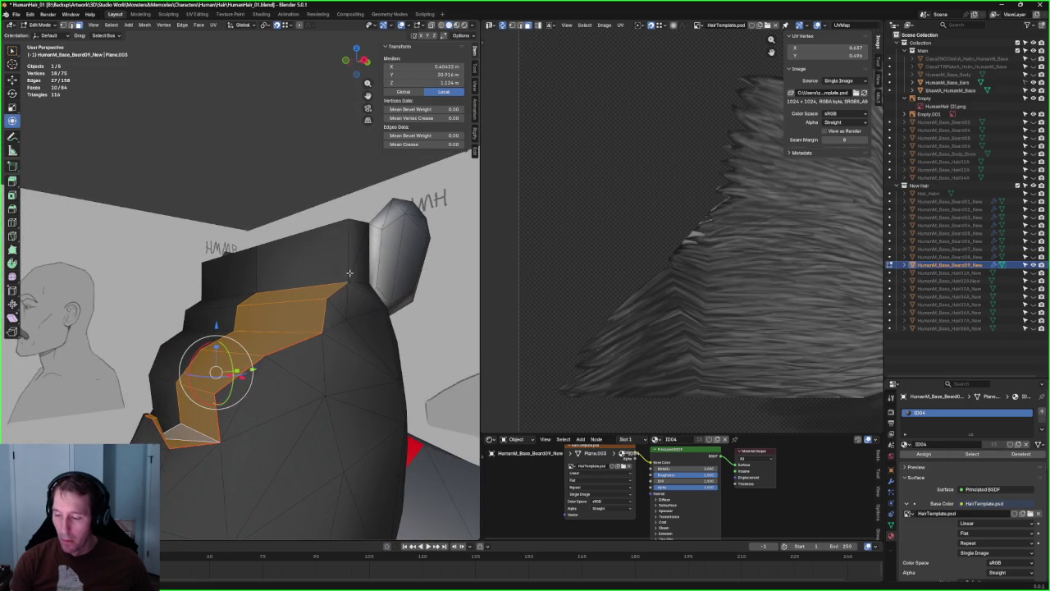
{"action": "key", "text": "x"}
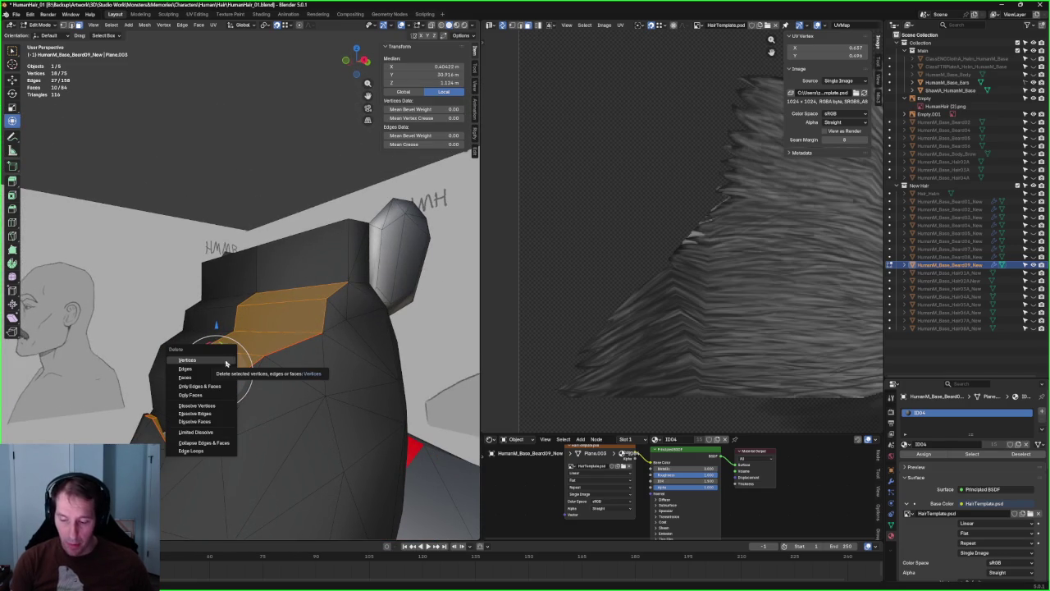
{"action": "left_click", "coordinate": [191, 387]}
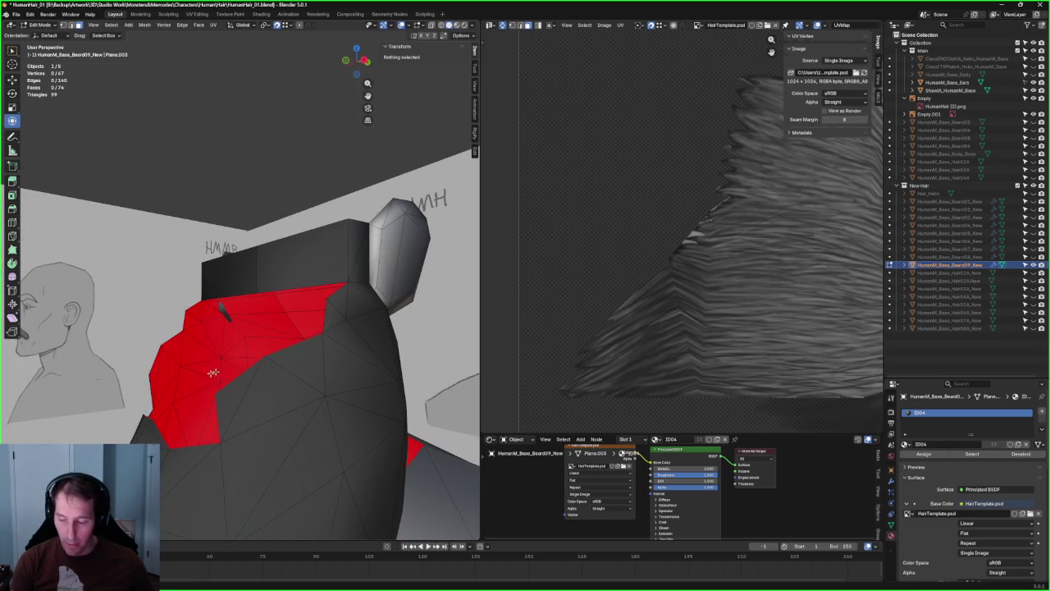
{"action": "mouse_move", "coordinate": [279, 328]}
{"action": "middle_mouse_down"}
{"action": "mouse_move", "coordinate": [257, 375]}
{"action": "mouse_move", "coordinate": [228, 391]}
{"action": "mouse_move", "coordinate": [216, 369]}
{"action": "mouse_move", "coordinate": [281, 364]}
{"action": "mouse_move", "coordinate": [333, 248]}
{"action": "middle_mouse_up"}
{"action": "key", "text": "KP_1"}
{"action": "scroll", "coordinate": [288, 376], "scroll_direction": "up", "scroll_amount": 2}
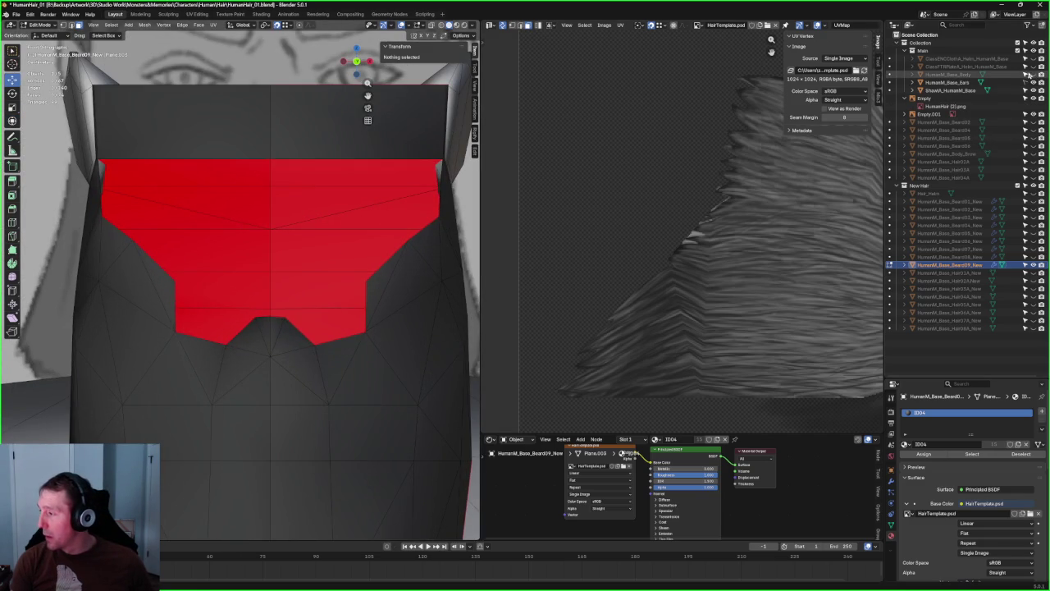
- Unhide the head and ears, then try selecting cut-edge vertices with X-ray and linked selection
{"action": "left_click", "coordinate": [1029, 82]}
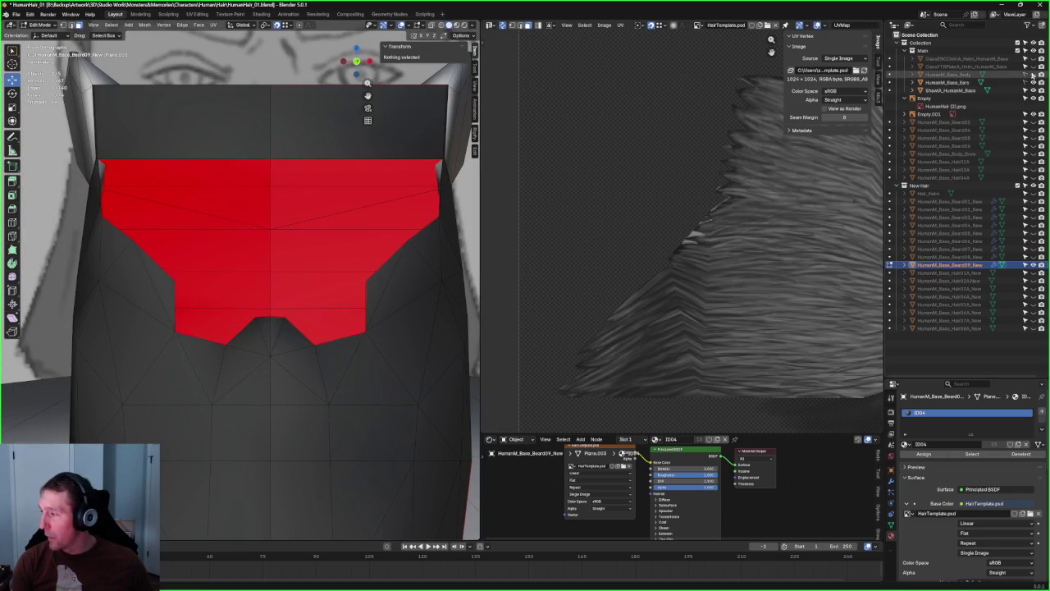
{"action": "left_click", "coordinate": [280, 317]}
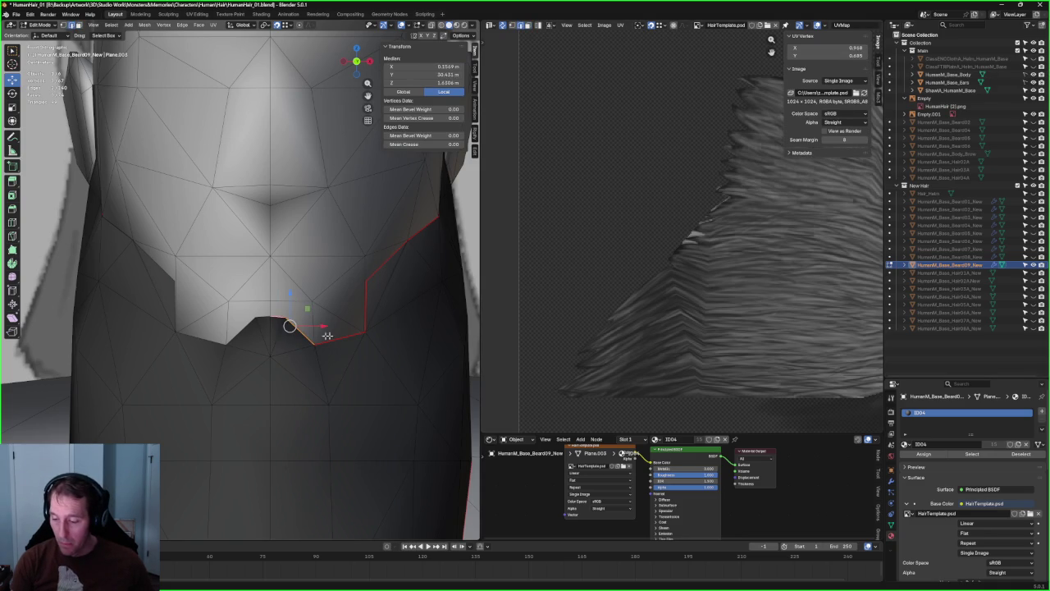
{"action": "left_click", "coordinate": [378, 264], "text": "ctrl"}
{"action": "middle_click_drag", "start_coordinate": [378, 265], "coordinate": [261, 296]}
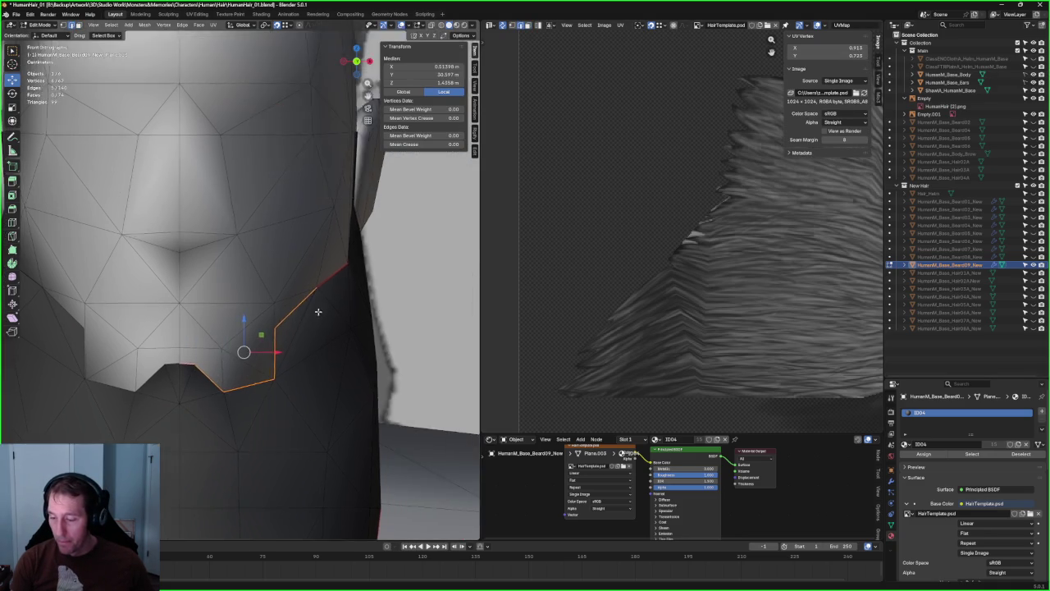
{"action": "key", "text": "alt+z"}
{"action": "key", "text": "alt+z"}
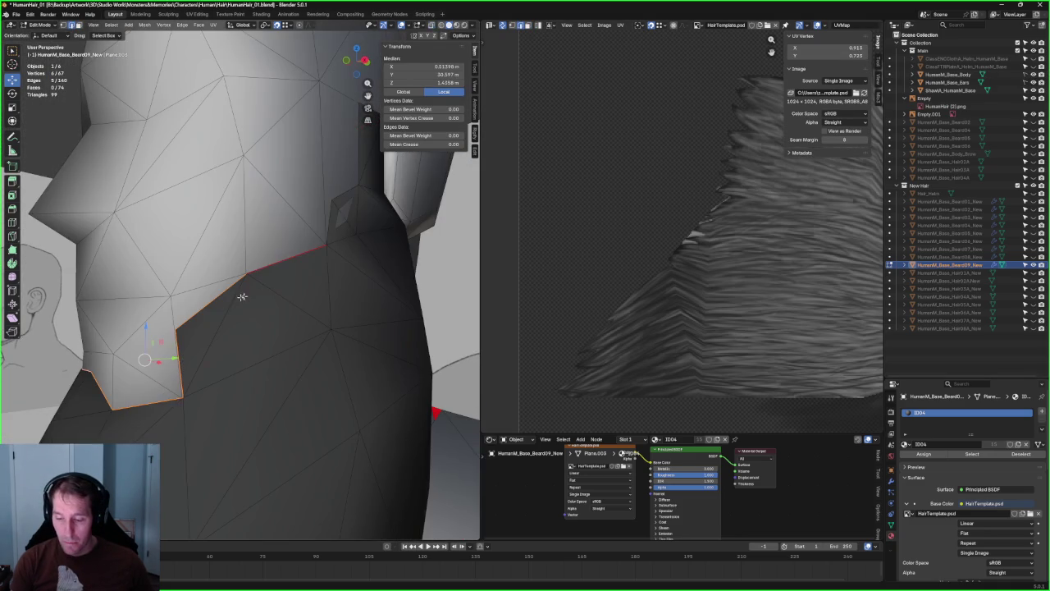
{"action": "key", "text": "ctrl+l"}
{"action": "key", "text": "alt+z"}
{"action": "key", "text": "alt+z"}
{"action": "key", "text": "alt+a"}
{"action": "mouse_move", "coordinate": [194, 322]}
{"action": "middle_mouse_down"}
{"action": "mouse_move", "coordinate": [195, 344]}
{"action": "mouse_move", "coordinate": [277, 51]}
{"action": "middle_mouse_up"}
{"action": "key", "text": "alt+z"}
{"action": "key", "text": "alt+z"}
- Drag one beard upper-edge vertex up the cheek and check it from the side
{"action": "key", "text": "shift+space"}
{"action": "key", "text": "g"}
{"action": "left_click", "coordinate": [227, 349]}
{"action": "left_click_drag", "start_coordinate": [227, 349], "coordinate": [222, 321]}
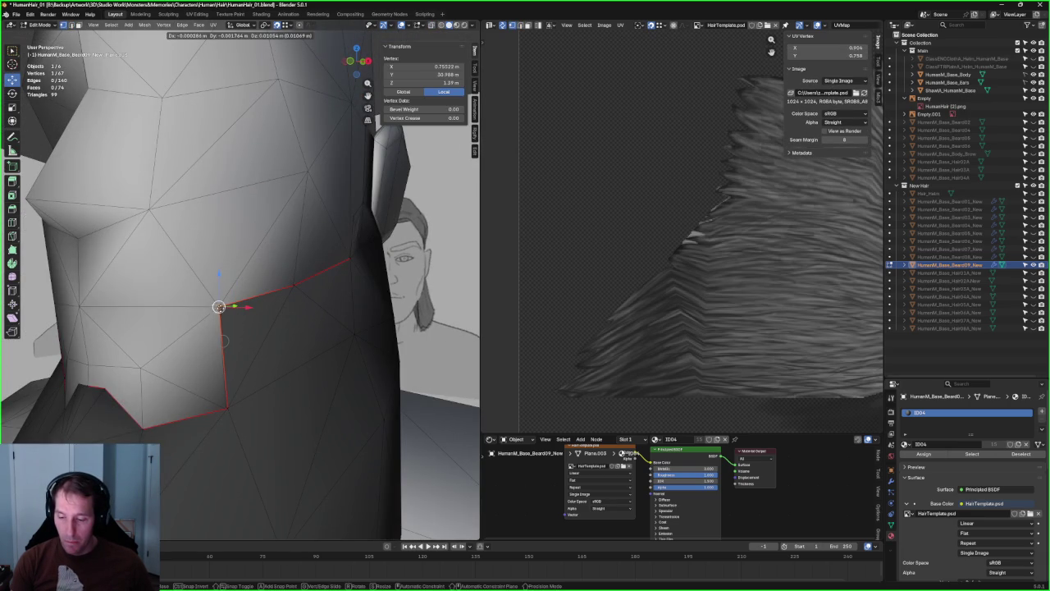
{"action": "middle_click_drag", "start_coordinate": [223, 340], "coordinate": [304, 270]}
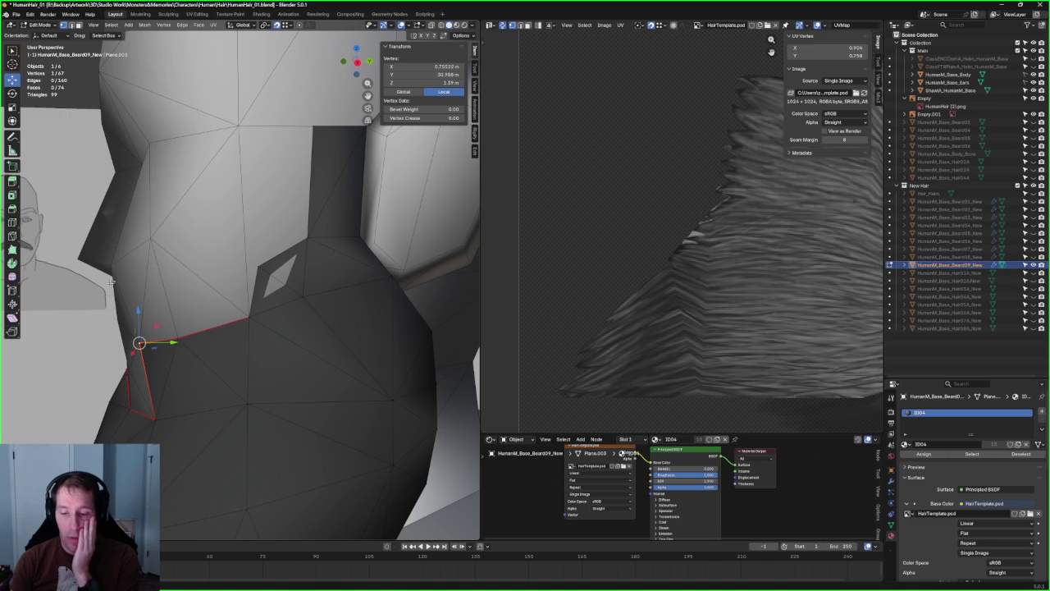
{"action": "left_click", "coordinate": [257, 266]}
- Sketch yellow annotation guide lines on the cheek running down toward the jaw
{"action": "key", "text": "k"}
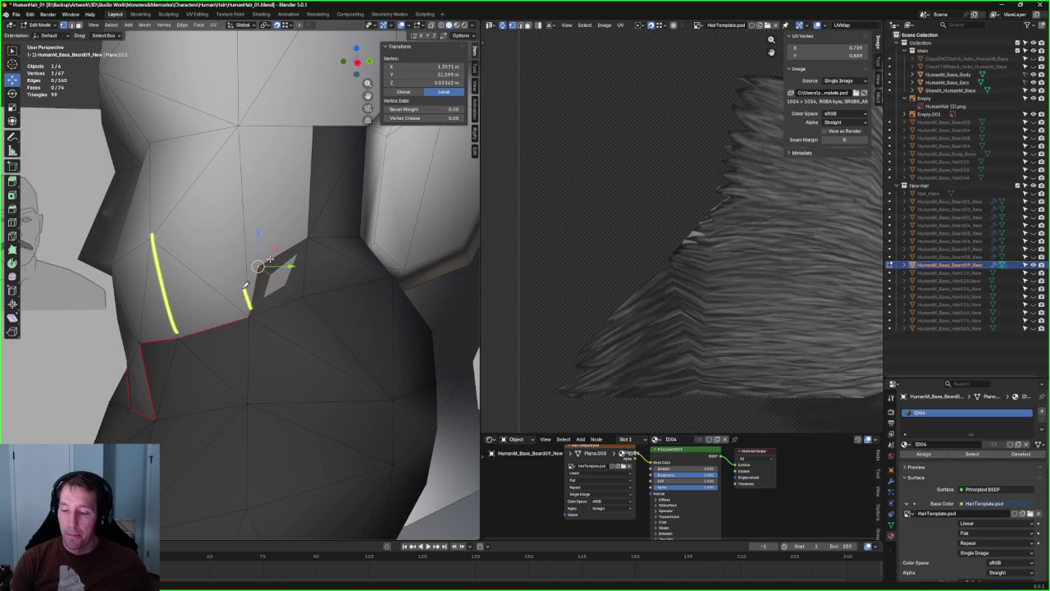
{"action": "left_click", "coordinate": [151, 235]}
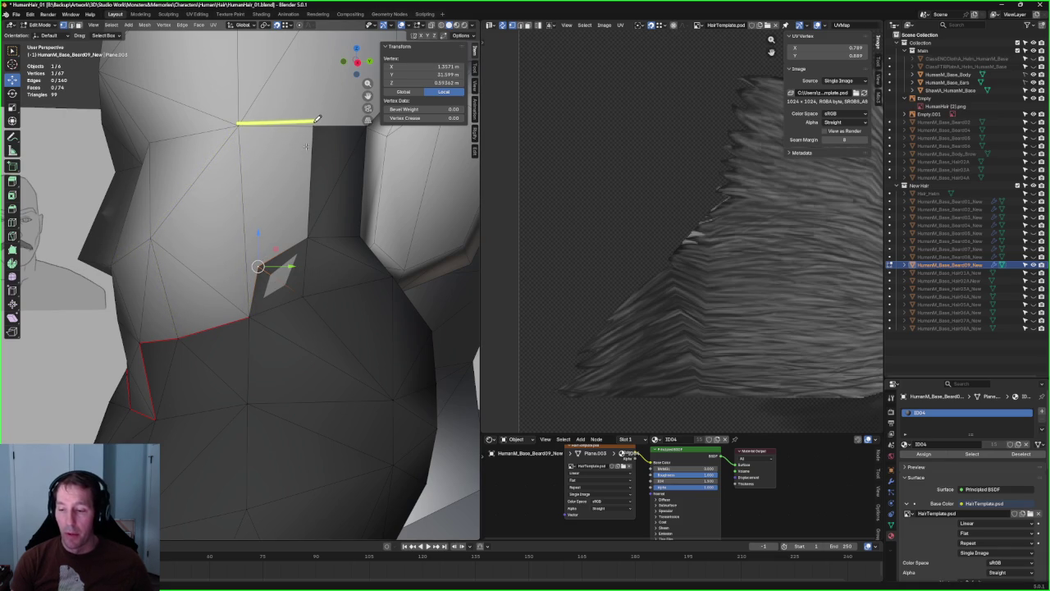
{"action": "left_click", "coordinate": [152, 235]}
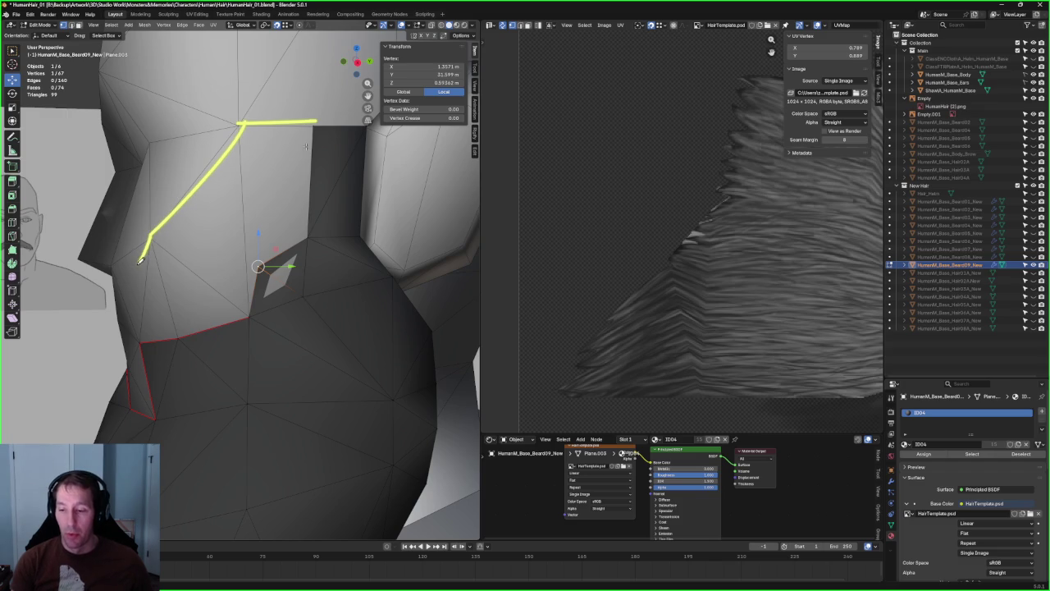
{"action": "left_click_drag", "start_coordinate": [151, 238], "coordinate": [173, 351]}
{"action": "left_click_drag", "start_coordinate": [238, 125], "coordinate": [233, 320]}
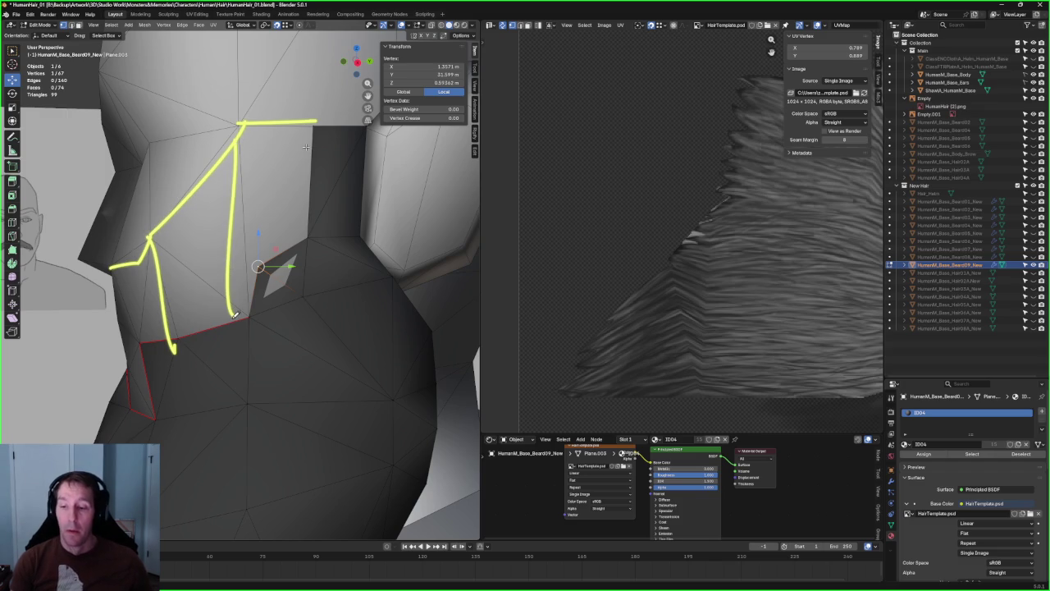
{"action": "left_click_drag", "start_coordinate": [147, 240], "coordinate": [232, 302]}
{"action": "left_click_drag", "start_coordinate": [332, 110], "coordinate": [366, 45]}
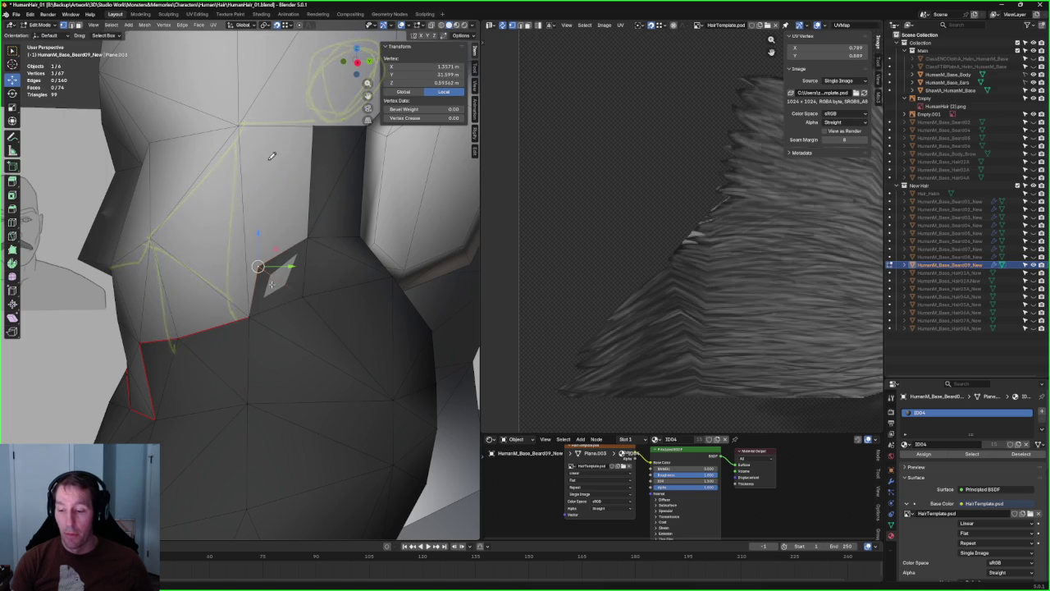
- Redraw the temple-to-cheek guide line and add vertical and diagonal guide strokes
{"action": "left_click_drag", "start_coordinate": [319, 125], "coordinate": [144, 240]}
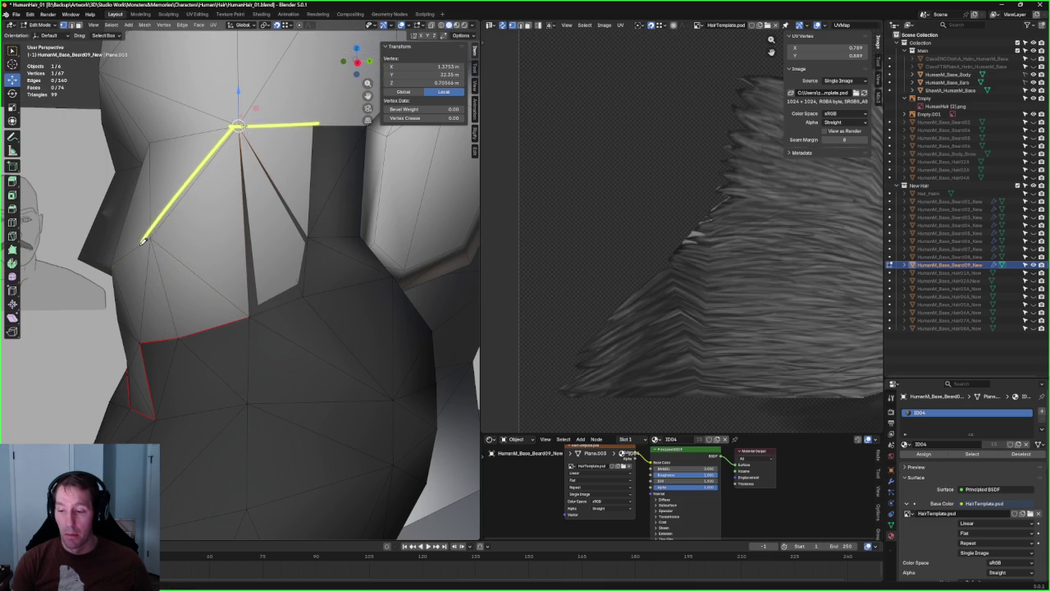
{"action": "left_click", "coordinate": [319, 215]}
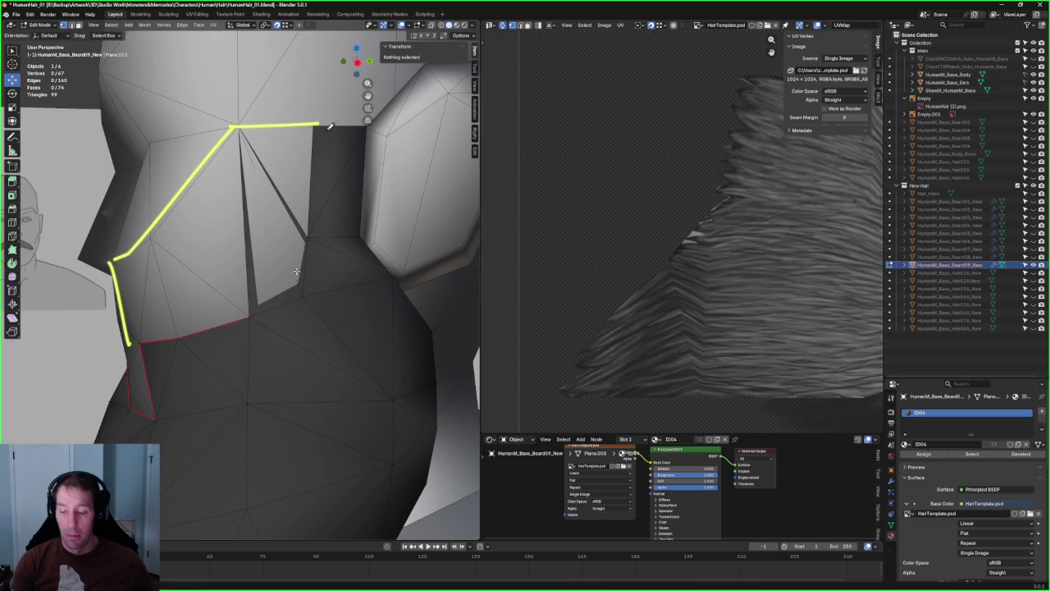
{"action": "left_click_drag", "start_coordinate": [247, 131], "coordinate": [243, 287]}
{"action": "left_click", "coordinate": [271, 215]}
{"action": "mouse_move", "coordinate": [146, 236]}
{"action": "left_mouse_down"}
{"action": "mouse_move", "coordinate": [184, 328]}
{"action": "mouse_move", "coordinate": [152, 309]}
{"action": "mouse_move", "coordinate": [213, 304]}
{"action": "mouse_move", "coordinate": [244, 283]}
{"action": "mouse_move", "coordinate": [252, 193]}
{"action": "left_mouse_up"}
- Try dissolving an edge inside the cheek, undo it, and select a top-edge vertex near the ear
{"action": "key", "text": "ctrl+x"}
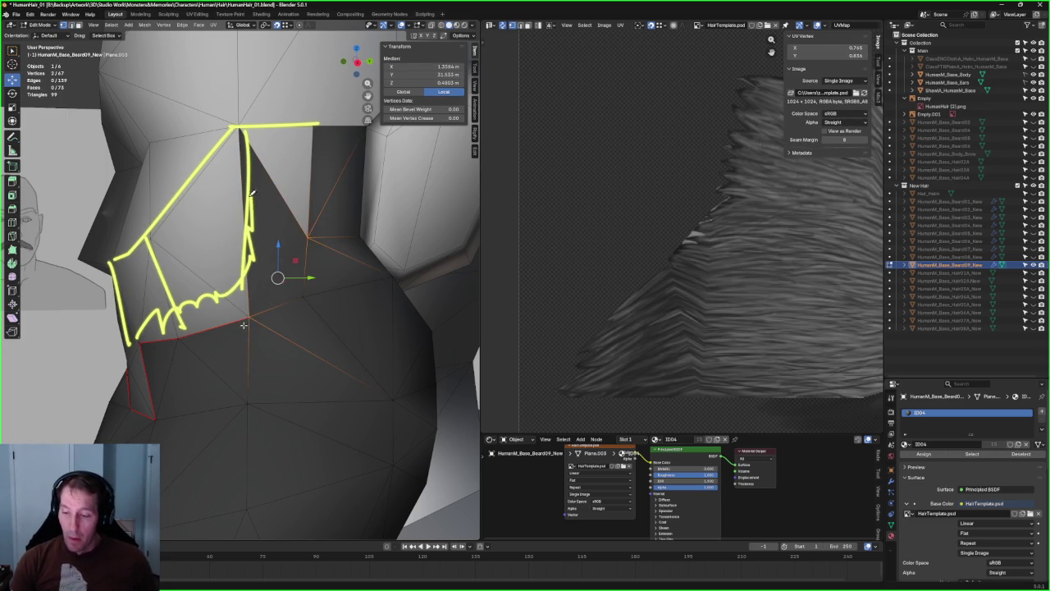
{"action": "key", "text": "ctrl+z"}
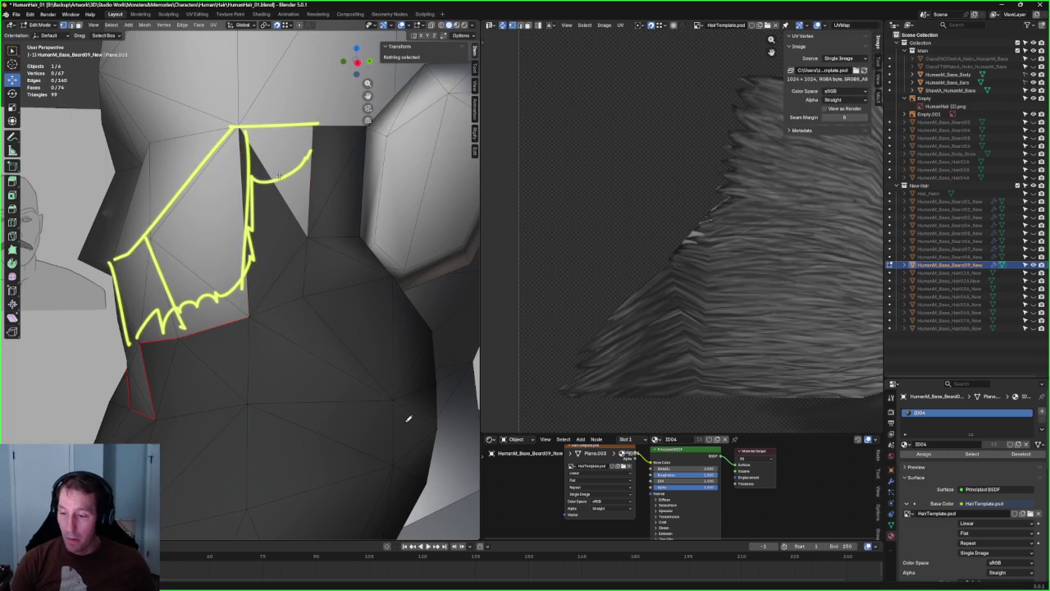
{"action": "key", "text": "ctrl+z"}
{"action": "left_click", "coordinate": [274, 227]}
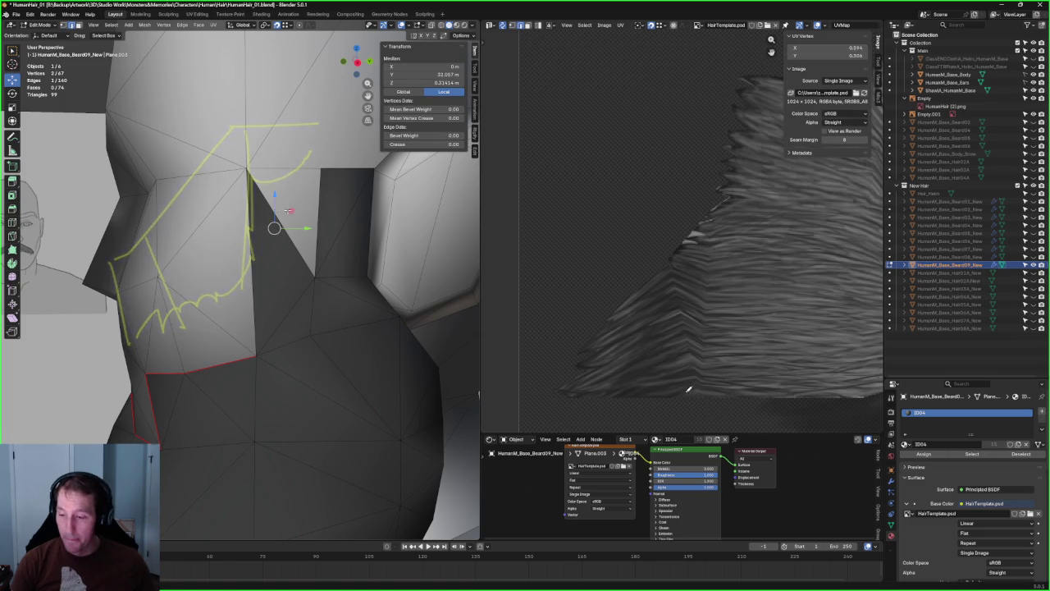
- Extrude a spike from the top edge near the ear, then merge it into one vertex
{"action": "left_click_drag", "start_coordinate": [278, 220], "coordinate": [284, 210]}
{"action": "key", "text": "e"}
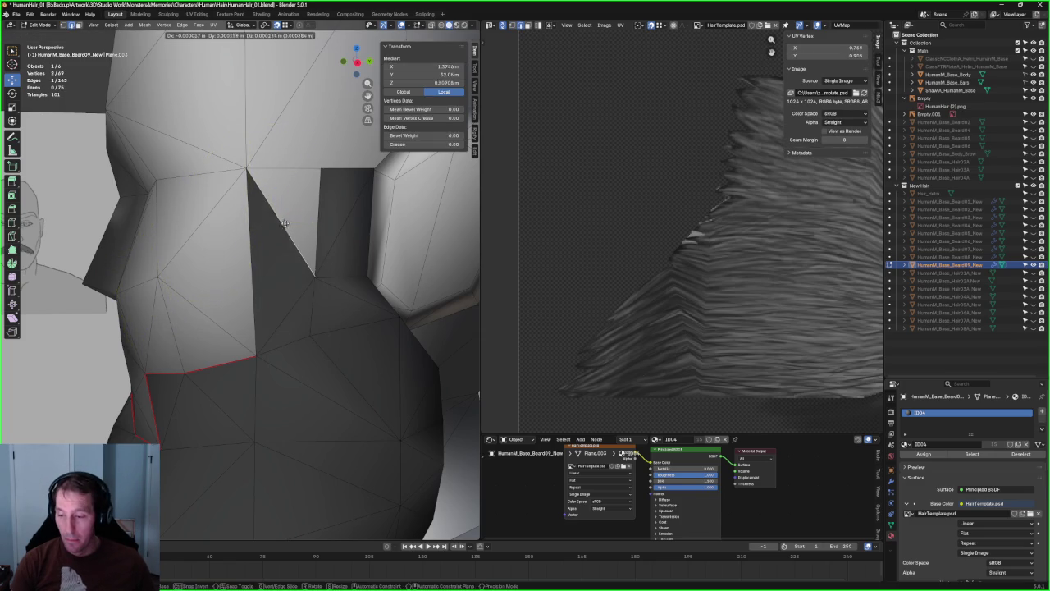
{"action": "left_click", "coordinate": [355, 186]}
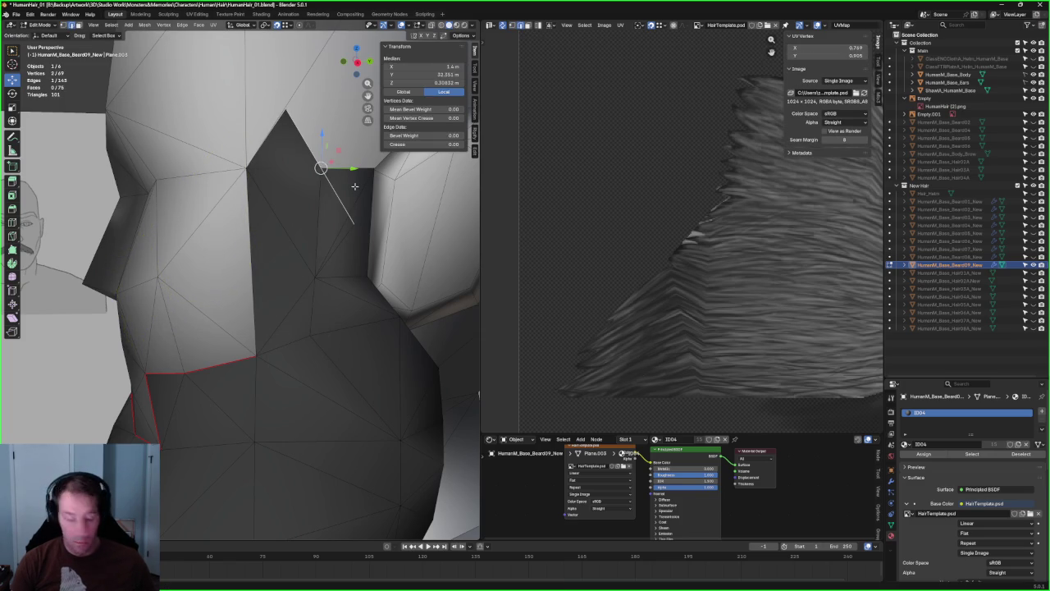
{"action": "key", "text": "ctrl+z"}
{"action": "key", "text": "ctrl+shift+z"}
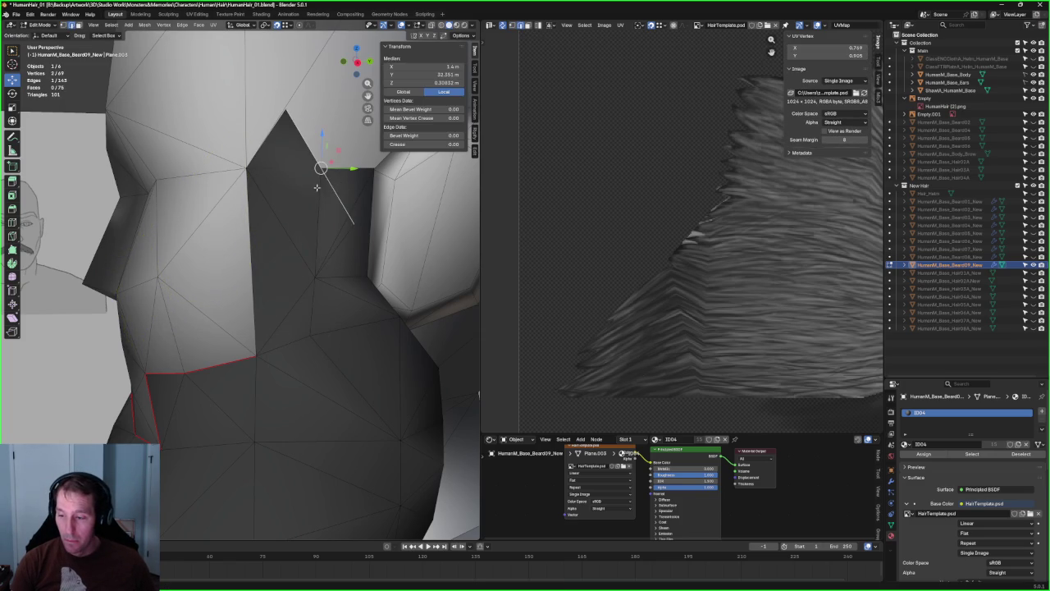
{"action": "left_click_drag", "start_coordinate": [340, 176], "coordinate": [307, 182]}
{"action": "key", "text": "m"}
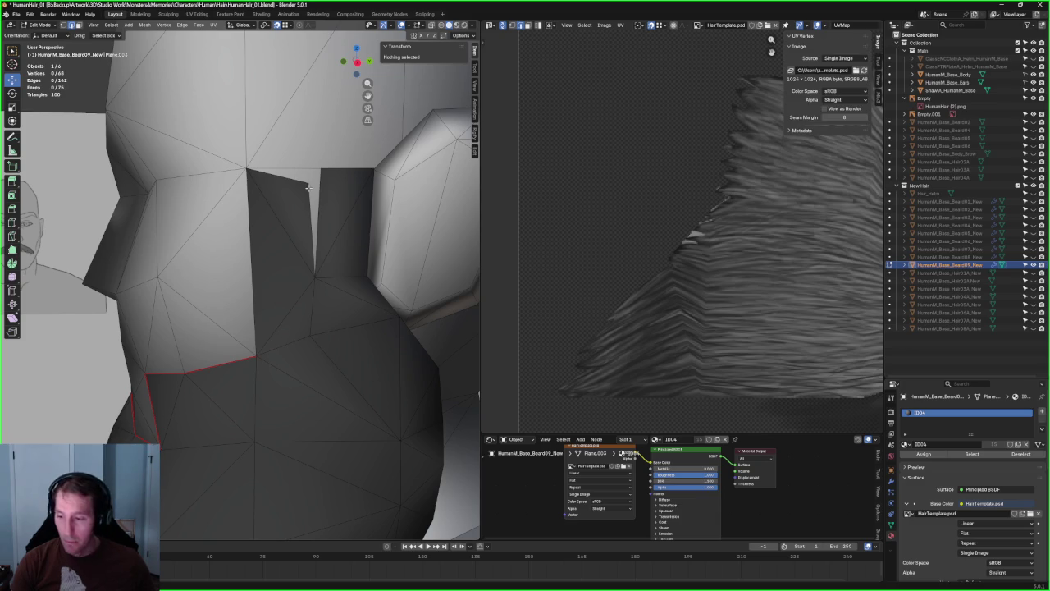
- Move the merged vertex into place in X-ray and delete the stray leftover vertex
{"action": "key", "text": "alt+z"}
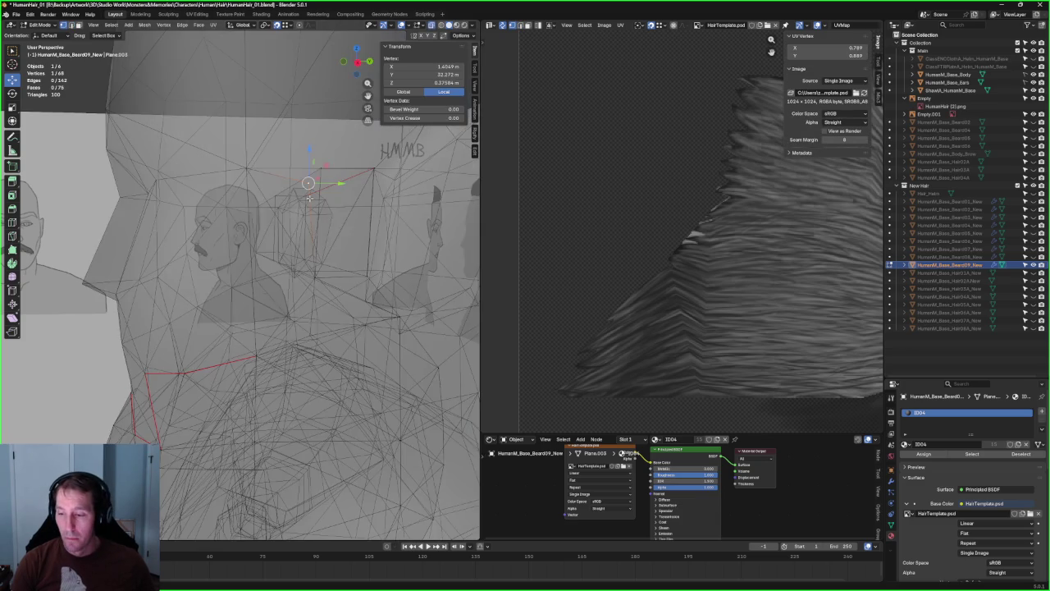
{"action": "key", "text": "g"}
{"action": "left_click", "coordinate": [343, 206]}
{"action": "mouse_move", "coordinate": [343, 206]}
{"action": "middle_mouse_down"}
{"action": "mouse_move", "coordinate": [290, 222]}
{"action": "mouse_move", "coordinate": [265, 256]}
{"action": "middle_mouse_up"}
{"action": "key", "text": "alt+z"}
{"action": "key", "text": "alt+z"}
{"action": "key", "text": "x"}
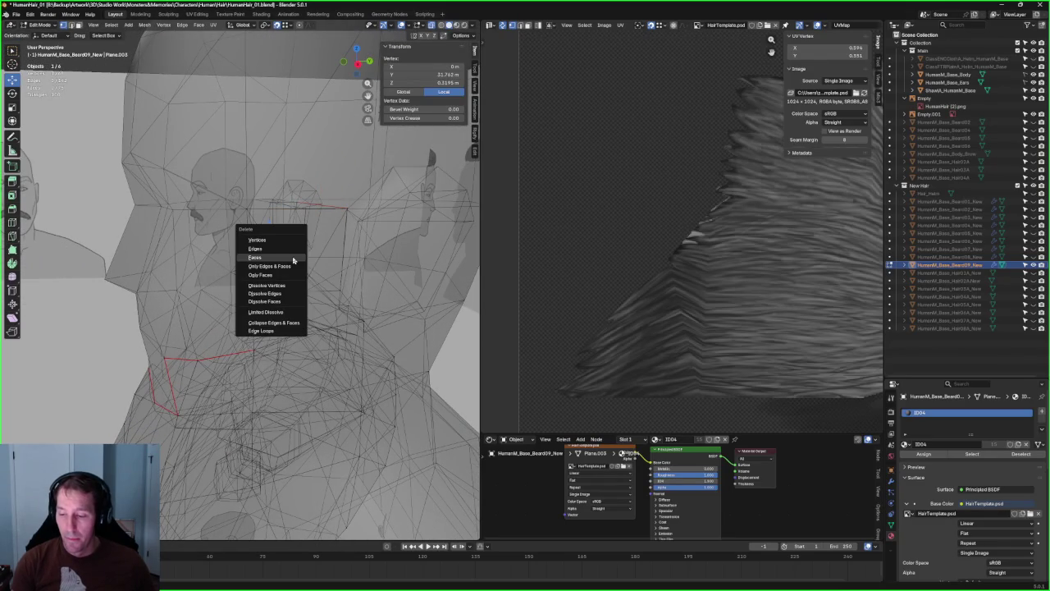
{"action": "left_click", "coordinate": [276, 241]}
{"action": "mouse_move", "coordinate": [276, 240]}
{"action": "middle_mouse_down"}
{"action": "mouse_move", "coordinate": [311, 199]}
{"action": "mouse_move", "coordinate": [282, 227]}
{"action": "mouse_move", "coordinate": [291, 205]}
{"action": "mouse_move", "coordinate": [257, 201]}
{"action": "middle_mouse_up"}
{"action": "key", "text": "alt+z"}
{"action": "key", "text": "alt+z"}
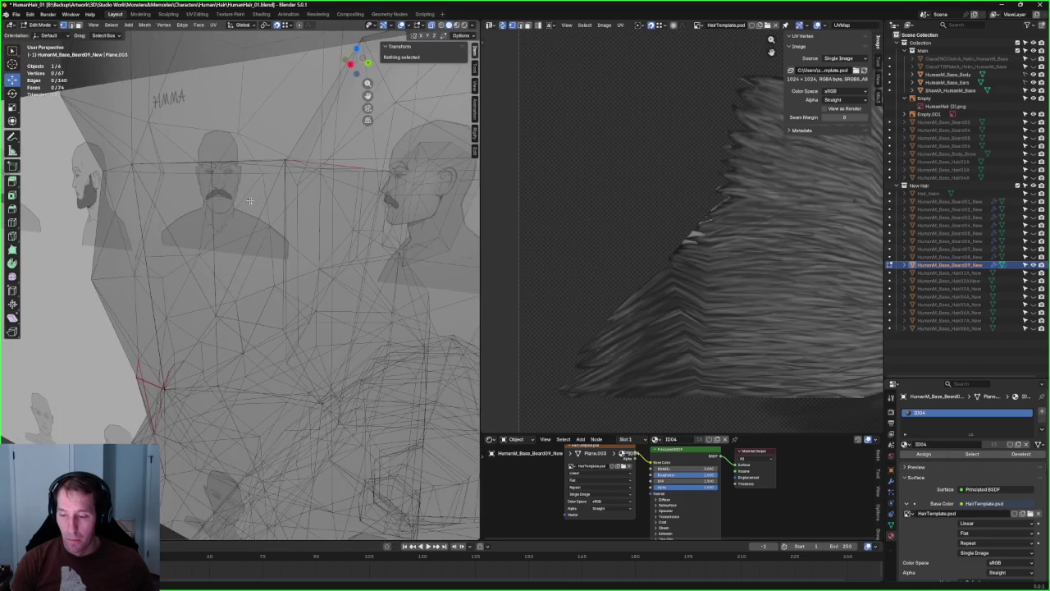
- Select two top-edge vertices, orbit to the beard's side, and pick a jaw-line edge
{"action": "left_click", "coordinate": [218, 161]}
{"action": "middle_click_drag", "start_coordinate": [217, 161], "coordinate": [246, 189]}
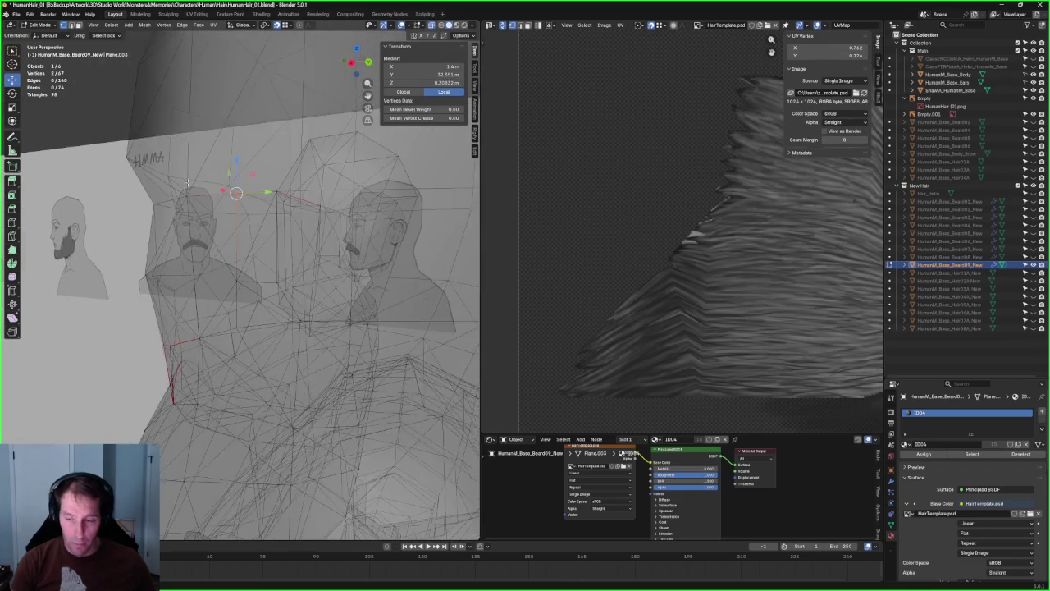
{"action": "scroll", "coordinate": [262, 205], "scroll_direction": "up", "scroll_amount": 4}
{"action": "key", "text": "alt+z"}
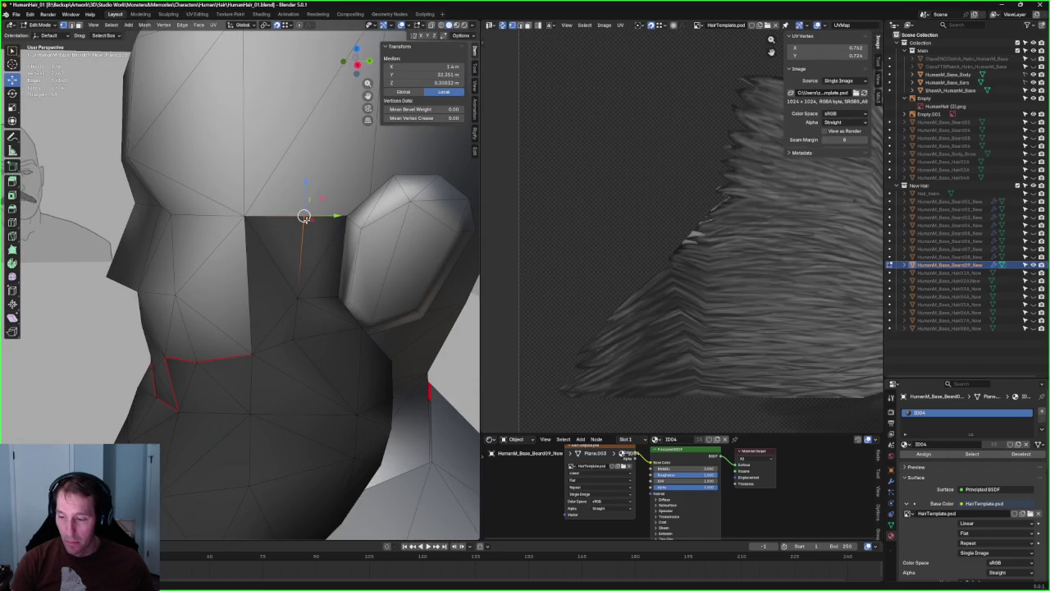
{"action": "mouse_move", "coordinate": [304, 216]}
{"action": "middle_mouse_down"}
{"action": "mouse_move", "coordinate": [281, 225]}
{"action": "mouse_move", "coordinate": [272, 246]}
{"action": "mouse_move", "coordinate": [304, 246]}
{"action": "mouse_move", "coordinate": [254, 243]}
{"action": "mouse_move", "coordinate": [197, 272]}
{"action": "mouse_move", "coordinate": [285, 304]}
{"action": "mouse_move", "coordinate": [246, 294]}
{"action": "middle_mouse_up"}
{"action": "left_click", "coordinate": [305, 295]}
- From the right side view, extrude the longer jaw edge into a new face
{"action": "key", "text": "grave"}
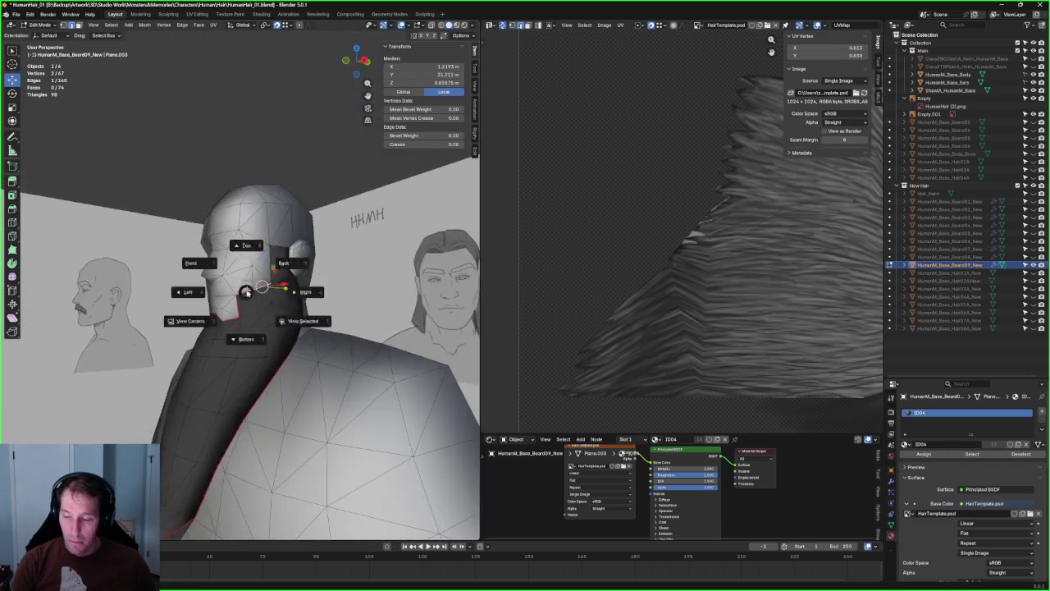
{"action": "left_click", "coordinate": [246, 294]}
{"action": "scroll", "coordinate": [233, 318], "scroll_direction": "up", "scroll_amount": 4}
{"action": "left_click", "coordinate": [207, 338]}
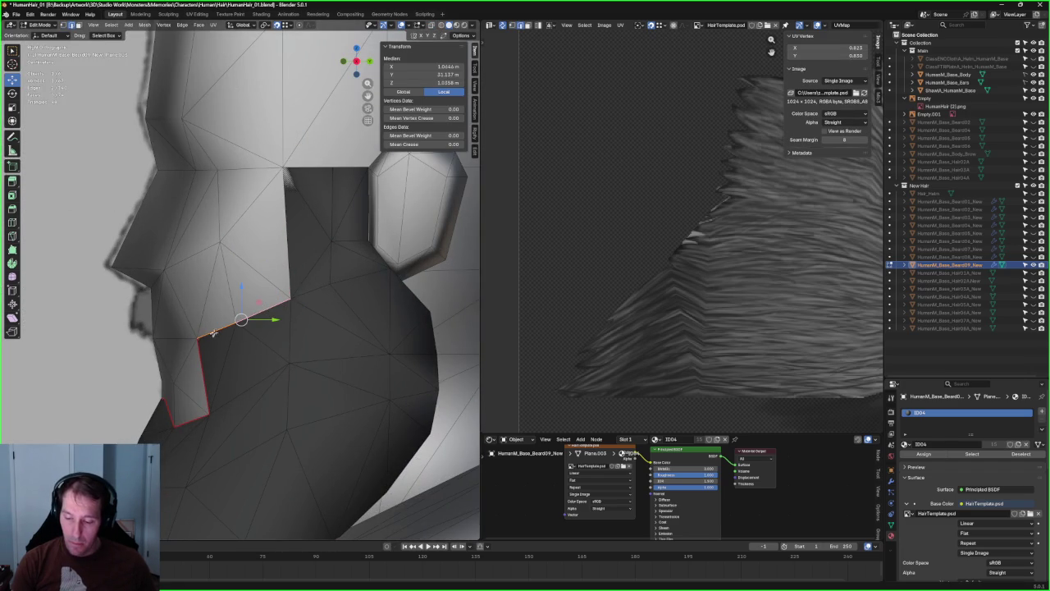
{"action": "key", "text": "e"}
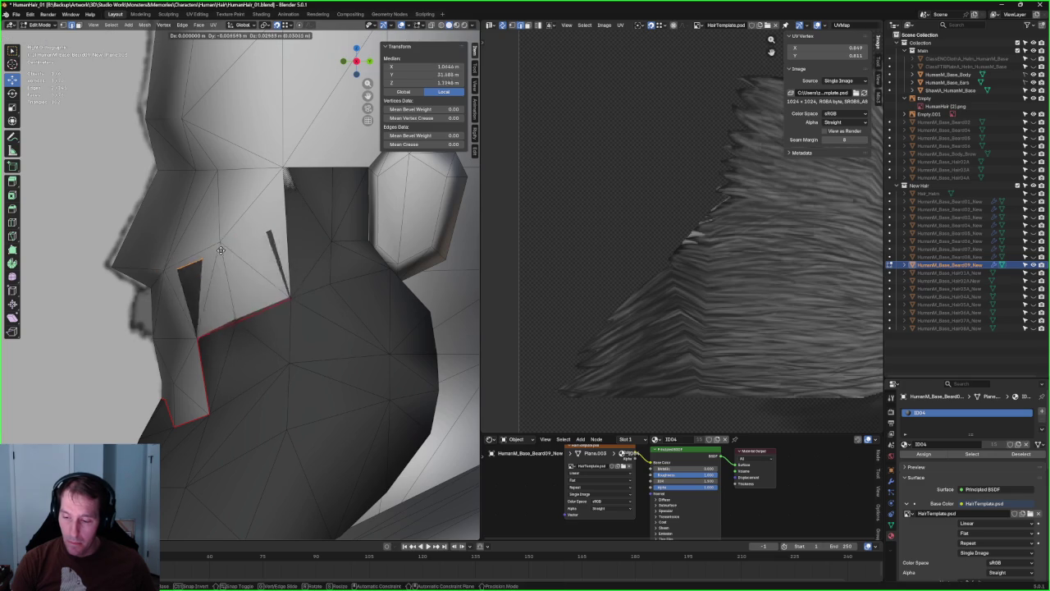
{"action": "left_click", "coordinate": [276, 246]}
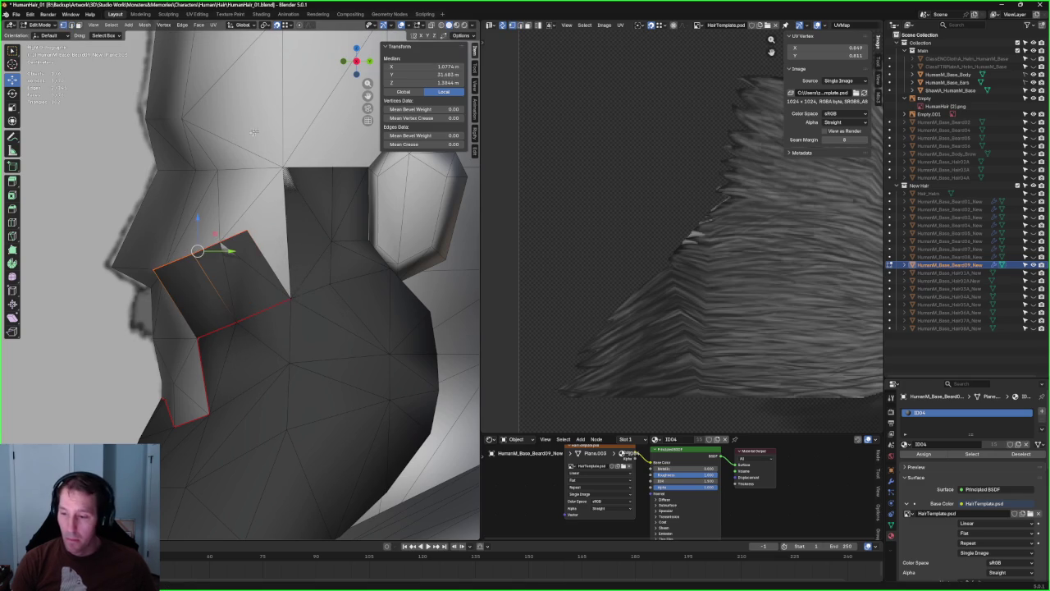
- Connect the cheek corner vertex to a second vertex with a new edge
{"action": "middle_click_drag", "start_coordinate": [230, 194], "coordinate": [256, 237]}
{"action": "left_click", "coordinate": [255, 239]}
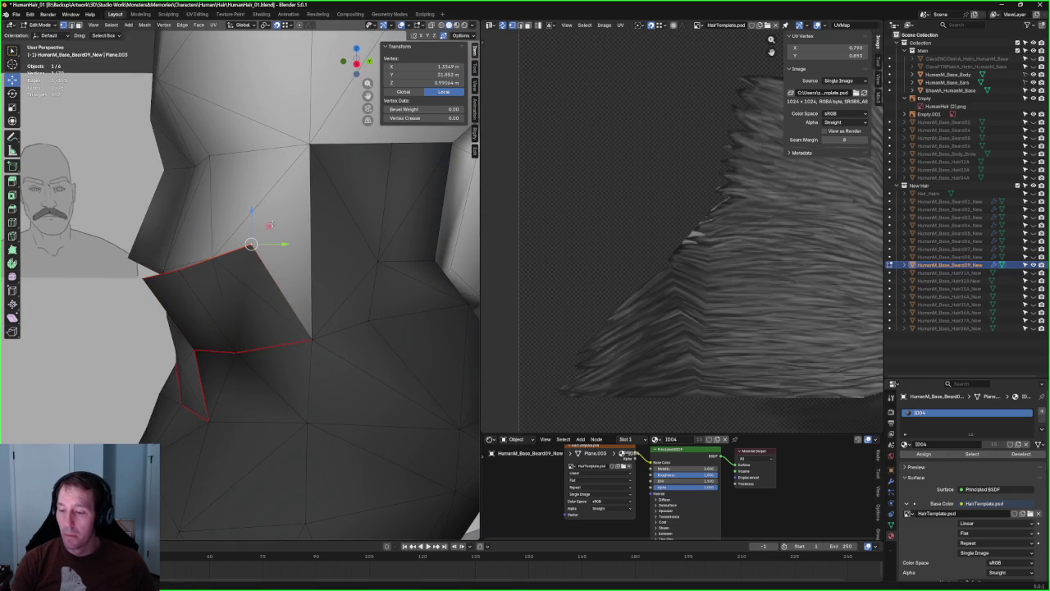
{"action": "mouse_move", "coordinate": [251, 244]}
{"action": "left_mouse_down"}
{"action": "mouse_move", "coordinate": [310, 144]}
{"action": "mouse_move", "coordinate": [178, 271]}
{"action": "mouse_move", "coordinate": [227, 251]}
{"action": "mouse_move", "coordinate": [212, 259]}
{"action": "mouse_move", "coordinate": [226, 262]}
{"action": "left_mouse_up"}
{"action": "key", "text": "Escape"}
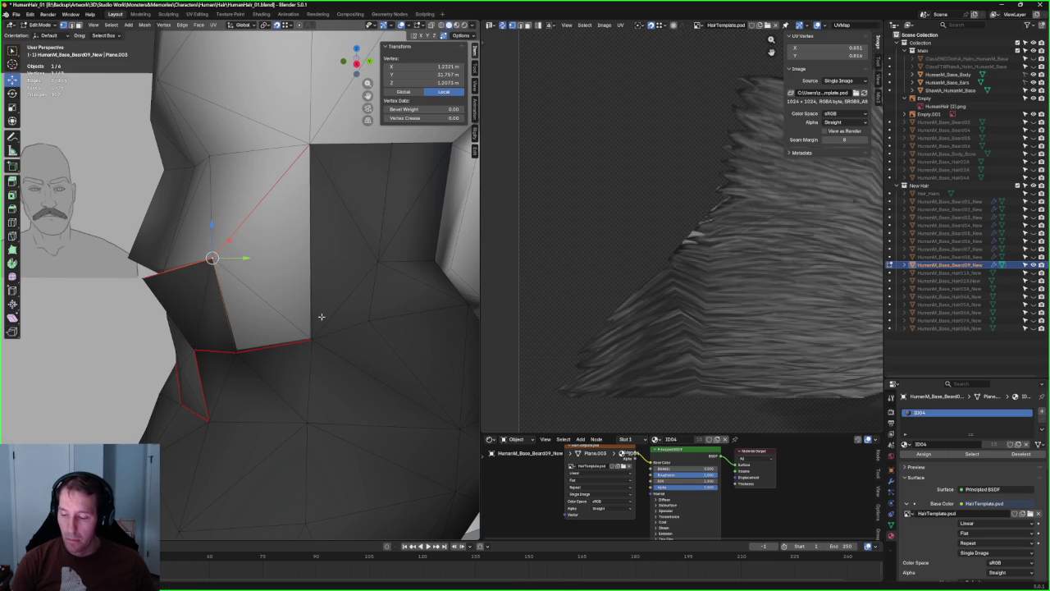
{"action": "key", "text": "alt+z"}
{"action": "mouse_move", "coordinate": [325, 333]}
{"action": "middle_mouse_down"}
{"action": "mouse_move", "coordinate": [386, 367]}
{"action": "mouse_move", "coordinate": [351, 334]}
{"action": "middle_mouse_up"}
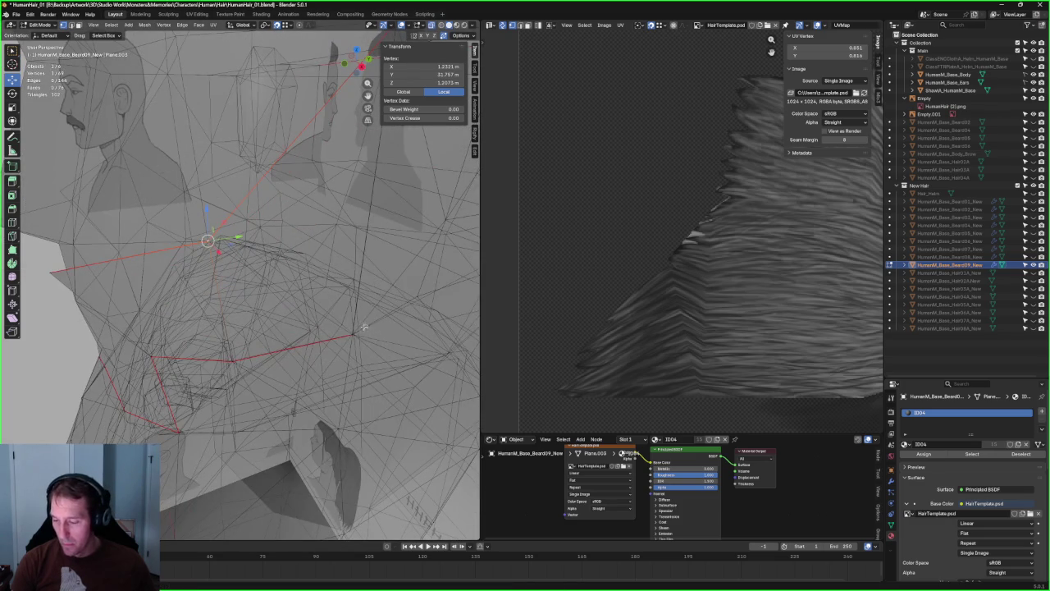
{"action": "left_click", "coordinate": [353, 334], "text": "shift"}
{"action": "right_click", "coordinate": [367, 325]}
{"action": "left_click", "coordinate": [329, 377]}
{"action": "key", "text": "alt+z"}
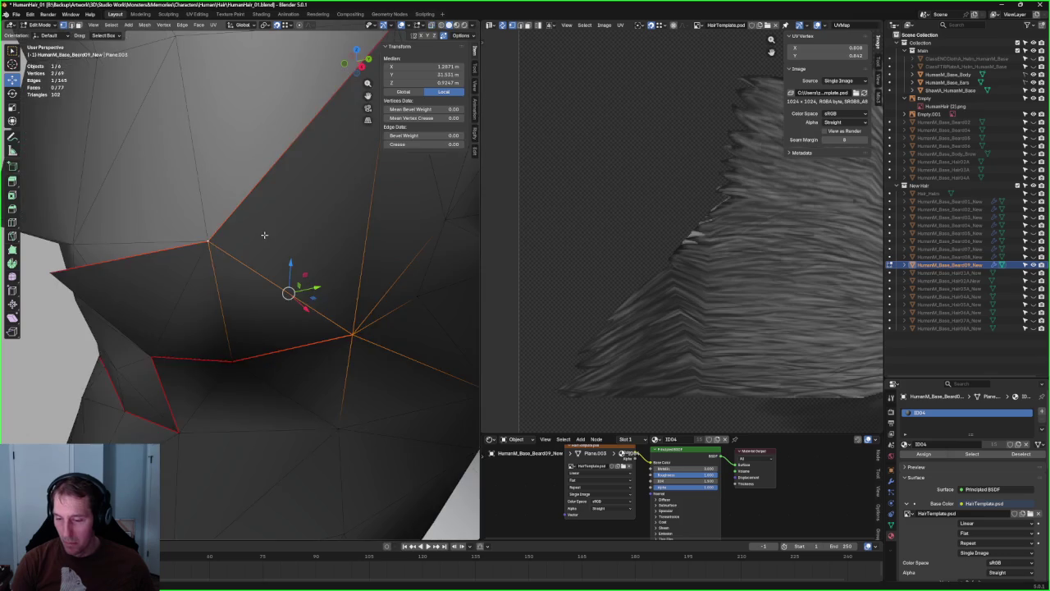
- Reposition a vertex on the cheek edge and view the face from the front
{"action": "scroll", "coordinate": [265, 237], "scroll_direction": "down", "scroll_amount": 5}
{"action": "middle_click_drag", "start_coordinate": [265, 236], "coordinate": [205, 263]}
{"action": "left_click", "coordinate": [164, 268]}
{"action": "key", "text": "g"}
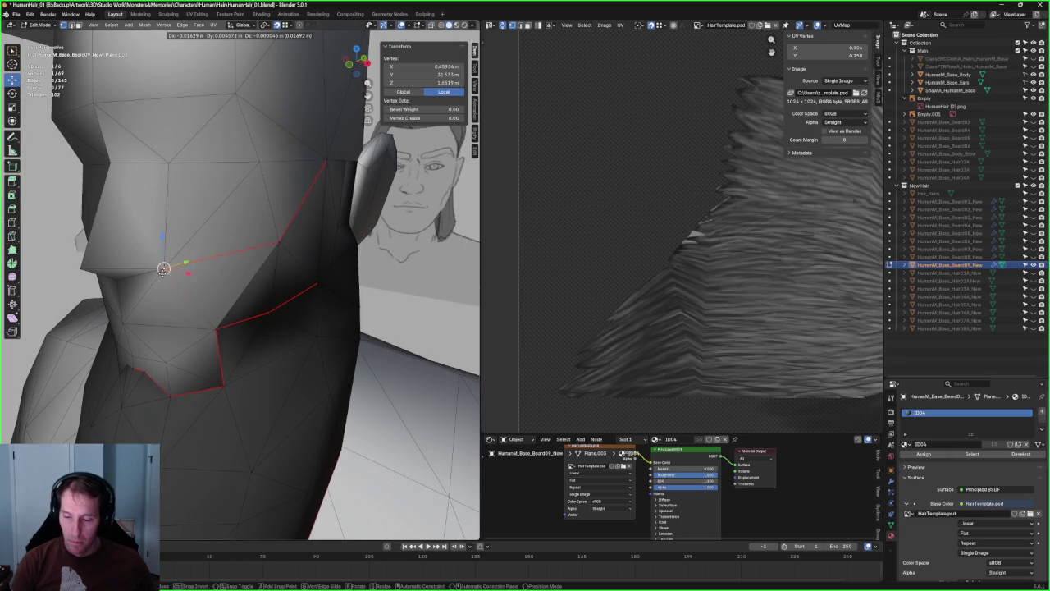
{"action": "left_click", "coordinate": [164, 268]}
{"action": "mouse_move", "coordinate": [165, 268]}
{"action": "middle_mouse_down"}
{"action": "mouse_move", "coordinate": [234, 251]}
{"action": "mouse_move", "coordinate": [224, 259]}
{"action": "middle_mouse_up"}
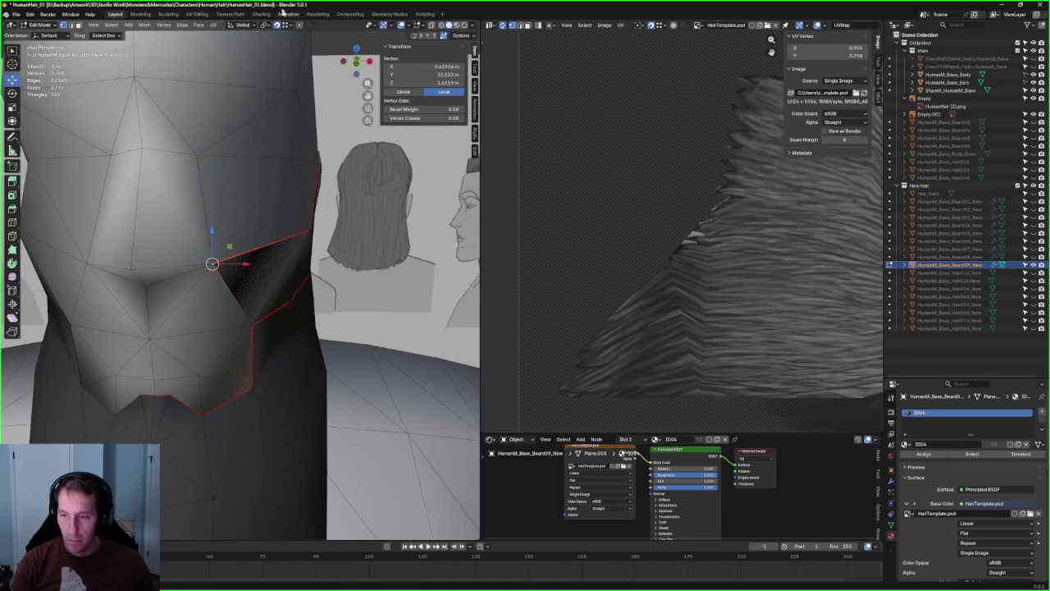
- Move the border vertex along X to 0.44546 m, then select a second border vertex
{"action": "key", "text": "g"}
{"action": "key", "text": "x"}
{"action": "left_click", "coordinate": [241, 265]}
{"action": "mouse_move", "coordinate": [241, 265]}
{"action": "middle_mouse_down"}
{"action": "mouse_move", "coordinate": [204, 256]}
{"action": "mouse_move", "coordinate": [212, 281]}
{"action": "middle_mouse_up"}
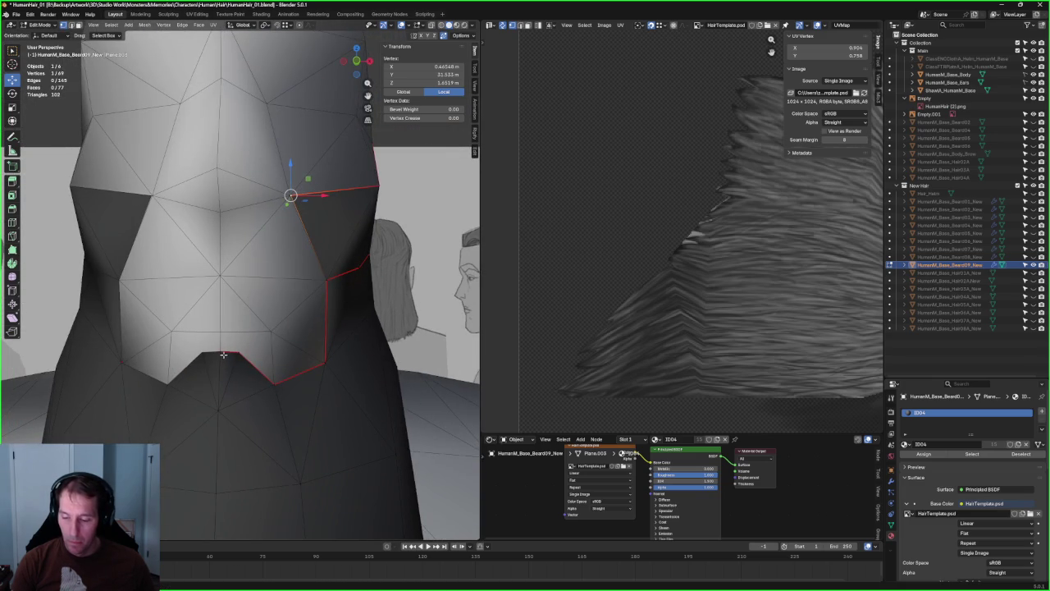
{"action": "left_click", "coordinate": [228, 352], "text": "shift"}
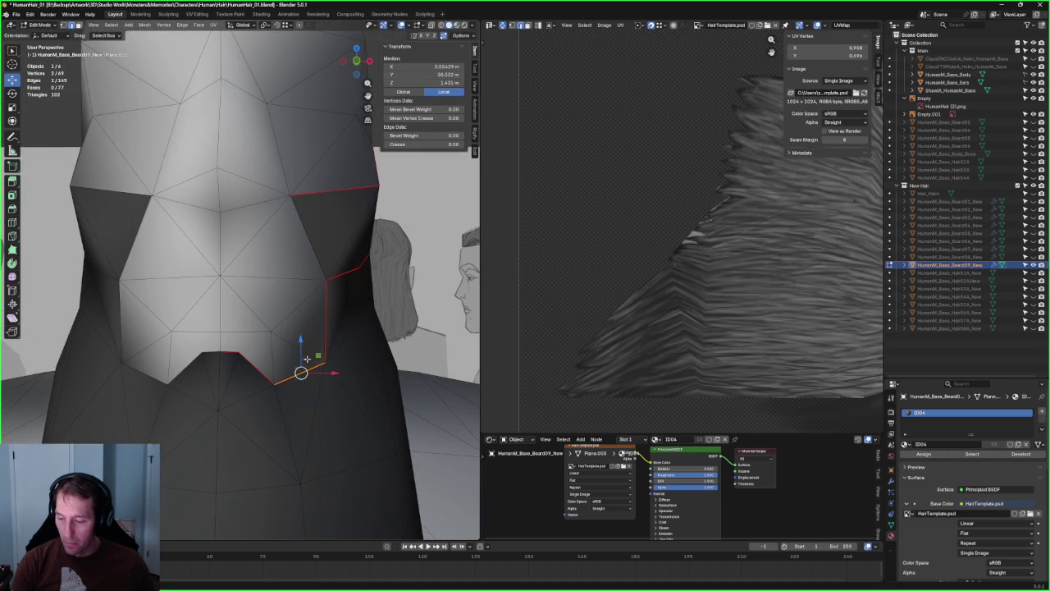
- Extrude the two selected beard-border vertices into a new edge
{"action": "key", "text": "e"}
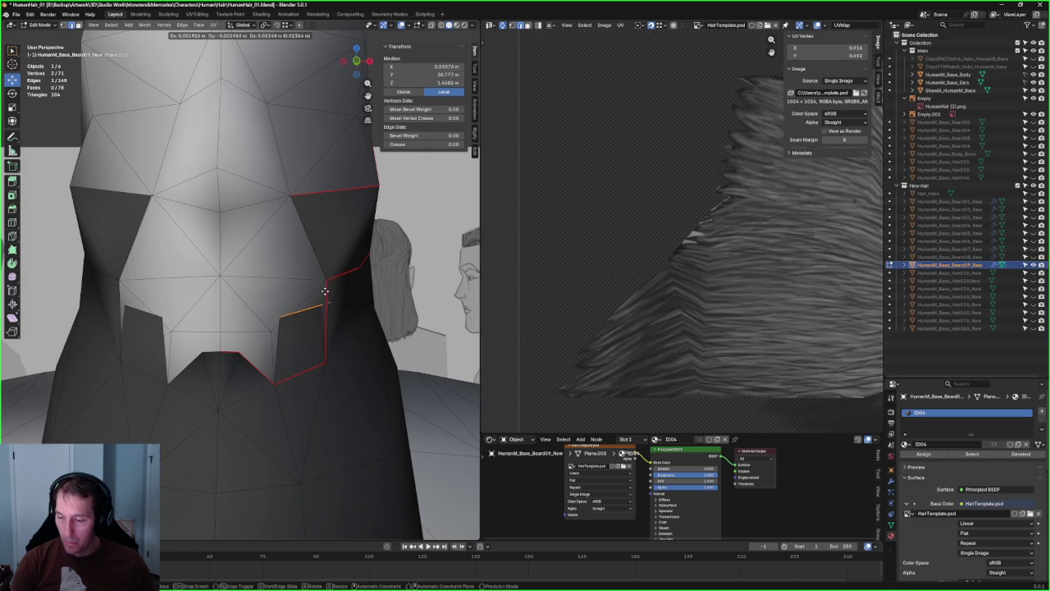
{"action": "left_click", "coordinate": [323, 287]}
{"action": "middle_click_drag", "start_coordinate": [323, 286], "coordinate": [340, 286]}
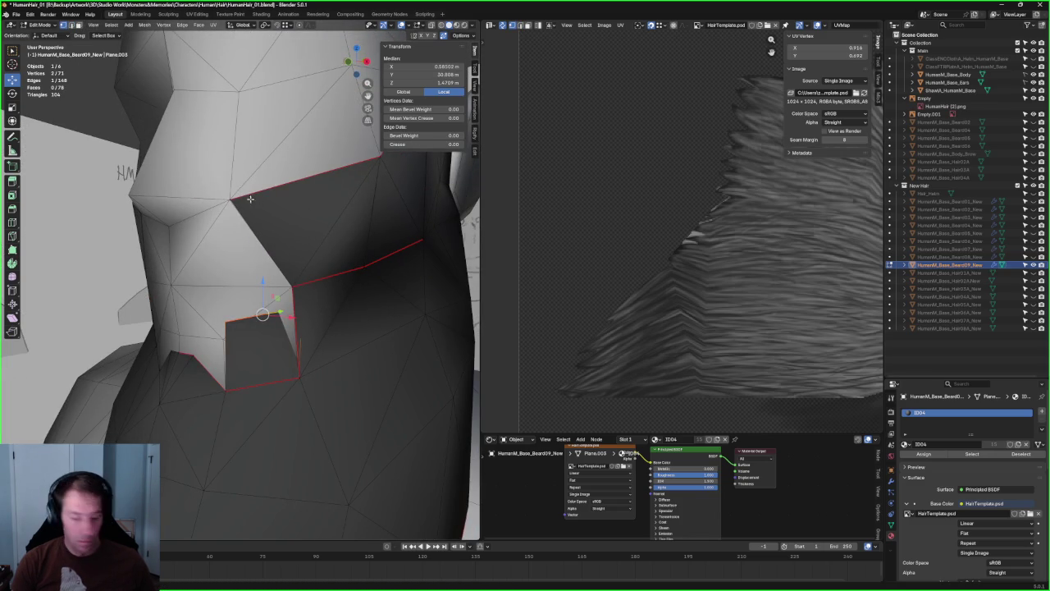
{"action": "key", "text": "x"}
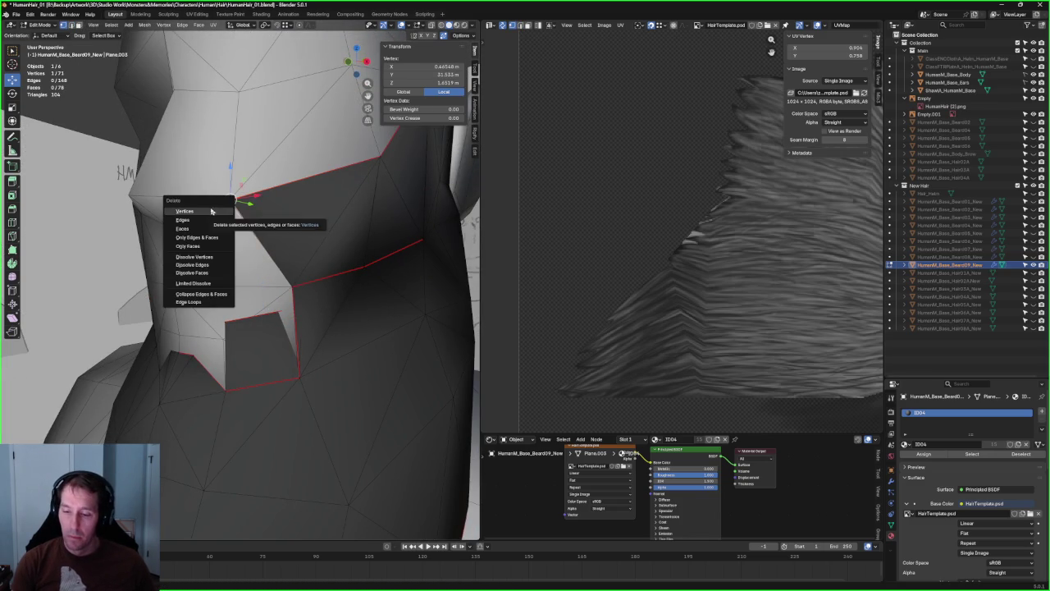
{"action": "left_click", "coordinate": [238, 212]}
{"action": "key", "text": "ctrl+z"}
{"action": "key", "text": "alt+z"}
{"action": "key", "text": "alt+z"}
- Delete the stray vertices along the beard's lower neck border
{"action": "left_click", "coordinate": [300, 281], "text": "shift"}
{"action": "right_click", "coordinate": [289, 284]}
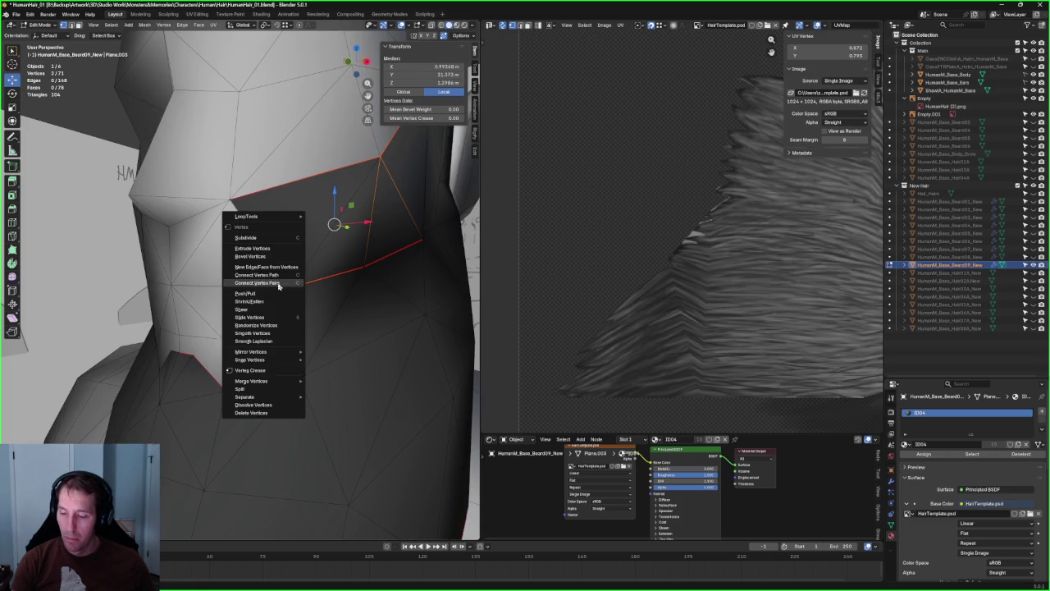
{"action": "left_click", "coordinate": [279, 284]}
{"action": "left_click", "coordinate": [243, 204]}
{"action": "key", "text": "x"}
{"action": "left_click", "coordinate": [195, 222]}
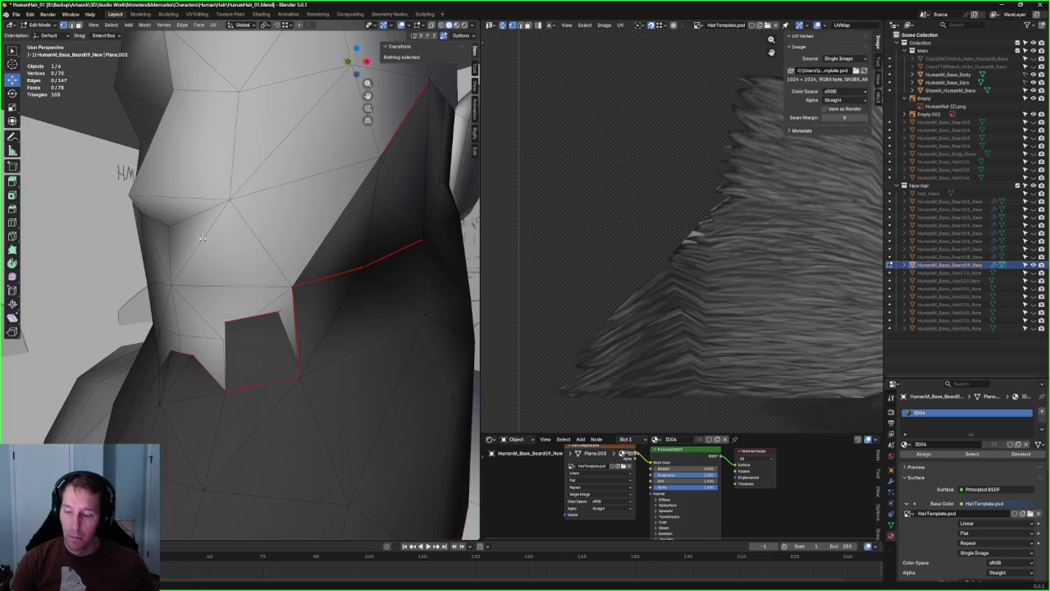
{"action": "key", "text": "alt+z"}
{"action": "left_click", "coordinate": [301, 307]}
{"action": "key", "text": "alt+z"}
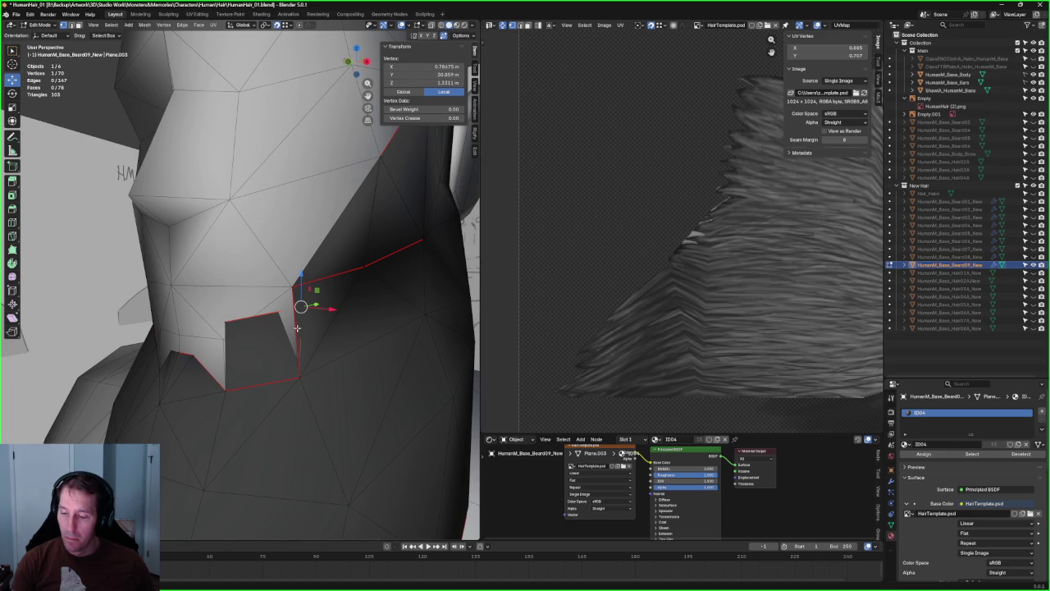
{"action": "key", "text": "x"}
{"action": "left_click", "coordinate": [258, 328]}
- Join two vertices on the cut edge with Connect Vertex Path
{"action": "middle_click_drag", "start_coordinate": [235, 335], "coordinate": [260, 304]}
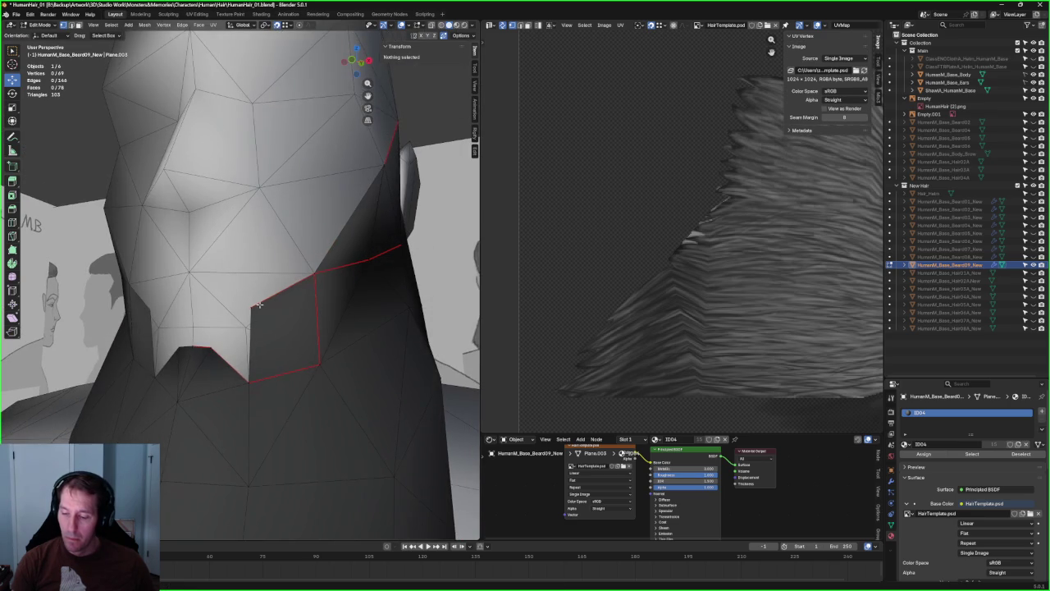
{"action": "left_click", "coordinate": [256, 325]}
{"action": "mouse_move", "coordinate": [336, 352]}
{"action": "middle_mouse_down"}
{"action": "mouse_move", "coordinate": [271, 353]}
{"action": "mouse_move", "coordinate": [215, 319]}
{"action": "middle_mouse_up"}
{"action": "left_click", "coordinate": [269, 353], "text": "shift"}
{"action": "right_click", "coordinate": [266, 354]}
{"action": "left_click", "coordinate": [266, 354]}
{"action": "scroll", "coordinate": [215, 319], "scroll_direction": "up", "scroll_amount": 4}
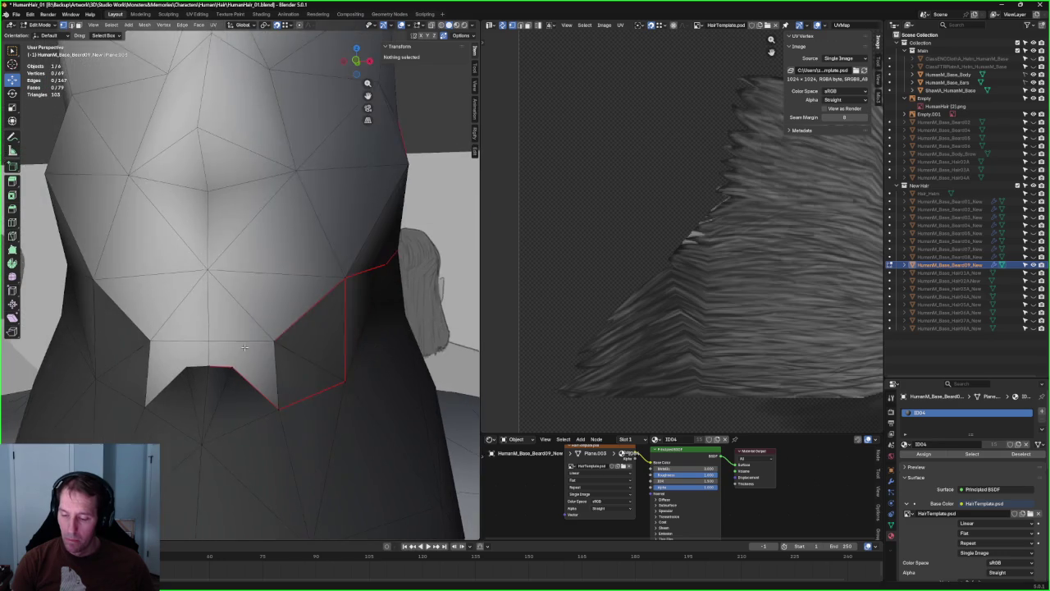
- Check the chin edge against the reference images and reposition the chin vertex
{"action": "left_click", "coordinate": [223, 368]}
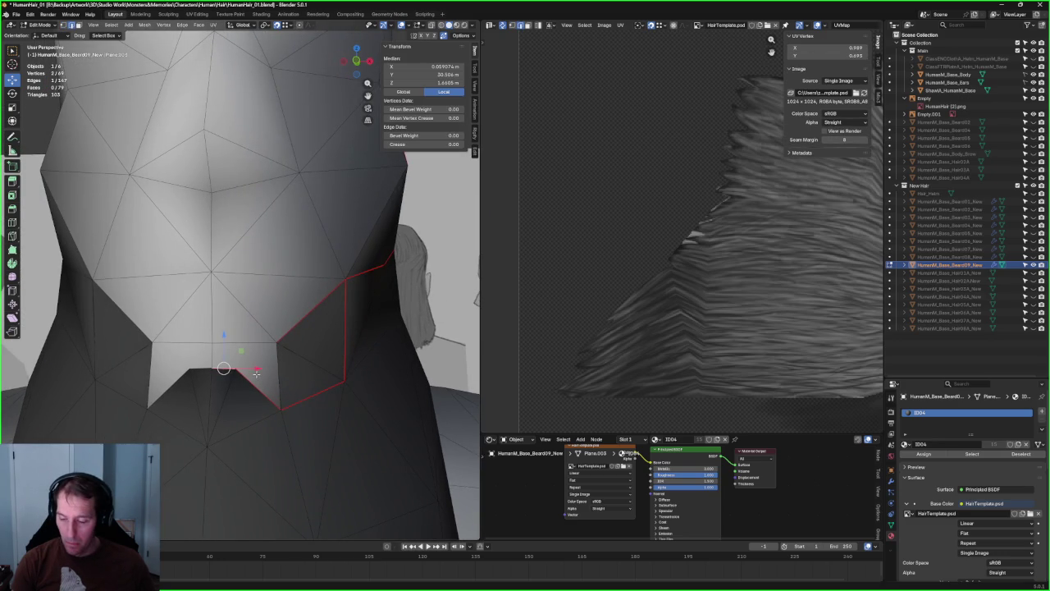
{"action": "key", "text": "alt+z"}
{"action": "key", "text": "alt+z"}
{"action": "key", "text": "alt+z"}
{"action": "key", "text": "alt+z"}
{"action": "middle_click_drag", "start_coordinate": [212, 401], "coordinate": [188, 385]}
{"action": "key", "text": "alt+z"}
{"action": "middle_click_drag", "start_coordinate": [234, 303], "coordinate": [312, 281]}
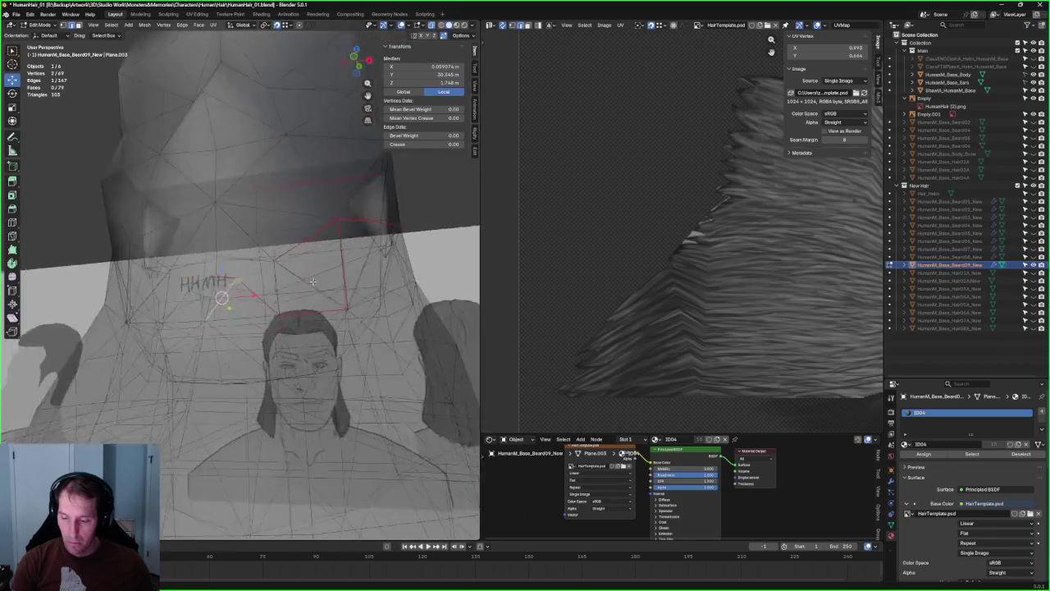
{"action": "scroll", "coordinate": [271, 304], "scroll_direction": "up", "scroll_amount": 3}
{"action": "scroll", "coordinate": [246, 320], "scroll_direction": "up", "scroll_amount": 3}
{"action": "key", "text": "alt+z"}
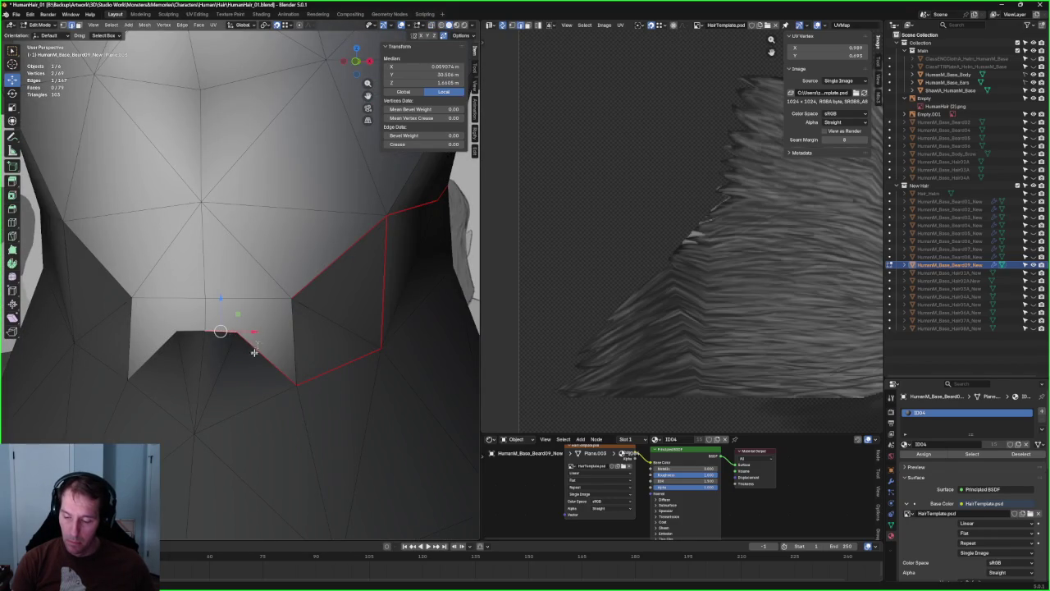
{"action": "key", "text": "g"}
{"action": "key", "text": "Escape"}
{"action": "key", "text": "g"}
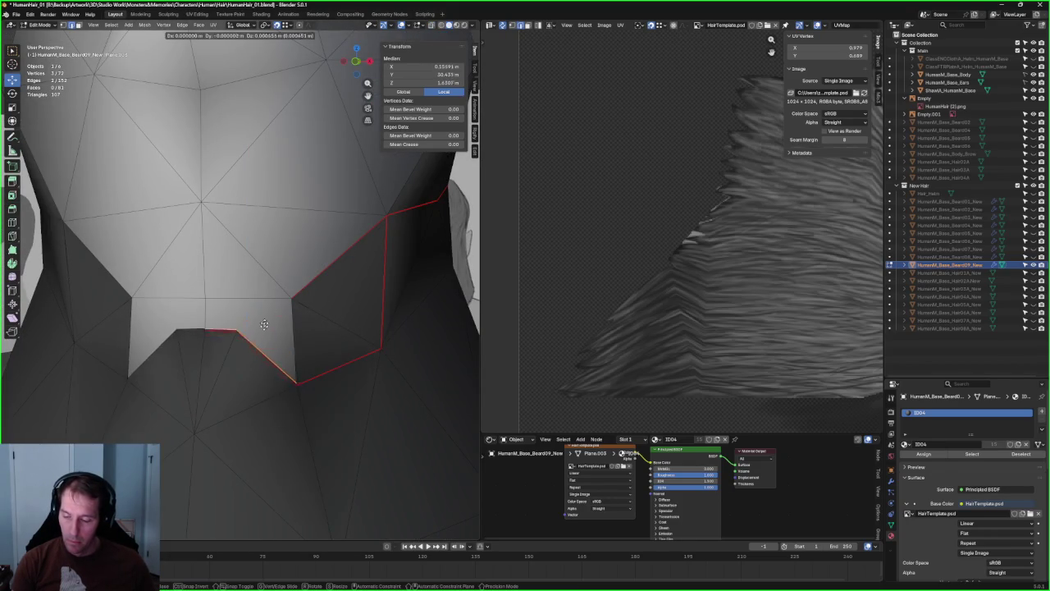
{"action": "left_click", "coordinate": [265, 308]}
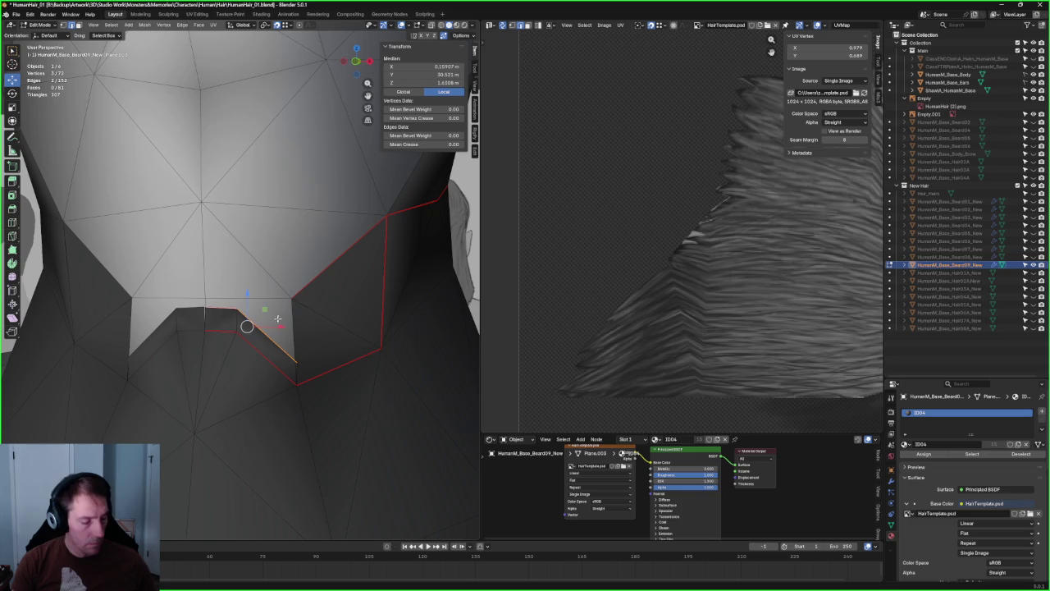
- Snap the chin vertex onto the neck vertex and merge them
{"action": "left_click", "coordinate": [297, 362]}
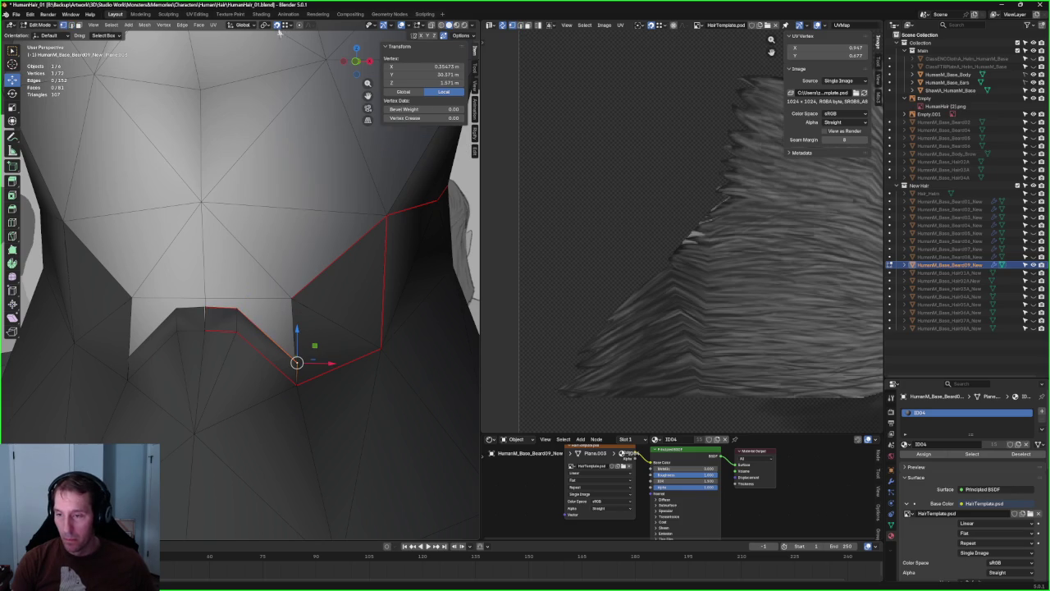
{"action": "left_click", "coordinate": [312, 306]}
{"action": "left_click", "coordinate": [295, 361]}
{"action": "key", "text": "g"}
{"action": "left_click", "coordinate": [255, 314]}
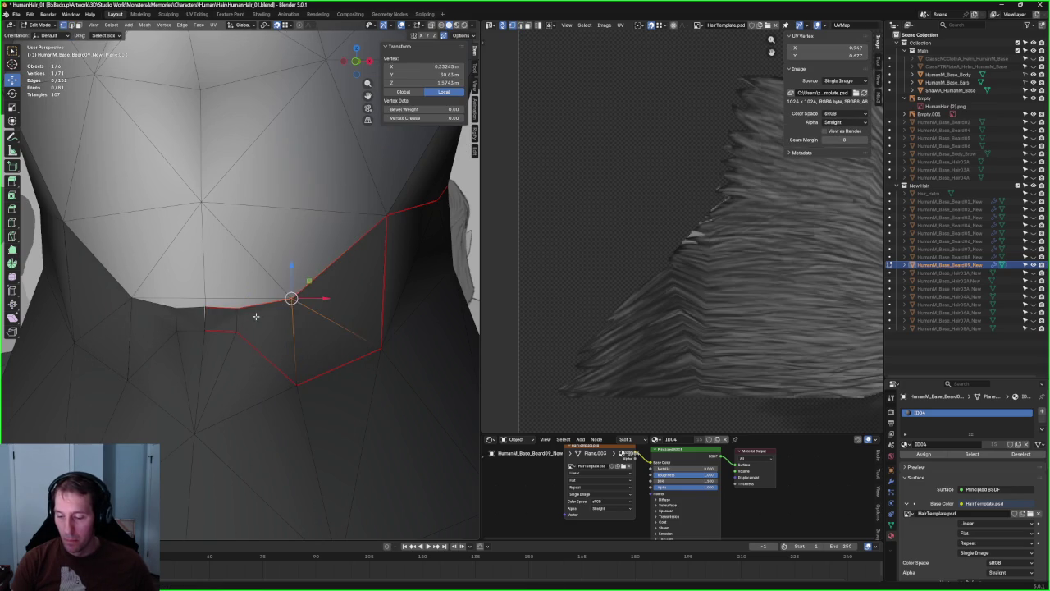
{"action": "left_click", "coordinate": [223, 305]}
- Snap the bottom neck edge up onto the upper edge using vertex snapping
{"action": "left_click", "coordinate": [245, 301]}
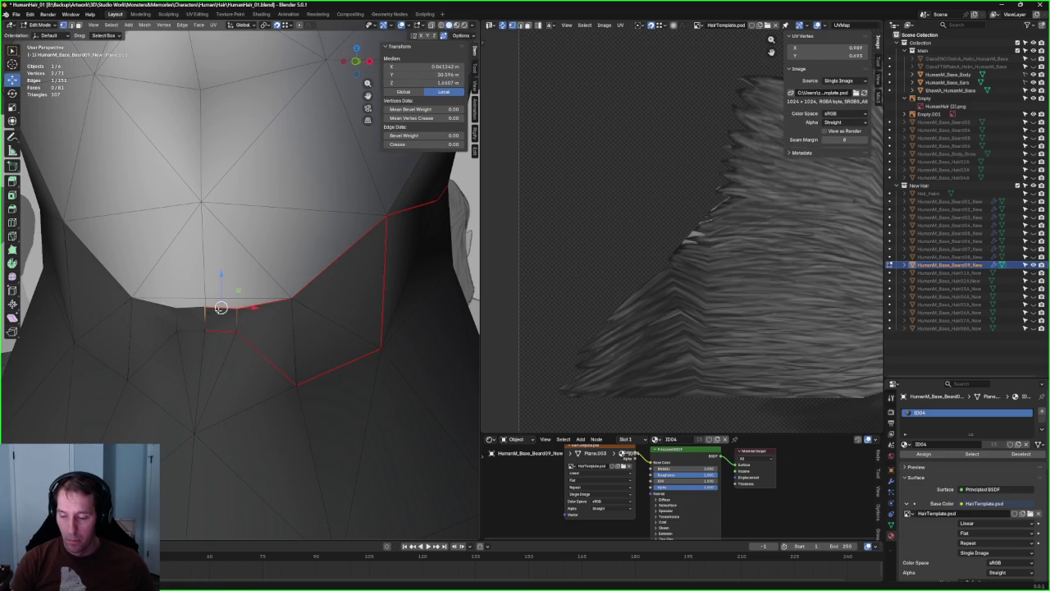
{"action": "key", "text": "g"}
{"action": "left_click", "coordinate": [205, 297]}
{"action": "scroll", "coordinate": [246, 271], "scroll_direction": "up", "scroll_amount": 2}
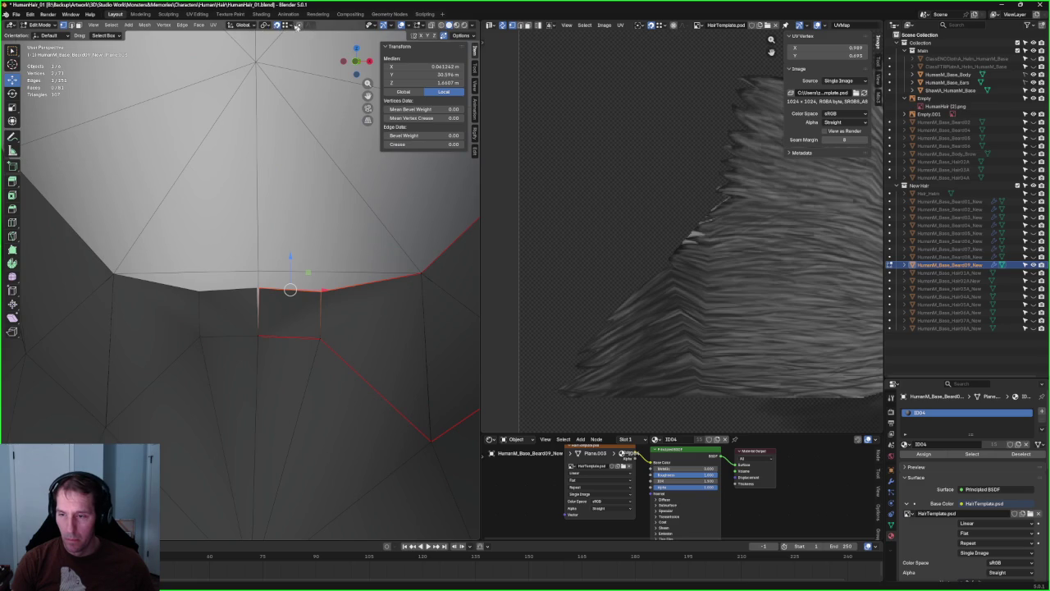
{"action": "left_click", "coordinate": [300, 26]}
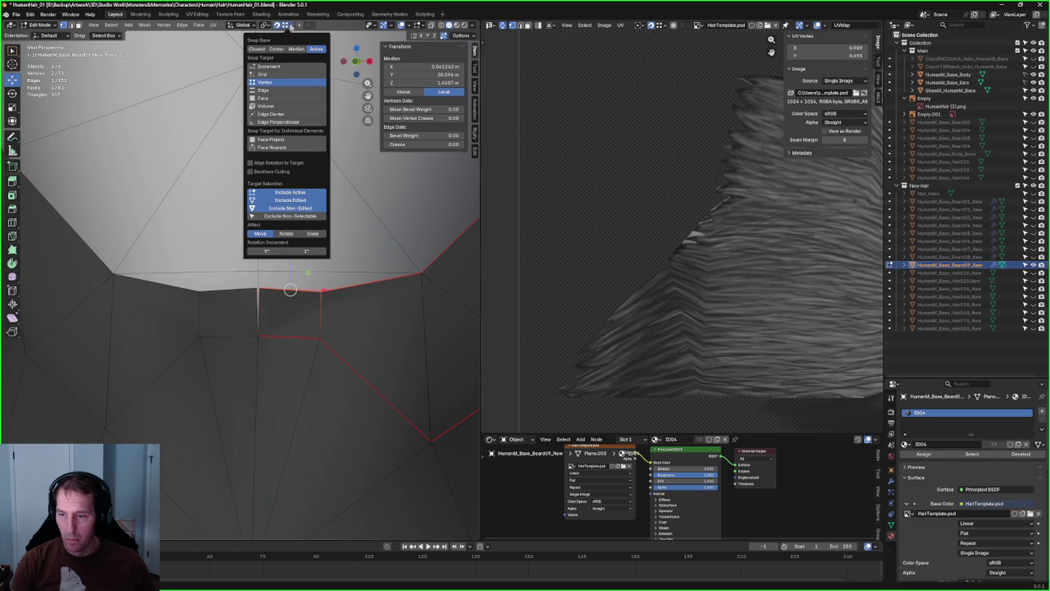
{"action": "key", "text": "g"}
{"action": "left_click", "coordinate": [288, 274]}
- Slide a vertex on the upper edge to the right along the beard border
{"action": "key", "text": "alt+a"}
{"action": "left_click", "coordinate": [319, 275]}
{"action": "scroll", "coordinate": [319, 276], "scroll_direction": "up", "scroll_amount": 3}
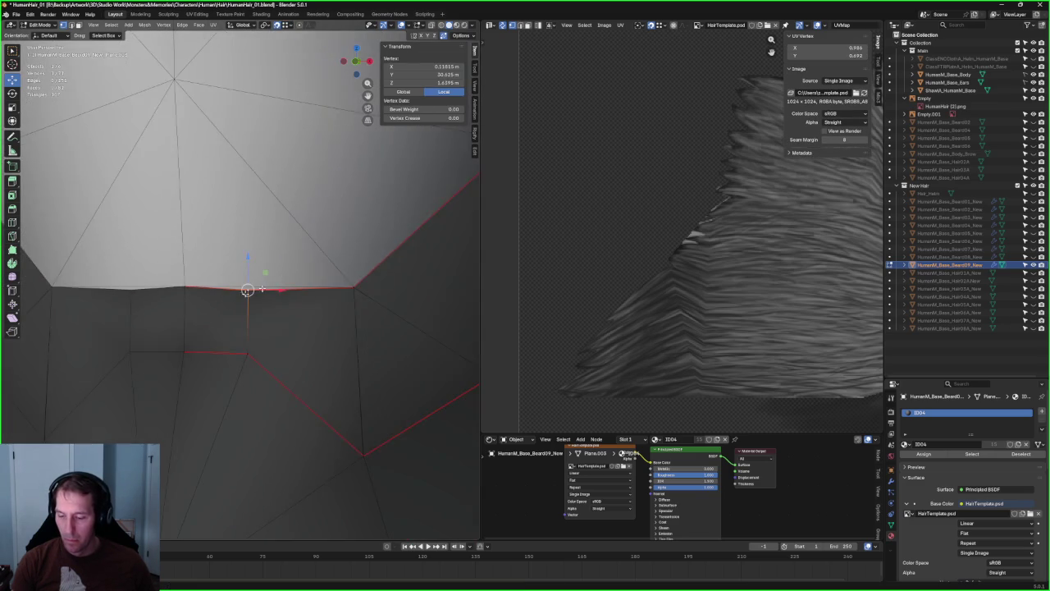
{"action": "middle_click_drag", "start_coordinate": [296, 272], "coordinate": [270, 318]}
{"action": "left_click_drag", "start_coordinate": [279, 319], "coordinate": [363, 295]}
{"action": "key", "text": "alt+a"}
{"action": "mouse_move", "coordinate": [328, 347]}
{"action": "middle_mouse_down"}
{"action": "mouse_move", "coordinate": [307, 302]}
{"action": "mouse_move", "coordinate": [253, 304]}
{"action": "middle_mouse_up"}
- Box-select two vertices across the neck in X-ray and join them with J
{"action": "key", "text": "alt+z"}
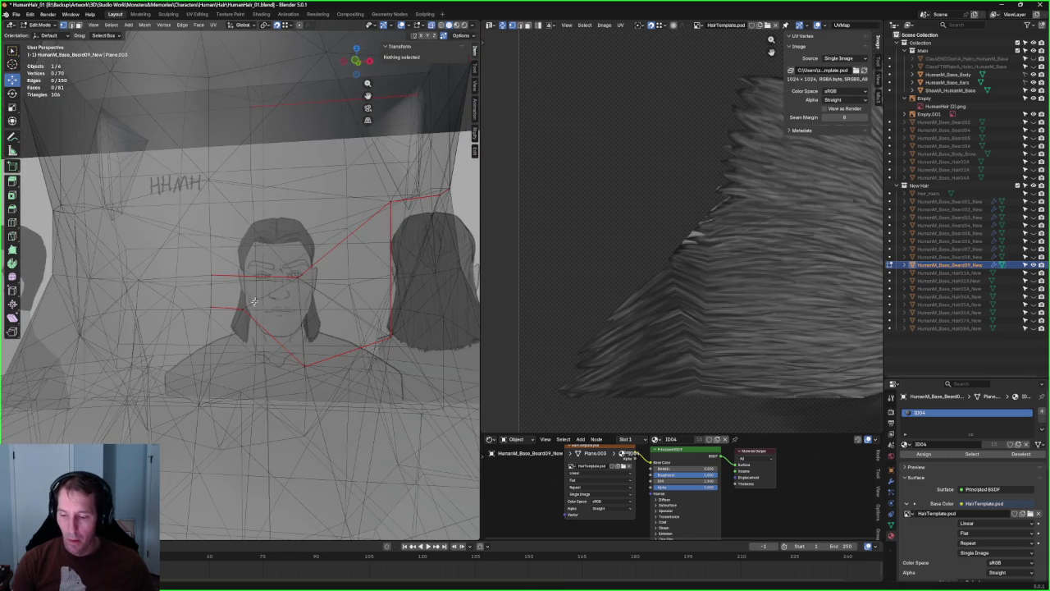
{"action": "left_click_drag", "start_coordinate": [255, 300], "coordinate": [224, 279]}
{"action": "key", "text": "alt+z"}
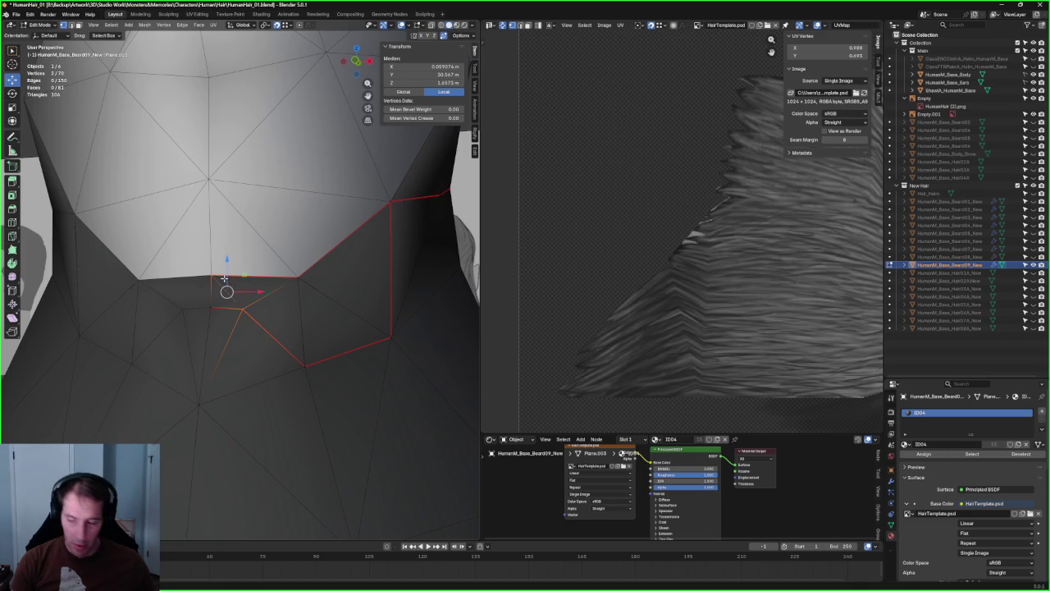
{"action": "key", "text": "j"}
{"action": "scroll", "coordinate": [224, 279], "scroll_direction": "down", "scroll_amount": 2}
{"action": "scroll", "coordinate": [270, 337], "scroll_direction": "down", "scroll_amount": 2}
{"action": "key", "text": "alt+a"}
- Orbit and zoom around the figure to inspect the new neck edge
{"action": "scroll", "coordinate": [163, 156], "scroll_direction": "up", "scroll_amount": 3}
{"action": "mouse_move", "coordinate": [163, 156]}
{"action": "middle_mouse_down"}
{"action": "mouse_move", "coordinate": [211, 298]}
{"action": "mouse_move", "coordinate": [223, 283]}
{"action": "mouse_move", "coordinate": [335, 251]}
{"action": "mouse_move", "coordinate": [287, 278]}
{"action": "mouse_move", "coordinate": [170, 300]}
{"action": "mouse_move", "coordinate": [202, 303]}
{"action": "middle_mouse_up"}
{"action": "scroll", "coordinate": [223, 283], "scroll_direction": "down", "scroll_amount": 3}
{"action": "scroll", "coordinate": [288, 278], "scroll_direction": "down", "scroll_amount": 2}
{"action": "scroll", "coordinate": [287, 278], "scroll_direction": "up", "scroll_amount": 3}
{"action": "scroll", "coordinate": [287, 278], "scroll_direction": "up", "scroll_amount": 3}
{"action": "scroll", "coordinate": [170, 300], "scroll_direction": "up", "scroll_amount": 3}
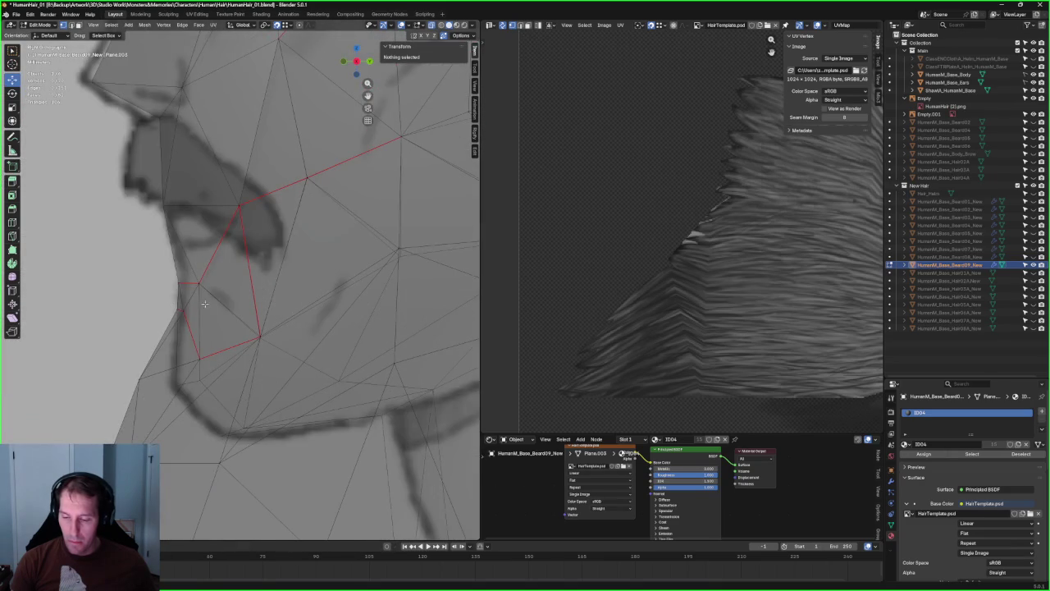
{"action": "scroll", "coordinate": [219, 305], "scroll_direction": "down", "scroll_amount": 3}
{"action": "scroll", "coordinate": [246, 316], "scroll_direction": "down", "scroll_amount": 3}
{"action": "scroll", "coordinate": [279, 328], "scroll_direction": "down", "scroll_amount": 3}
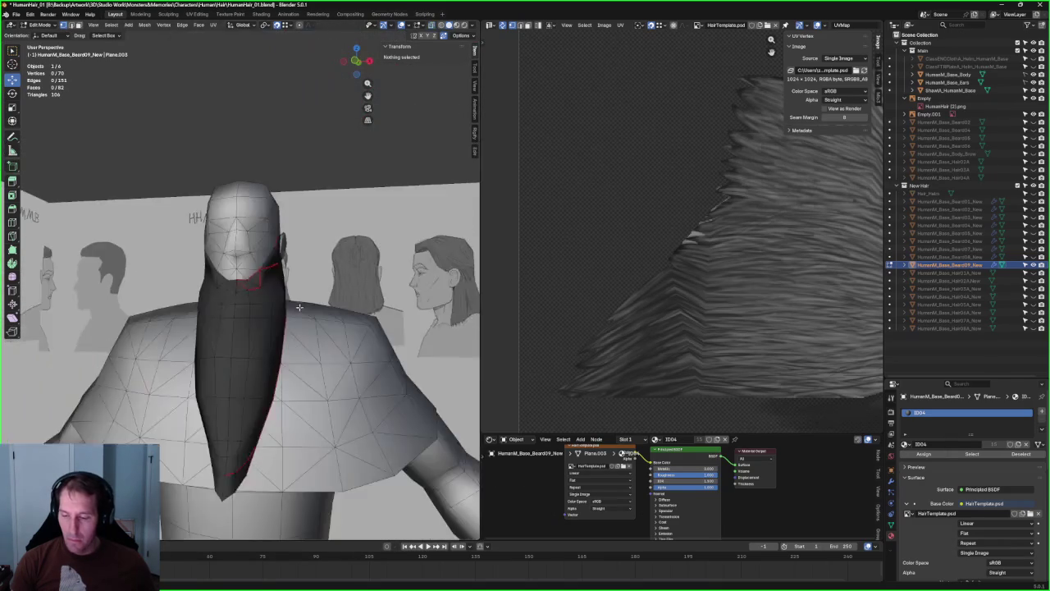
{"action": "scroll", "coordinate": [313, 342], "scroll_direction": "down", "scroll_amount": 1}
{"action": "middle_click_drag", "start_coordinate": [312, 341], "coordinate": [405, 329]}
{"action": "scroll", "coordinate": [303, 323], "scroll_direction": "up", "scroll_amount": 5}
{"action": "mouse_move", "coordinate": [303, 323]}
{"action": "middle_mouse_down"}
{"action": "mouse_move", "coordinate": [209, 298]}
{"action": "mouse_move", "coordinate": [224, 307]}
{"action": "middle_mouse_up"}
{"action": "scroll", "coordinate": [241, 313], "scroll_direction": "up", "scroll_amount": 2}
{"action": "scroll", "coordinate": [230, 308], "scroll_direction": "down", "scroll_amount": 3}
{"action": "scroll", "coordinate": [224, 308], "scroll_direction": "up", "scroll_amount": 2}
{"action": "scroll", "coordinate": [229, 307], "scroll_direction": "up", "scroll_amount": 2}
- Mark the edges along the neck border as a UV seam
{"action": "left_click", "coordinate": [233, 305], "text": "alt"}
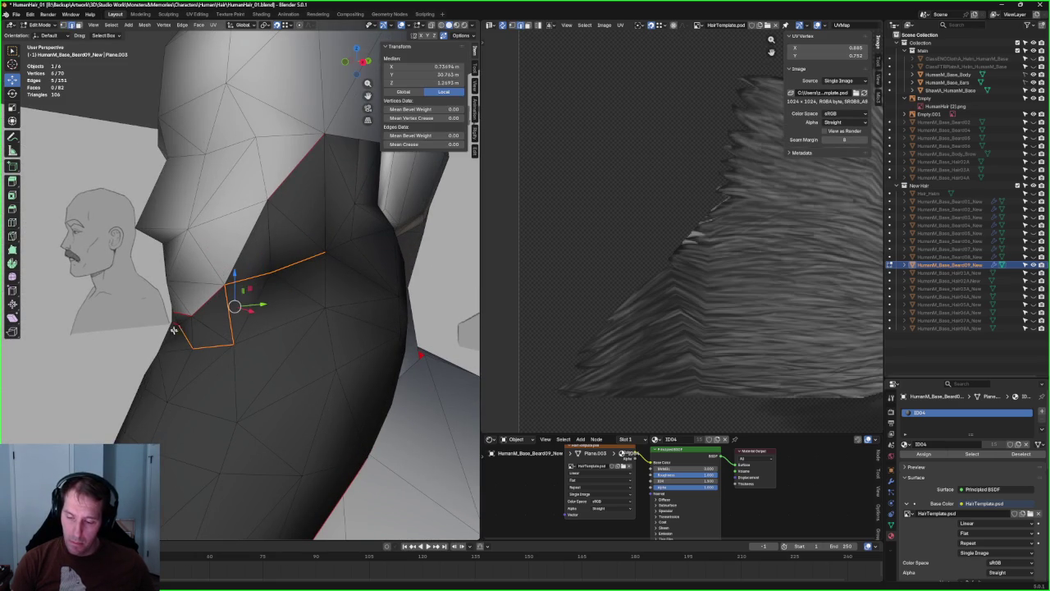
{"action": "right_click", "coordinate": [225, 318]}
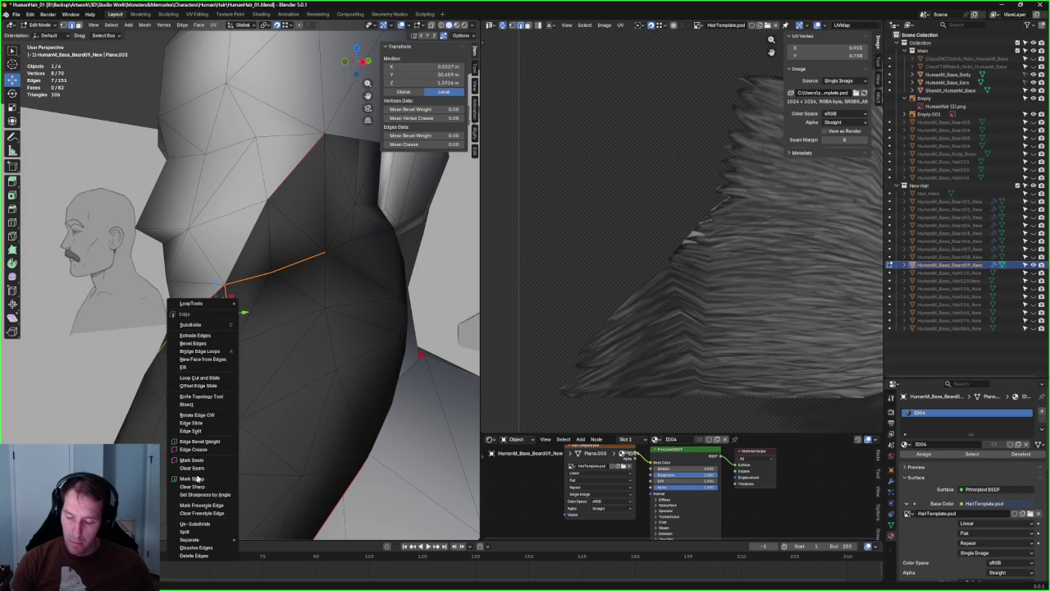
{"action": "left_click", "coordinate": [202, 469]}
{"action": "left_click", "coordinate": [246, 248]}
{"action": "right_click", "coordinate": [249, 253]}
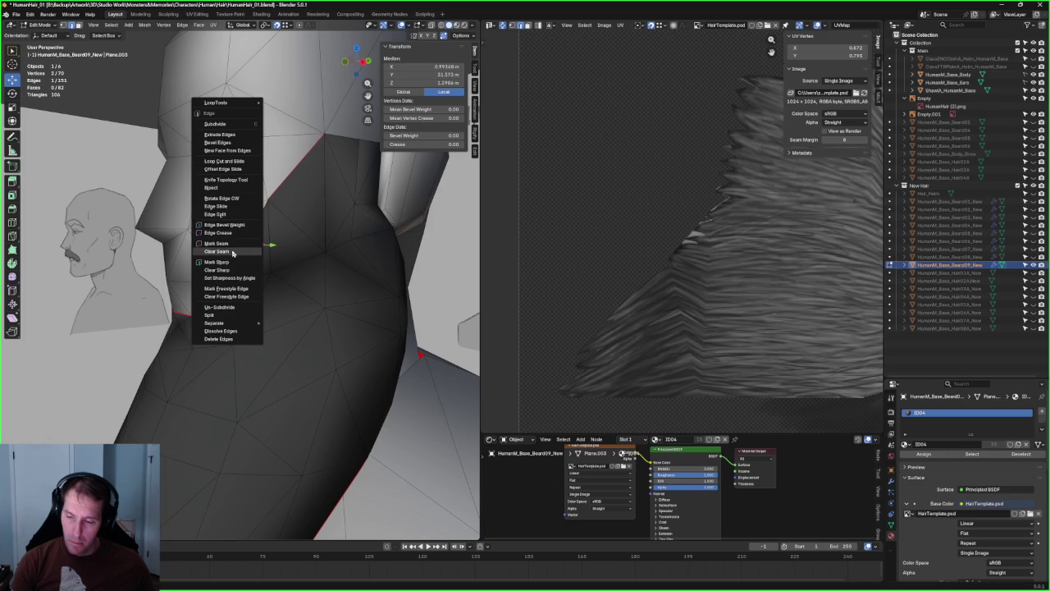
{"action": "left_click", "coordinate": [232, 252]}
{"action": "right_click", "coordinate": [233, 251]}
{"action": "left_click", "coordinate": [220, 243]}
{"action": "left_click", "coordinate": [99, 59]}
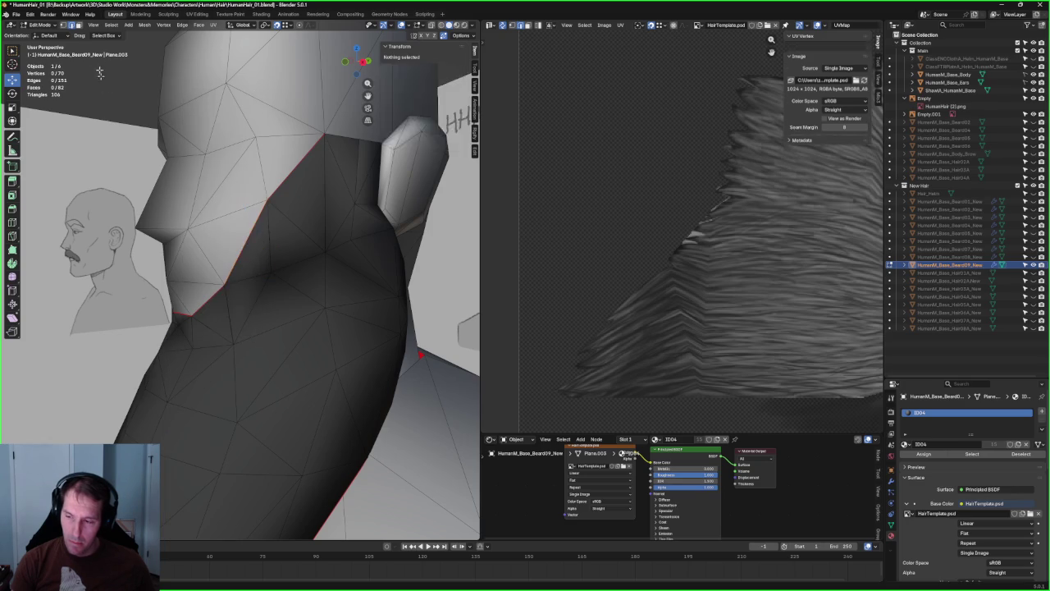
{"action": "scroll", "coordinate": [302, 182], "scroll_direction": "down", "scroll_amount": 5}
{"action": "mouse_move", "coordinate": [302, 182]}
{"action": "middle_mouse_down"}
{"action": "mouse_move", "coordinate": [279, 180]}
{"action": "mouse_move", "coordinate": [312, 179]}
{"action": "mouse_move", "coordinate": [297, 177]}
{"action": "middle_mouse_up"}
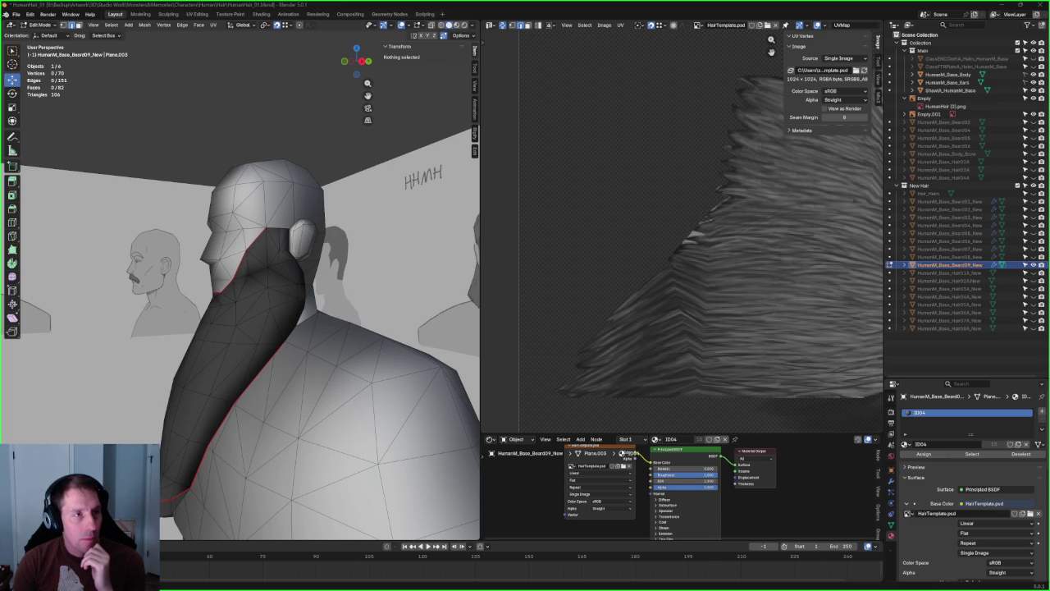
- Move a beard vertex beside the ear down toward the neck
{"action": "scroll", "coordinate": [286, 241], "scroll_direction": "up", "scroll_amount": 3}
{"action": "middle_click_drag", "start_coordinate": [286, 240], "coordinate": [268, 243]}
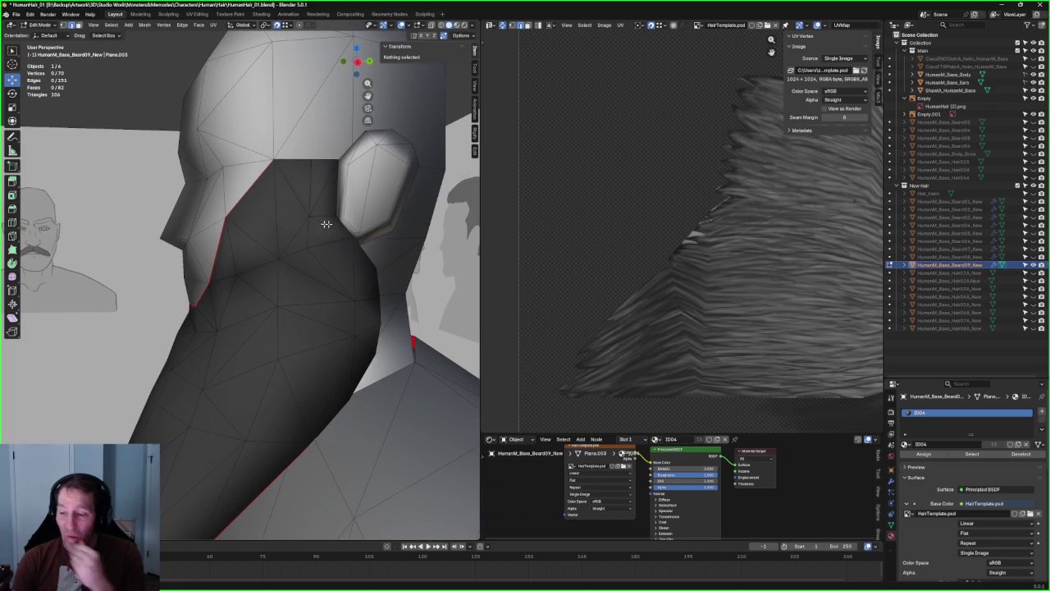
{"action": "key", "text": "alt+z"}
{"action": "mouse_move", "coordinate": [318, 231]}
{"action": "middle_mouse_down"}
{"action": "mouse_move", "coordinate": [412, 245]}
{"action": "mouse_move", "coordinate": [279, 238]}
{"action": "mouse_move", "coordinate": [323, 237]}
{"action": "mouse_move", "coordinate": [273, 267]}
{"action": "mouse_move", "coordinate": [218, 265]}
{"action": "mouse_move", "coordinate": [250, 265]}
{"action": "middle_mouse_up"}
{"action": "key", "text": "alt+z"}
{"action": "key", "text": "alt+z"}
{"action": "key", "text": "alt+z"}
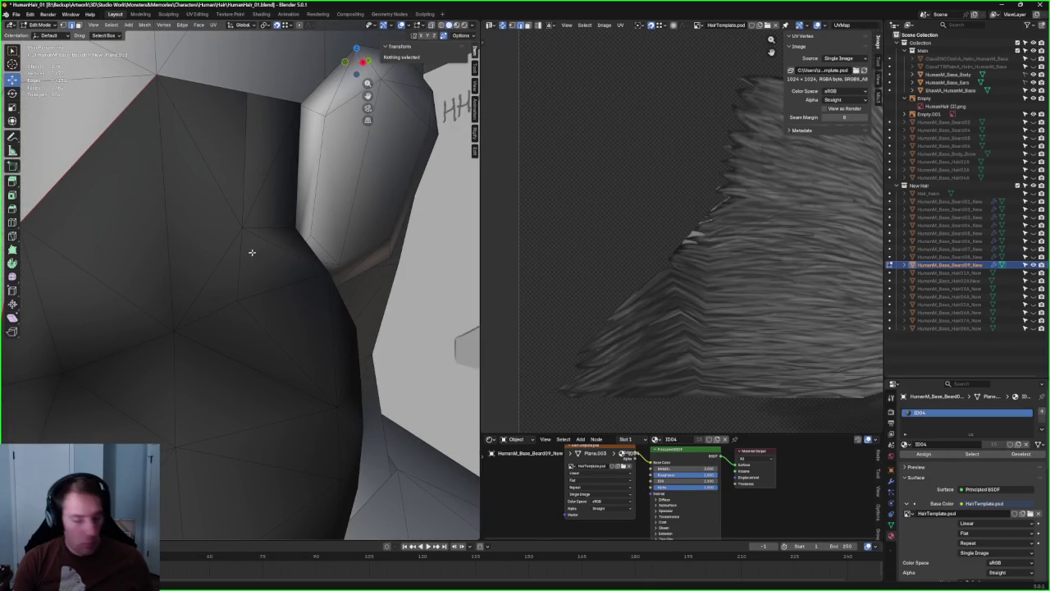
{"action": "left_click", "coordinate": [243, 228]}
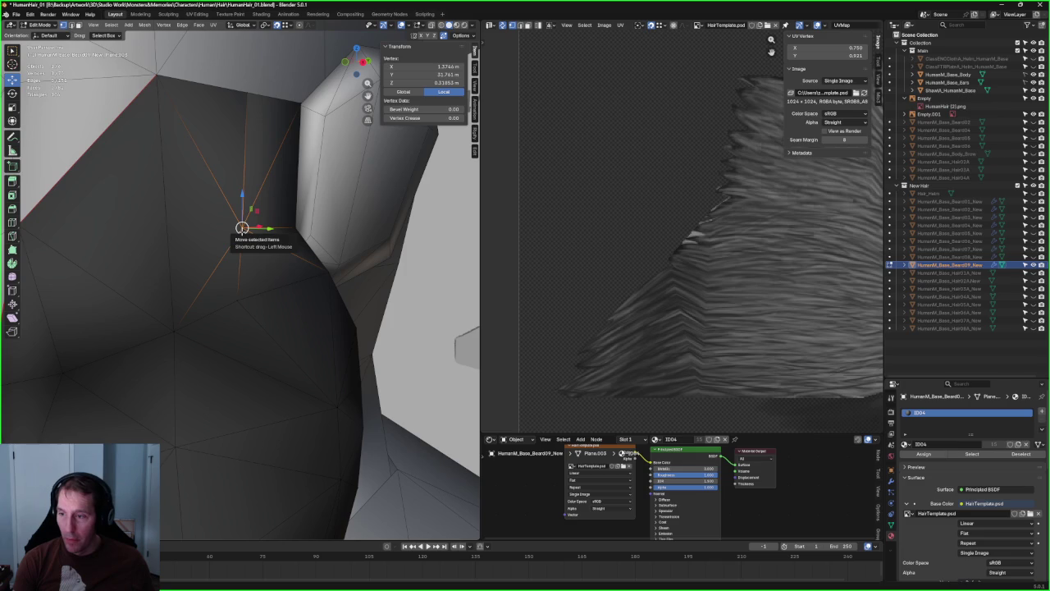
{"action": "left_click_drag", "start_coordinate": [242, 228], "coordinate": [247, 267]}
{"action": "left_click", "coordinate": [242, 228]}
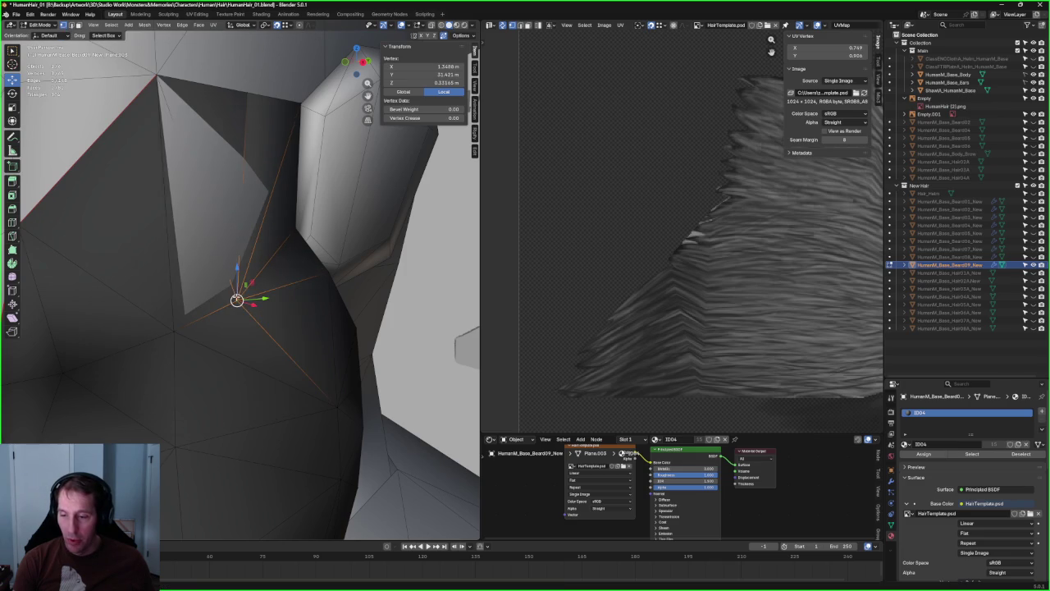
- Shift another beard-border vertex by the ear along the X axis
{"action": "mouse_move", "coordinate": [242, 228]}
{"action": "middle_mouse_down"}
{"action": "mouse_move", "coordinate": [366, 283]}
{"action": "mouse_move", "coordinate": [242, 258]}
{"action": "mouse_move", "coordinate": [270, 314]}
{"action": "mouse_move", "coordinate": [270, 293]}
{"action": "mouse_move", "coordinate": [379, 299]}
{"action": "mouse_move", "coordinate": [238, 280]}
{"action": "mouse_move", "coordinate": [307, 361]}
{"action": "mouse_move", "coordinate": [282, 329]}
{"action": "mouse_move", "coordinate": [246, 335]}
{"action": "mouse_move", "coordinate": [328, 307]}
{"action": "mouse_move", "coordinate": [305, 313]}
{"action": "mouse_move", "coordinate": [277, 271]}
{"action": "mouse_move", "coordinate": [331, 279]}
{"action": "middle_mouse_up"}
{"action": "key", "text": "alt+a"}
{"action": "scroll", "coordinate": [270, 315], "scroll_direction": "down", "scroll_amount": 5}
{"action": "key", "text": "alt+z"}
{"action": "left_click", "coordinate": [277, 272]}
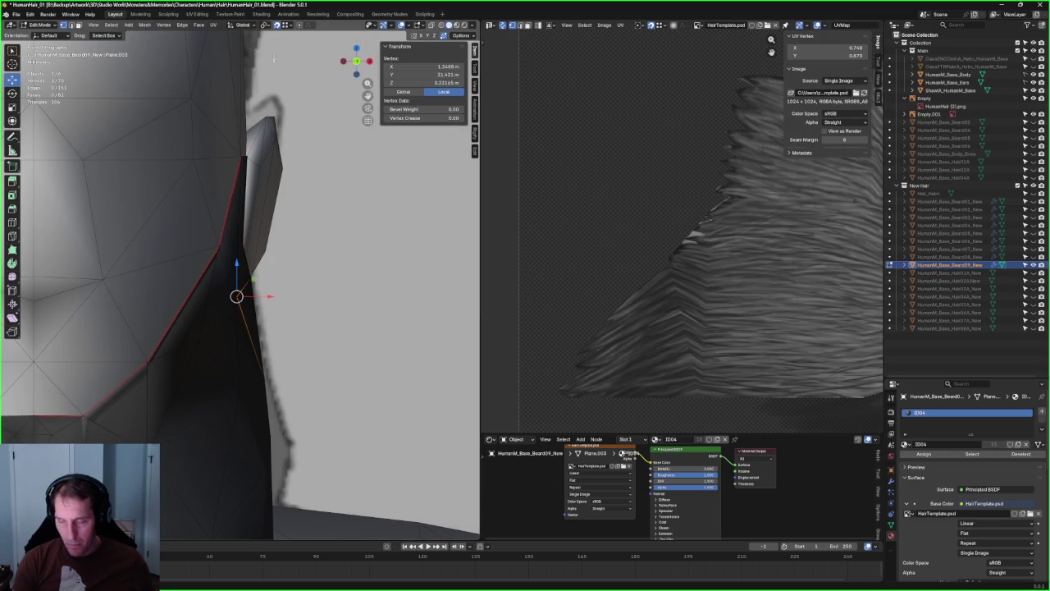
{"action": "key", "text": "g"}
{"action": "key", "text": "x"}
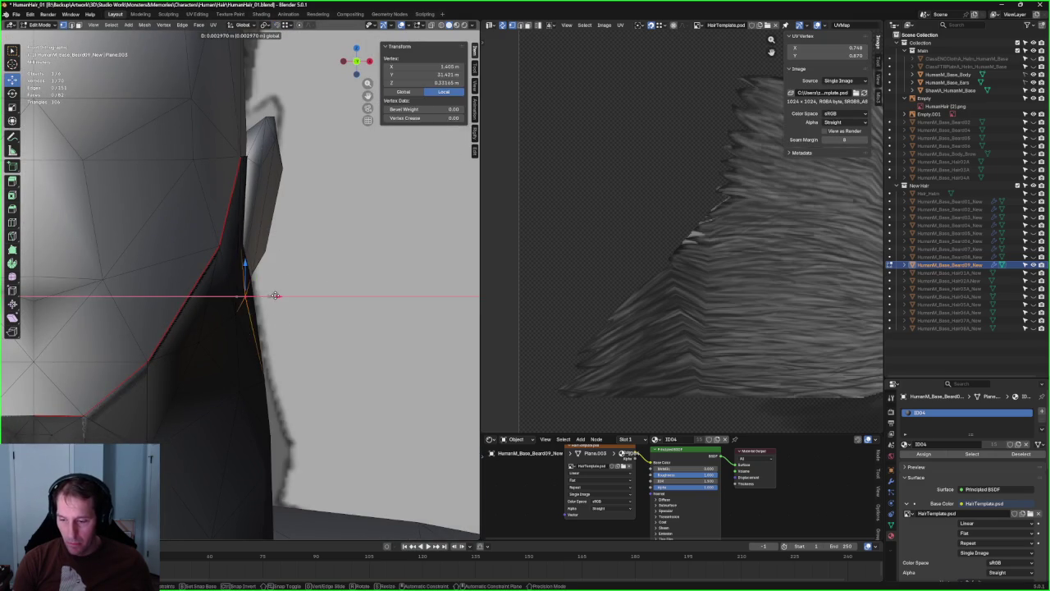
{"action": "left_click", "coordinate": [279, 294]}
- Dissolve the stray edge below the ear
{"action": "mouse_move", "coordinate": [280, 295]}
{"action": "middle_mouse_down"}
{"action": "mouse_move", "coordinate": [207, 268]}
{"action": "mouse_move", "coordinate": [335, 269]}
{"action": "middle_mouse_up"}
{"action": "mouse_move", "coordinate": [290, 320]}
{"action": "middle_mouse_down"}
{"action": "mouse_move", "coordinate": [262, 304]}
{"action": "mouse_move", "coordinate": [282, 332]}
{"action": "mouse_move", "coordinate": [340, 281]}
{"action": "mouse_move", "coordinate": [320, 289]}
{"action": "middle_mouse_up"}
{"action": "scroll", "coordinate": [321, 289], "scroll_direction": "up", "scroll_amount": 3}
{"action": "key", "text": "2"}
{"action": "left_click", "coordinate": [284, 321]}
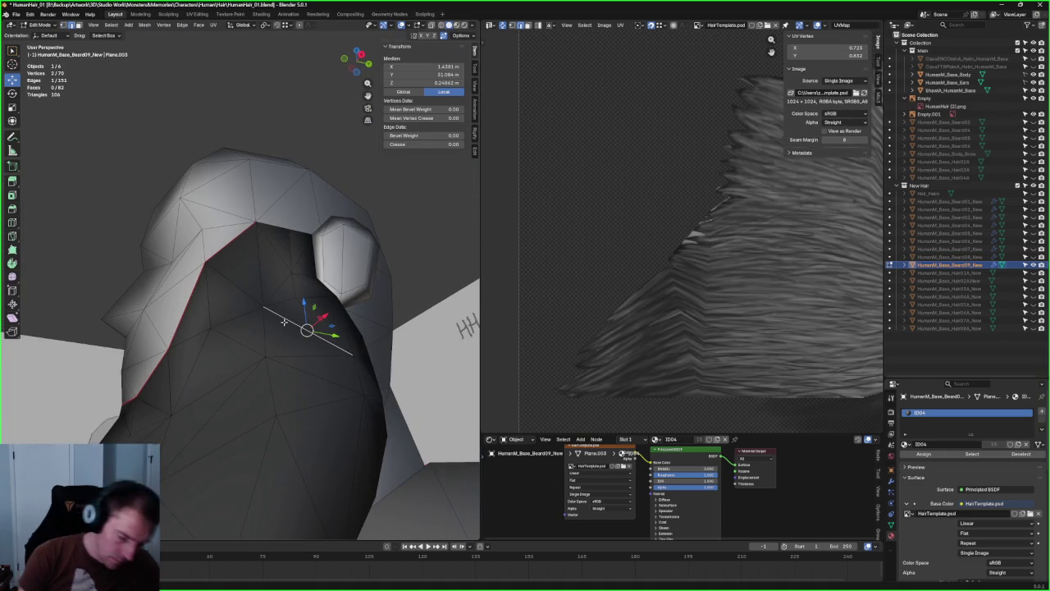
{"action": "key", "text": "ctrl+x"}
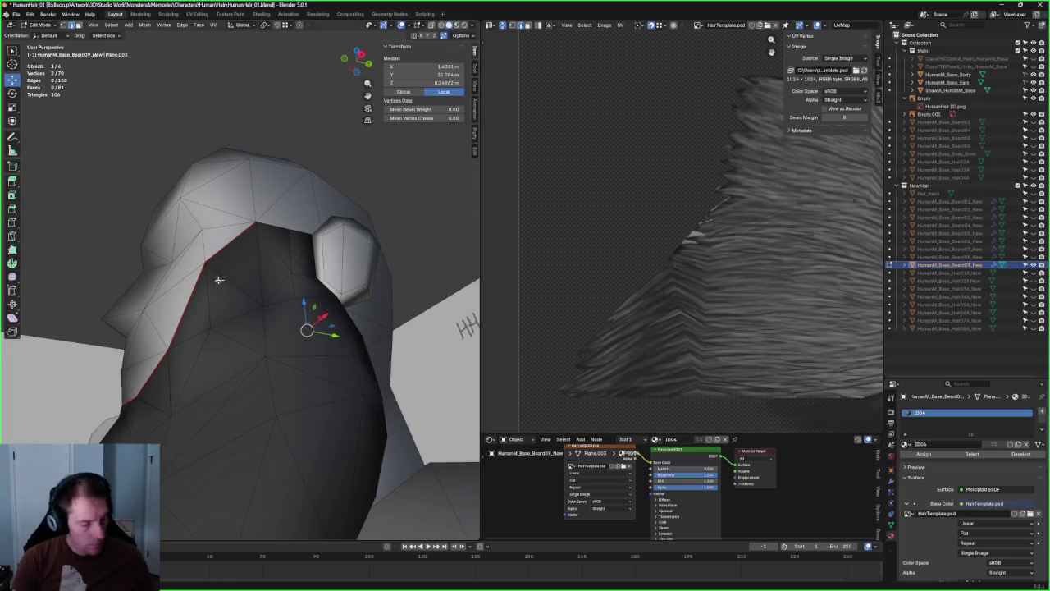
{"action": "key", "text": "1"}
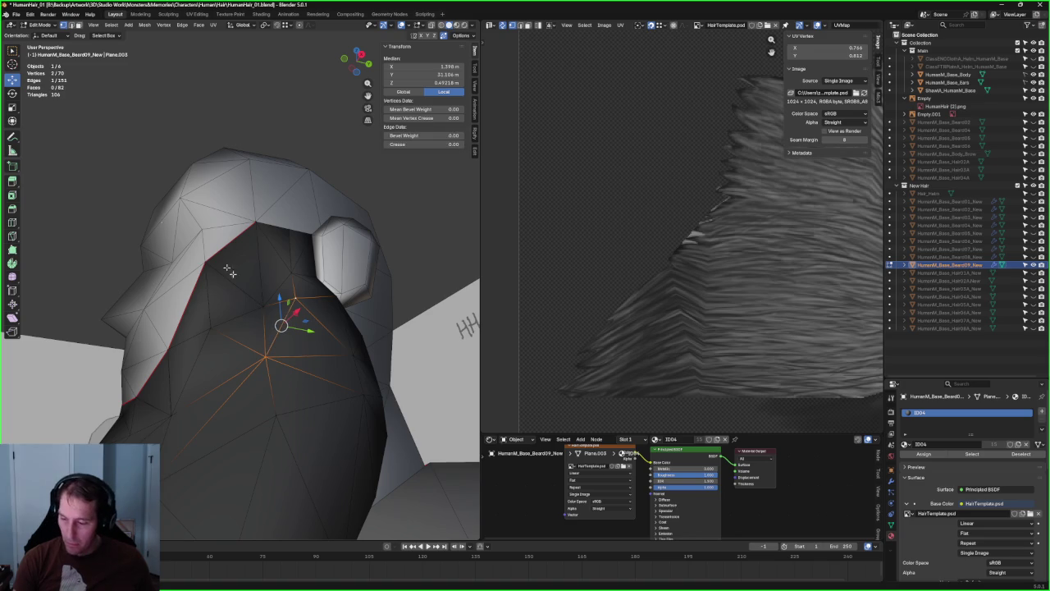
{"action": "left_click", "coordinate": [73, 191]}
{"action": "middle_click_drag", "start_coordinate": [73, 192], "coordinate": [335, 294]}
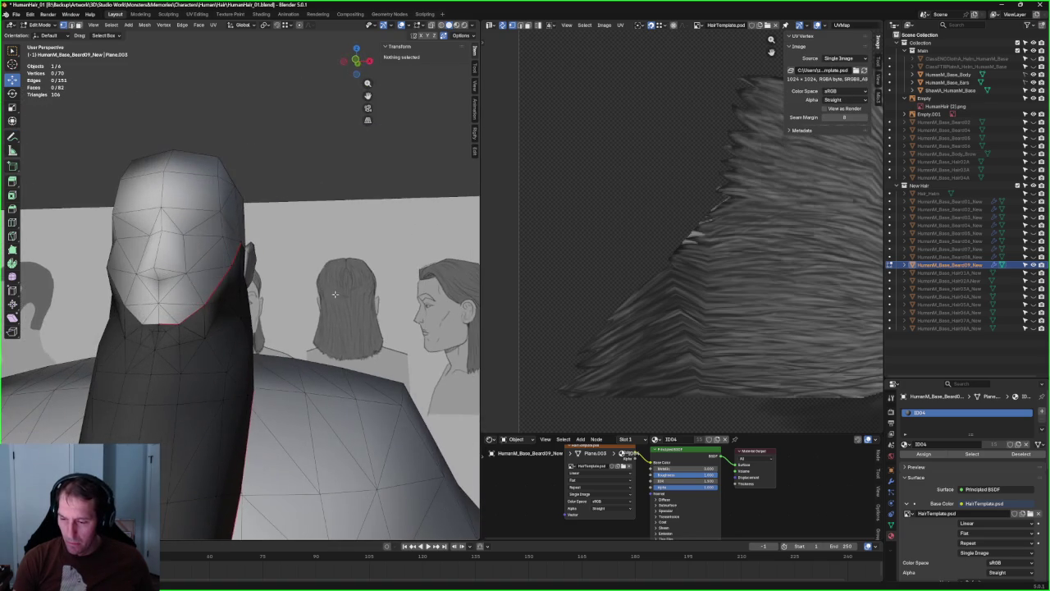
- Select a beard jaw vertex in right side view and slide it along its edge
{"action": "key", "text": "KP_1"}
{"action": "scroll", "coordinate": [294, 303], "scroll_direction": "up", "scroll_amount": 3}
{"action": "key", "text": "alt+z"}
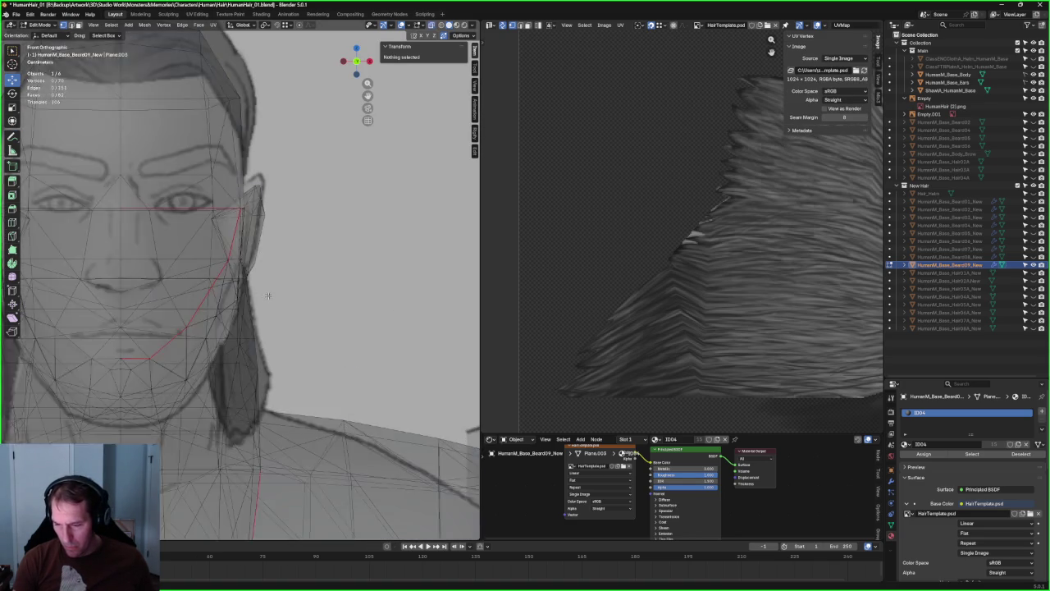
{"action": "scroll", "coordinate": [294, 295], "scroll_direction": "down", "scroll_amount": 4}
{"action": "key", "text": "alt+z"}
{"action": "mouse_move", "coordinate": [295, 294]}
{"action": "middle_mouse_down"}
{"action": "mouse_move", "coordinate": [303, 273]}
{"action": "mouse_move", "coordinate": [279, 296]}
{"action": "middle_mouse_up"}
{"action": "key", "text": "KP_3"}
{"action": "scroll", "coordinate": [270, 302], "scroll_direction": "up", "scroll_amount": 1}
{"action": "scroll", "coordinate": [269, 306], "scroll_direction": "up", "scroll_amount": 4}
{"action": "key", "text": "alt+z"}
{"action": "left_click_drag", "start_coordinate": [153, 332], "coordinate": [154, 332]}
{"action": "key", "text": "alt+z"}
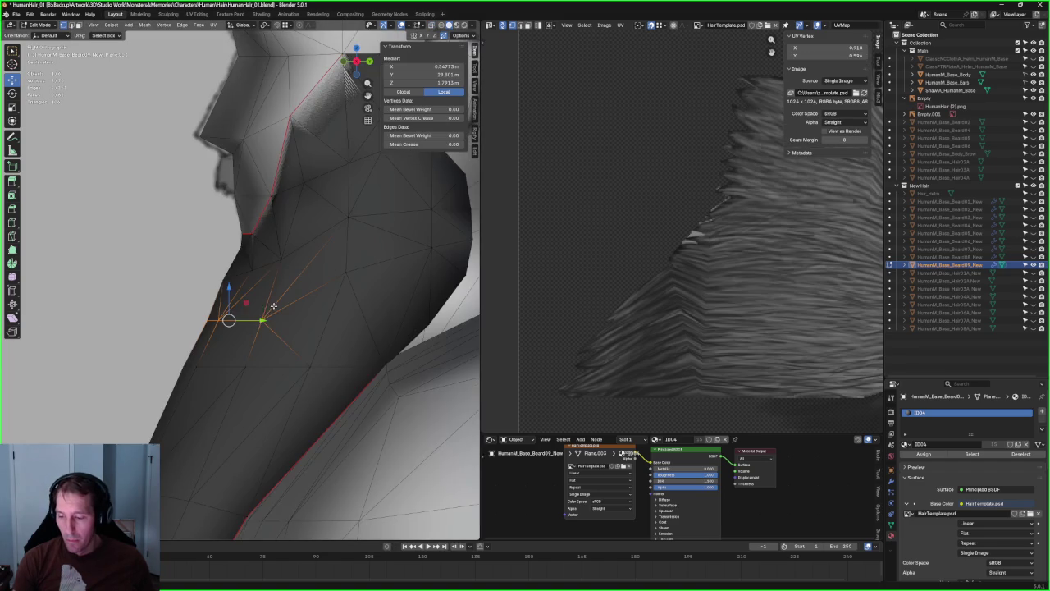
{"action": "key", "text": "shift+v"}
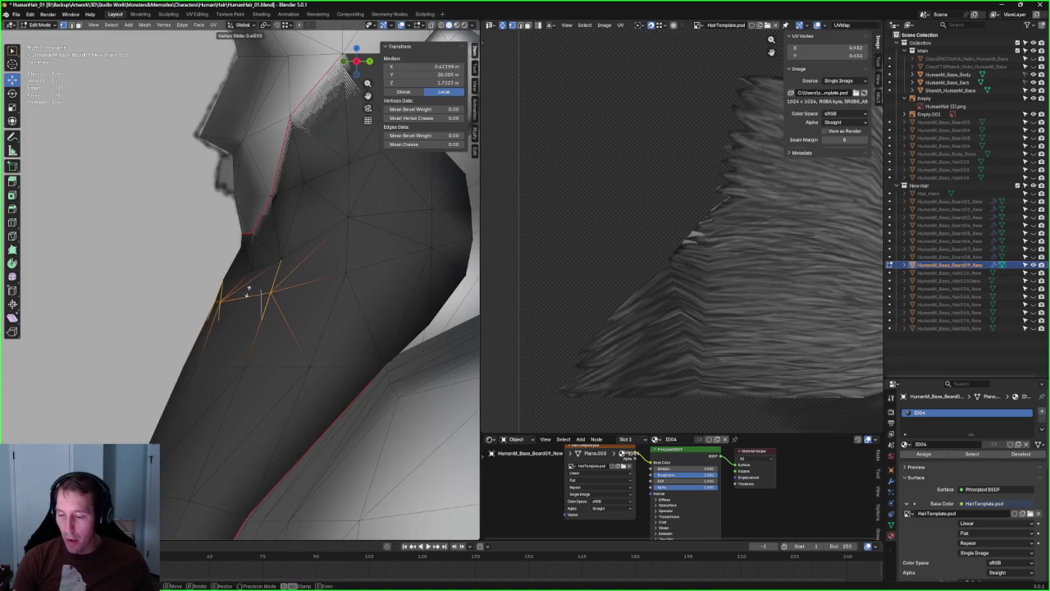
{"action": "left_click", "coordinate": [227, 351]}
- From the front, select a beard border vertex and move it along the Y axis
{"action": "mouse_move", "coordinate": [270, 308]}
{"action": "middle_mouse_down"}
{"action": "mouse_move", "coordinate": [251, 317]}
{"action": "mouse_move", "coordinate": [251, 301]}
{"action": "mouse_move", "coordinate": [340, 246]}
{"action": "mouse_move", "coordinate": [314, 282]}
{"action": "mouse_move", "coordinate": [169, 263]}
{"action": "mouse_move", "coordinate": [331, 225]}
{"action": "mouse_move", "coordinate": [282, 265]}
{"action": "middle_mouse_up"}
{"action": "scroll", "coordinate": [311, 250], "scroll_direction": "up", "scroll_amount": 3}
{"action": "left_click", "coordinate": [271, 291]}
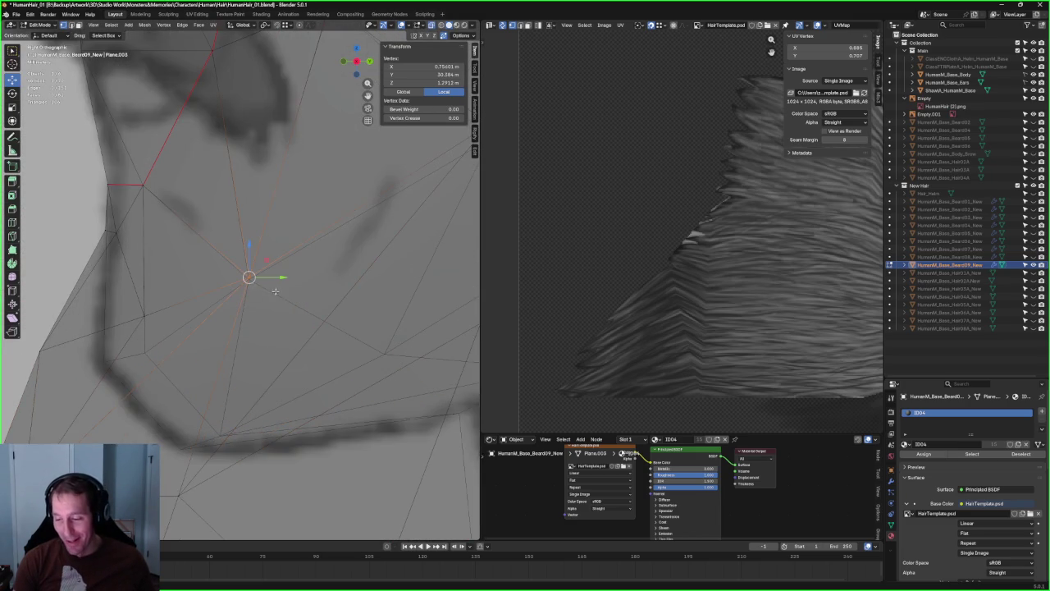
{"action": "scroll", "coordinate": [278, 275], "scroll_direction": "up", "scroll_amount": 2}
{"action": "key", "text": "g"}
{"action": "key", "text": "y"}
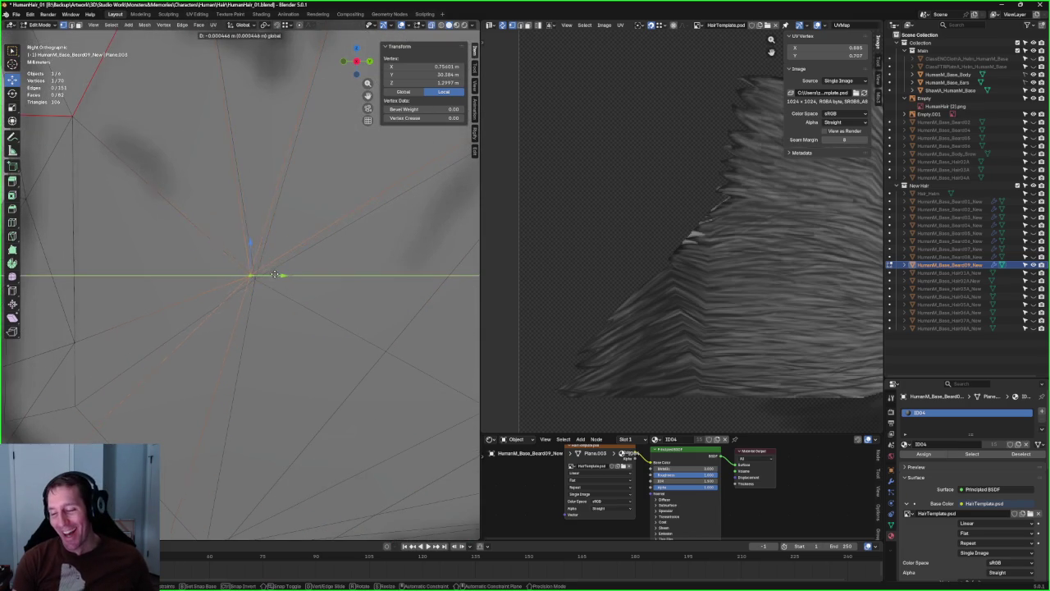
{"action": "left_click", "coordinate": [280, 272]}
- In right side view with X-ray, try a Z-axis move of the vertex, then cancel it
{"action": "scroll", "coordinate": [246, 262], "scroll_direction": "down", "scroll_amount": 5}
{"action": "mouse_move", "coordinate": [242, 250]}
{"action": "middle_mouse_down"}
{"action": "mouse_move", "coordinate": [270, 248]}
{"action": "mouse_move", "coordinate": [305, 292]}
{"action": "mouse_move", "coordinate": [333, 300]}
{"action": "mouse_move", "coordinate": [275, 310]}
{"action": "mouse_move", "coordinate": [293, 292]}
{"action": "middle_mouse_up"}
{"action": "key", "text": "alt+z"}
{"action": "scroll", "coordinate": [283, 271], "scroll_direction": "up", "scroll_amount": 3}
{"action": "scroll", "coordinate": [336, 301], "scroll_direction": "down", "scroll_amount": 4}
{"action": "key", "text": "alt+z"}
{"action": "key", "text": "KP_3"}
{"action": "scroll", "coordinate": [293, 316], "scroll_direction": "down", "scroll_amount": 2}
{"action": "key", "text": "g"}
{"action": "key", "text": "z"}
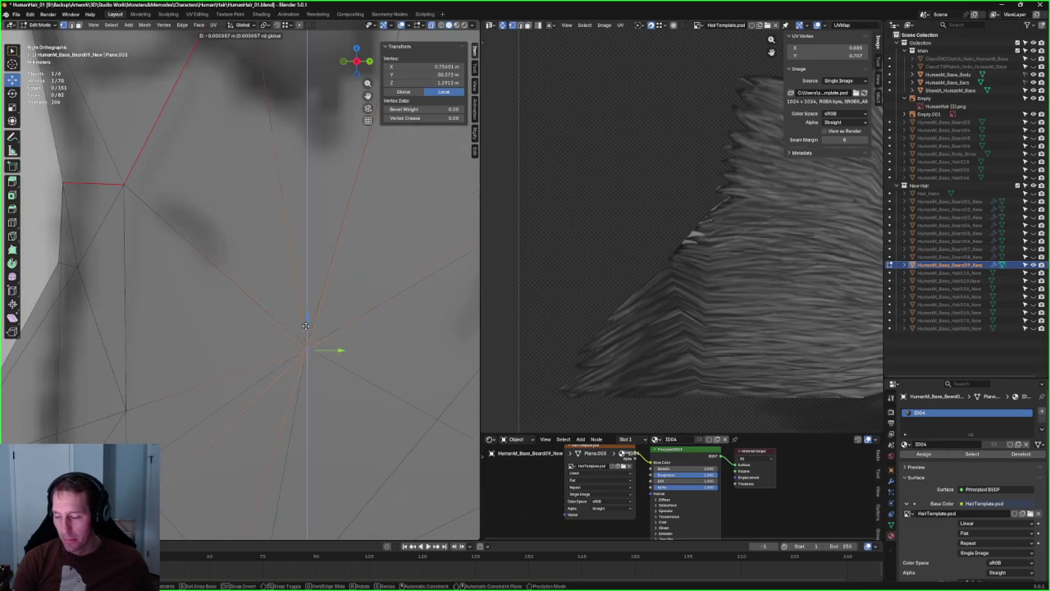
{"action": "key", "text": "Escape"}
{"action": "key", "text": "alt+z"}
- Select a single vertex on the beard's upper border beside the ear
{"action": "middle_click_drag", "start_coordinate": [305, 320], "coordinate": [222, 309]}
{"action": "mouse_move", "coordinate": [197, 241]}
{"action": "middle_mouse_down"}
{"action": "mouse_move", "coordinate": [283, 301]}
{"action": "mouse_move", "coordinate": [165, 361]}
{"action": "middle_mouse_up"}
{"action": "left_click", "coordinate": [283, 301], "text": "shift"}
{"action": "key", "text": "KP_3"}
{"action": "left_click_drag", "start_coordinate": [224, 228], "coordinate": [166, 275]}
- Check the border vertex from front and side views, then clear the selection with X-ray on
{"action": "key", "text": "KP_1"}
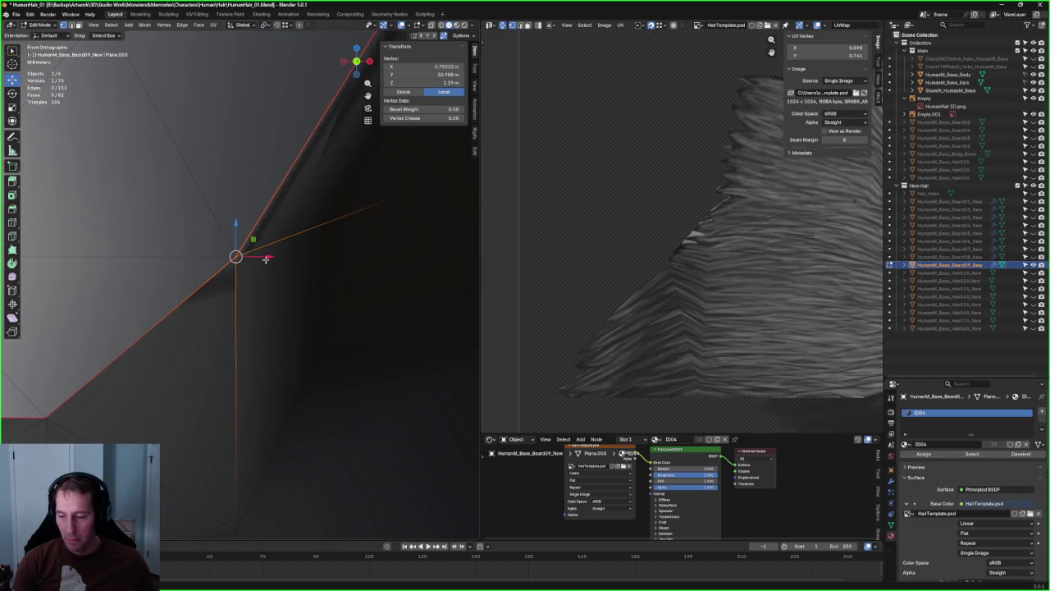
{"action": "middle_click_drag", "start_coordinate": [264, 260], "coordinate": [257, 267]}
{"action": "middle_click_drag", "start_coordinate": [303, 177], "coordinate": [256, 230]}
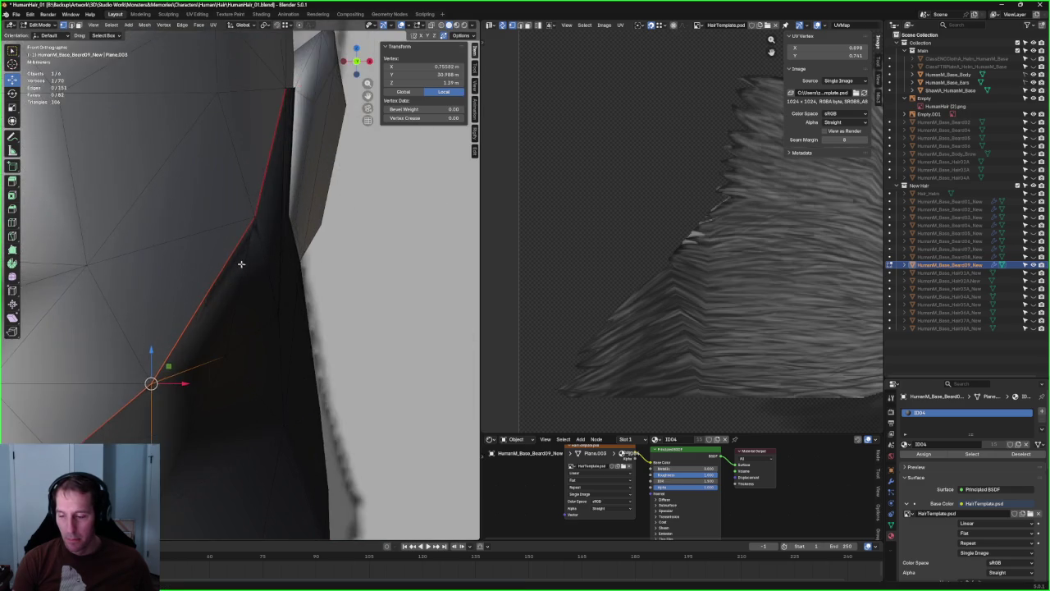
{"action": "key", "text": "KP_3"}
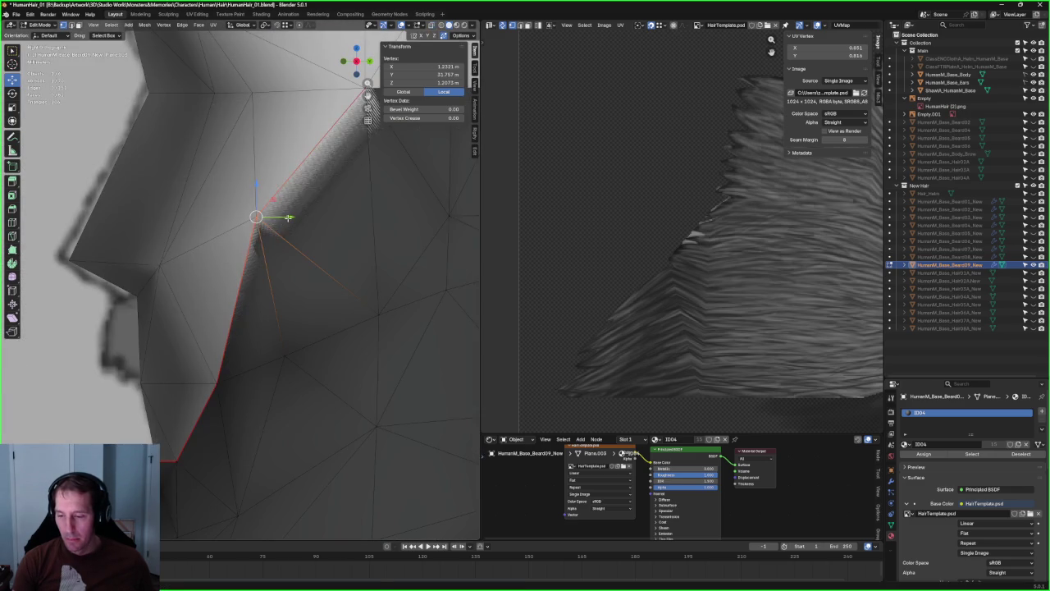
{"action": "middle_click_drag", "start_coordinate": [351, 155], "coordinate": [204, 205], "text": "shift"}
{"action": "key", "text": "alt+z"}
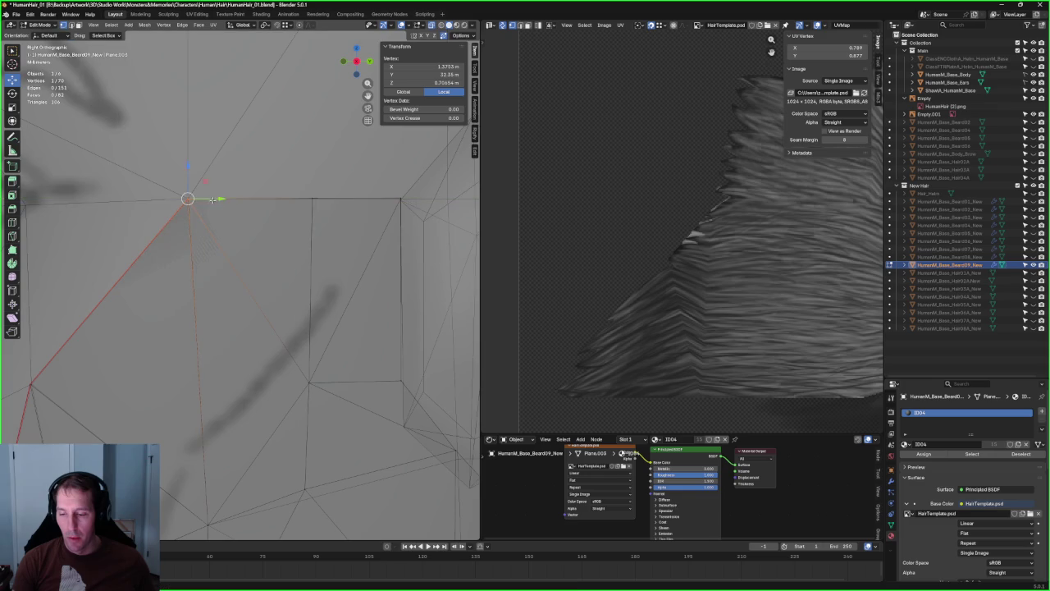
{"action": "key", "text": "KP_1"}
{"action": "key", "text": "alt+z"}
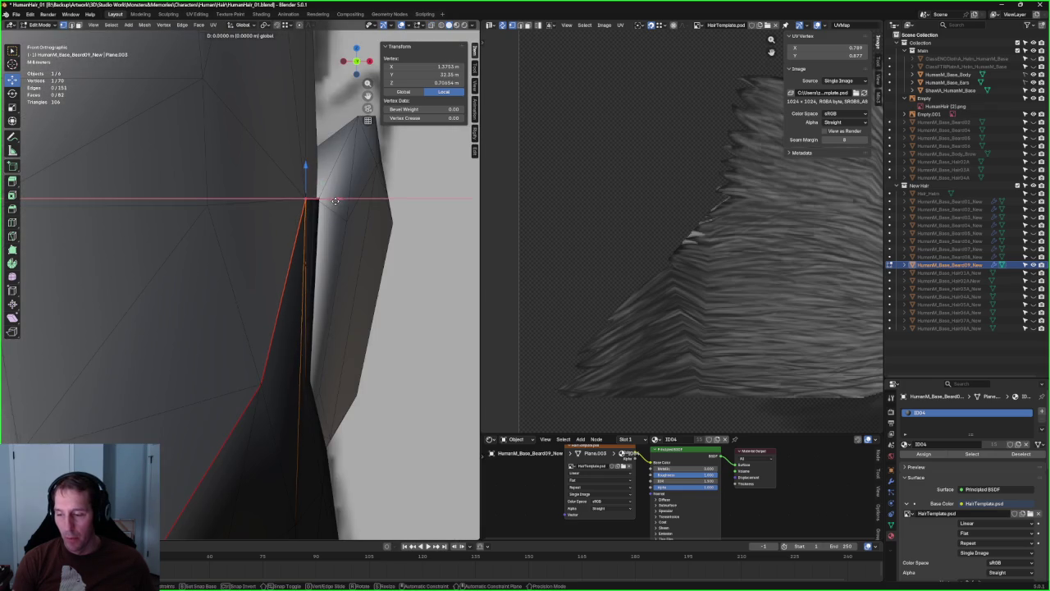
{"action": "scroll", "coordinate": [328, 246], "scroll_direction": "down", "scroll_amount": 6}
{"action": "scroll", "coordinate": [317, 275], "scroll_direction": "down", "scroll_amount": 5}
{"action": "mouse_move", "coordinate": [317, 275]}
{"action": "middle_mouse_down"}
{"action": "mouse_move", "coordinate": [271, 172]}
{"action": "mouse_move", "coordinate": [269, 300]}
{"action": "mouse_move", "coordinate": [321, 301]}
{"action": "mouse_move", "coordinate": [279, 293]}
{"action": "middle_mouse_up"}
{"action": "key", "text": "alt+a"}
{"action": "key", "text": "alt+z"}
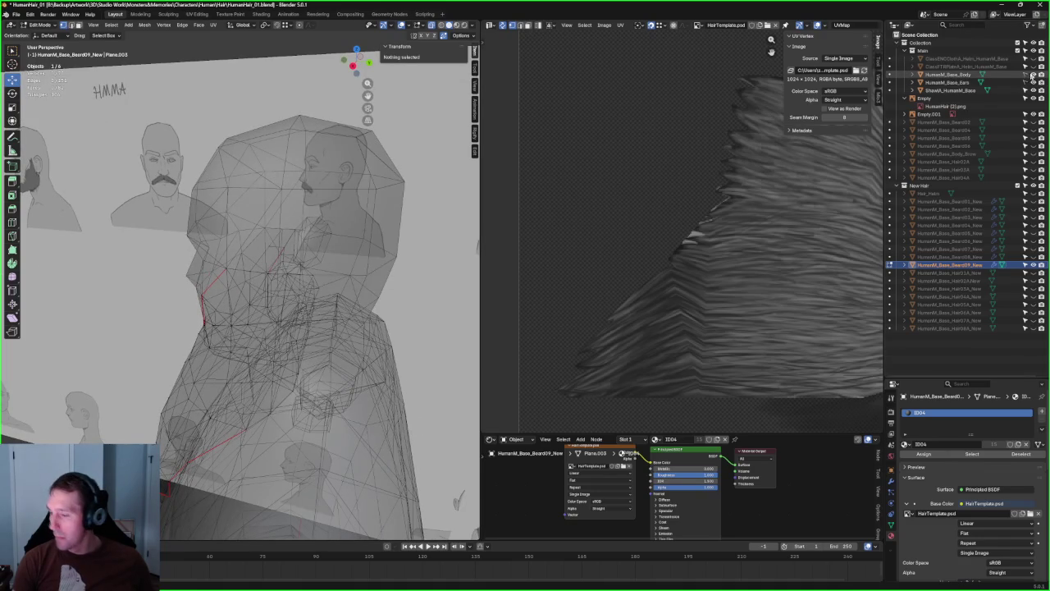
- Hide HumanM_Base_Body in the Outliner and return to the front view
{"action": "left_click", "coordinate": [1032, 74]}
{"action": "mouse_move", "coordinate": [271, 279]}
{"action": "middle_mouse_down"}
{"action": "mouse_move", "coordinate": [282, 257]}
{"action": "mouse_move", "coordinate": [265, 241]}
{"action": "middle_mouse_up"}
{"action": "key", "text": "alt+z"}
{"action": "key", "text": "KP_1"}
- Zoom in with X-ray and select a vertex near the beard's bottom tip
{"action": "scroll", "coordinate": [271, 296], "scroll_direction": "up", "scroll_amount": 3}
{"action": "scroll", "coordinate": [280, 323], "scroll_direction": "up", "scroll_amount": 3}
{"action": "scroll", "coordinate": [280, 323], "scroll_direction": "up", "scroll_amount": 2}
{"action": "key", "text": "alt+z"}
{"action": "left_click", "coordinate": [282, 293]}
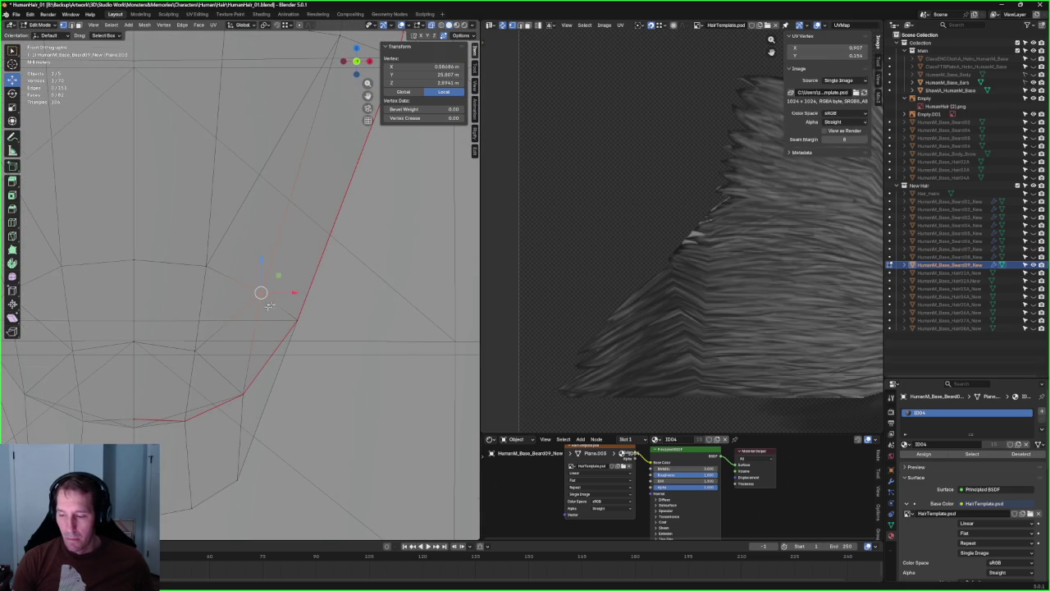
{"action": "scroll", "coordinate": [247, 298], "scroll_direction": "down", "scroll_amount": 2}
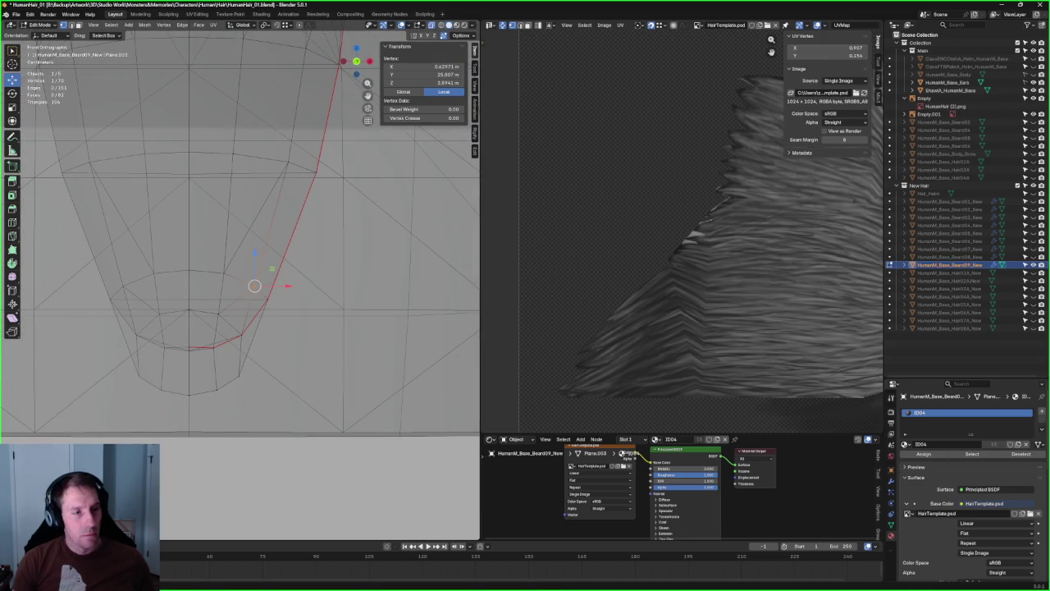
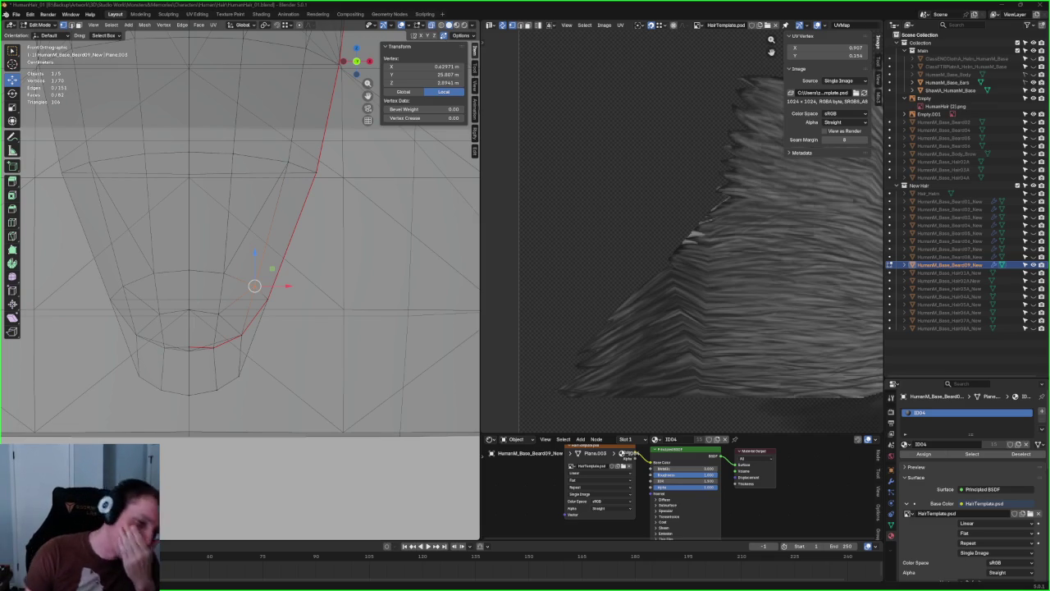
- Move the first jaw-edge vertex sideways along X toward the face outline
{"action": "middle_click_drag", "start_coordinate": [242, 282], "coordinate": [250, 284]}
{"action": "key", "text": "g"}
{"action": "key", "text": "alt+z"}
{"action": "key", "text": "x"}
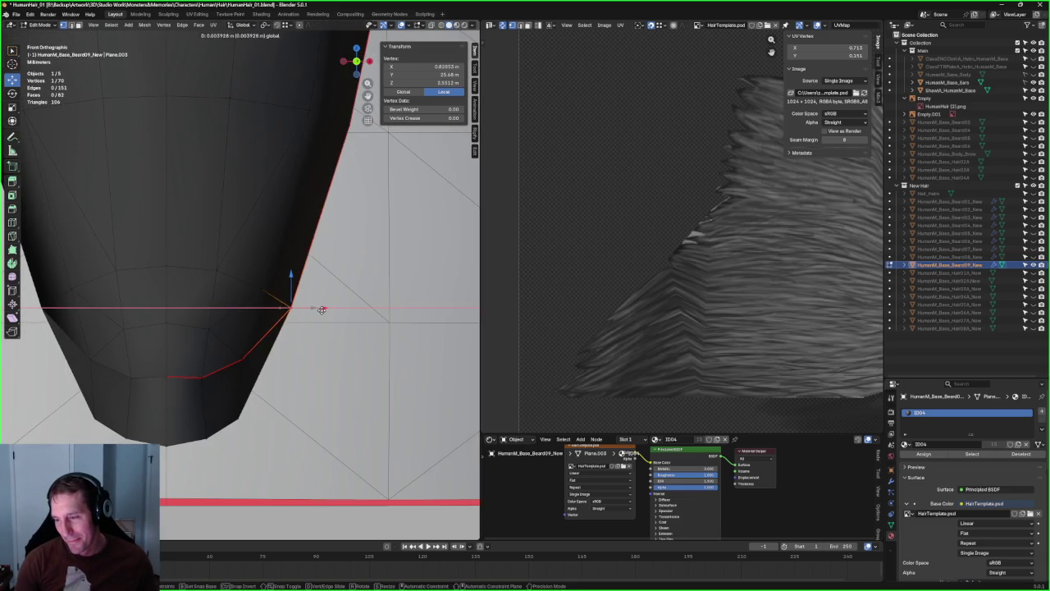
{"action": "left_click", "coordinate": [320, 308]}
{"action": "key", "text": "alt+z"}
{"action": "scroll", "coordinate": [350, 197], "scroll_direction": "up", "scroll_amount": 2}
- Shift a second jaw-edge vertex along X to tighten the beard outline
{"action": "left_click", "coordinate": [312, 220]}
{"action": "key", "text": "alt+z"}
{"action": "key", "text": "g"}
{"action": "key", "text": "x"}
{"action": "left_click", "coordinate": [336, 270]}
{"action": "scroll", "coordinate": [328, 246], "scroll_direction": "down", "scroll_amount": 3}
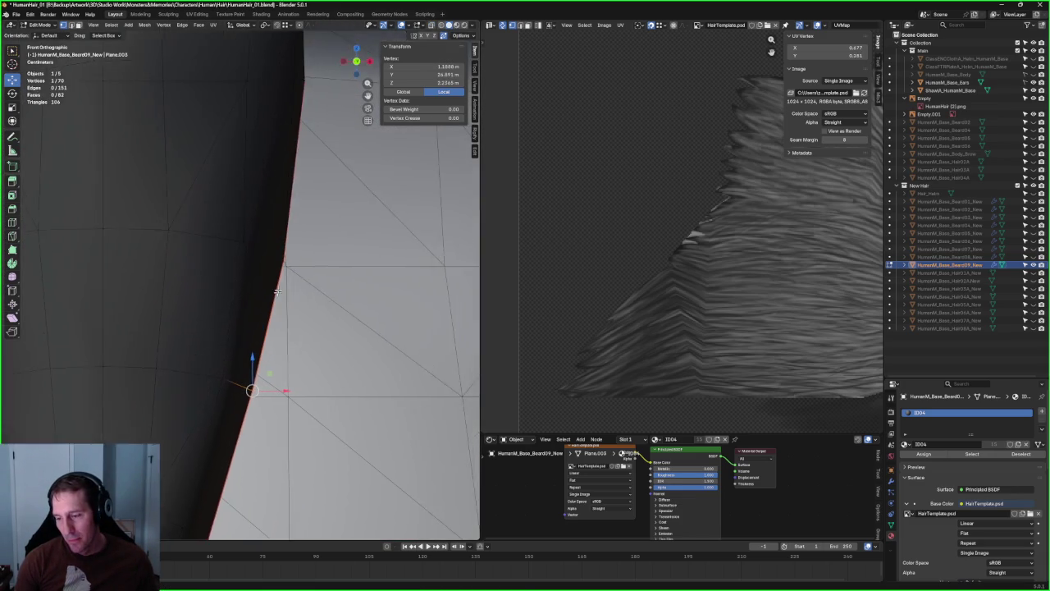
{"action": "scroll", "coordinate": [328, 246], "scroll_direction": "down", "scroll_amount": 2}
{"action": "scroll", "coordinate": [304, 277], "scroll_direction": "down", "scroll_amount": 4}
- Deselect and orbit to check the beard from above and against the sketches
{"action": "left_click", "coordinate": [303, 345]}
{"action": "scroll", "coordinate": [303, 345], "scroll_direction": "down", "scroll_amount": 3}
{"action": "mouse_move", "coordinate": [302, 345]}
{"action": "middle_mouse_down"}
{"action": "mouse_move", "coordinate": [246, 271]}
{"action": "mouse_move", "coordinate": [211, 198]}
{"action": "mouse_move", "coordinate": [364, 200]}
{"action": "middle_mouse_up"}
{"action": "scroll", "coordinate": [247, 271], "scroll_direction": "up", "scroll_amount": 5}
{"action": "scroll", "coordinate": [347, 237], "scroll_direction": "up", "scroll_amount": 3}
{"action": "scroll", "coordinate": [374, 158], "scroll_direction": "down", "scroll_amount": 4}
{"action": "mouse_move", "coordinate": [331, 316]}
{"action": "middle_mouse_down"}
{"action": "mouse_move", "coordinate": [299, 278]}
{"action": "mouse_move", "coordinate": [392, 305]}
{"action": "mouse_move", "coordinate": [332, 286]}
{"action": "mouse_move", "coordinate": [332, 257]}
{"action": "mouse_move", "coordinate": [299, 271]}
{"action": "mouse_move", "coordinate": [311, 218]}
{"action": "mouse_move", "coordinate": [317, 227]}
{"action": "mouse_move", "coordinate": [251, 265]}
{"action": "mouse_move", "coordinate": [258, 269]}
{"action": "middle_mouse_up"}
{"action": "key", "text": "alt+z"}
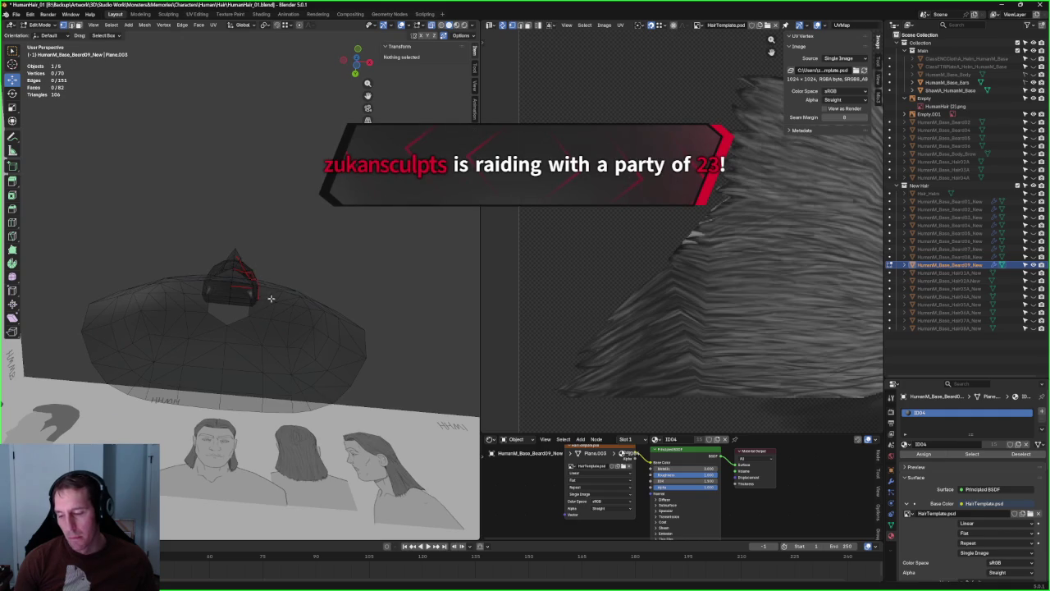
{"action": "key", "text": "KP_1"}
{"action": "scroll", "coordinate": [222, 260], "scroll_direction": "up", "scroll_amount": 1}
{"action": "scroll", "coordinate": [222, 260], "scroll_direction": "up", "scroll_amount": 3}
{"action": "scroll", "coordinate": [223, 259], "scroll_direction": "up", "scroll_amount": 3}
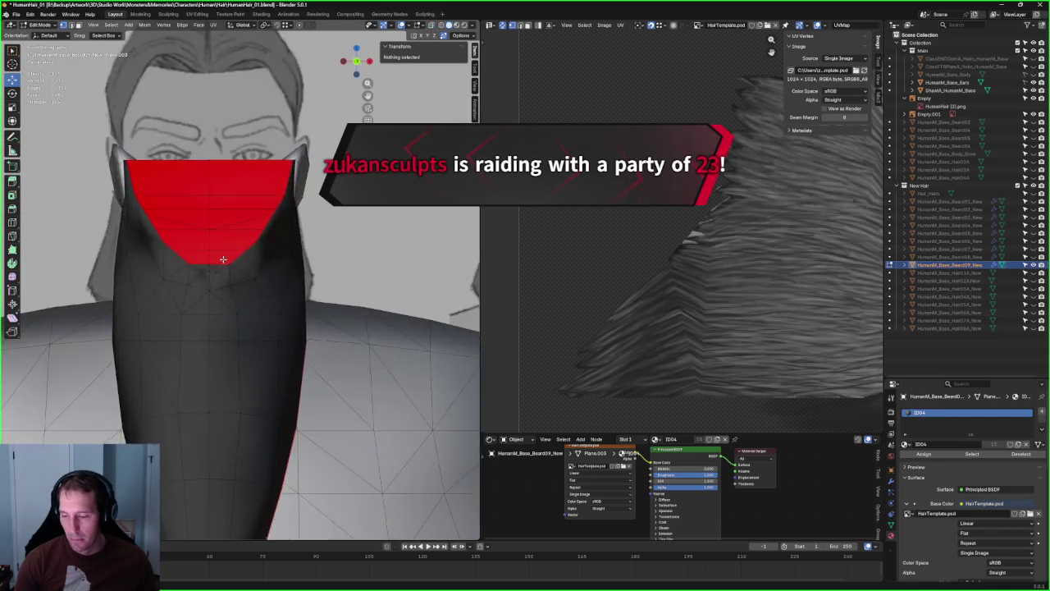
{"action": "scroll", "coordinate": [223, 260], "scroll_direction": "down", "scroll_amount": 3}
{"action": "scroll", "coordinate": [222, 293], "scroll_direction": "up", "scroll_amount": 5}
{"action": "left_click", "coordinate": [218, 292]}
{"action": "key", "text": "g"}
{"action": "key", "text": "x"}
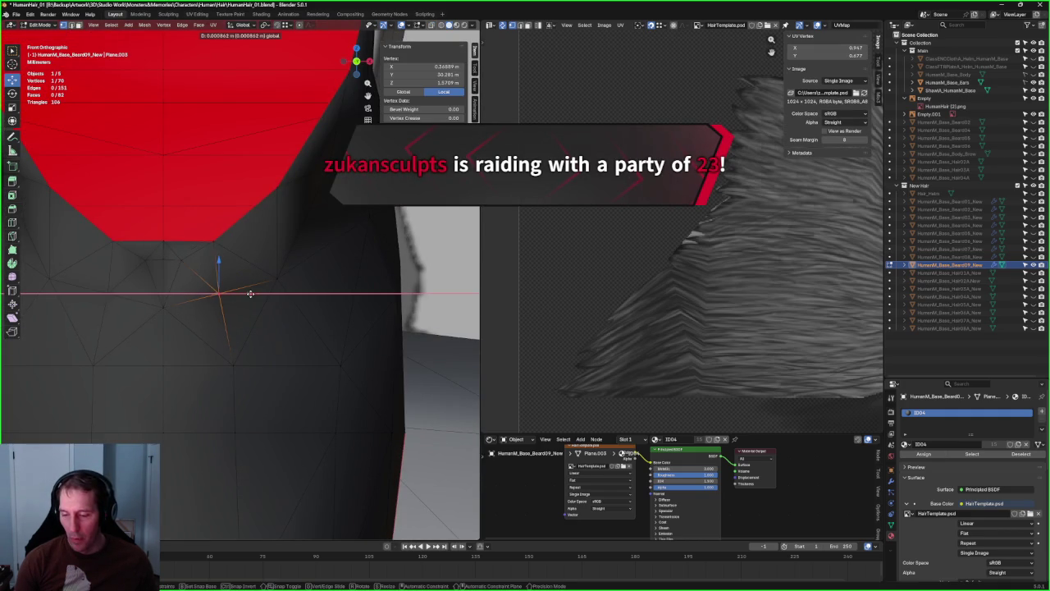
{"action": "right_click", "coordinate": [251, 293]}
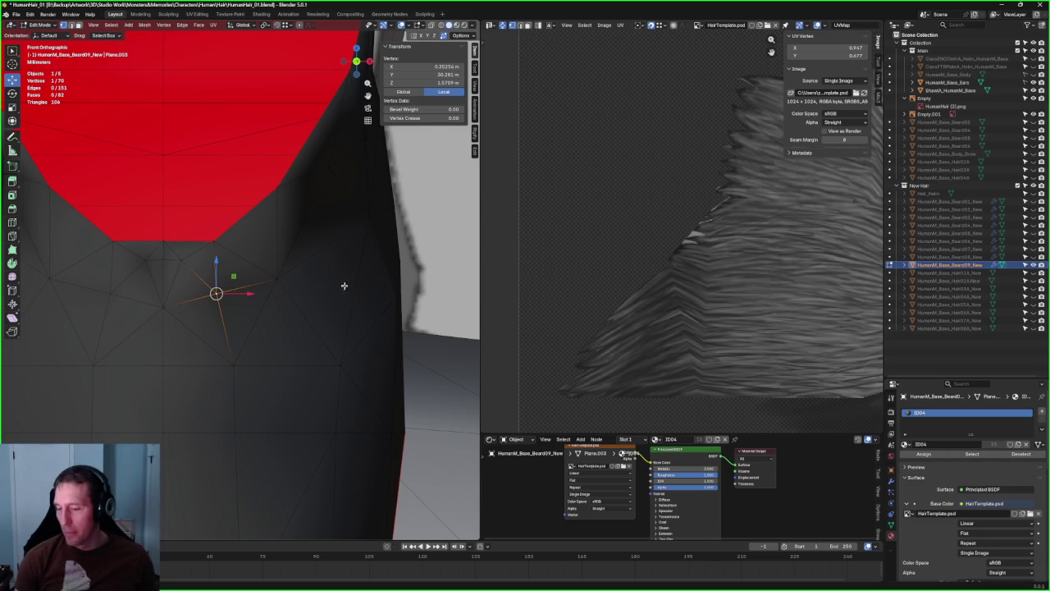
- Orbit around the beard and snap to the side view
{"action": "scroll", "coordinate": [325, 272], "scroll_direction": "down", "scroll_amount": 6}
{"action": "scroll", "coordinate": [325, 272], "scroll_direction": "up", "scroll_amount": 5}
{"action": "scroll", "coordinate": [331, 266], "scroll_direction": "down", "scroll_amount": 3}
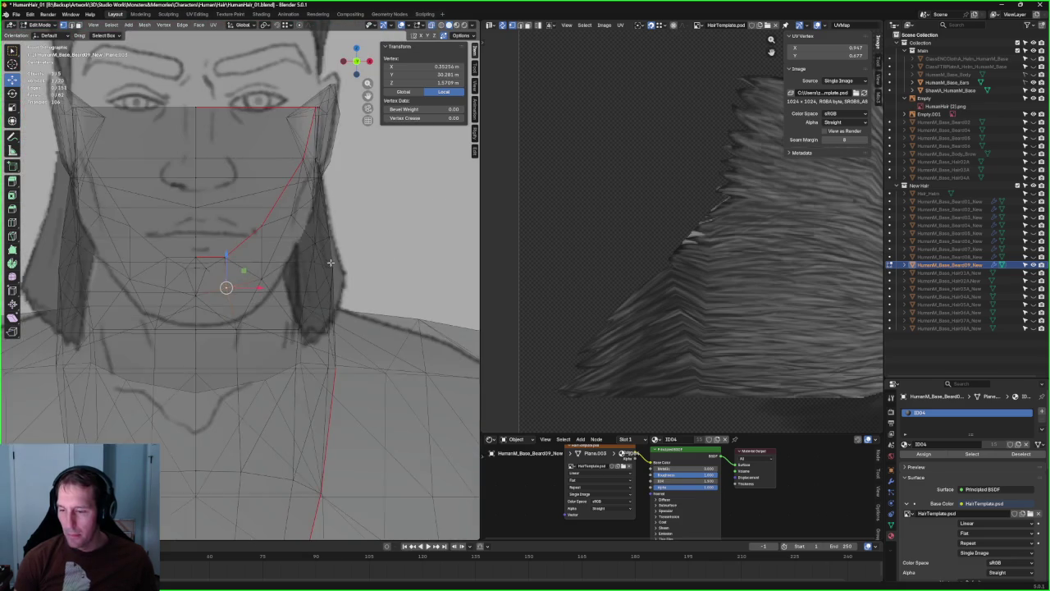
{"action": "mouse_move", "coordinate": [341, 252]}
{"action": "middle_mouse_down"}
{"action": "mouse_move", "coordinate": [325, 254]}
{"action": "mouse_move", "coordinate": [345, 267]}
{"action": "mouse_move", "coordinate": [363, 244]}
{"action": "mouse_move", "coordinate": [275, 275]}
{"action": "middle_mouse_up"}
{"action": "key", "text": "grave"}
{"action": "left_click", "coordinate": [299, 272]}
{"action": "scroll", "coordinate": [301, 303], "scroll_direction": "up", "scroll_amount": 2}
{"action": "scroll", "coordinate": [301, 303], "scroll_direction": "up", "scroll_amount": 2}
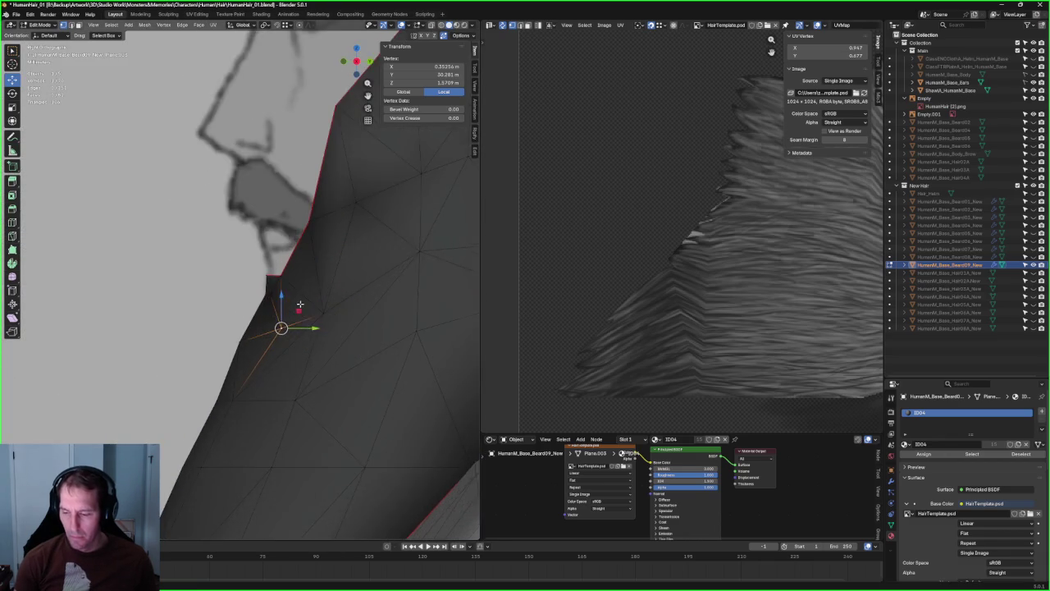
{"action": "scroll", "coordinate": [301, 302], "scroll_direction": "up", "scroll_amount": 2}
{"action": "scroll", "coordinate": [302, 302], "scroll_direction": "down", "scroll_amount": 4}
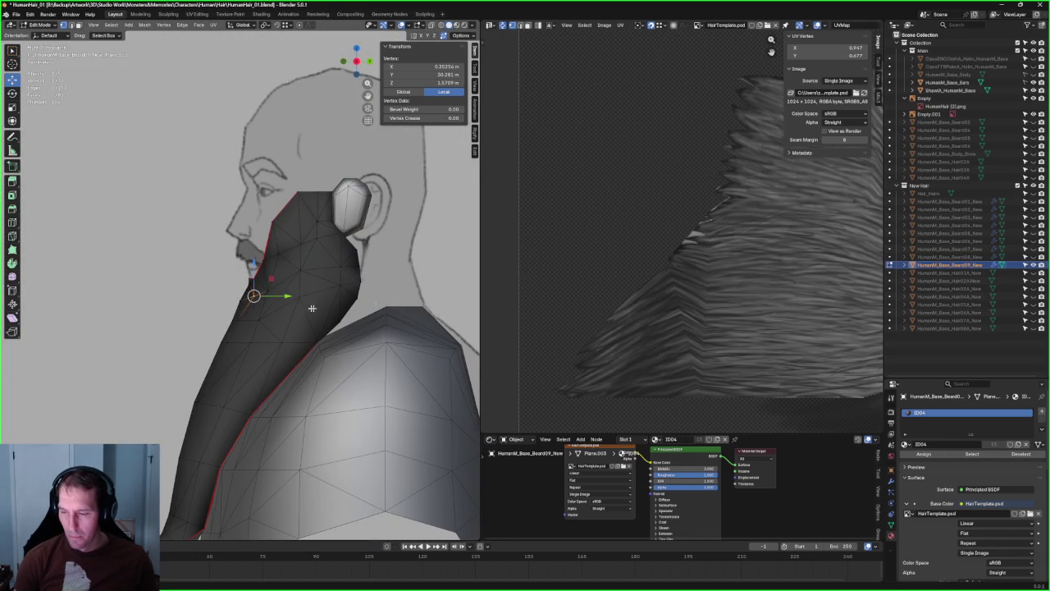
- Hide both Helm objects and unhide HumanM_Base_Body
{"action": "left_click", "coordinate": [1034, 67]}
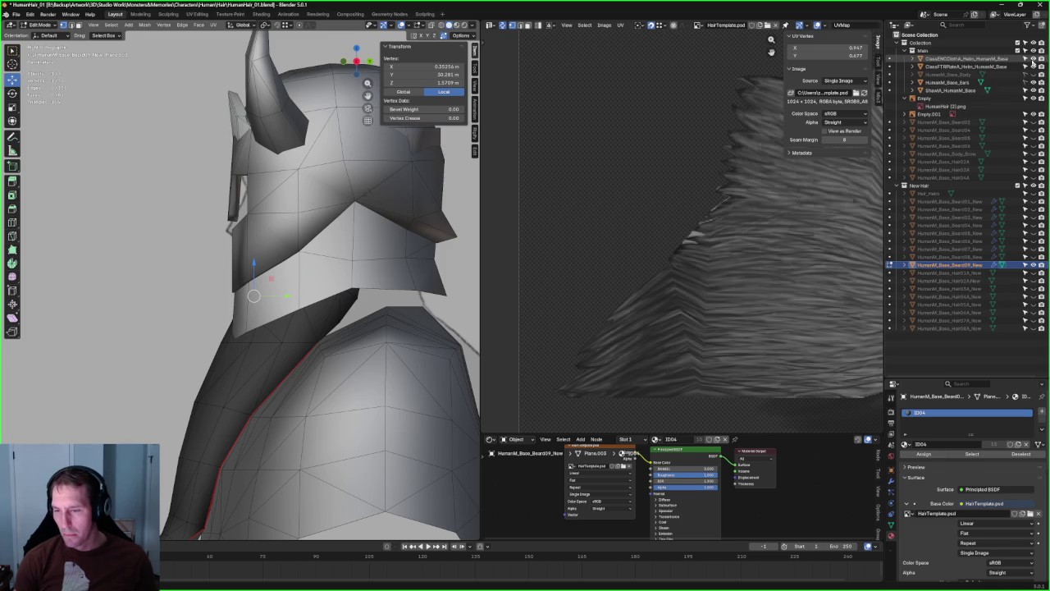
{"action": "left_click", "coordinate": [1034, 59]}
{"action": "left_click", "coordinate": [1034, 66]}
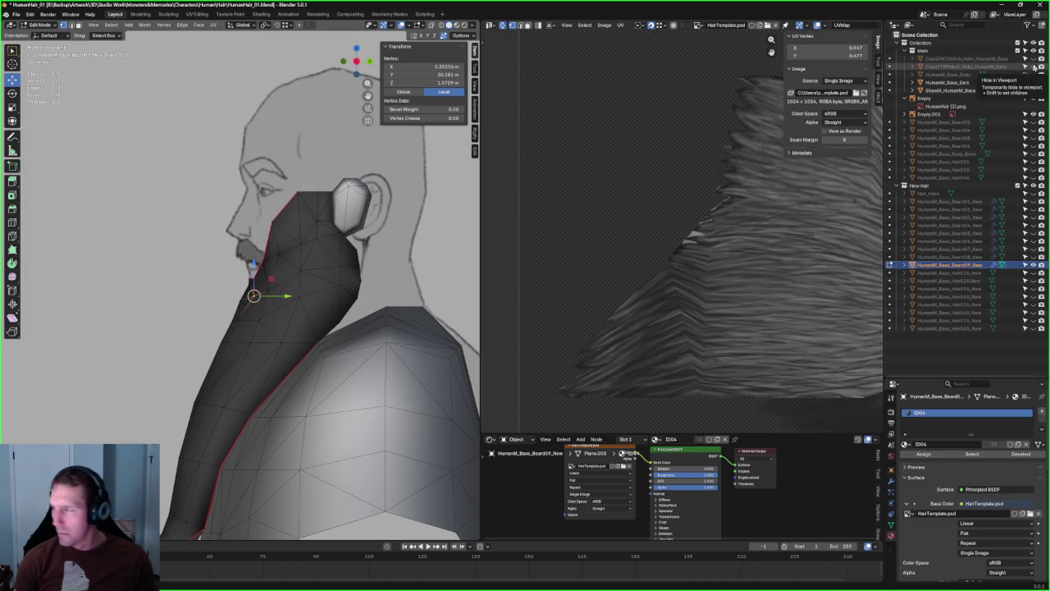
{"action": "left_click", "coordinate": [1033, 75]}
- Orbit in close around the beard edge to a frontal view of the chin
{"action": "scroll", "coordinate": [287, 243], "scroll_direction": "up", "scroll_amount": 3}
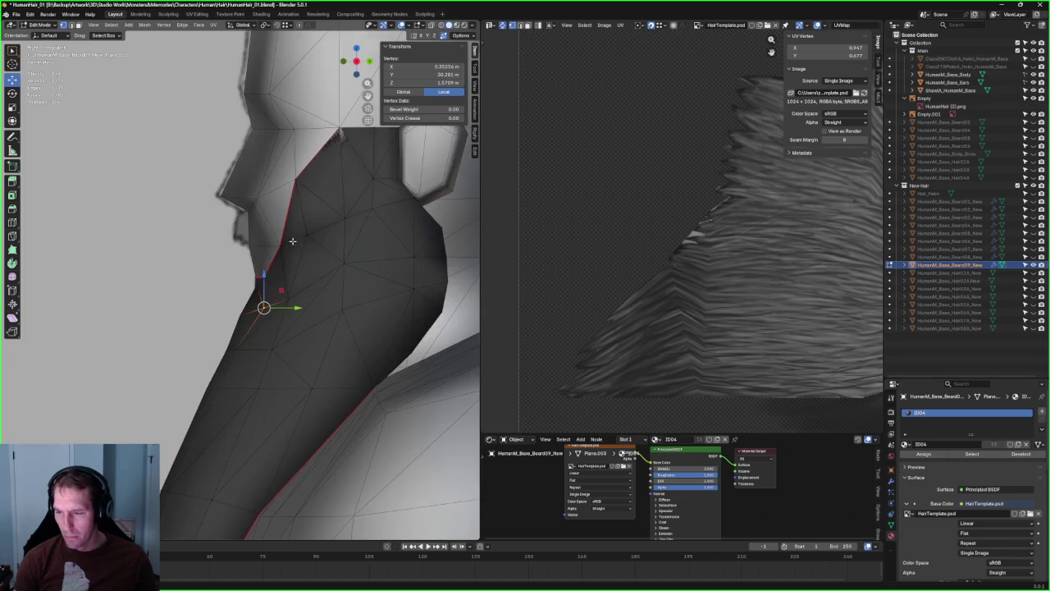
{"action": "middle_click_drag", "start_coordinate": [287, 243], "coordinate": [415, 181]}
{"action": "scroll", "coordinate": [317, 329], "scroll_direction": "up", "scroll_amount": 5}
{"action": "key", "text": "alt+z"}
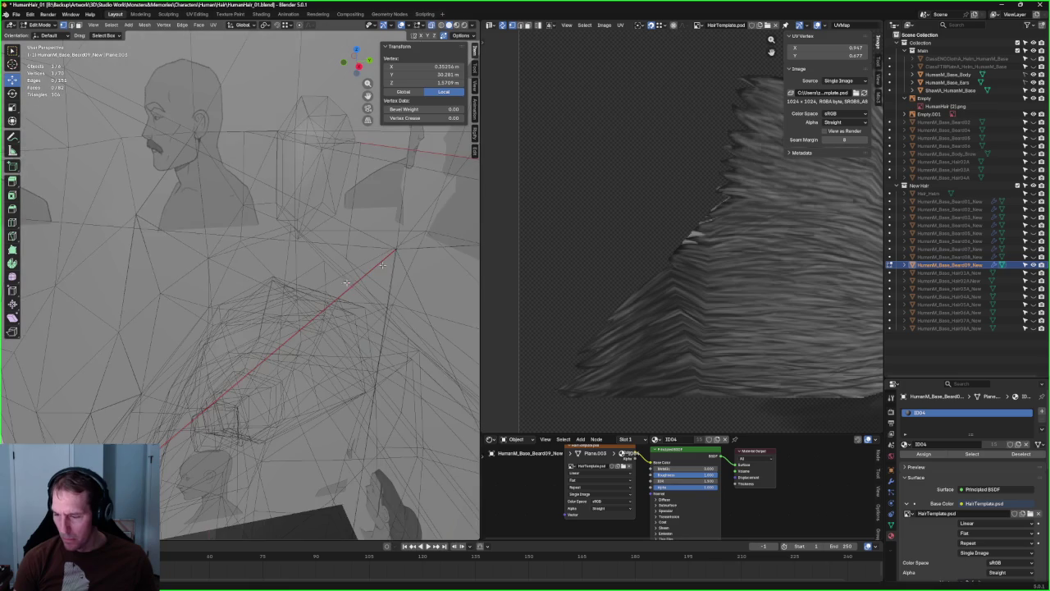
{"action": "left_click", "coordinate": [399, 246]}
{"action": "key", "text": "alt+z"}
{"action": "mouse_move", "coordinate": [399, 246]}
{"action": "middle_mouse_down"}
{"action": "mouse_move", "coordinate": [428, 289]}
{"action": "mouse_move", "coordinate": [433, 282]}
{"action": "middle_mouse_up"}
{"action": "scroll", "coordinate": [434, 281], "scroll_direction": "down", "scroll_amount": 4}
{"action": "scroll", "coordinate": [433, 281], "scroll_direction": "down", "scroll_amount": 2}
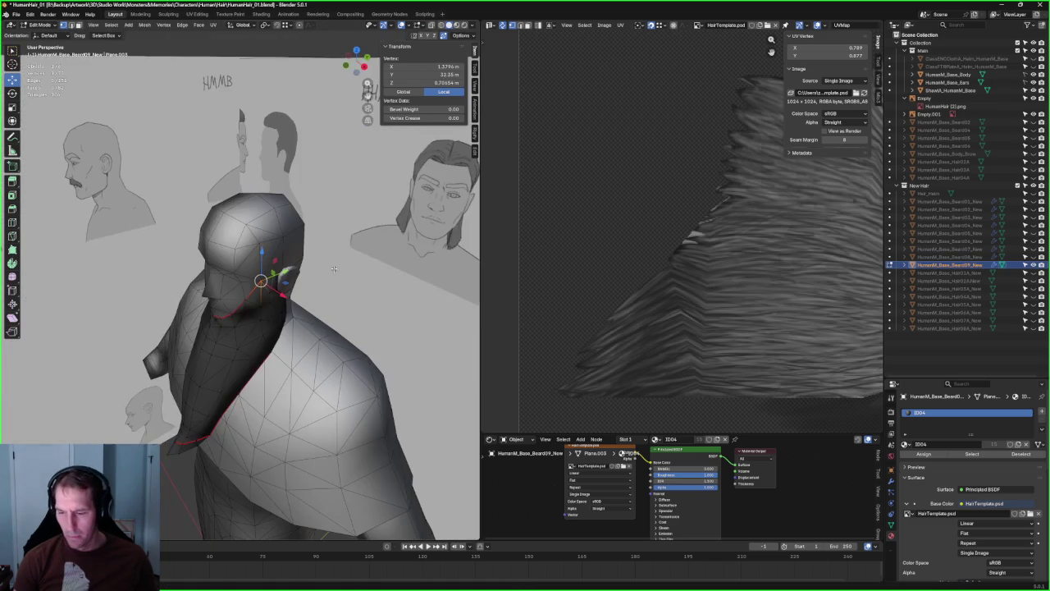
{"action": "left_click", "coordinate": [272, 66]}
{"action": "mouse_move", "coordinate": [273, 65]}
{"action": "middle_mouse_down"}
{"action": "mouse_move", "coordinate": [363, 315]}
{"action": "mouse_move", "coordinate": [233, 313]}
{"action": "mouse_move", "coordinate": [254, 237]}
{"action": "middle_mouse_up"}
{"action": "scroll", "coordinate": [362, 315], "scroll_direction": "up", "scroll_amount": 4}
{"action": "scroll", "coordinate": [233, 313], "scroll_direction": "up", "scroll_amount": 2}
- Set the corner vertex under the chin to X 0 in the Transform panel
{"action": "left_click", "coordinate": [232, 155]}
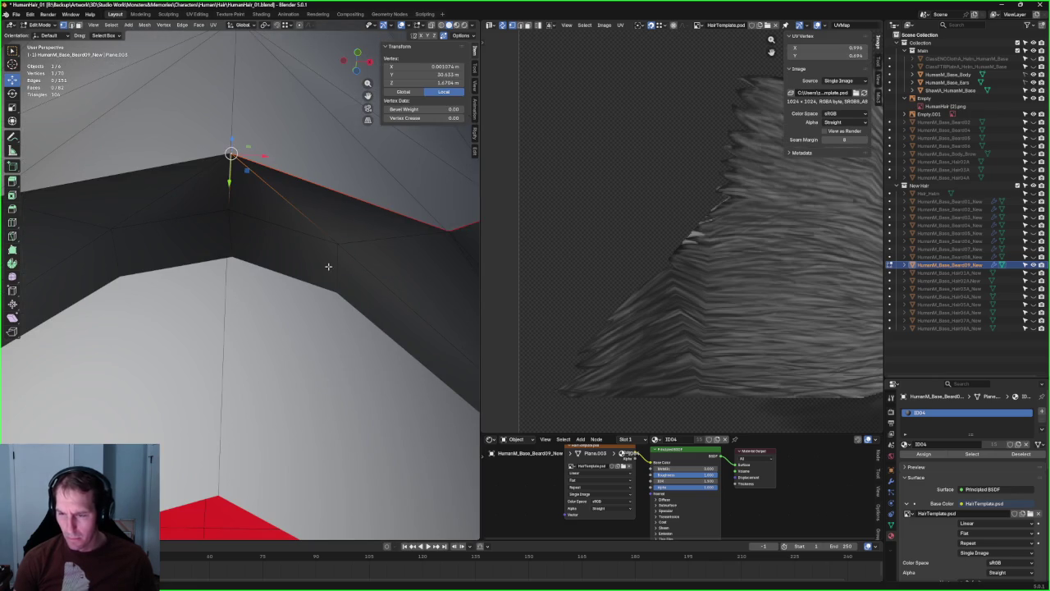
{"action": "left_click", "coordinate": [450, 65]}
{"action": "type", "text": "0"}
{"action": "key", "text": "Return"}
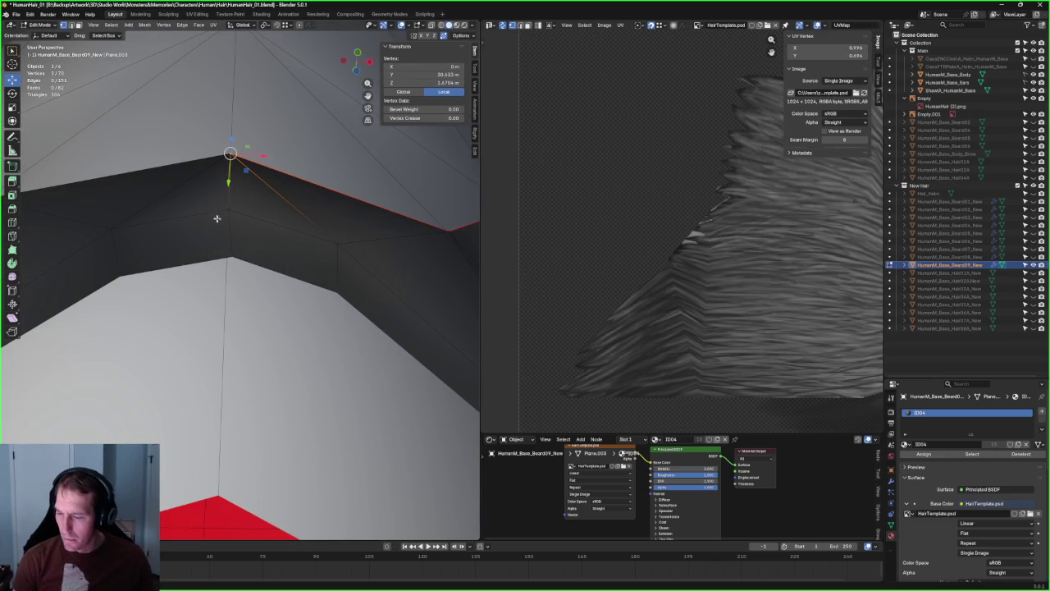
{"action": "key", "text": "alt+a"}
{"action": "scroll", "coordinate": [258, 188], "scroll_direction": "down", "scroll_amount": 8}
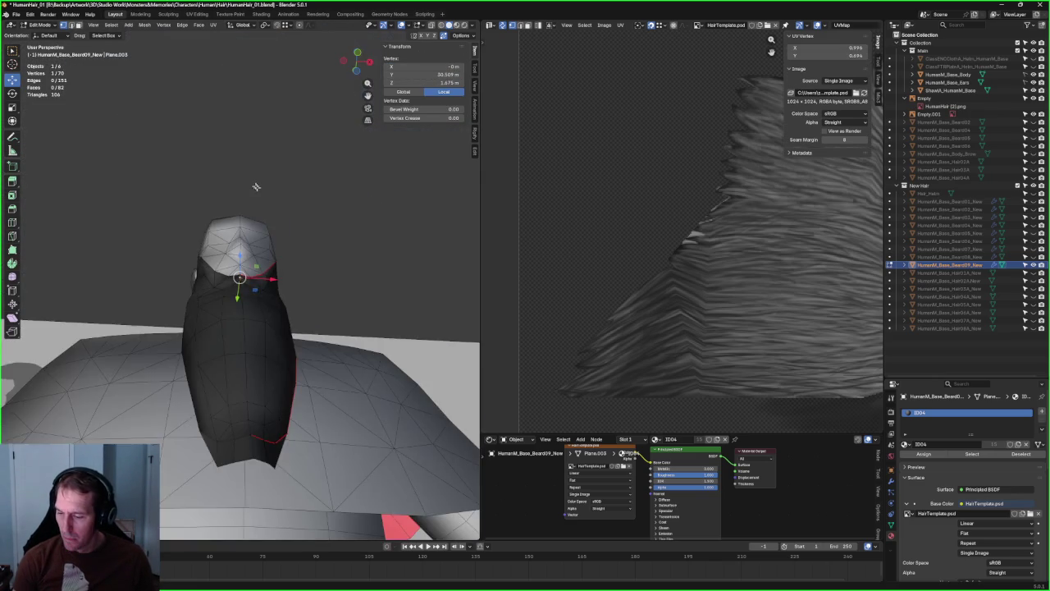
{"action": "mouse_move", "coordinate": [234, 195]}
{"action": "middle_mouse_down"}
{"action": "mouse_move", "coordinate": [324, 267]}
{"action": "mouse_move", "coordinate": [199, 232]}
{"action": "middle_mouse_up"}
{"action": "scroll", "coordinate": [324, 267], "scroll_direction": "up", "scroll_amount": 5}
{"action": "scroll", "coordinate": [226, 255], "scroll_direction": "up", "scroll_amount": 3}
{"action": "scroll", "coordinate": [200, 232], "scroll_direction": "down", "scroll_amount": 5}
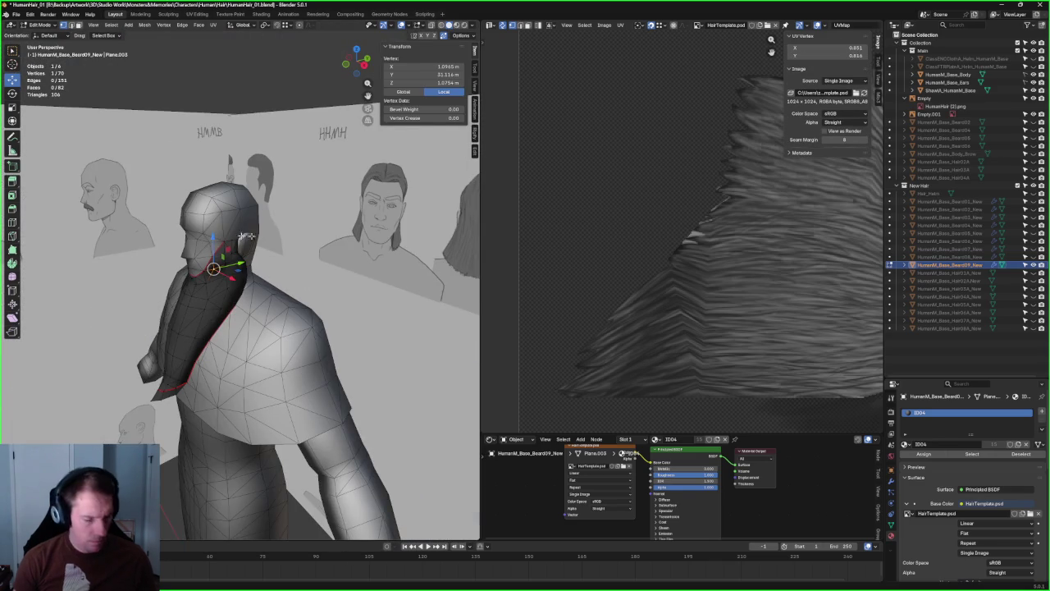
- Select the whole beard mesh and recalculate its face normals
{"action": "key", "text": "a"}
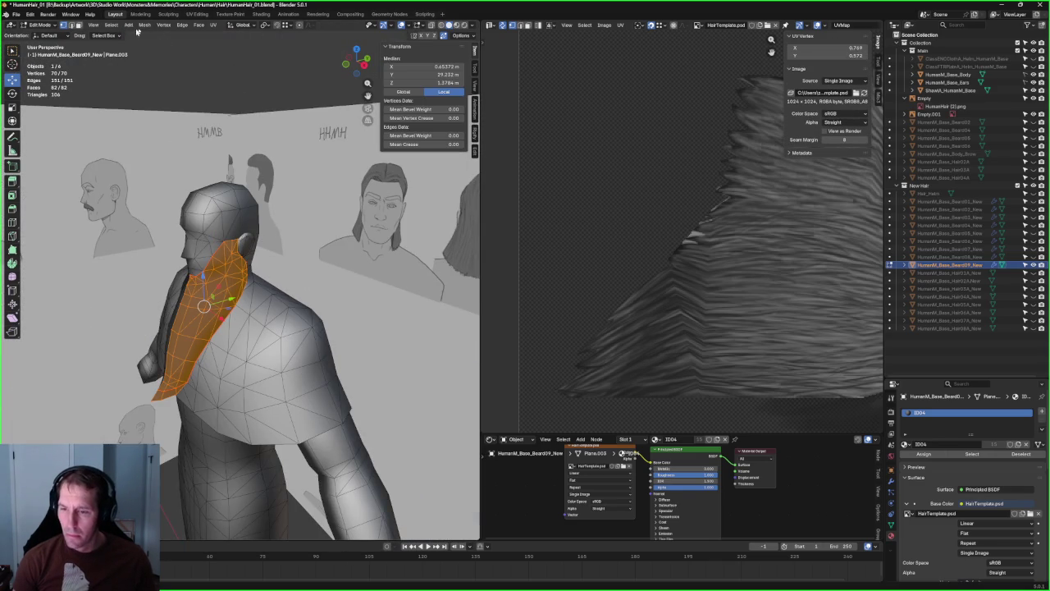
{"action": "left_click", "coordinate": [143, 26]}
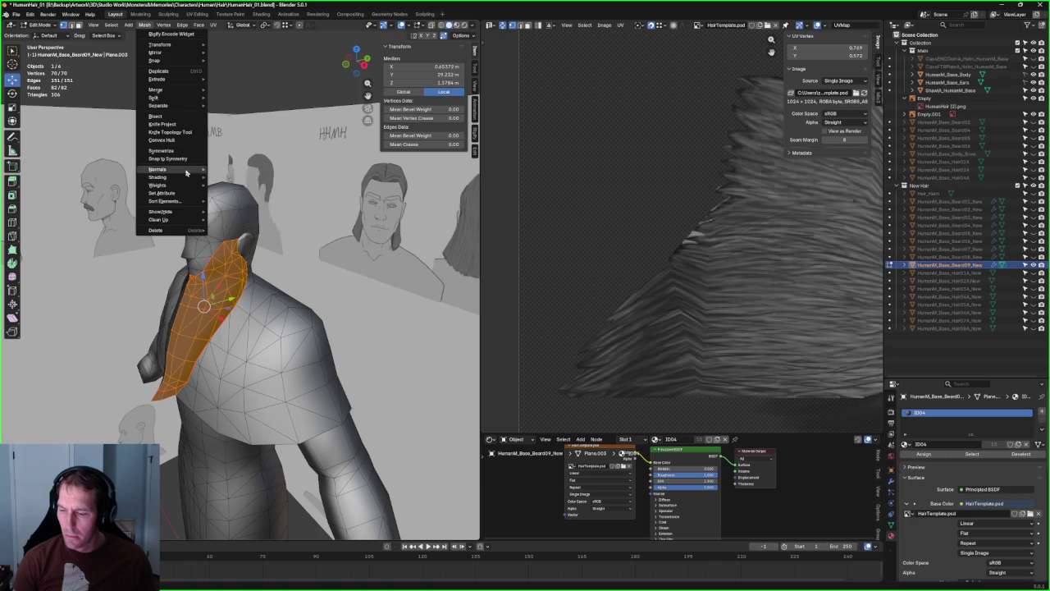
{"action": "left_click", "coordinate": [246, 274]}
{"action": "left_click", "coordinate": [234, 73]}
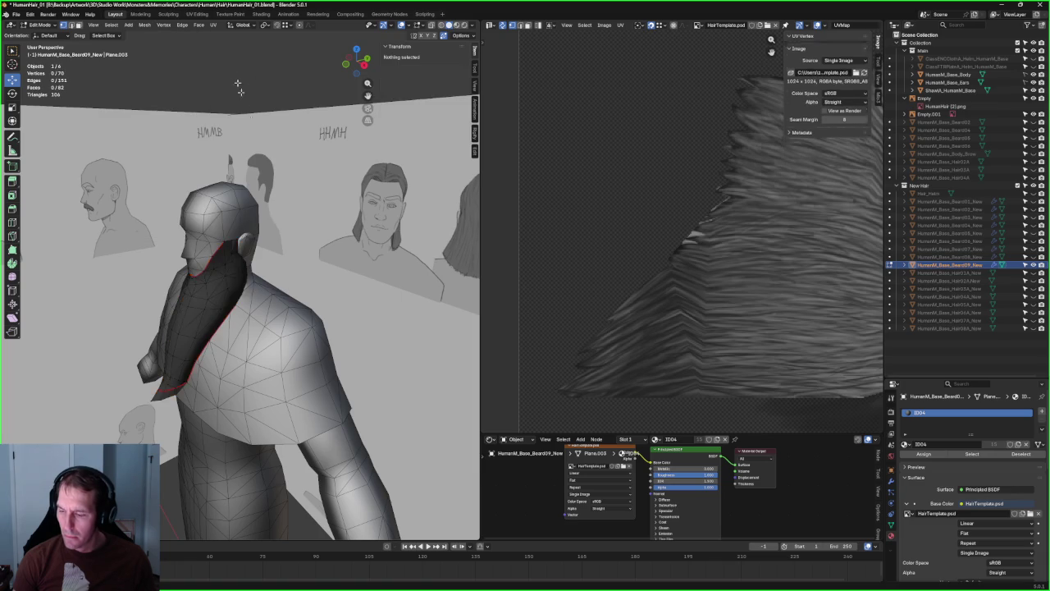
- Orbit around the neck and select the connected beard vertices with Ctrl+L
{"action": "scroll", "coordinate": [236, 291], "scroll_direction": "up", "scroll_amount": 5}
{"action": "mouse_move", "coordinate": [224, 270]}
{"action": "middle_mouse_down"}
{"action": "mouse_move", "coordinate": [192, 262]}
{"action": "mouse_move", "coordinate": [263, 271]}
{"action": "mouse_move", "coordinate": [235, 159]}
{"action": "middle_mouse_up"}
{"action": "scroll", "coordinate": [263, 263], "scroll_direction": "up", "scroll_amount": 3}
{"action": "key", "text": "alt+z"}
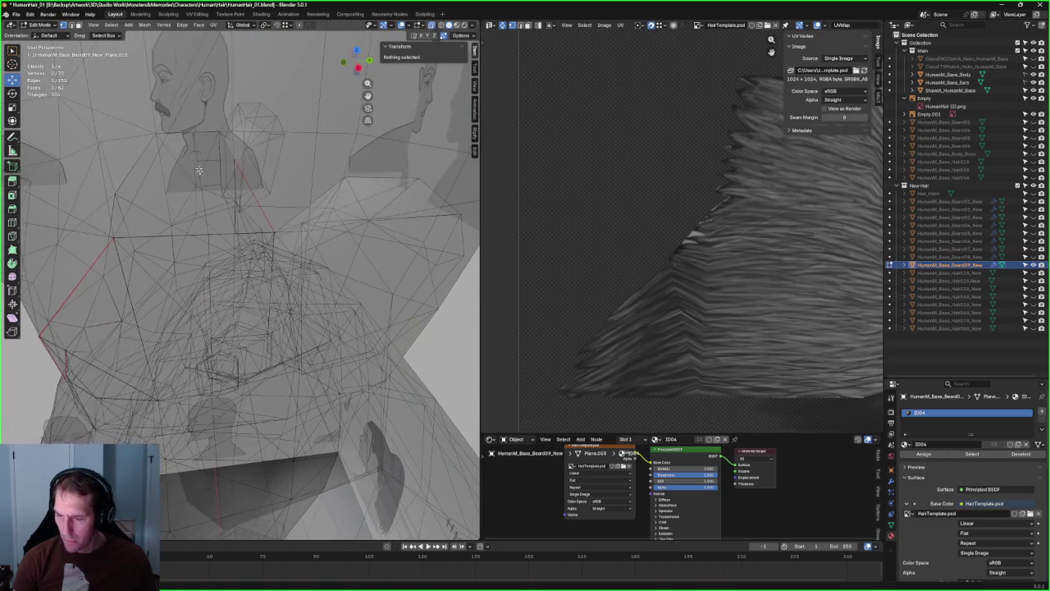
{"action": "left_click", "coordinate": [235, 158]}
{"action": "key", "text": "ctrl+l"}
{"action": "scroll", "coordinate": [235, 158], "scroll_direction": "down", "scroll_amount": 3}
{"action": "mouse_move", "coordinate": [235, 158]}
{"action": "middle_mouse_down"}
{"action": "mouse_move", "coordinate": [252, 236]}
{"action": "mouse_move", "coordinate": [164, 251]}
{"action": "middle_mouse_up"}
{"action": "scroll", "coordinate": [252, 235], "scroll_direction": "up", "scroll_amount": 2}
{"action": "key", "text": "alt+z"}
{"action": "key", "text": "alt+z"}
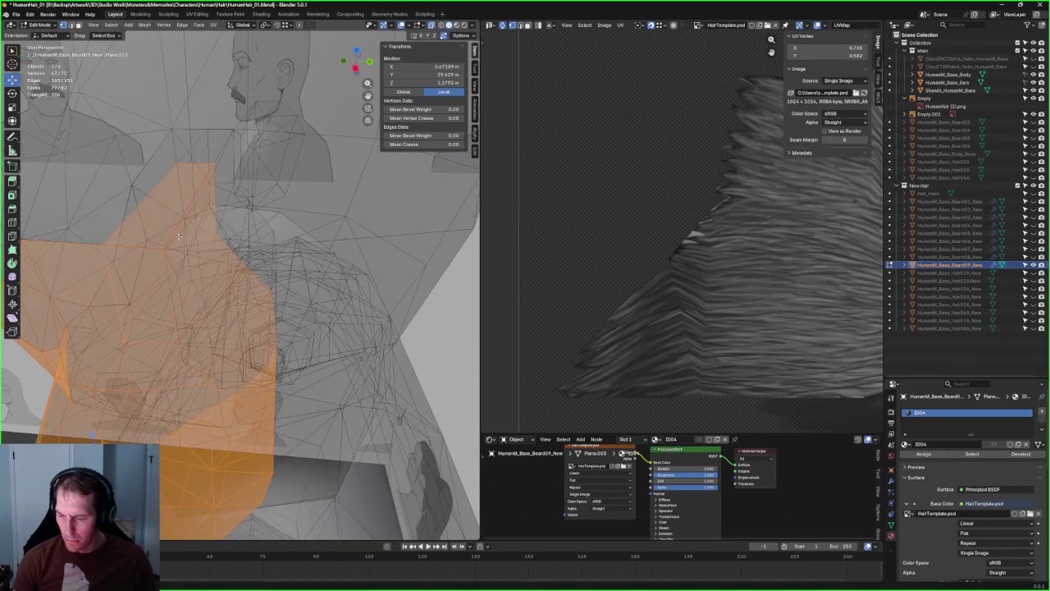
- Select the whole beard piece and merge its overlapping vertices by distance
{"action": "left_click", "coordinate": [162, 250]}
{"action": "left_click", "coordinate": [103, 249], "text": "shift"}
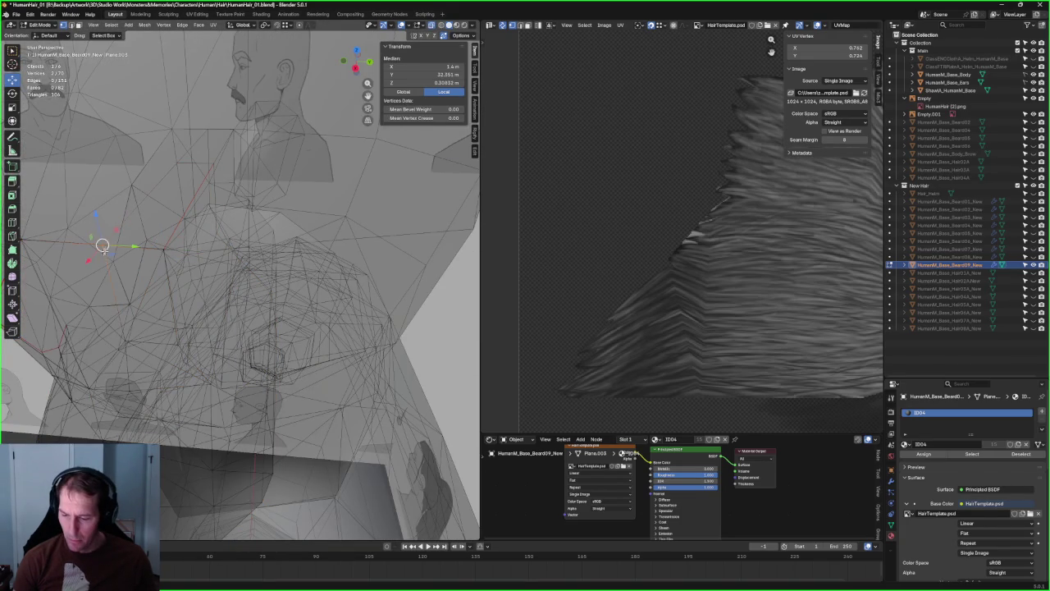
{"action": "key", "text": "alt+z"}
{"action": "middle_click_drag", "start_coordinate": [137, 245], "coordinate": [239, 239]}
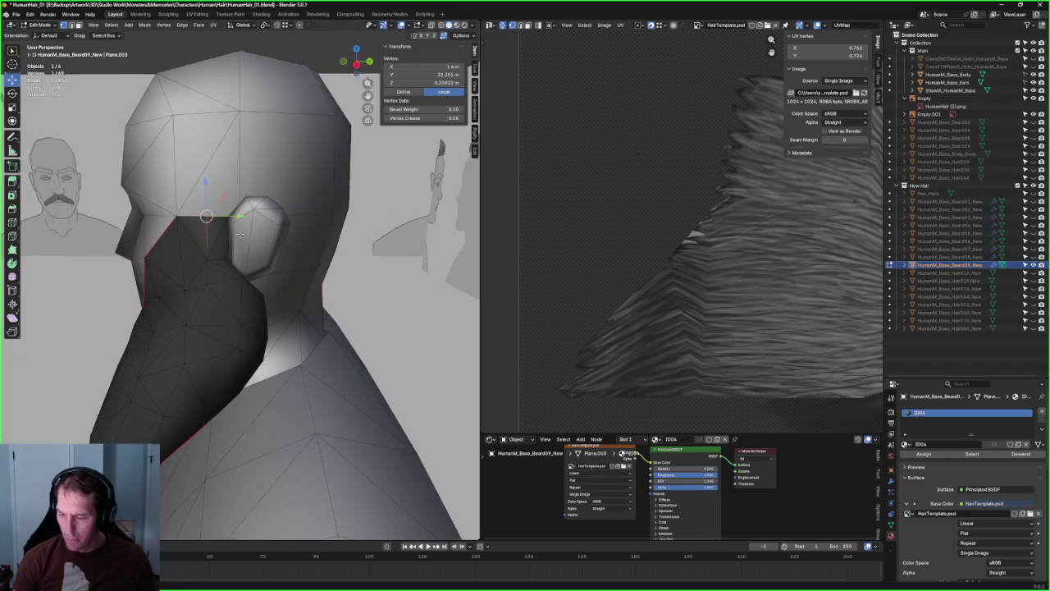
{"action": "key", "text": "alt+a"}
{"action": "key", "text": "l"}
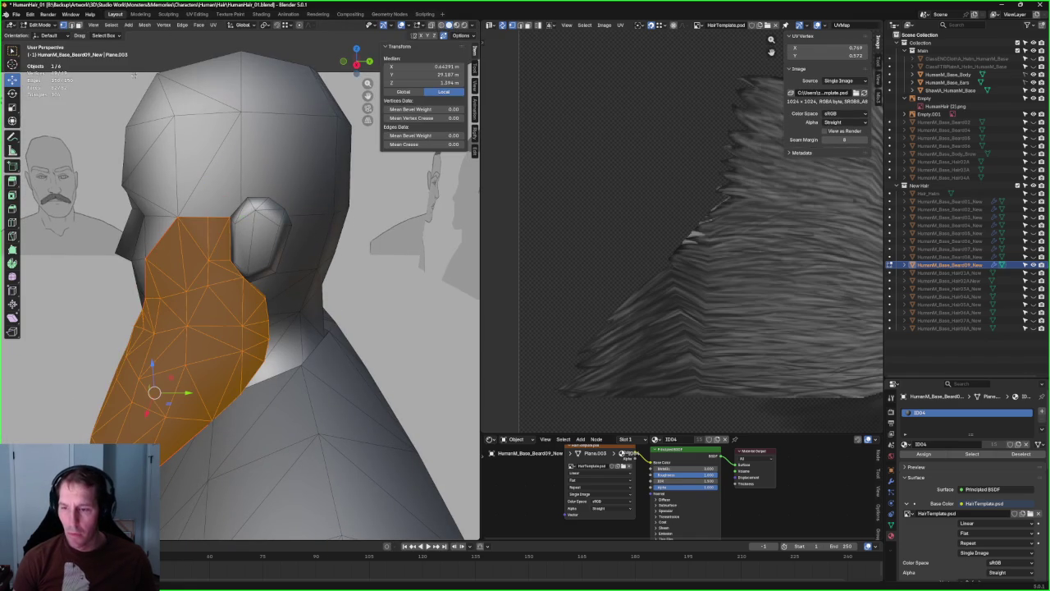
{"action": "left_click", "coordinate": [146, 26]}
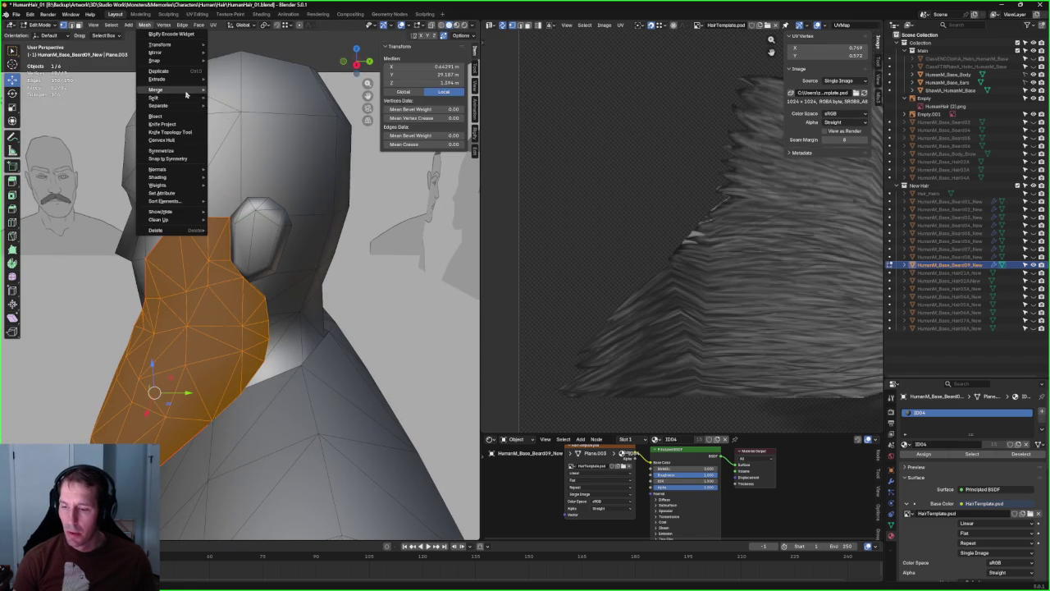
{"action": "left_click", "coordinate": [223, 117]}
- Deselect and orbit around the whole body to inspect the beard
{"action": "mouse_move", "coordinate": [223, 117]}
{"action": "middle_mouse_down"}
{"action": "mouse_move", "coordinate": [330, 221]}
{"action": "mouse_move", "coordinate": [270, 331]}
{"action": "mouse_move", "coordinate": [281, 319]}
{"action": "middle_mouse_up"}
{"action": "scroll", "coordinate": [295, 270], "scroll_direction": "up", "scroll_amount": 5}
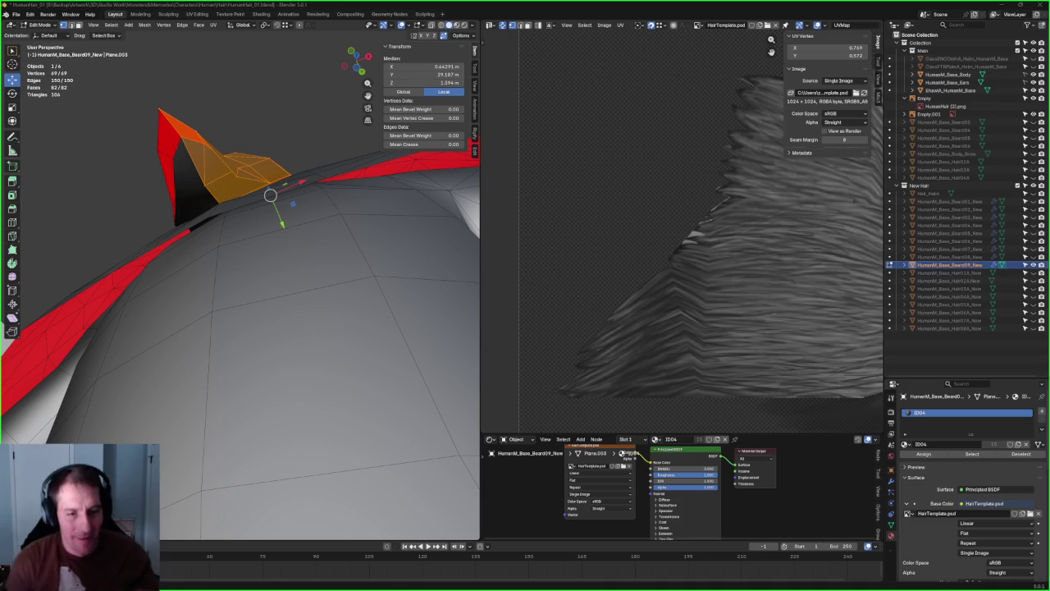
{"action": "scroll", "coordinate": [282, 213], "scroll_direction": "down", "scroll_amount": 8}
{"action": "mouse_move", "coordinate": [282, 214]}
{"action": "middle_mouse_down"}
{"action": "mouse_move", "coordinate": [271, 246]}
{"action": "mouse_move", "coordinate": [296, 254]}
{"action": "mouse_move", "coordinate": [279, 263]}
{"action": "mouse_move", "coordinate": [287, 206]}
{"action": "mouse_move", "coordinate": [265, 234]}
{"action": "mouse_move", "coordinate": [59, 291]}
{"action": "mouse_move", "coordinate": [284, 273]}
{"action": "mouse_move", "coordinate": [261, 214]}
{"action": "mouse_move", "coordinate": [282, 249]}
{"action": "middle_mouse_up"}
{"action": "left_click", "coordinate": [59, 290]}
{"action": "scroll", "coordinate": [59, 290], "scroll_direction": "down", "scroll_amount": 5}
{"action": "scroll", "coordinate": [283, 273], "scroll_direction": "up", "scroll_amount": 3}
{"action": "key", "text": "alt+z"}
{"action": "scroll", "coordinate": [270, 235], "scroll_direction": "down", "scroll_amount": 3}
{"action": "key", "text": "alt+z"}
{"action": "scroll", "coordinate": [228, 257], "scroll_direction": "up", "scroll_amount": 3}
{"action": "scroll", "coordinate": [226, 261], "scroll_direction": "up", "scroll_amount": 2}
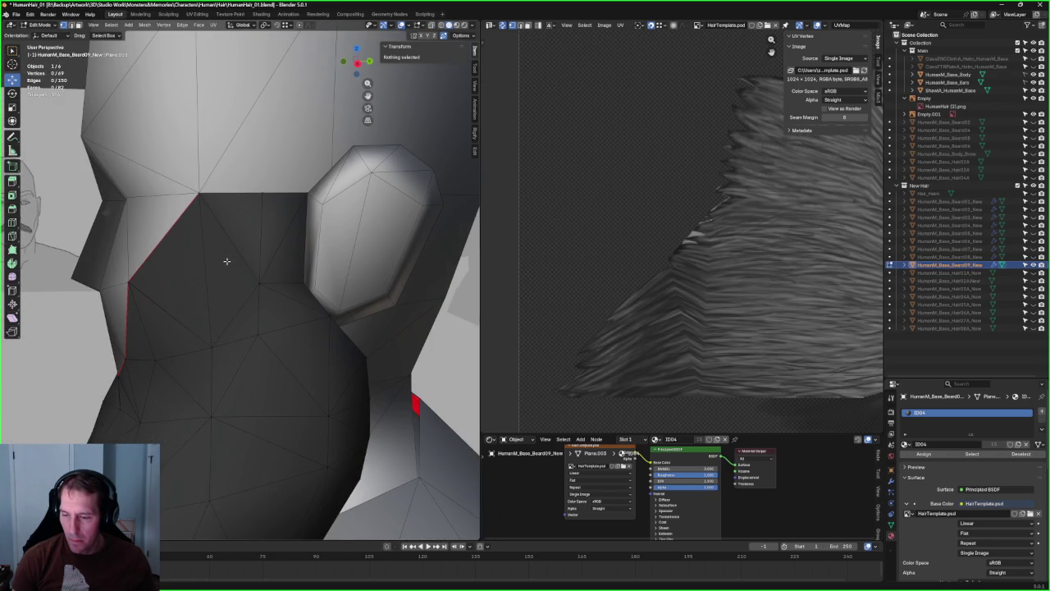
{"action": "scroll", "coordinate": [227, 260], "scroll_direction": "down", "scroll_amount": 5}
{"action": "mouse_move", "coordinate": [227, 260]}
{"action": "middle_mouse_down"}
{"action": "mouse_move", "coordinate": [257, 231]}
{"action": "mouse_move", "coordinate": [259, 245]}
{"action": "middle_mouse_up"}
- Switch to Right Orthographic view and pan to reveal the reference sheet
{"action": "key", "text": "KP_3"}
{"action": "scroll", "coordinate": [259, 245], "scroll_direction": "up", "scroll_amount": 2}
{"action": "scroll", "coordinate": [259, 245], "scroll_direction": "down", "scroll_amount": 6}
{"action": "scroll", "coordinate": [260, 245], "scroll_direction": "up", "scroll_amount": 5}
{"action": "scroll", "coordinate": [259, 246], "scroll_direction": "down", "scroll_amount": 6}
{"action": "middle_click_drag", "start_coordinate": [175, 274], "coordinate": [400, 279], "text": "shift"}
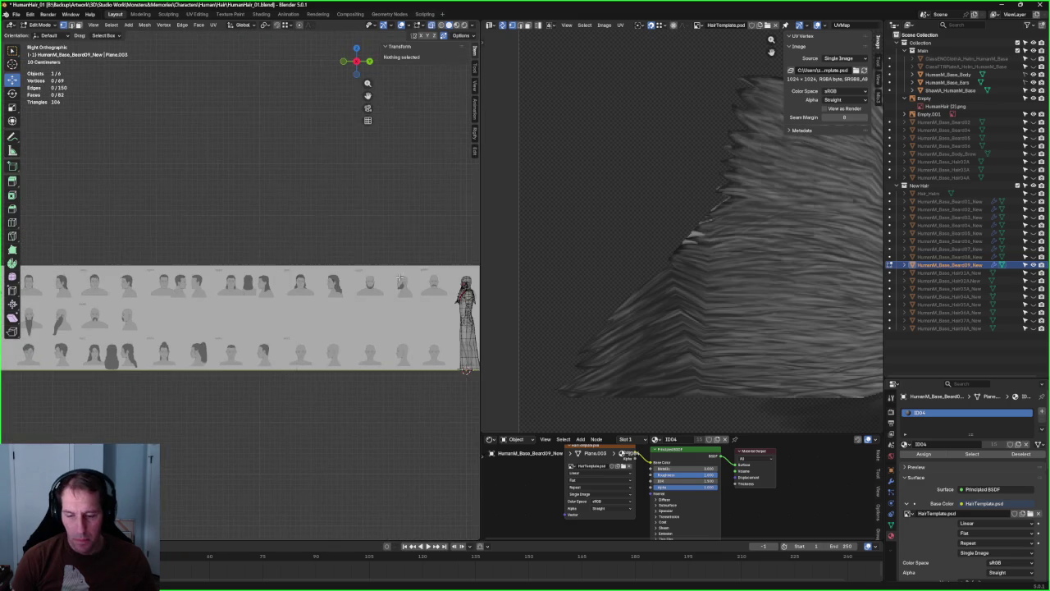
- In Object Mode, move the reference drawing sheet to a new height
{"action": "key", "text": "Tab"}
{"action": "left_click", "coordinate": [309, 313]}
{"action": "scroll", "coordinate": [310, 313], "scroll_direction": "down", "scroll_amount": 4}
{"action": "key", "text": "g"}
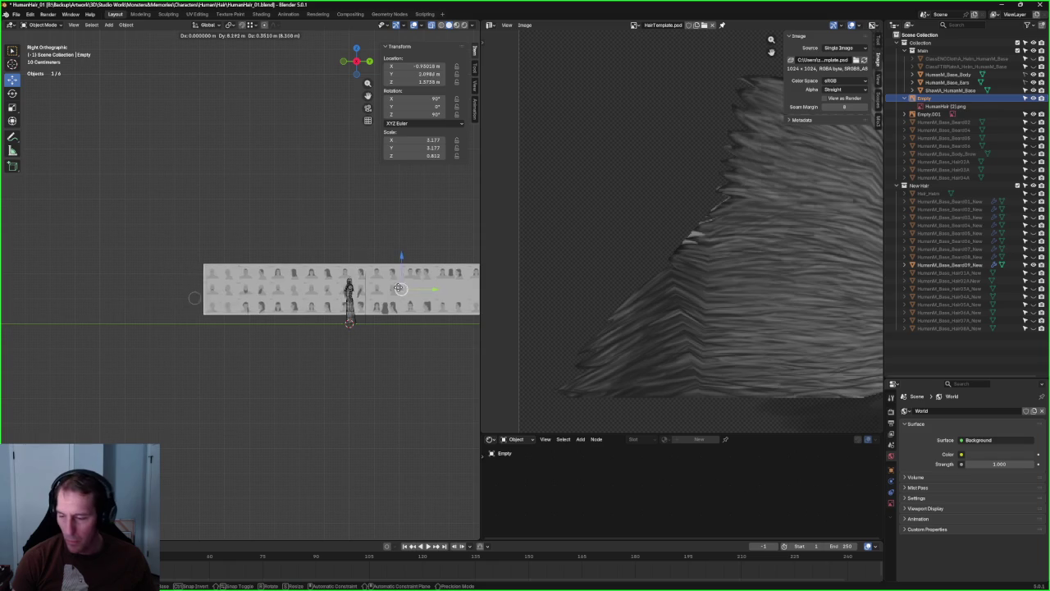
{"action": "left_click", "coordinate": [387, 279]}
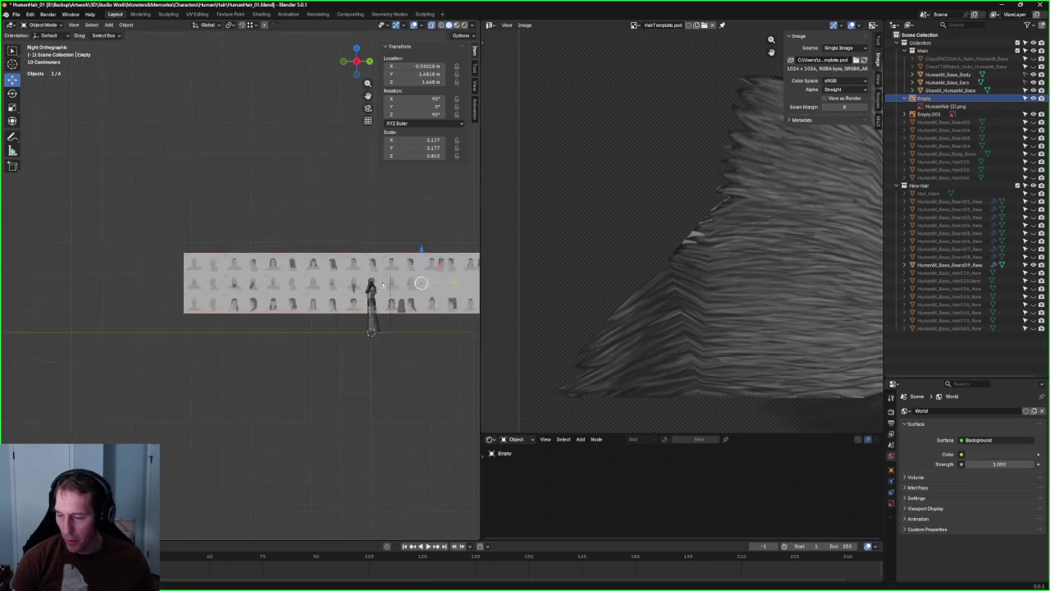
- Reposition the sheet so the side drawing sits behind the head, then select the beard
{"action": "scroll", "coordinate": [177, 261], "scroll_direction": "up", "scroll_amount": 2}
{"action": "scroll", "coordinate": [178, 261], "scroll_direction": "up", "scroll_amount": 2}
{"action": "scroll", "coordinate": [238, 289], "scroll_direction": "up", "scroll_amount": 2}
{"action": "scroll", "coordinate": [237, 289], "scroll_direction": "up", "scroll_amount": 4}
{"action": "key", "text": "g"}
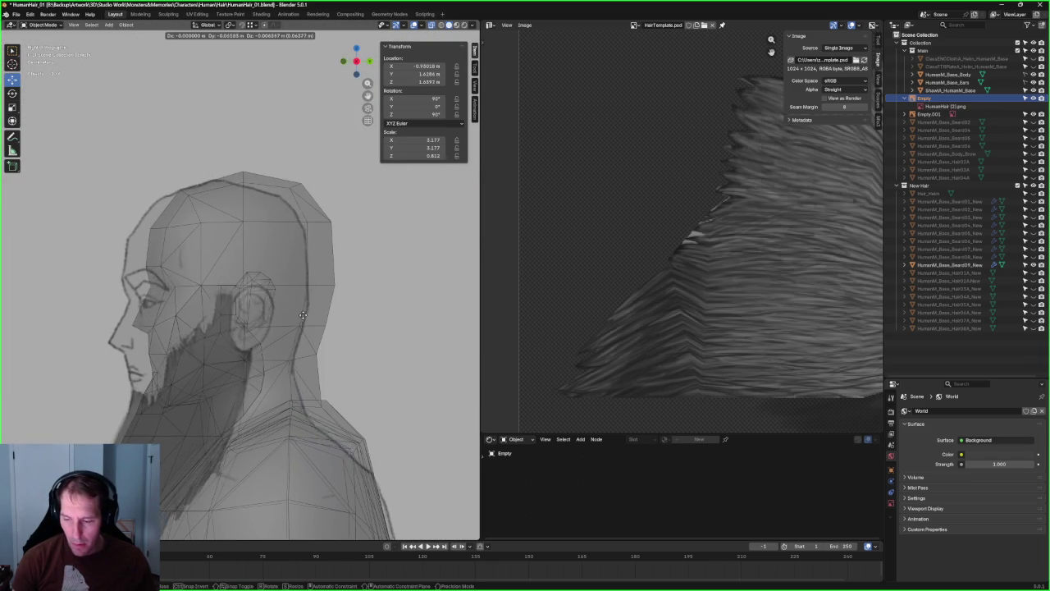
{"action": "left_click", "coordinate": [179, 297]}
{"action": "scroll", "coordinate": [179, 298], "scroll_direction": "up", "scroll_amount": 1}
{"action": "scroll", "coordinate": [205, 299], "scroll_direction": "up", "scroll_amount": 2}
{"action": "scroll", "coordinate": [233, 306], "scroll_direction": "up", "scroll_amount": 2}
{"action": "left_click", "coordinate": [229, 328]}
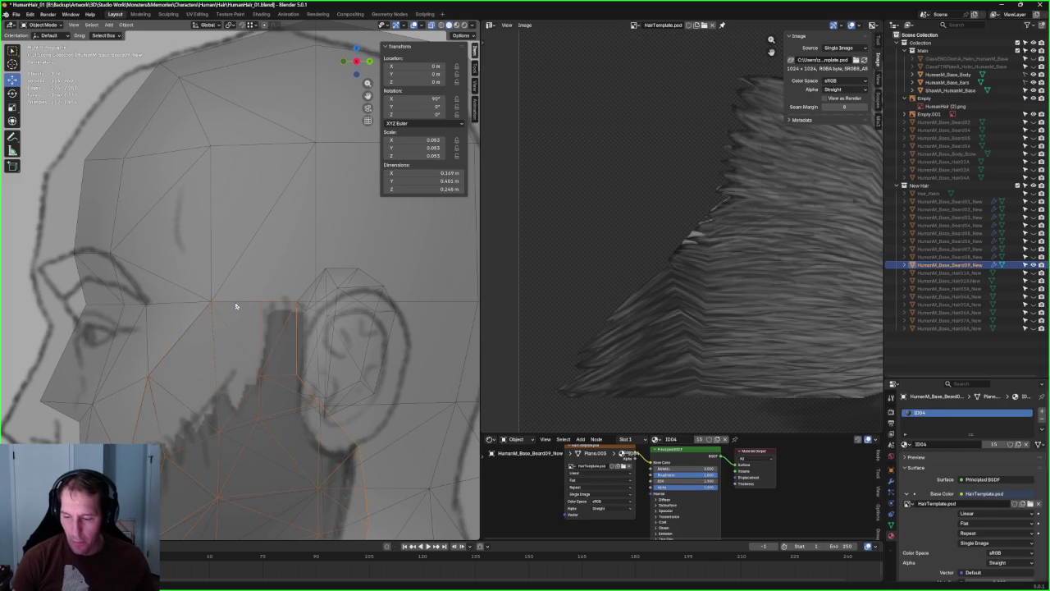
- In Edit Mode, delete the stray triangular face's vertices from the beard mesh
{"action": "key", "text": "alt+z"}
{"action": "scroll", "coordinate": [235, 306], "scroll_direction": "down", "scroll_amount": 2}
{"action": "key", "text": "Tab"}
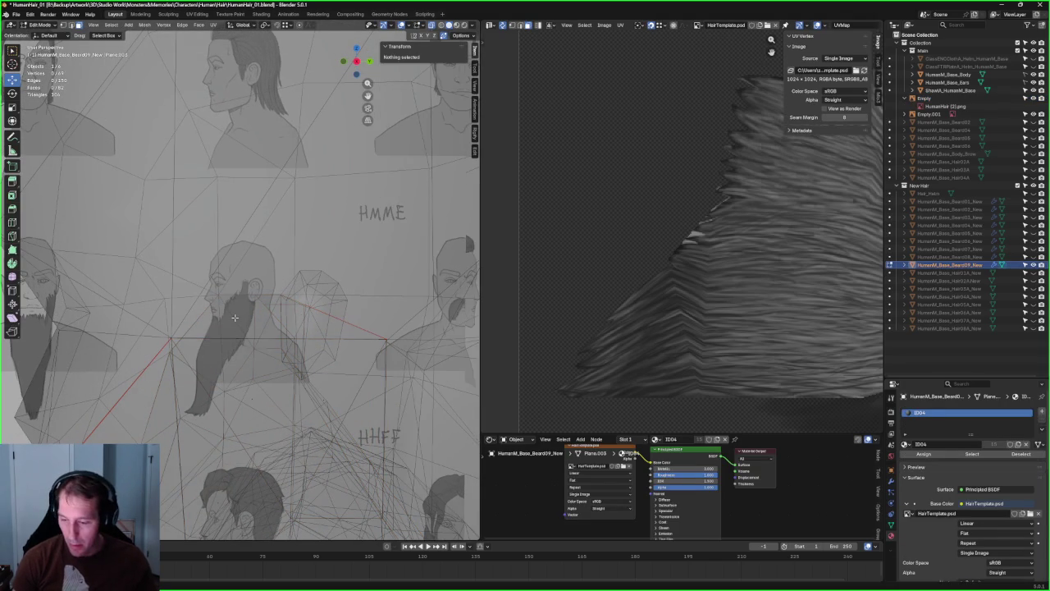
{"action": "key", "text": "alt+z"}
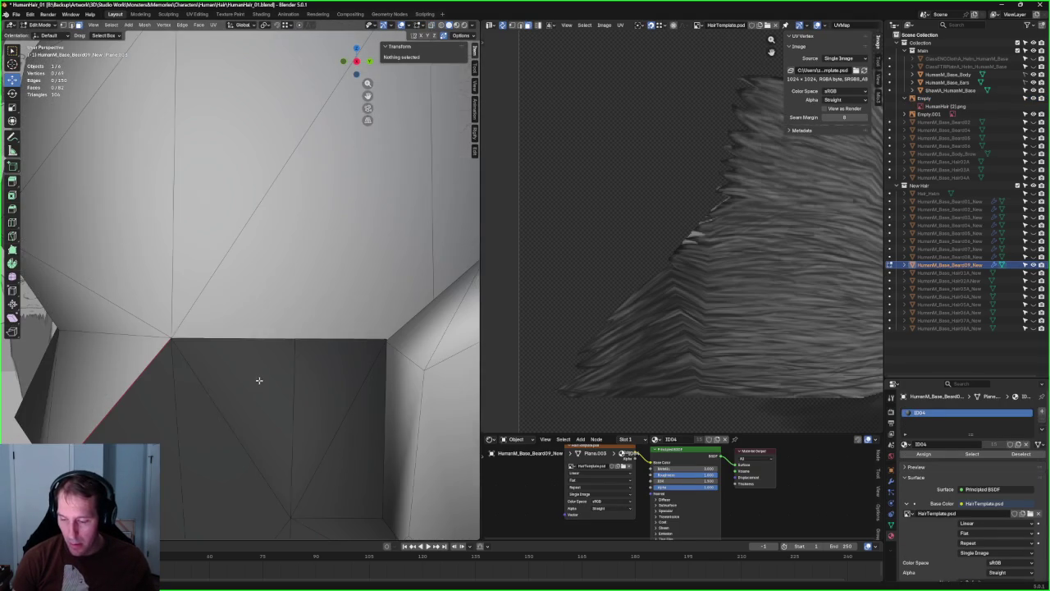
{"action": "left_click", "coordinate": [257, 379]}
{"action": "key", "text": "alt+z"}
{"action": "middle_click_drag", "start_coordinate": [258, 378], "coordinate": [279, 307]}
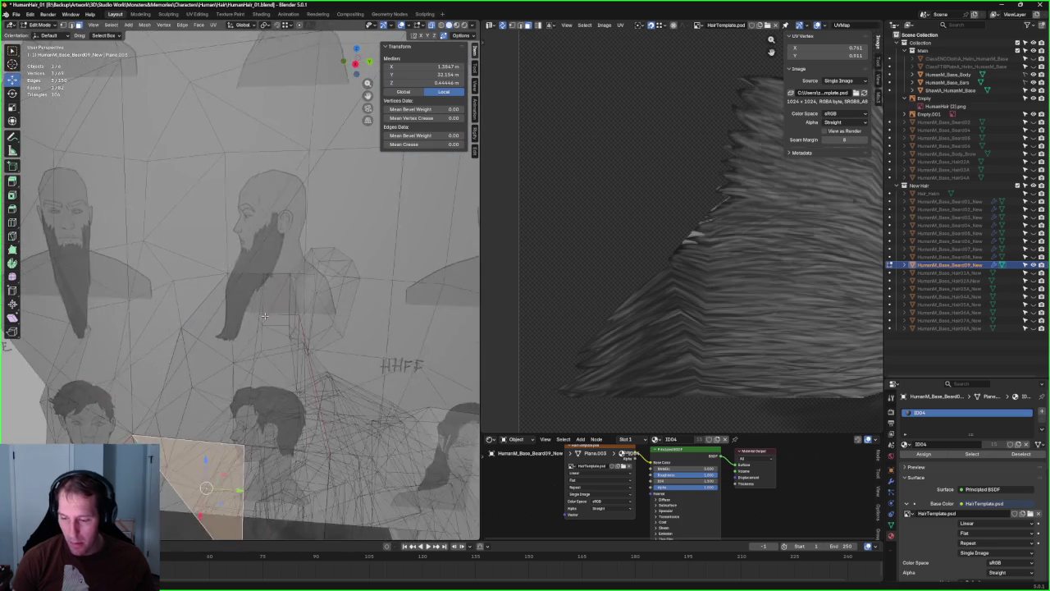
{"action": "key", "text": "x"}
{"action": "key", "text": "Escape"}
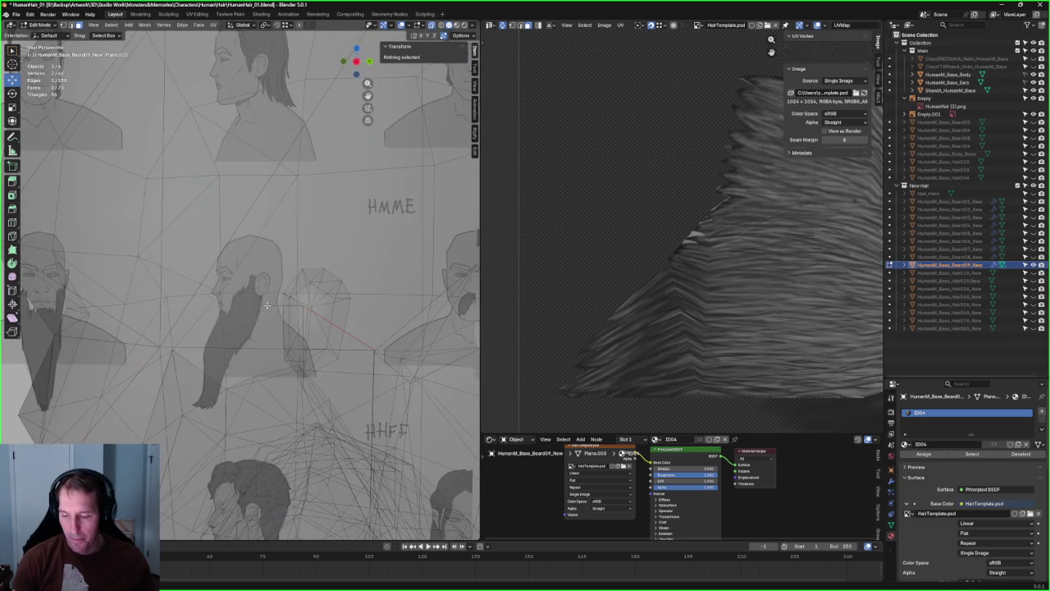
{"action": "key", "text": "x"}
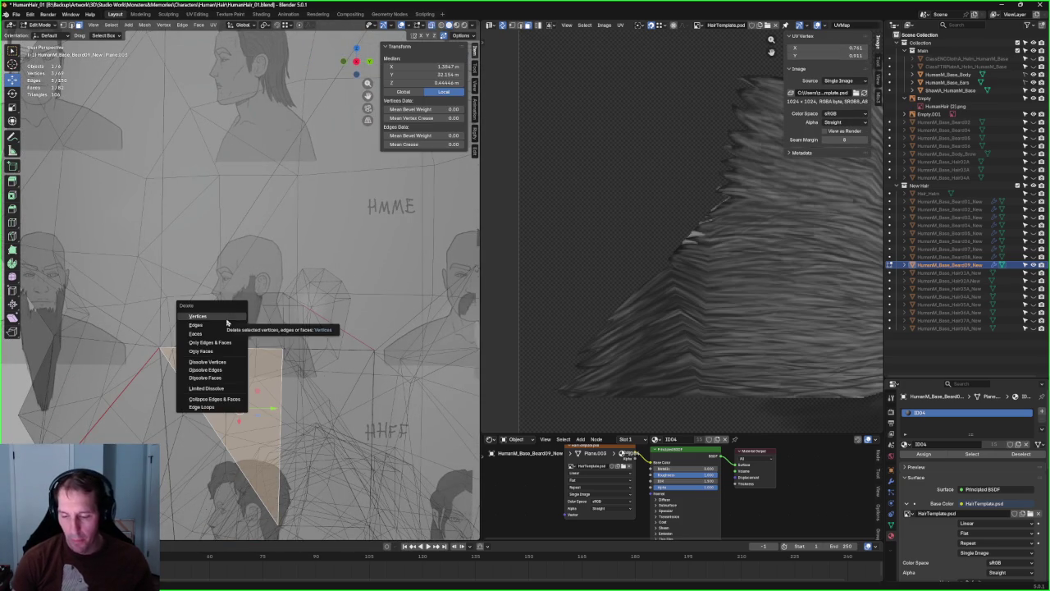
{"action": "left_click", "coordinate": [227, 322]}
{"action": "scroll", "coordinate": [223, 284], "scroll_direction": "down", "scroll_amount": 5}
{"action": "key", "text": "alt+z"}
- Compare the beard with the side-profile reference in the Numpad 3 side view, with X-ray on
{"action": "middle_click_drag", "start_coordinate": [230, 286], "coordinate": [251, 294]}
{"action": "scroll", "coordinate": [251, 295], "scroll_direction": "up", "scroll_amount": 2}
{"action": "key", "text": "KP_3"}
{"action": "key", "text": "alt+z"}
{"action": "scroll", "coordinate": [223, 351], "scroll_direction": "up", "scroll_amount": 4}
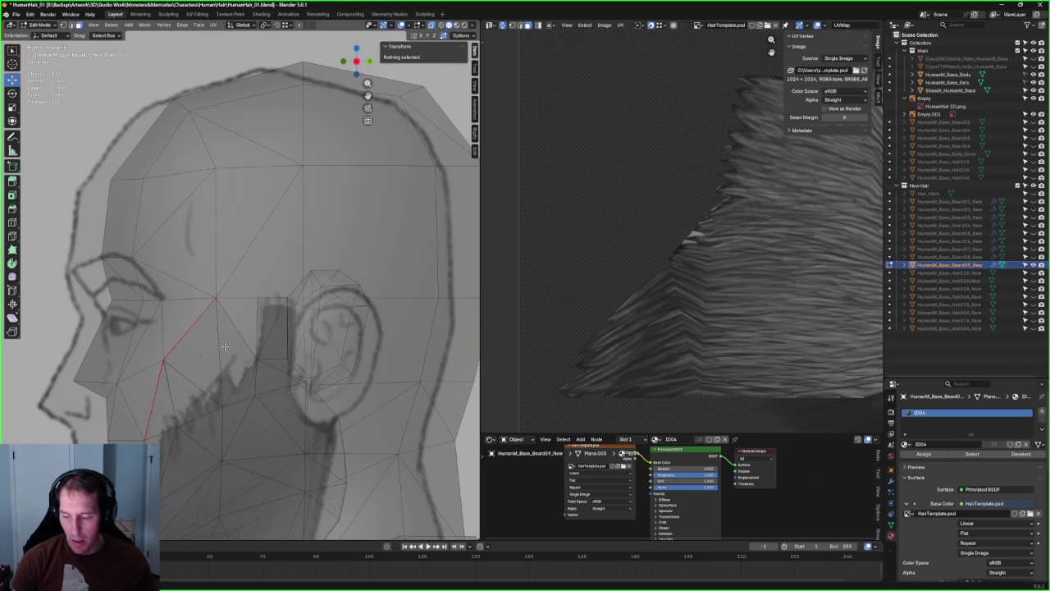
{"action": "key", "text": "alt+z"}
{"action": "scroll", "coordinate": [224, 347], "scroll_direction": "down", "scroll_amount": 3}
{"action": "mouse_move", "coordinate": [224, 346]}
{"action": "middle_mouse_down"}
{"action": "mouse_move", "coordinate": [243, 319]}
{"action": "mouse_move", "coordinate": [406, 312]}
{"action": "mouse_move", "coordinate": [394, 328]}
{"action": "mouse_move", "coordinate": [254, 304]}
{"action": "mouse_move", "coordinate": [274, 311]}
{"action": "middle_mouse_up"}
{"action": "scroll", "coordinate": [243, 318], "scroll_direction": "up", "scroll_amount": 2}
{"action": "key", "text": "KP_3"}
{"action": "key", "text": "alt+z"}
{"action": "scroll", "coordinate": [274, 311], "scroll_direction": "up", "scroll_amount": 6}
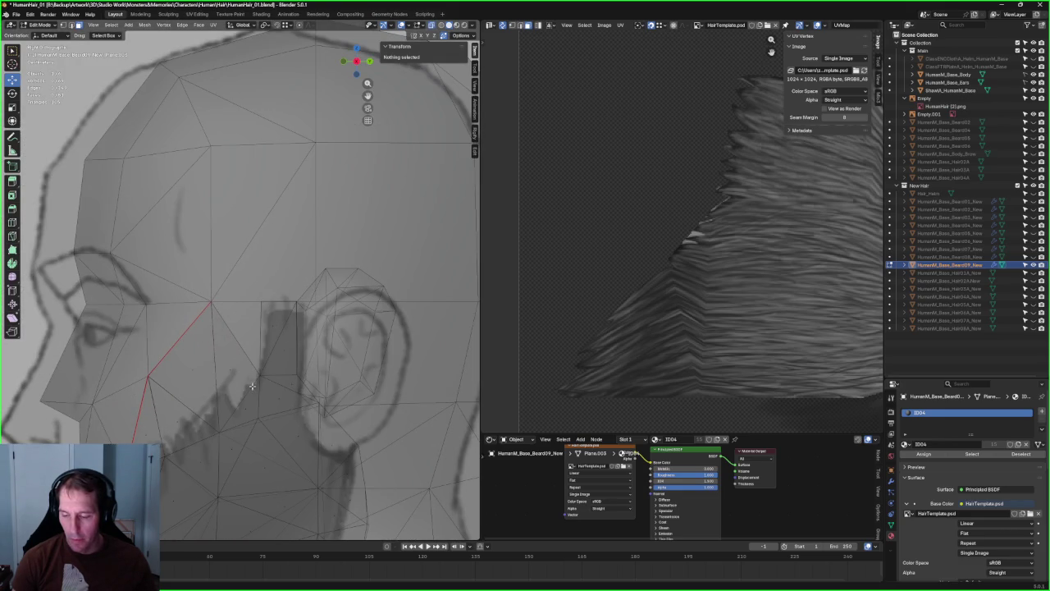
- Inspect the whole figure from the side, then select a vertex on the beard's edge
{"action": "middle_click_drag", "start_coordinate": [287, 366], "coordinate": [292, 268], "text": "shift"}
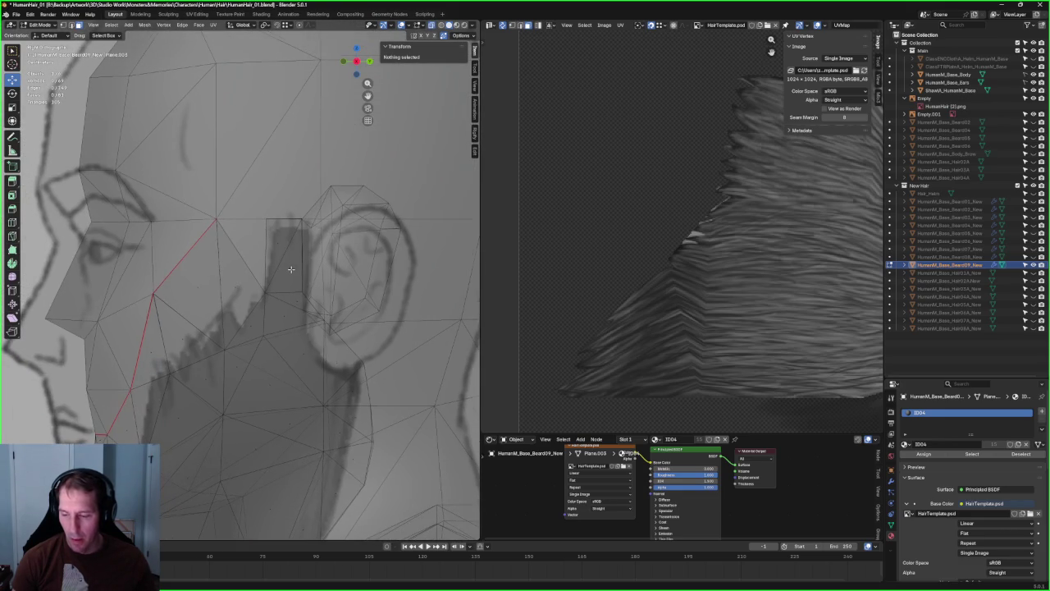
{"action": "scroll", "coordinate": [289, 269], "scroll_direction": "down", "scroll_amount": 2}
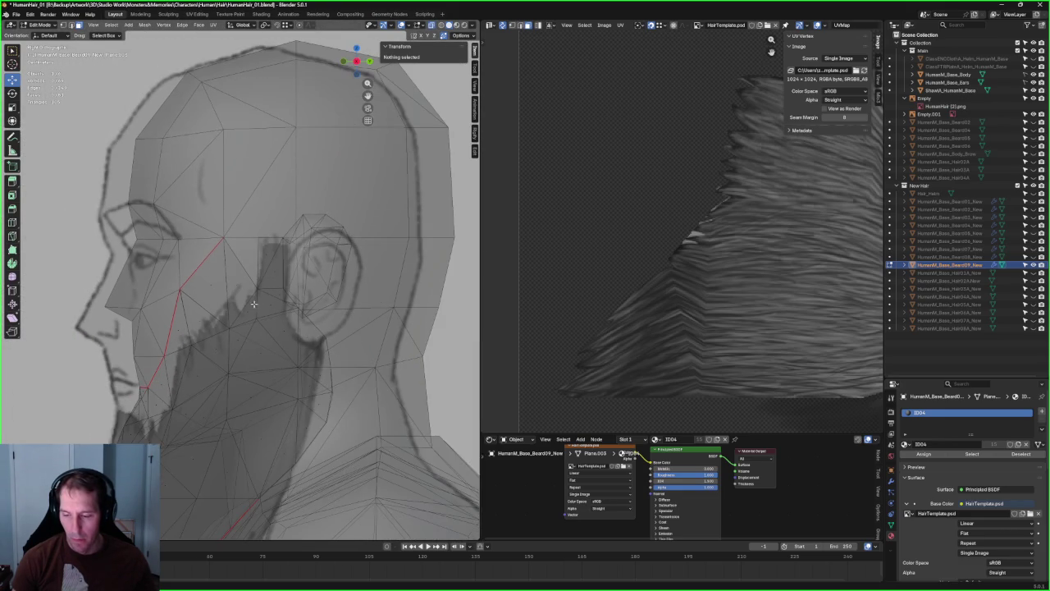
{"action": "middle_click_drag", "start_coordinate": [254, 305], "coordinate": [314, 243], "text": "shift"}
{"action": "mouse_move", "coordinate": [246, 336]}
{"action": "middle_mouse_down"}
{"action": "mouse_move", "coordinate": [295, 328]}
{"action": "mouse_move", "coordinate": [264, 264]}
{"action": "mouse_move", "coordinate": [242, 271]}
{"action": "mouse_move", "coordinate": [258, 310]}
{"action": "mouse_move", "coordinate": [246, 295]}
{"action": "mouse_move", "coordinate": [231, 298]}
{"action": "middle_mouse_up"}
{"action": "key", "text": "KP_3"}
{"action": "scroll", "coordinate": [244, 313], "scroll_direction": "up", "scroll_amount": 2}
{"action": "scroll", "coordinate": [244, 314], "scroll_direction": "down", "scroll_amount": 3}
{"action": "key", "text": "KP_3"}
{"action": "scroll", "coordinate": [262, 291], "scroll_direction": "up", "scroll_amount": 3}
{"action": "scroll", "coordinate": [246, 295], "scroll_direction": "up", "scroll_amount": 3}
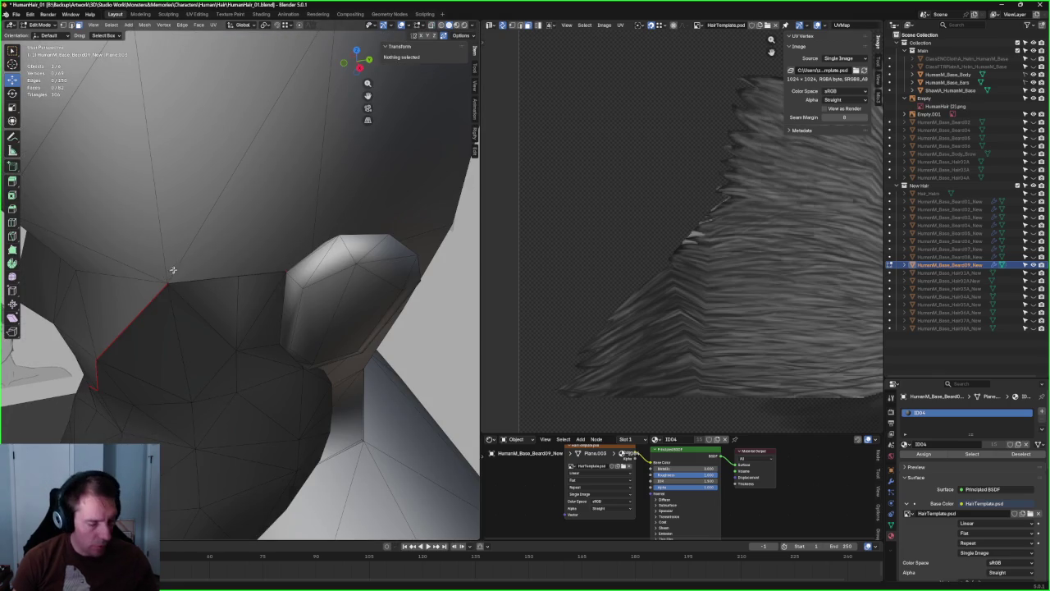
{"action": "key", "text": "alt+z"}
{"action": "left_click", "coordinate": [193, 266]}
{"action": "middle_click_drag", "start_coordinate": [192, 266], "coordinate": [185, 252]}
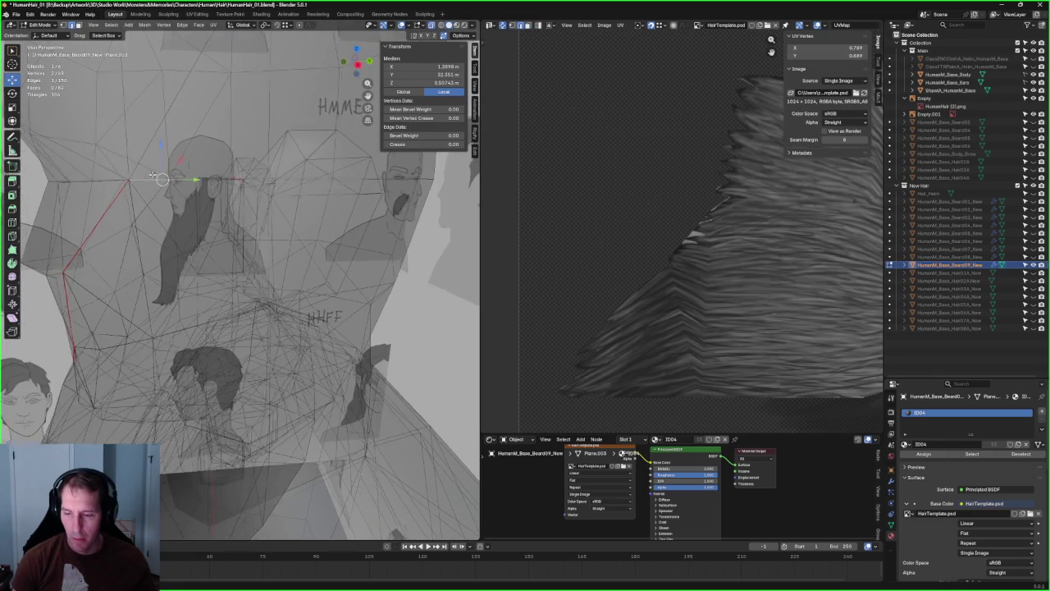
{"action": "middle_click_drag", "start_coordinate": [154, 175], "coordinate": [156, 255]}
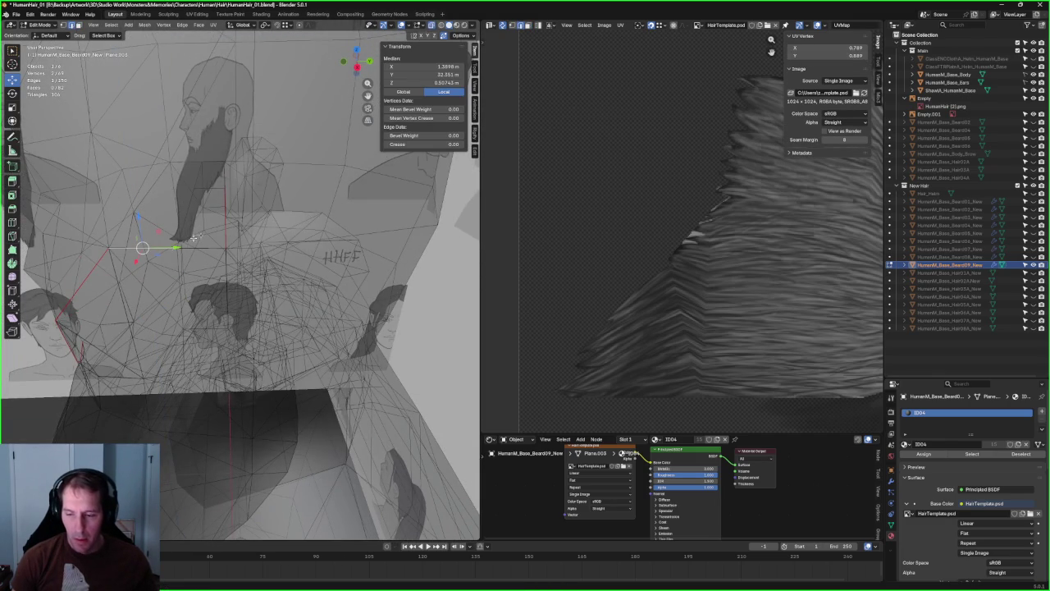
- Open and dismiss the edge context menu, then turn off X-ray and deselect everything
{"action": "right_click", "coordinate": [190, 210]}
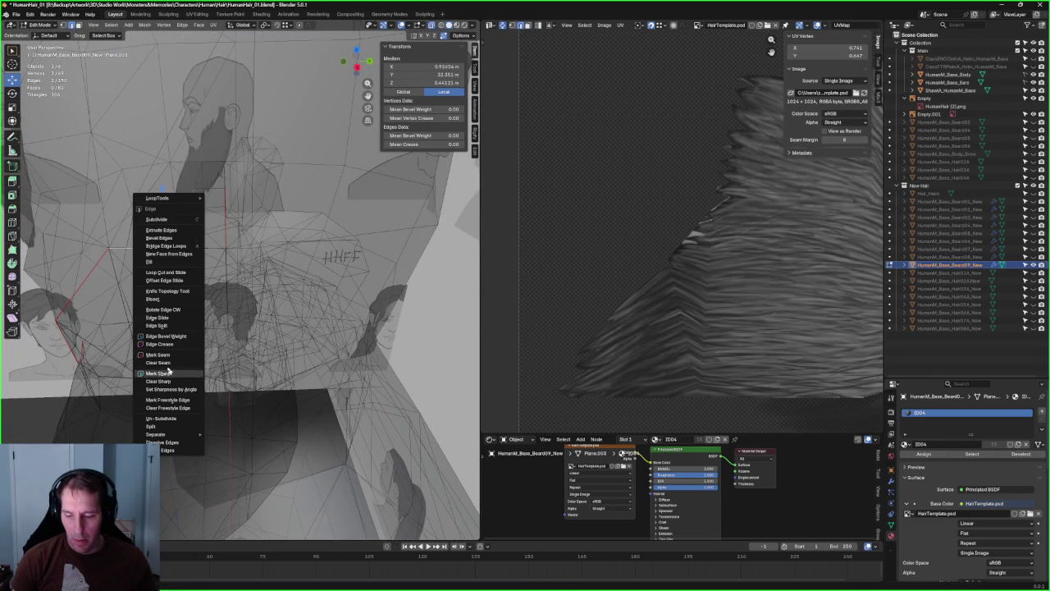
{"action": "left_click", "coordinate": [167, 356]}
{"action": "right_click", "coordinate": [175, 245]}
{"action": "left_click", "coordinate": [144, 261]}
{"action": "mouse_move", "coordinate": [144, 261]}
{"action": "middle_mouse_down"}
{"action": "mouse_move", "coordinate": [246, 246]}
{"action": "mouse_move", "coordinate": [348, 209]}
{"action": "mouse_move", "coordinate": [283, 230]}
{"action": "middle_mouse_up"}
{"action": "key", "text": "alt+z"}
{"action": "key", "text": "alt+a"}
- Select the beard's border edge loop along the neck and jaw and mark it sharp
{"action": "left_click", "coordinate": [281, 229]}
{"action": "left_click", "coordinate": [278, 230], "text": "alt"}
{"action": "mouse_move", "coordinate": [297, 232]}
{"action": "middle_mouse_down"}
{"action": "mouse_move", "coordinate": [205, 246]}
{"action": "mouse_move", "coordinate": [98, 303]}
{"action": "middle_mouse_up"}
{"action": "scroll", "coordinate": [226, 311], "scroll_direction": "up", "scroll_amount": 3}
{"action": "scroll", "coordinate": [240, 231], "scroll_direction": "up", "scroll_amount": 4}
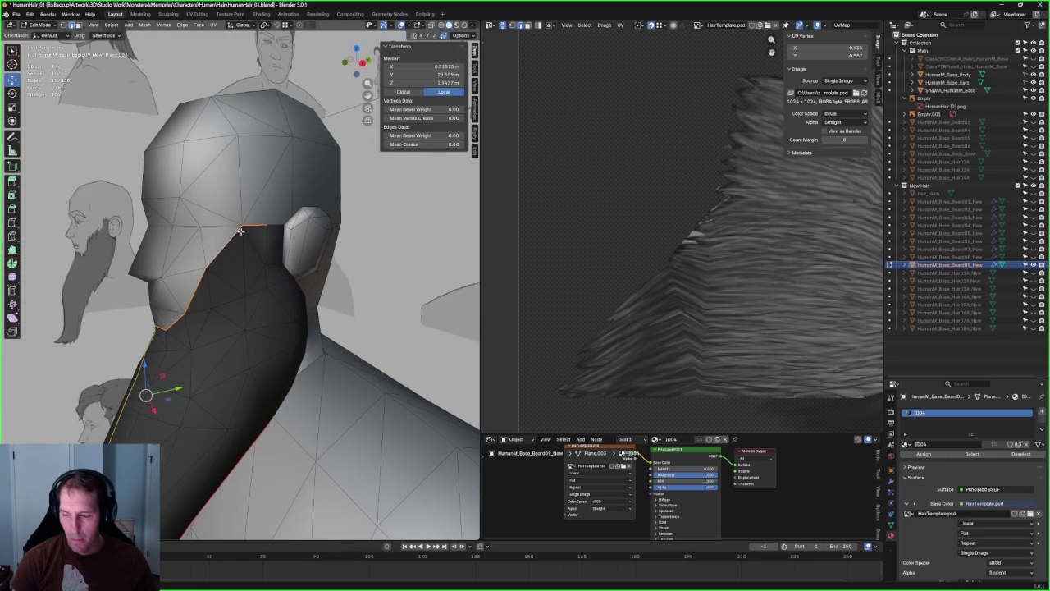
{"action": "mouse_move", "coordinate": [257, 228]}
{"action": "middle_mouse_down"}
{"action": "mouse_move", "coordinate": [222, 234]}
{"action": "mouse_move", "coordinate": [108, 325]}
{"action": "middle_mouse_up"}
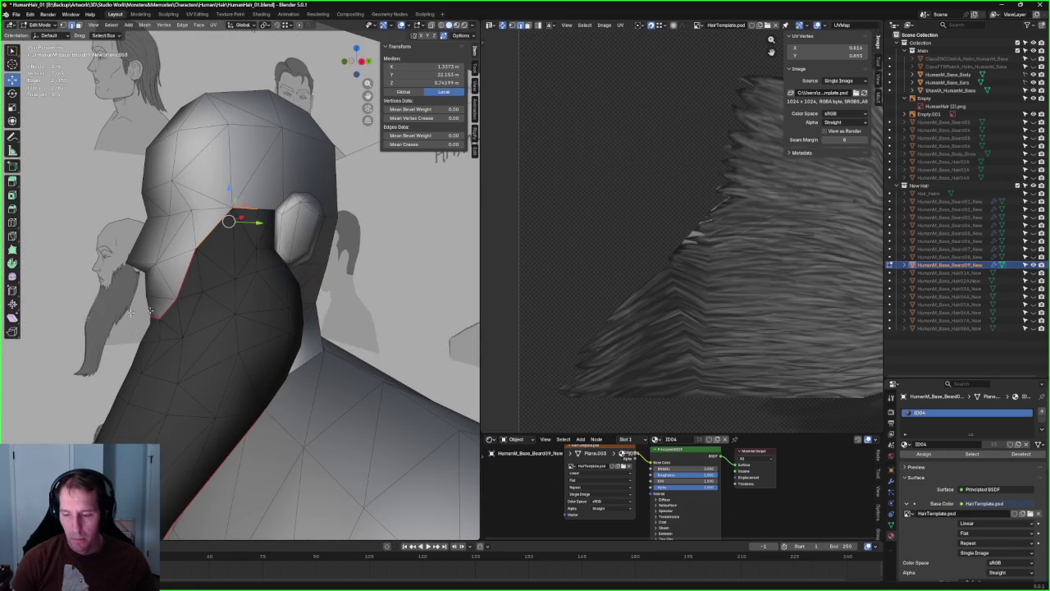
{"action": "scroll", "coordinate": [164, 315], "scroll_direction": "up", "scroll_amount": 2}
{"action": "scroll", "coordinate": [123, 329], "scroll_direction": "up", "scroll_amount": 2}
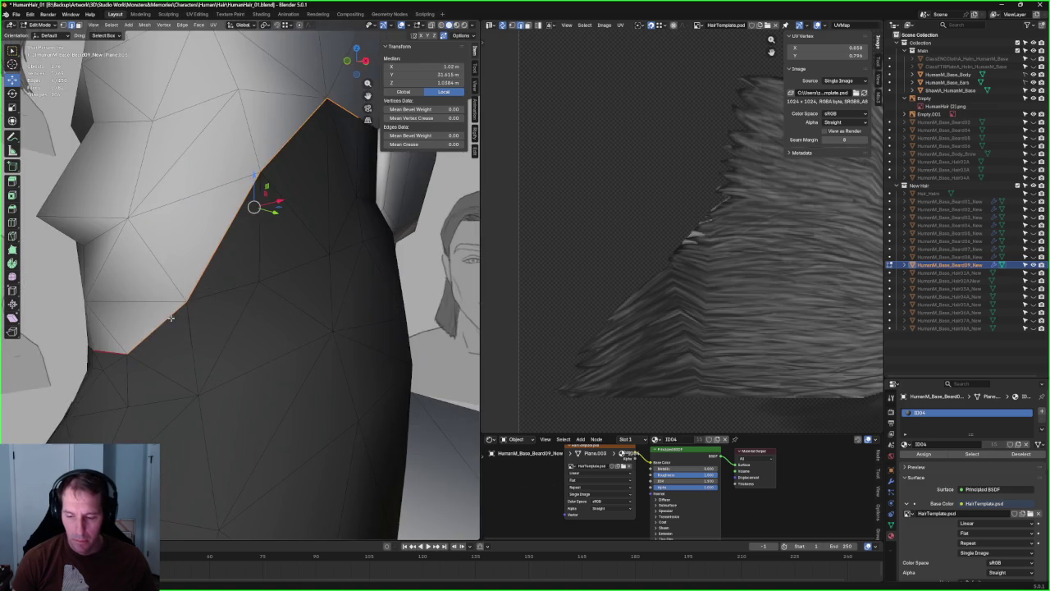
{"action": "left_click", "coordinate": [102, 354], "text": "shift"}
{"action": "right_click", "coordinate": [105, 354]}
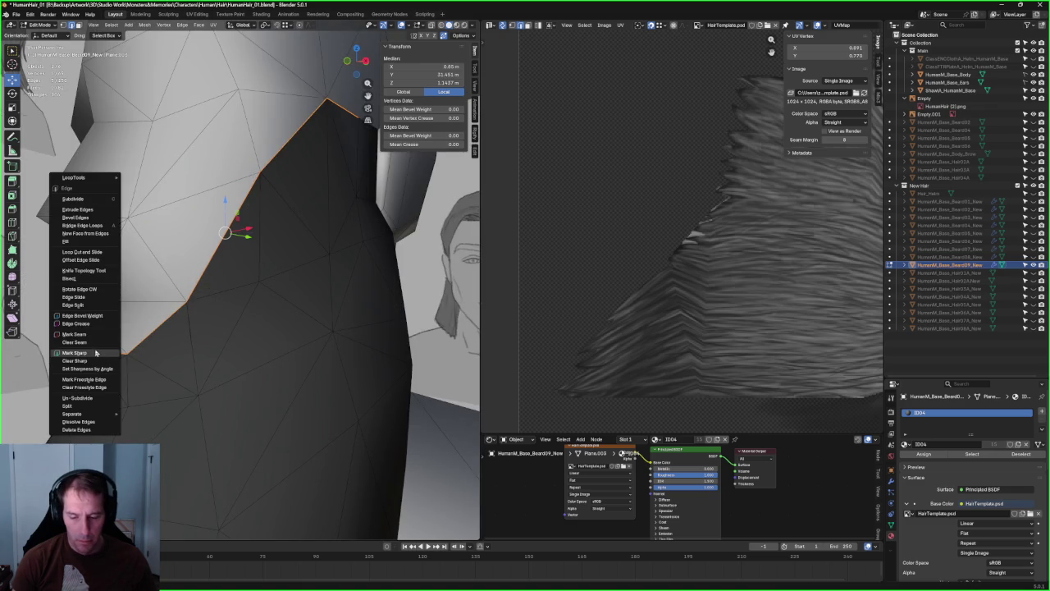
{"action": "left_click", "coordinate": [96, 353]}
- Deselect all, orbit around the figure, and hide the wireframe and reference overlays
{"action": "scroll", "coordinate": [235, 229], "scroll_direction": "down", "scroll_amount": 5}
{"action": "key", "text": "alt+a"}
{"action": "mouse_move", "coordinate": [244, 234]}
{"action": "middle_mouse_down"}
{"action": "mouse_move", "coordinate": [270, 197]}
{"action": "mouse_move", "coordinate": [255, 205]}
{"action": "middle_mouse_up"}
{"action": "scroll", "coordinate": [246, 271], "scroll_direction": "up", "scroll_amount": 3}
{"action": "scroll", "coordinate": [239, 312], "scroll_direction": "up", "scroll_amount": 2}
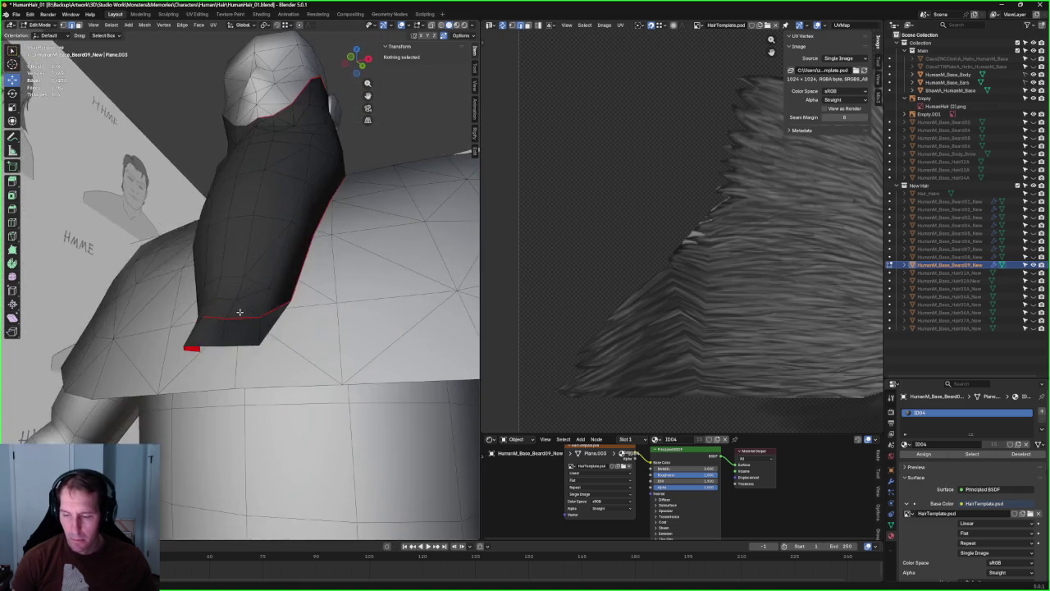
{"action": "middle_click_drag", "start_coordinate": [239, 312], "coordinate": [238, 320]}
{"action": "scroll", "coordinate": [237, 323], "scroll_direction": "down", "scroll_amount": 5}
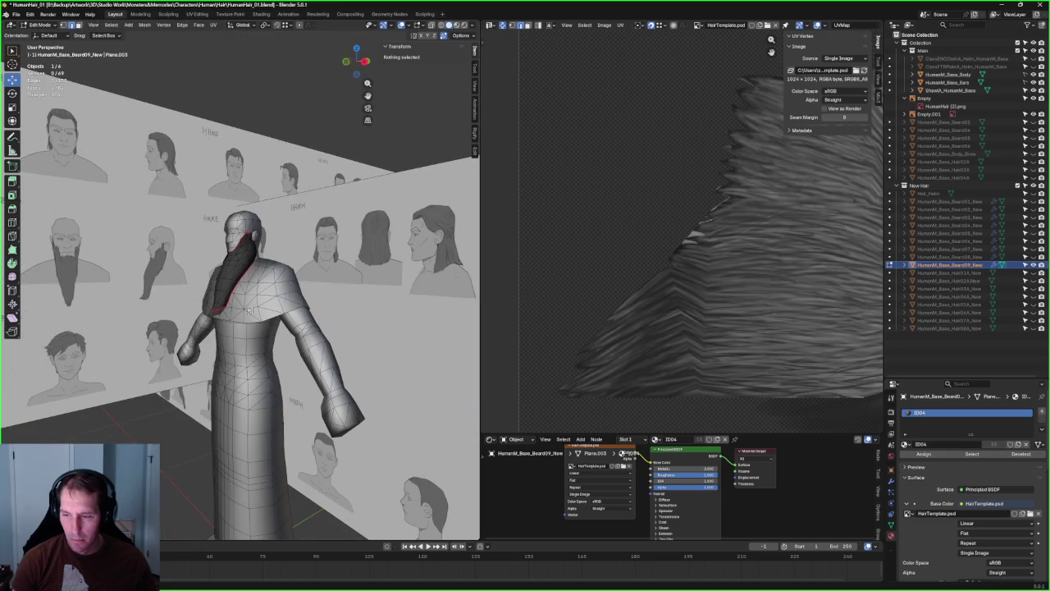
{"action": "left_click", "coordinate": [402, 26]}
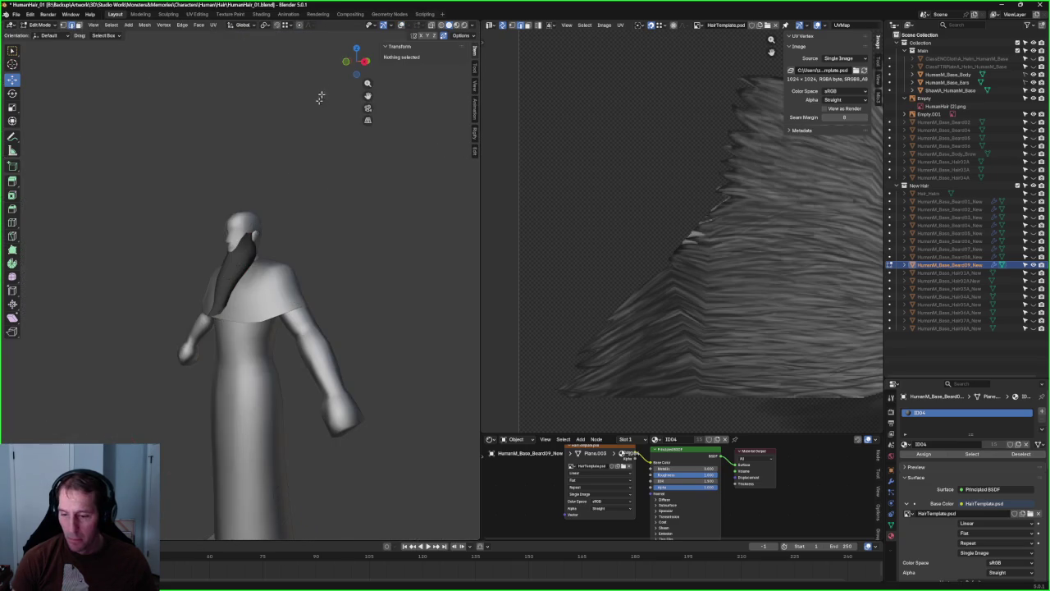
- Show the overlays again and mark the selected beard edges as sharp
{"action": "scroll", "coordinate": [282, 157], "scroll_direction": "up", "scroll_amount": 5}
{"action": "scroll", "coordinate": [282, 157], "scroll_direction": "down", "scroll_amount": 3}
{"action": "middle_click_drag", "start_coordinate": [246, 164], "coordinate": [263, 202]}
{"action": "scroll", "coordinate": [263, 202], "scroll_direction": "up", "scroll_amount": 3}
{"action": "scroll", "coordinate": [284, 220], "scroll_direction": "up", "scroll_amount": 1}
{"action": "scroll", "coordinate": [280, 227], "scroll_direction": "up", "scroll_amount": 3}
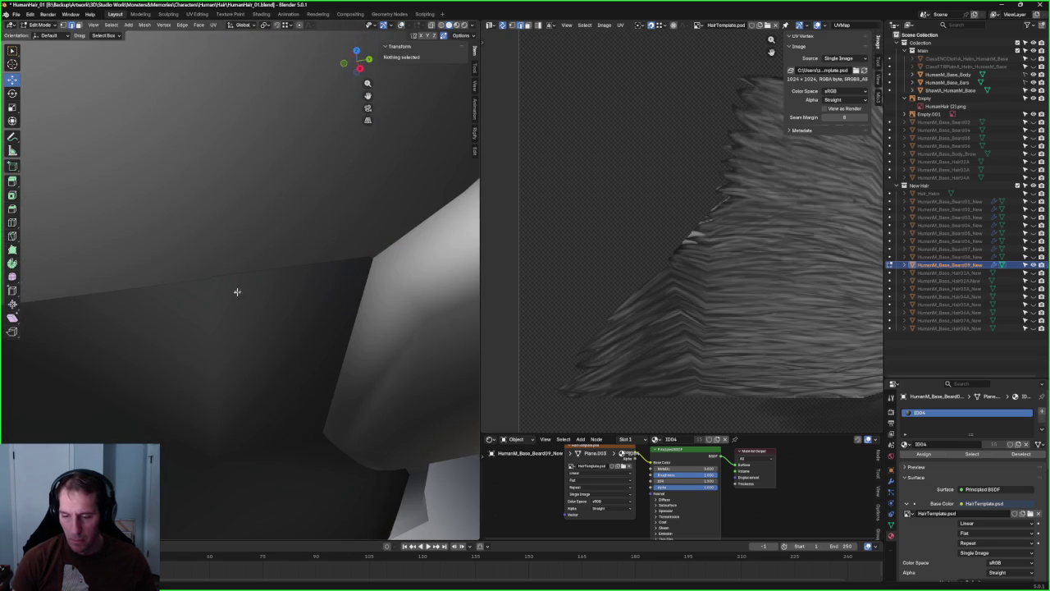
{"action": "left_click", "coordinate": [294, 276]}
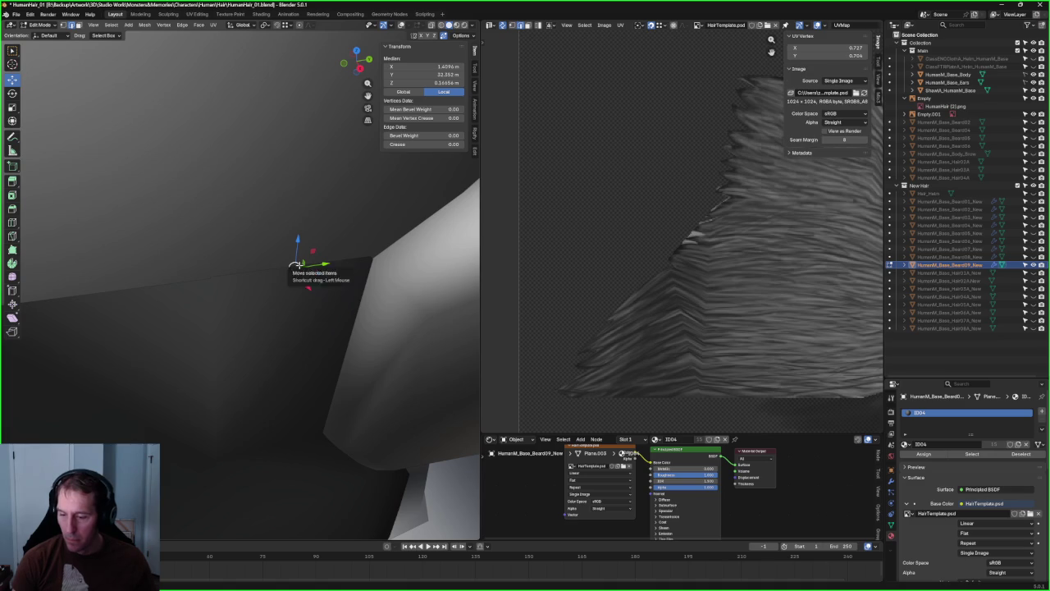
{"action": "key", "text": "alt+z"}
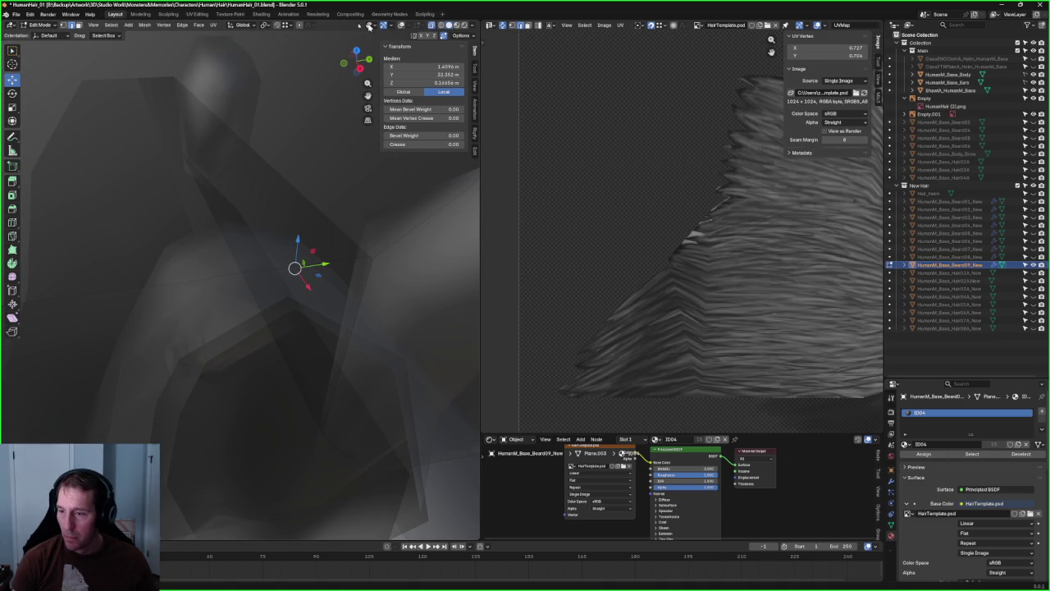
{"action": "left_click", "coordinate": [404, 25]}
{"action": "key", "text": "alt+z"}
{"action": "right_click", "coordinate": [244, 273]}
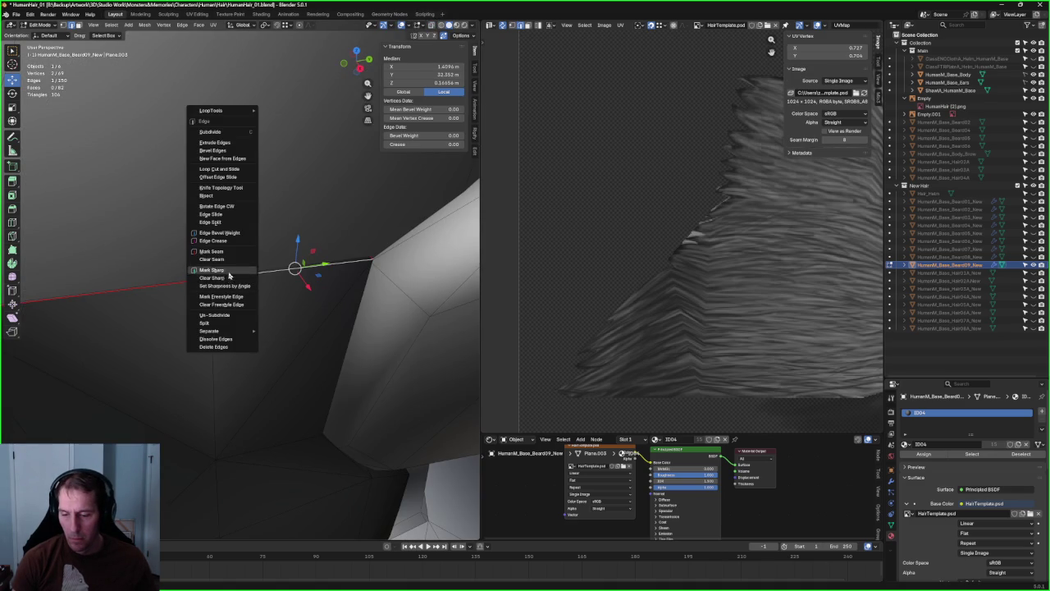
{"action": "left_click", "coordinate": [231, 272]}
- Hide the overlays to judge the shading, then mark another beard edge as sharp
{"action": "scroll", "coordinate": [231, 269], "scroll_direction": "down", "scroll_amount": 5}
{"action": "scroll", "coordinate": [233, 275], "scroll_direction": "down", "scroll_amount": 3}
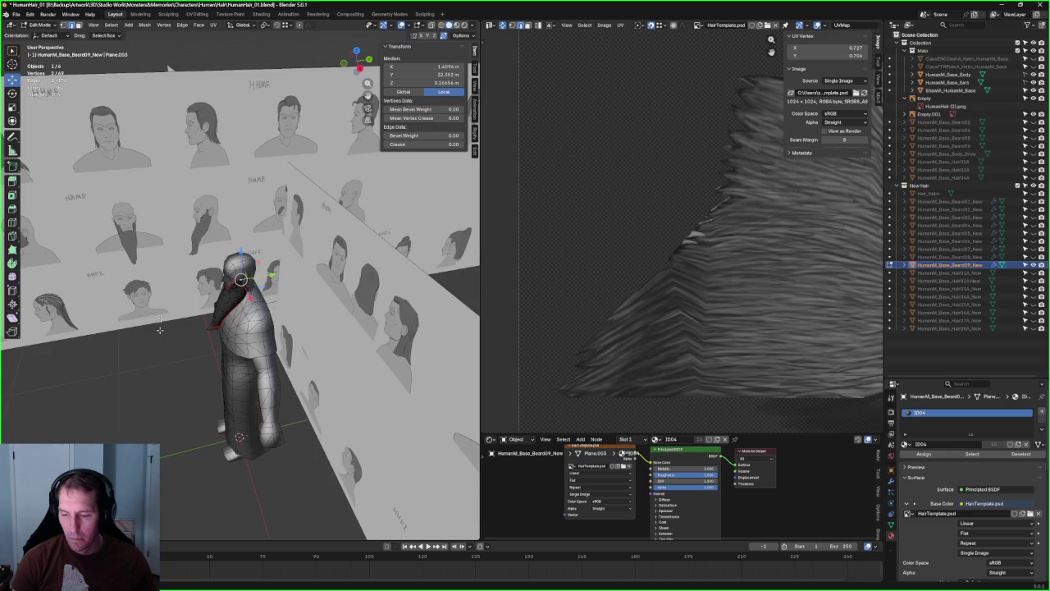
{"action": "scroll", "coordinate": [241, 283], "scroll_direction": "up", "scroll_amount": 3}
{"action": "scroll", "coordinate": [241, 283], "scroll_direction": "up", "scroll_amount": 5}
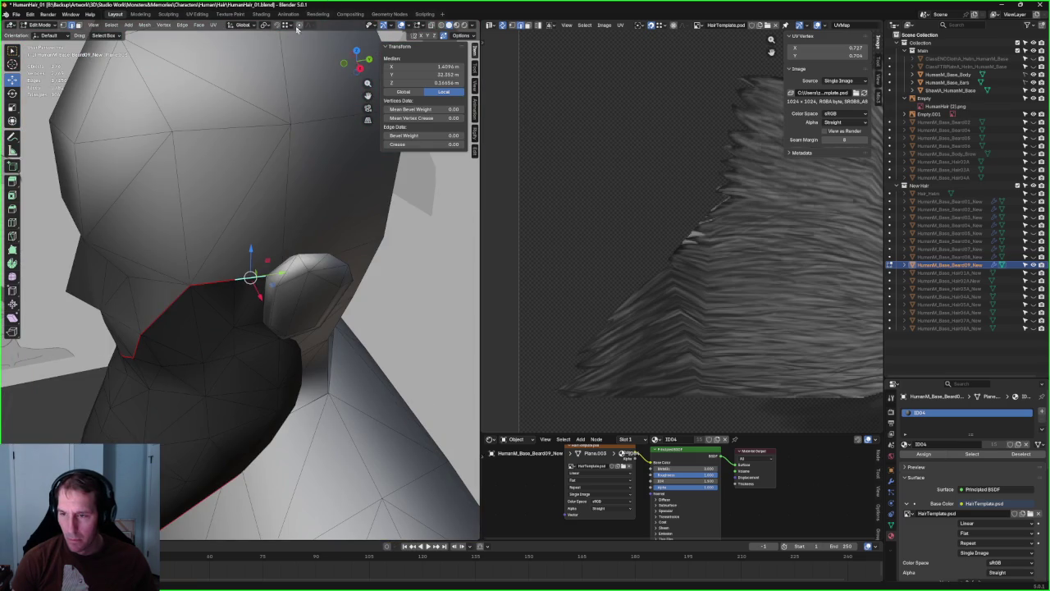
{"action": "left_click", "coordinate": [402, 25]}
{"action": "left_click", "coordinate": [54, 316]}
{"action": "scroll", "coordinate": [54, 316], "scroll_direction": "down", "scroll_amount": 3}
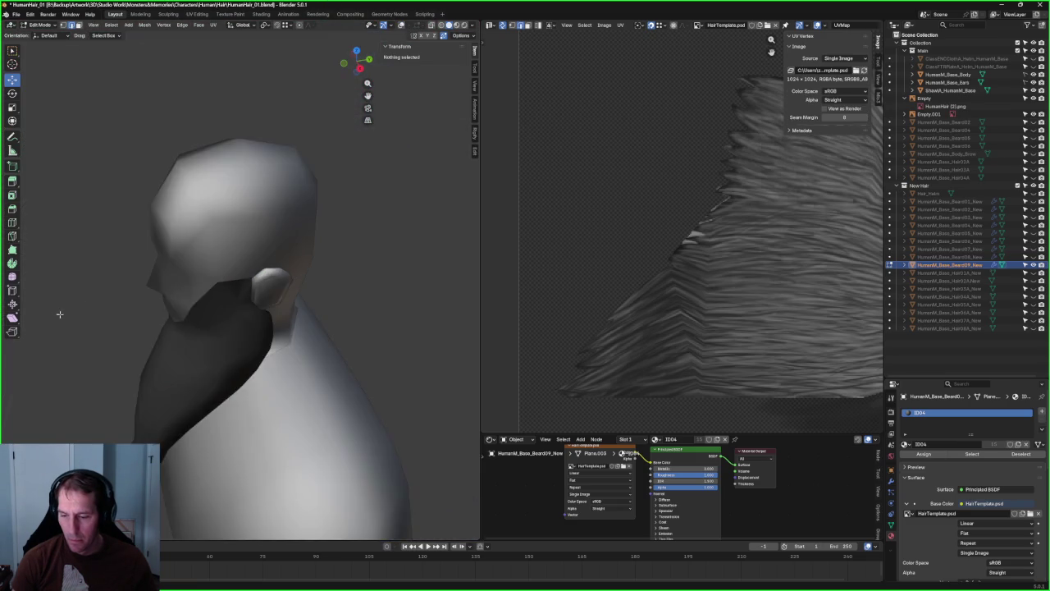
{"action": "scroll", "coordinate": [146, 296], "scroll_direction": "up", "scroll_amount": 5}
{"action": "left_click", "coordinate": [365, 279]}
{"action": "scroll", "coordinate": [365, 279], "scroll_direction": "down", "scroll_amount": 3}
{"action": "mouse_move", "coordinate": [351, 287]}
{"action": "middle_mouse_down"}
{"action": "mouse_move", "coordinate": [304, 258]}
{"action": "mouse_move", "coordinate": [271, 270]}
{"action": "middle_mouse_up"}
{"action": "scroll", "coordinate": [230, 296], "scroll_direction": "up", "scroll_amount": 4}
{"action": "right_click", "coordinate": [253, 313]}
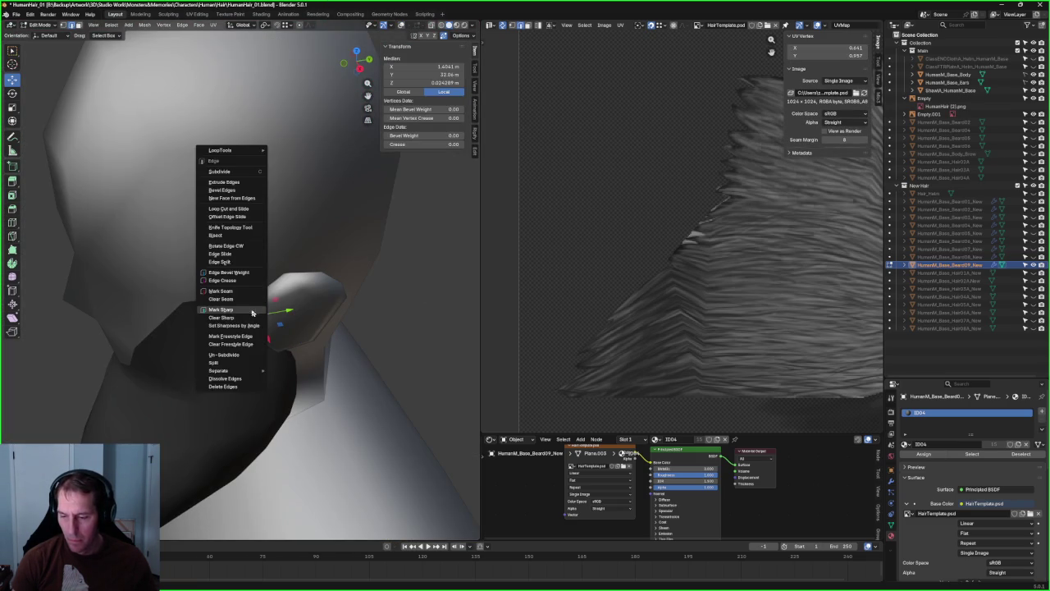
{"action": "left_click", "coordinate": [230, 313]}
- From a side view, mark the beard edge near the ear as sharp
{"action": "key", "text": "alt+a"}
{"action": "scroll", "coordinate": [263, 312], "scroll_direction": "down", "scroll_amount": 5}
{"action": "middle_click_drag", "start_coordinate": [262, 312], "coordinate": [247, 251]}
{"action": "scroll", "coordinate": [248, 250], "scroll_direction": "up", "scroll_amount": 3}
{"action": "scroll", "coordinate": [270, 305], "scroll_direction": "up", "scroll_amount": 2}
{"action": "scroll", "coordinate": [277, 304], "scroll_direction": "up", "scroll_amount": 2}
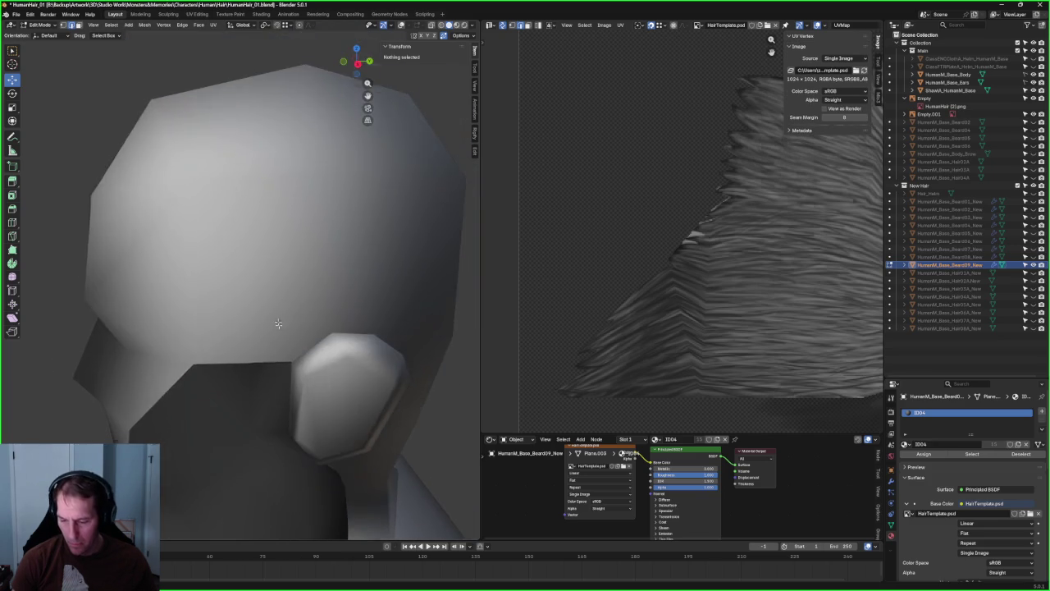
{"action": "scroll", "coordinate": [265, 296], "scroll_direction": "up", "scroll_amount": 3}
{"action": "scroll", "coordinate": [264, 297], "scroll_direction": "down", "scroll_amount": 3}
{"action": "scroll", "coordinate": [249, 307], "scroll_direction": "down", "scroll_amount": 3}
{"action": "left_click", "coordinate": [182, 313]}
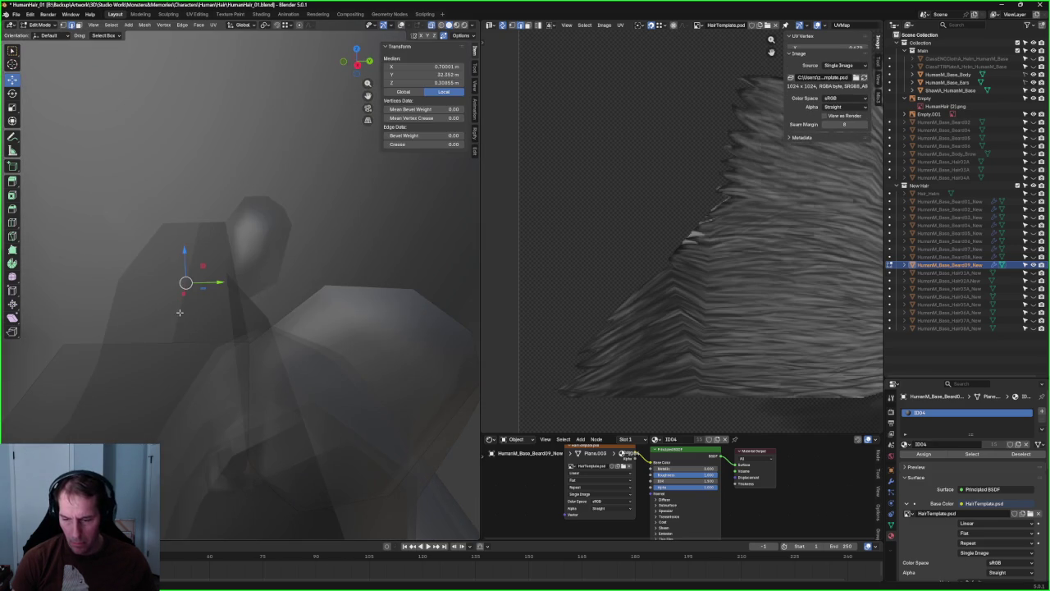
{"action": "right_click", "coordinate": [181, 314]}
{"action": "left_click", "coordinate": [161, 313]}
- Select a beard vertex beside the ear, inspect it in X-ray from several angles, then deselect
{"action": "scroll", "coordinate": [250, 307], "scroll_direction": "up", "scroll_amount": 3}
{"action": "scroll", "coordinate": [261, 302], "scroll_direction": "up", "scroll_amount": 2}
{"action": "scroll", "coordinate": [261, 302], "scroll_direction": "down", "scroll_amount": 2}
{"action": "scroll", "coordinate": [208, 337], "scroll_direction": "down", "scroll_amount": 3}
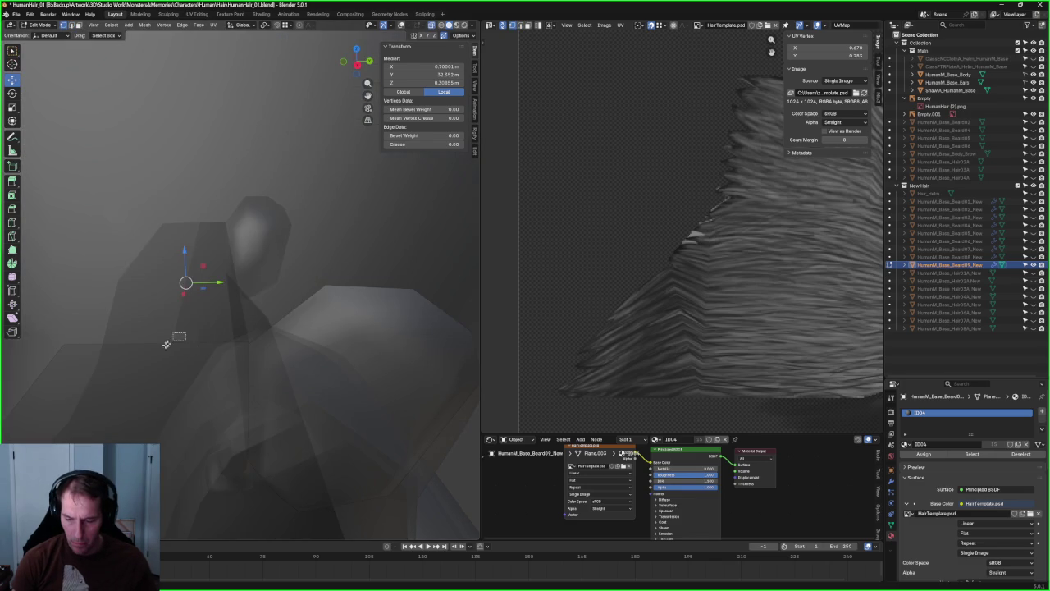
{"action": "left_click", "coordinate": [170, 345]}
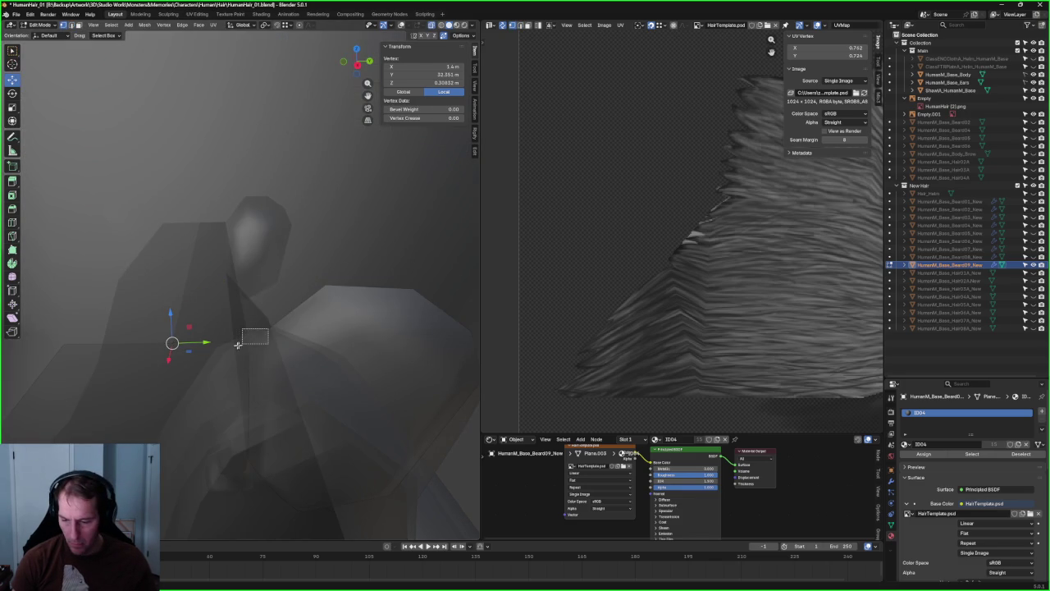
{"action": "middle_click_drag", "start_coordinate": [244, 427], "coordinate": [235, 421]}
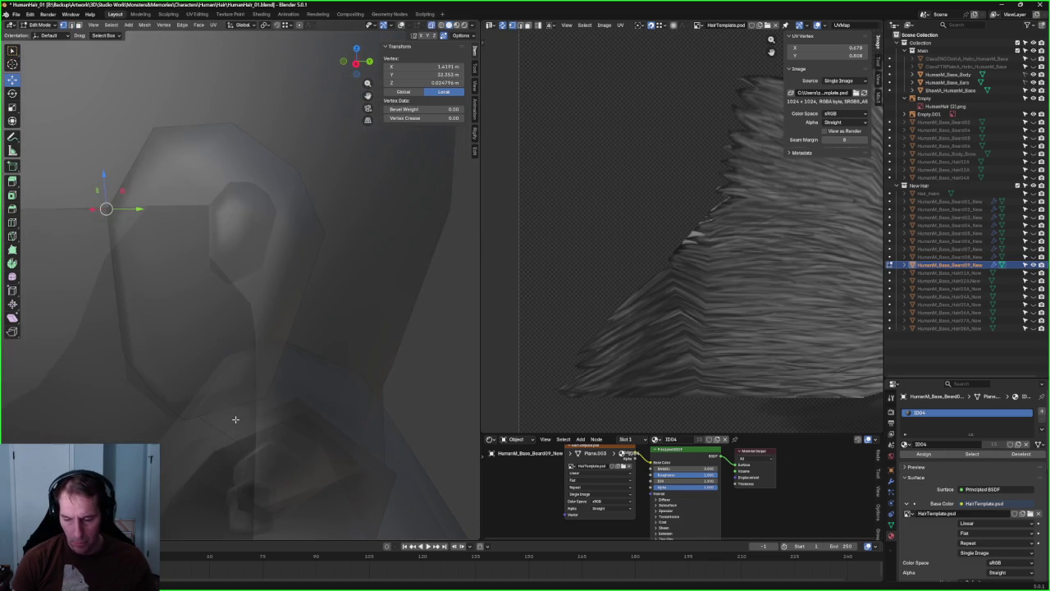
{"action": "mouse_move", "coordinate": [172, 361]}
{"action": "middle_mouse_down"}
{"action": "mouse_move", "coordinate": [196, 346]}
{"action": "mouse_move", "coordinate": [252, 347]}
{"action": "middle_mouse_up"}
{"action": "scroll", "coordinate": [250, 339], "scroll_direction": "up", "scroll_amount": 2}
{"action": "scroll", "coordinate": [222, 293], "scroll_direction": "up", "scroll_amount": 2}
{"action": "scroll", "coordinate": [224, 291], "scroll_direction": "up", "scroll_amount": 3}
{"action": "key", "text": "alt+z"}
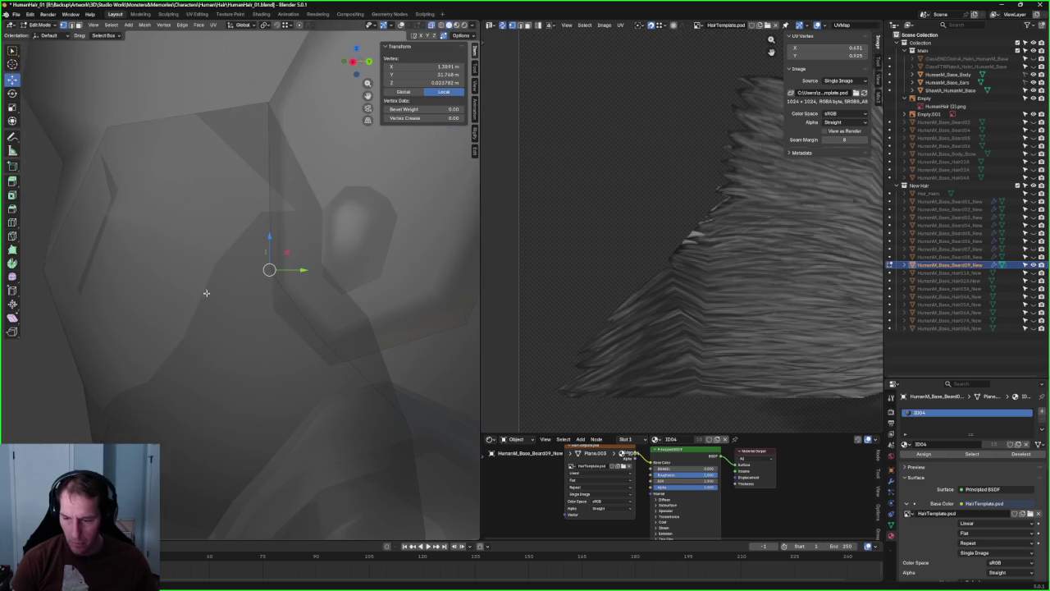
{"action": "scroll", "coordinate": [205, 290], "scroll_direction": "down", "scroll_amount": 10}
{"action": "middle_click_drag", "start_coordinate": [270, 284], "coordinate": [304, 290]}
{"action": "key", "text": "alt+a"}
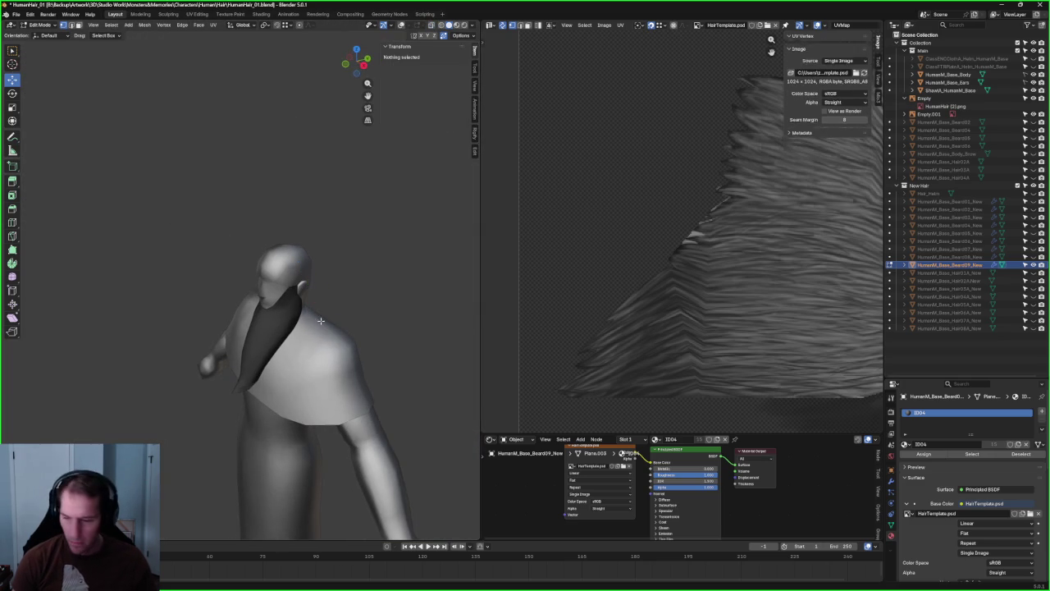
- Check the Mesh menu, then return to Object Mode and view the long beard from the front
{"action": "left_click", "coordinate": [144, 25]}
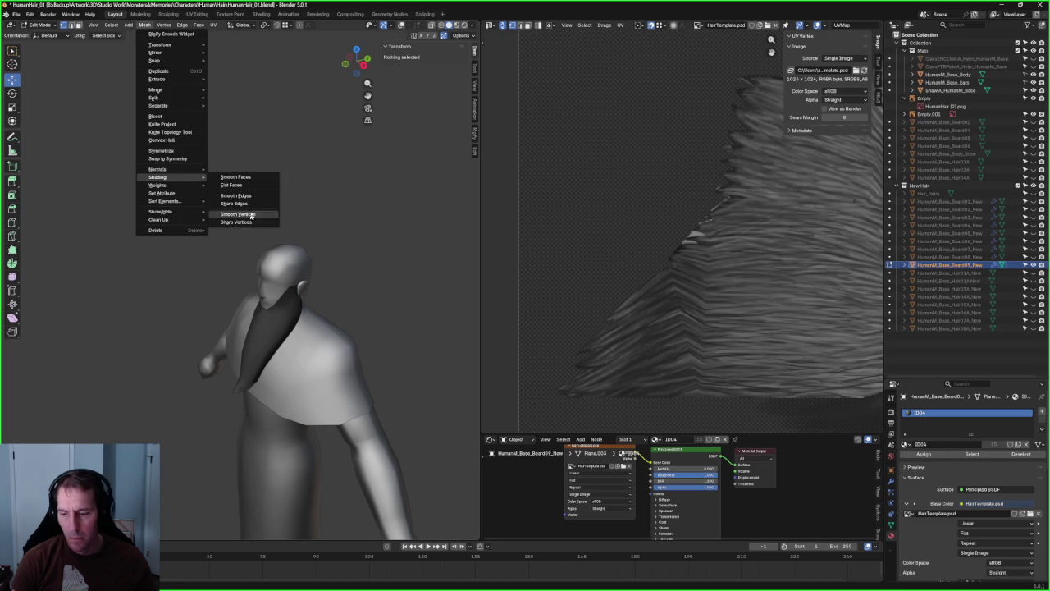
{"action": "mouse_move", "coordinate": [158, 176]}
{"action": "left_click", "coordinate": [235, 269]}
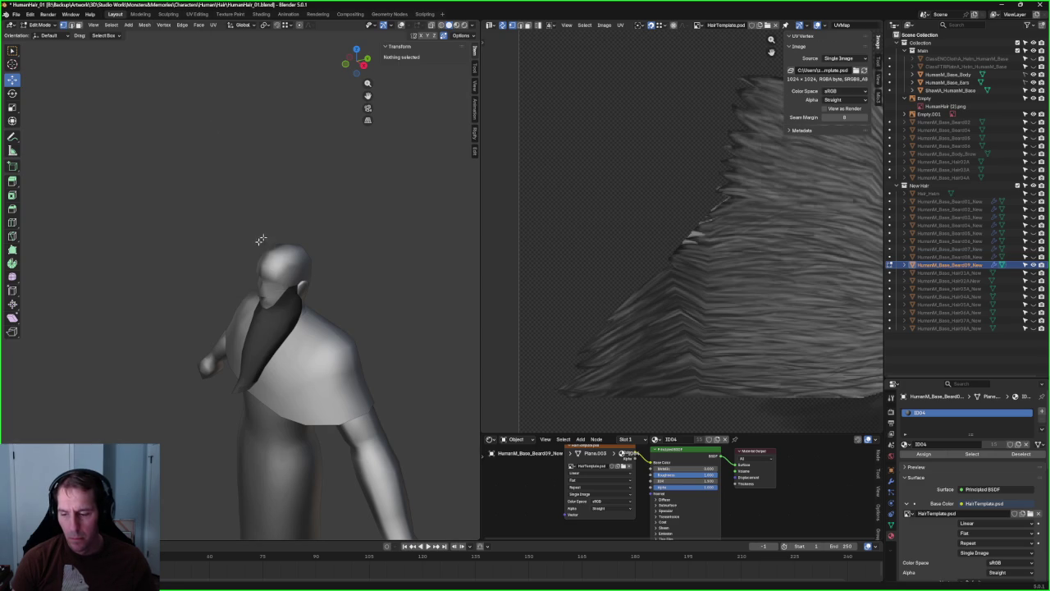
{"action": "scroll", "coordinate": [333, 218], "scroll_direction": "up", "scroll_amount": 5}
{"action": "middle_click_drag", "start_coordinate": [332, 217], "coordinate": [272, 272]}
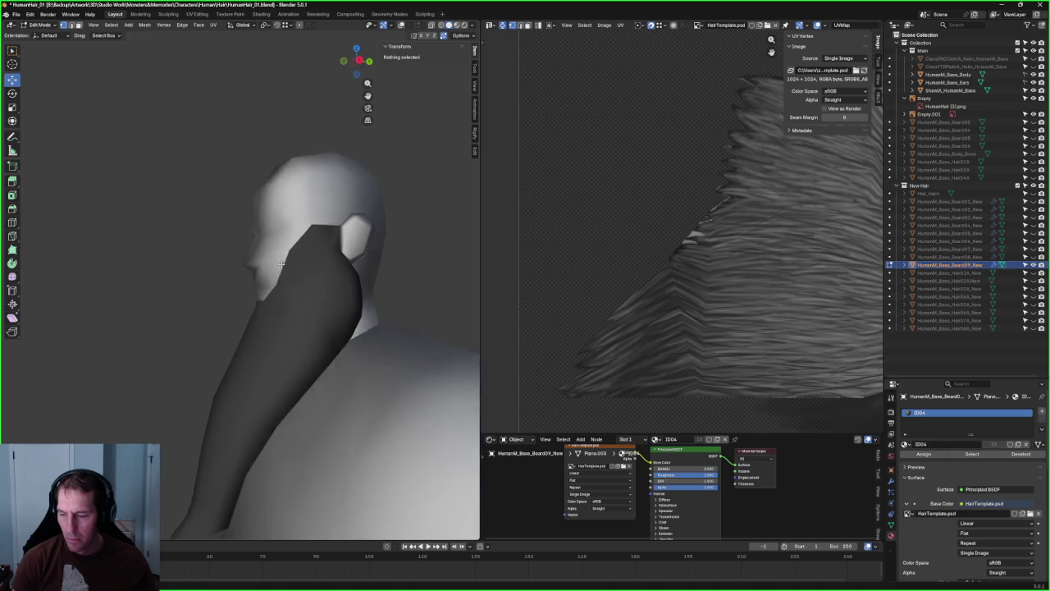
{"action": "scroll", "coordinate": [272, 272], "scroll_direction": "up", "scroll_amount": 4}
{"action": "scroll", "coordinate": [265, 272], "scroll_direction": "up", "scroll_amount": 3}
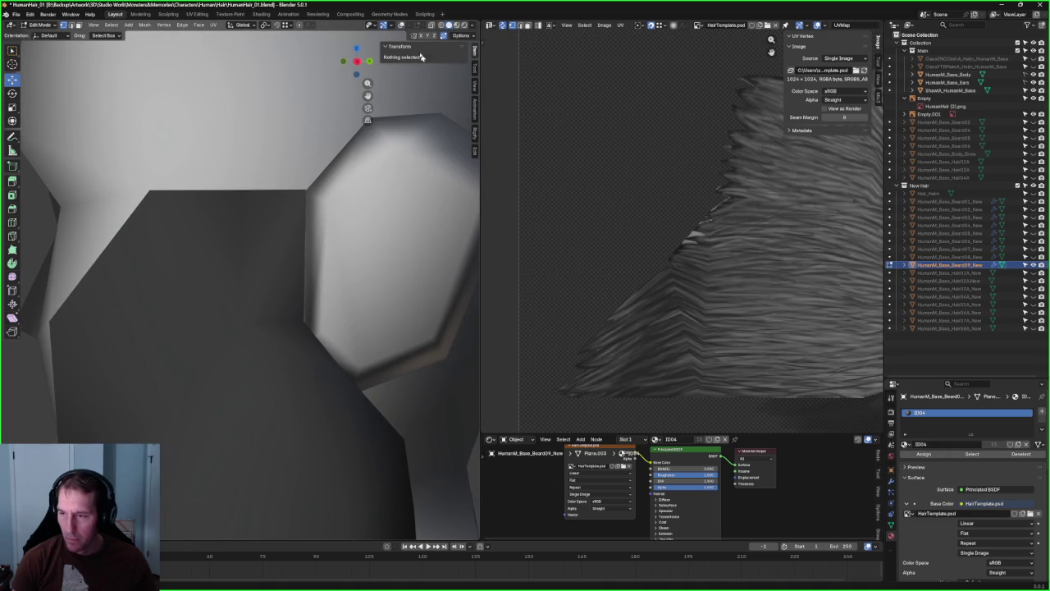
{"action": "scroll", "coordinate": [180, 288], "scroll_direction": "down", "scroll_amount": 5}
{"action": "key", "text": "Tab"}
{"action": "scroll", "coordinate": [247, 279], "scroll_direction": "down", "scroll_amount": 3}
{"action": "mouse_move", "coordinate": [246, 279]}
{"action": "middle_mouse_down"}
{"action": "mouse_move", "coordinate": [348, 276]}
{"action": "mouse_move", "coordinate": [300, 274]}
{"action": "middle_mouse_up"}
{"action": "scroll", "coordinate": [325, 293], "scroll_direction": "up", "scroll_amount": 2}
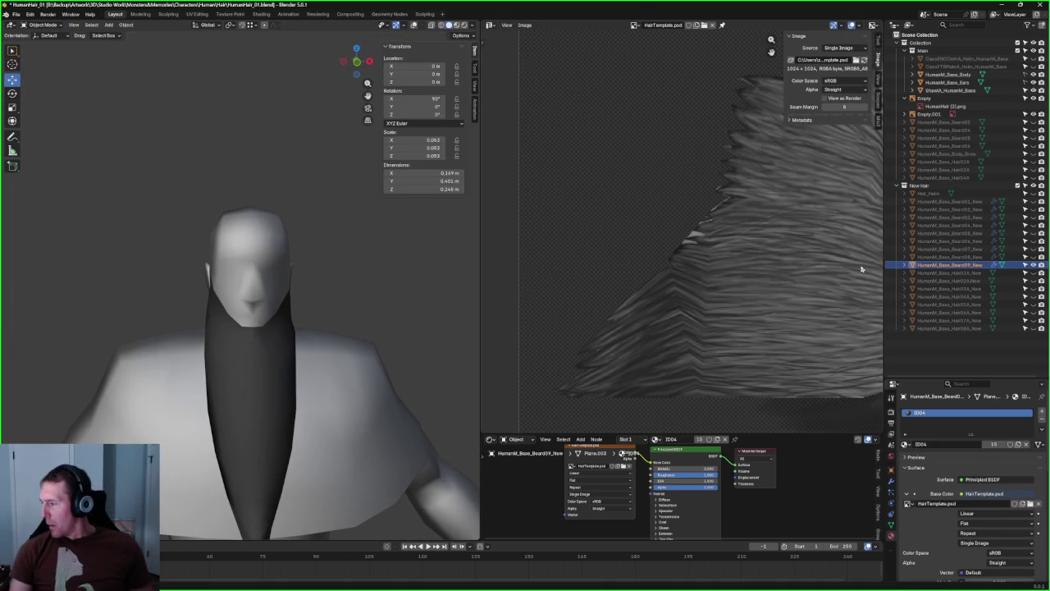
- In the Outliner, show the Beard05 mustache-and-goatee and hide the long Beard09
{"action": "left_click", "coordinate": [1033, 234]}
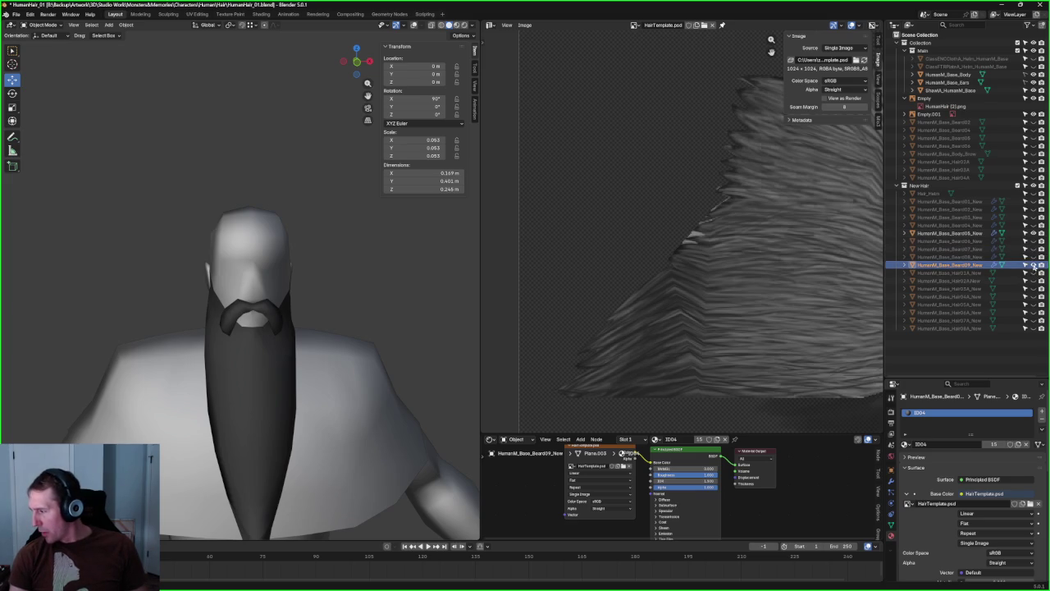
{"action": "left_click", "coordinate": [1033, 265]}
{"action": "scroll", "coordinate": [375, 258], "scroll_direction": "down", "scroll_amount": 2}
{"action": "scroll", "coordinate": [306, 289], "scroll_direction": "down", "scroll_amount": 4}
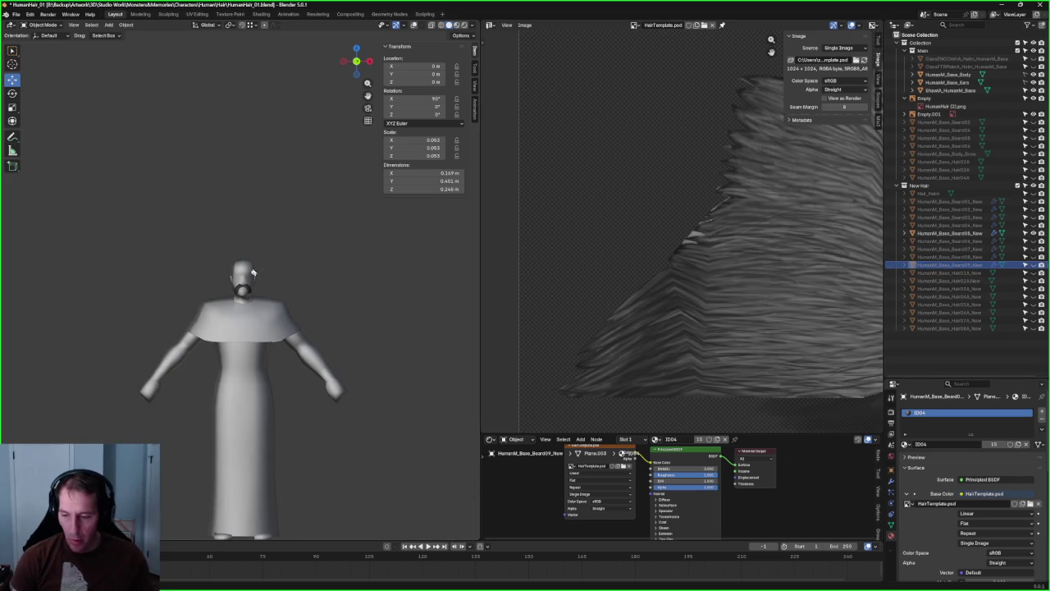
{"action": "scroll", "coordinate": [277, 268], "scroll_direction": "up", "scroll_amount": 5}
{"action": "scroll", "coordinate": [275, 286], "scroll_direction": "down", "scroll_amount": 4}
{"action": "scroll", "coordinate": [276, 286], "scroll_direction": "down", "scroll_amount": 2}
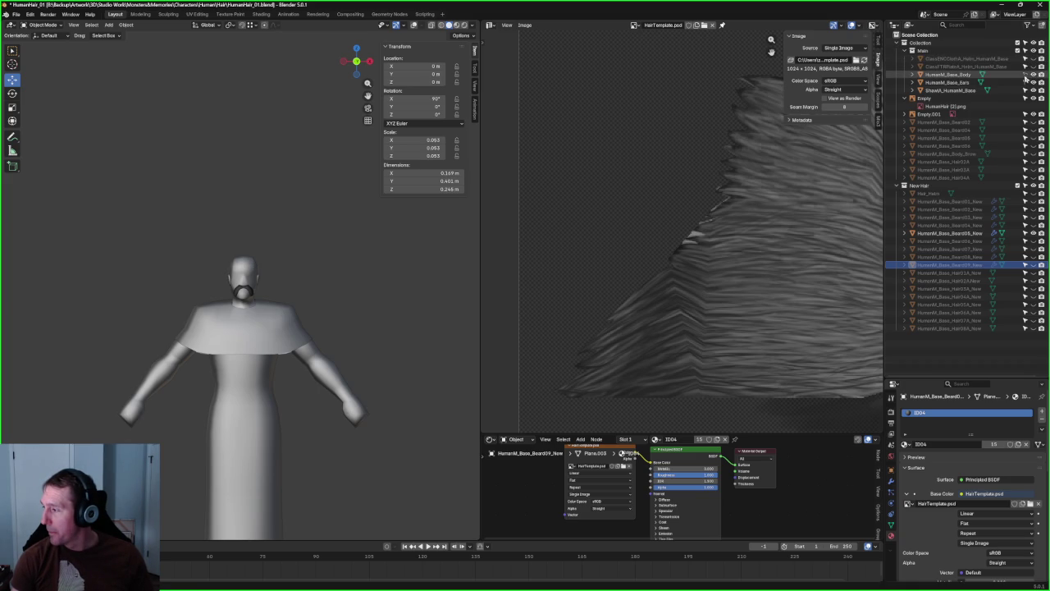
- Make both Helm objects visible and zoom out to see the full character
{"action": "left_click", "coordinate": [1033, 58]}
{"action": "left_click", "coordinate": [1033, 65]}
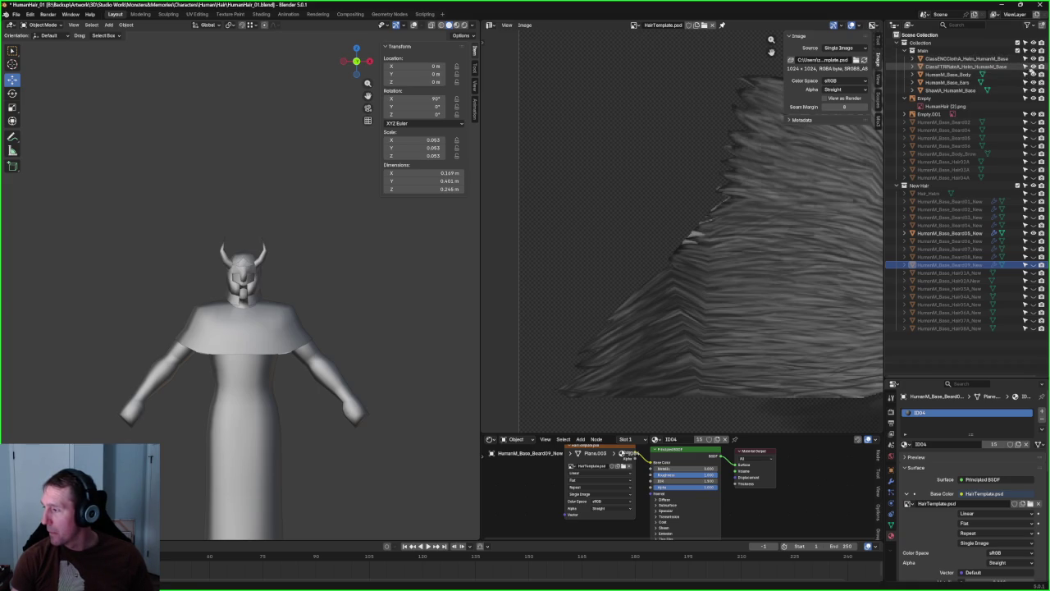
{"action": "scroll", "coordinate": [179, 248], "scroll_direction": "down", "scroll_amount": 5}
{"action": "scroll", "coordinate": [252, 264], "scroll_direction": "down", "scroll_amount": 3}
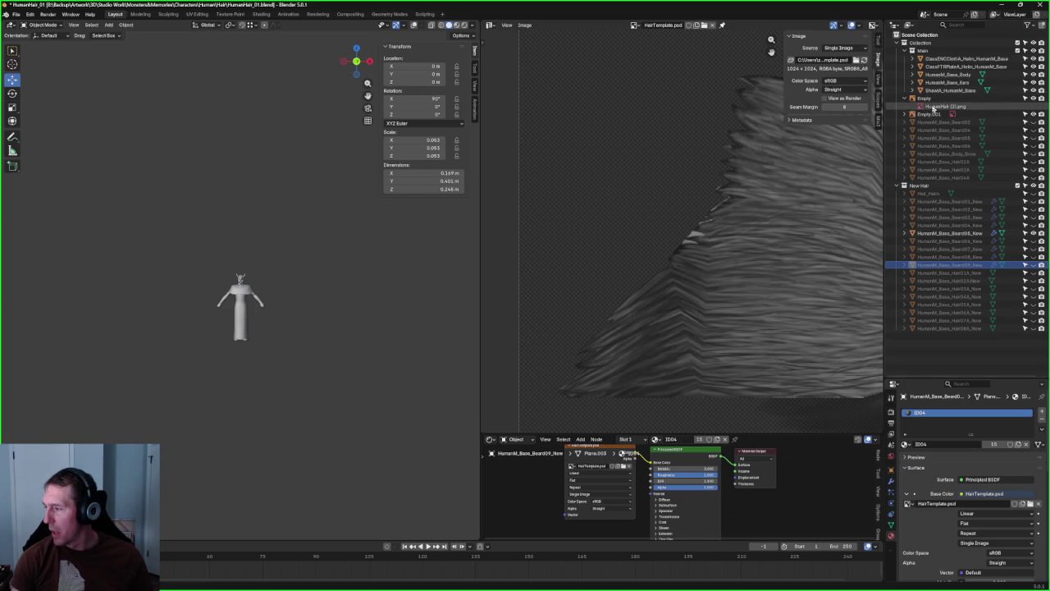
- Select the reference empty, check it from front and side, and turn viewport overlays back on
{"action": "left_click", "coordinate": [933, 108]}
{"action": "middle_click_drag", "start_coordinate": [170, 312], "coordinate": [385, 274]}
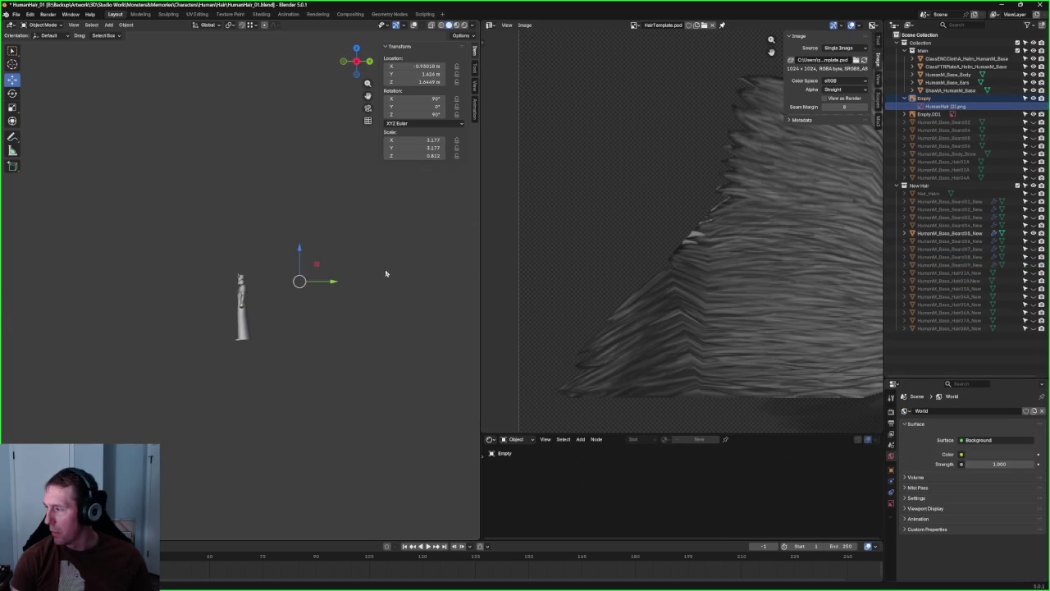
{"action": "left_click", "coordinate": [281, 311]}
{"action": "key", "text": "grave"}
{"action": "left_click", "coordinate": [311, 317]}
{"action": "key", "text": "KP_3"}
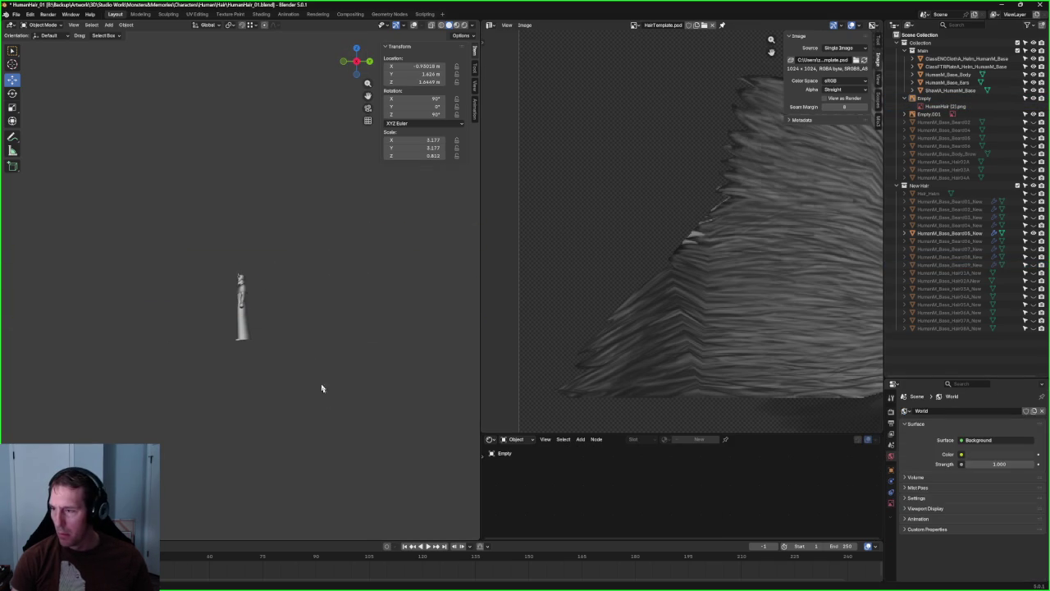
{"action": "left_click", "coordinate": [414, 25]}
- In front orthographic view, move Empty.001 up and right to about X 0.982 m, Z 1.655 m
{"action": "key", "text": "KP_1"}
{"action": "scroll", "coordinate": [274, 241], "scroll_direction": "up", "scroll_amount": 5}
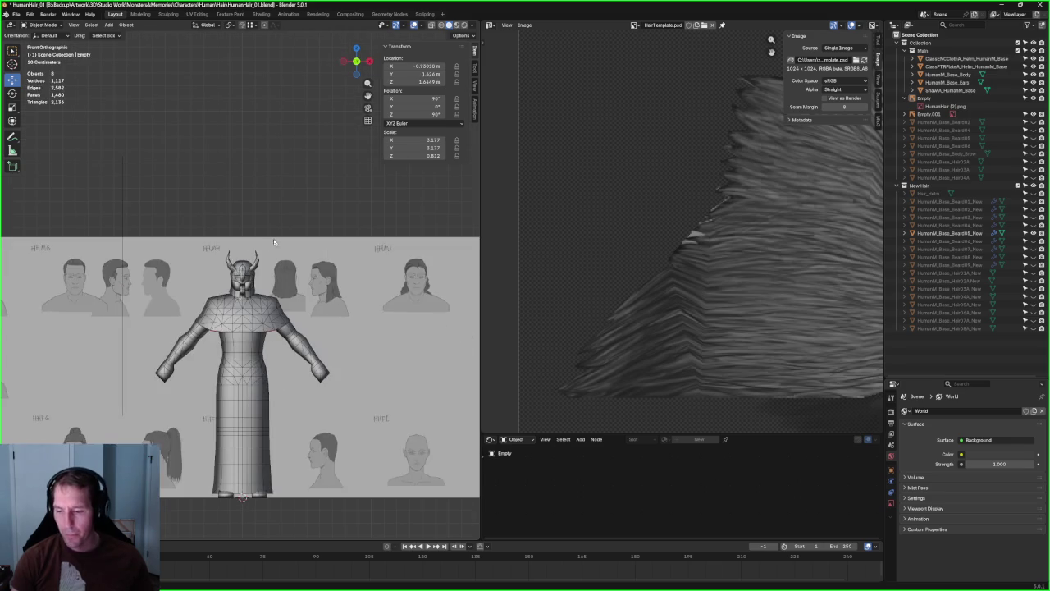
{"action": "scroll", "coordinate": [253, 235], "scroll_direction": "down", "scroll_amount": 3}
{"action": "left_click", "coordinate": [386, 312]}
{"action": "scroll", "coordinate": [328, 296], "scroll_direction": "down", "scroll_amount": 4}
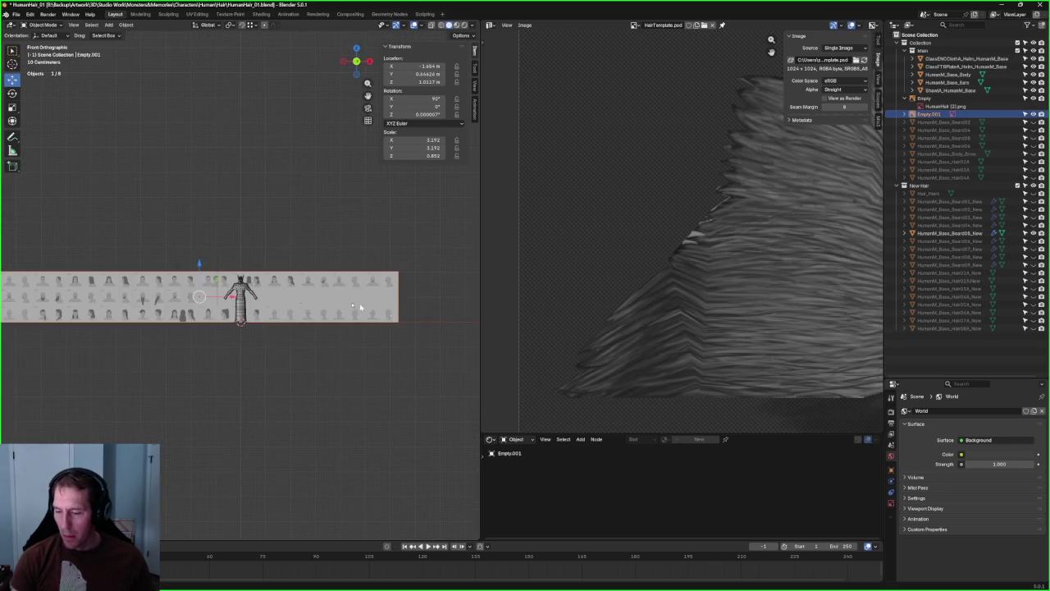
{"action": "middle_click_drag", "start_coordinate": [200, 264], "coordinate": [245, 328], "text": "ctrl"}
{"action": "scroll", "coordinate": [245, 327], "scroll_direction": "up", "scroll_amount": 4}
{"action": "left_click_drag", "start_coordinate": [230, 363], "coordinate": [392, 324]}
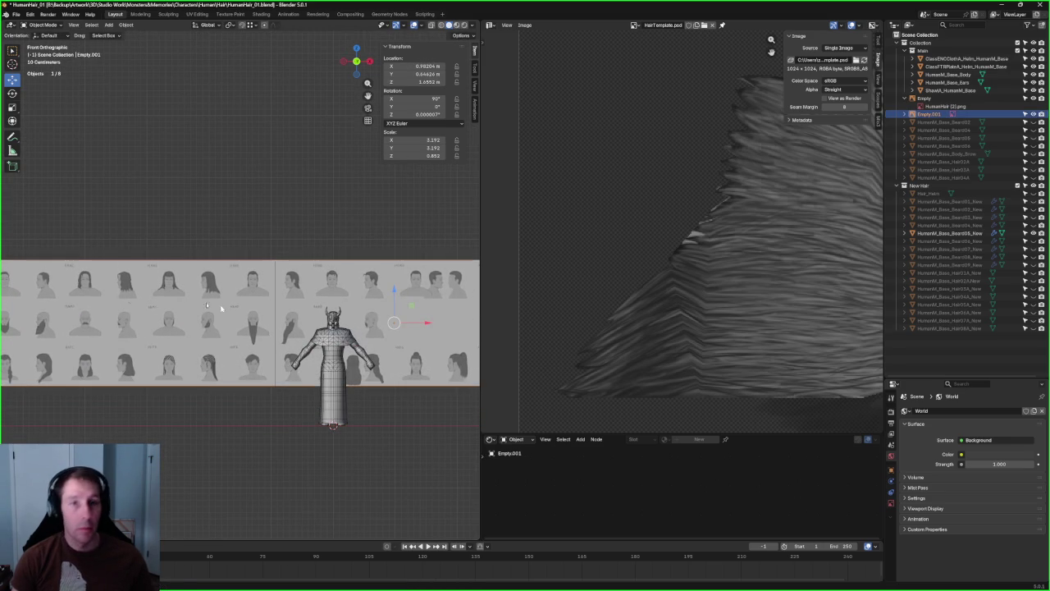
{"action": "scroll", "coordinate": [70, 367], "scroll_direction": "up", "scroll_amount": 1}
{"action": "scroll", "coordinate": [164, 329], "scroll_direction": "up", "scroll_amount": 2}
{"action": "scroll", "coordinate": [247, 282], "scroll_direction": "up", "scroll_amount": 3}
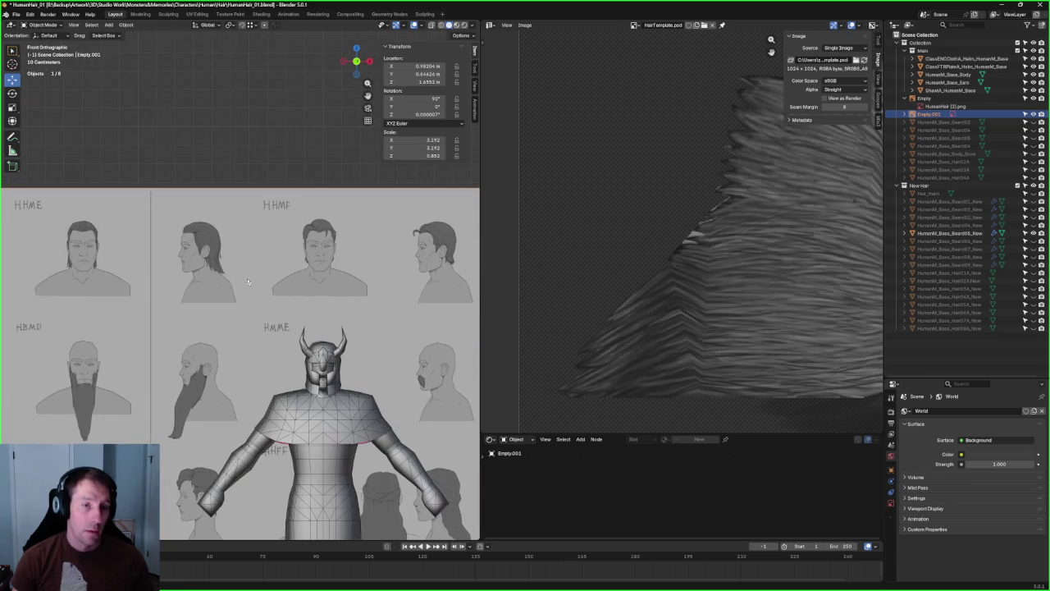
- With X-ray toggled, nudge the front reference drawing until it lines up with the head
{"action": "scroll", "coordinate": [306, 328], "scroll_direction": "up", "scroll_amount": 2}
{"action": "scroll", "coordinate": [329, 320], "scroll_direction": "up", "scroll_amount": 2}
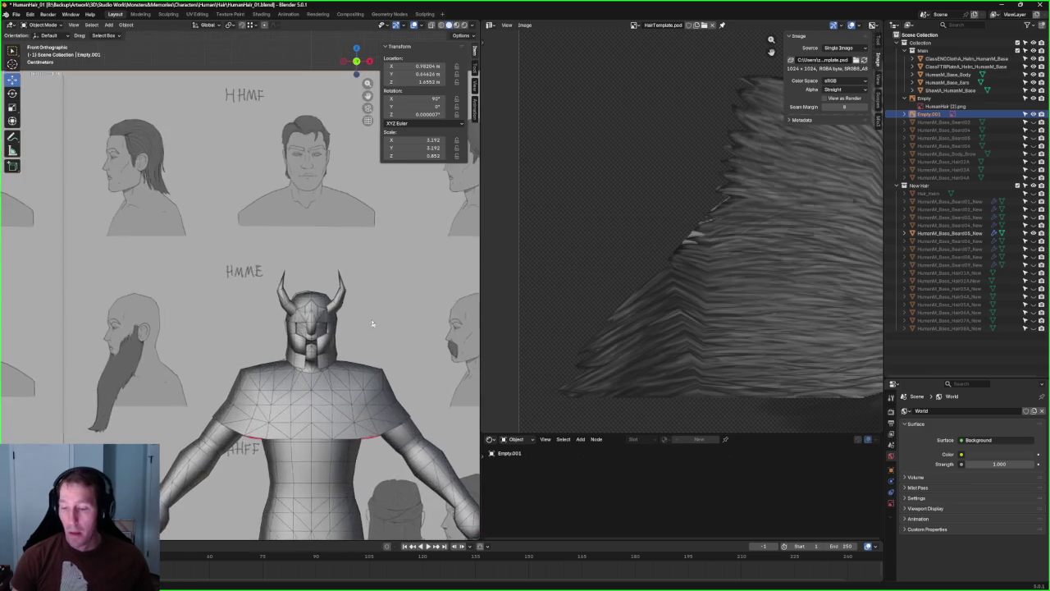
{"action": "scroll", "coordinate": [361, 312], "scroll_direction": "up", "scroll_amount": 2}
{"action": "key", "text": "alt+z"}
{"action": "scroll", "coordinate": [361, 312], "scroll_direction": "up", "scroll_amount": 2}
{"action": "scroll", "coordinate": [328, 296], "scroll_direction": "up", "scroll_amount": 2}
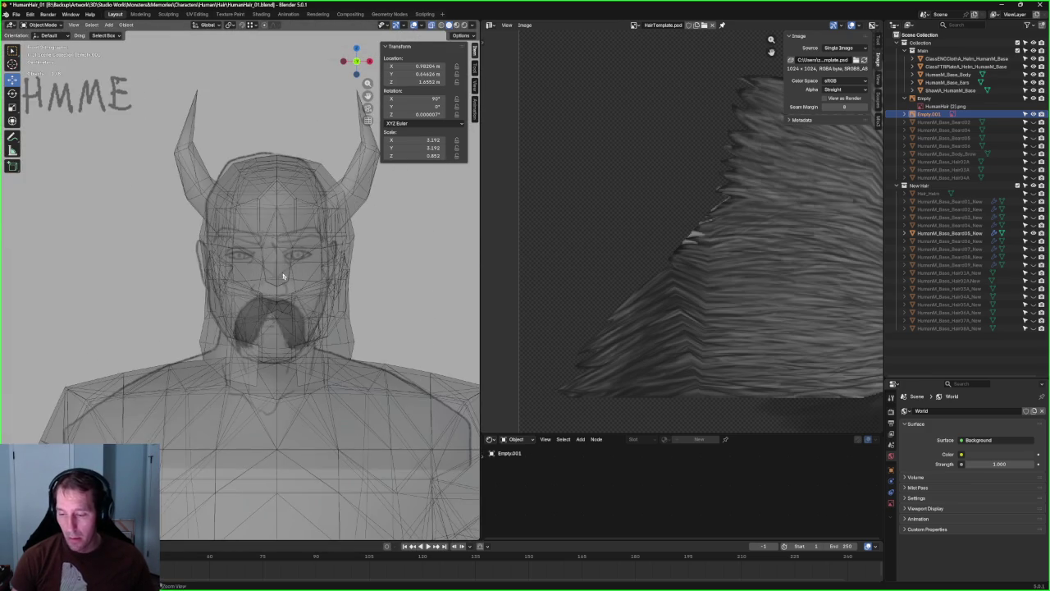
{"action": "scroll", "coordinate": [297, 277], "scroll_direction": "up", "scroll_amount": 2}
{"action": "scroll", "coordinate": [304, 282], "scroll_direction": "up", "scroll_amount": 2}
{"action": "key", "text": "alt+z"}
{"action": "key", "text": "alt+z"}
{"action": "key", "text": "g"}
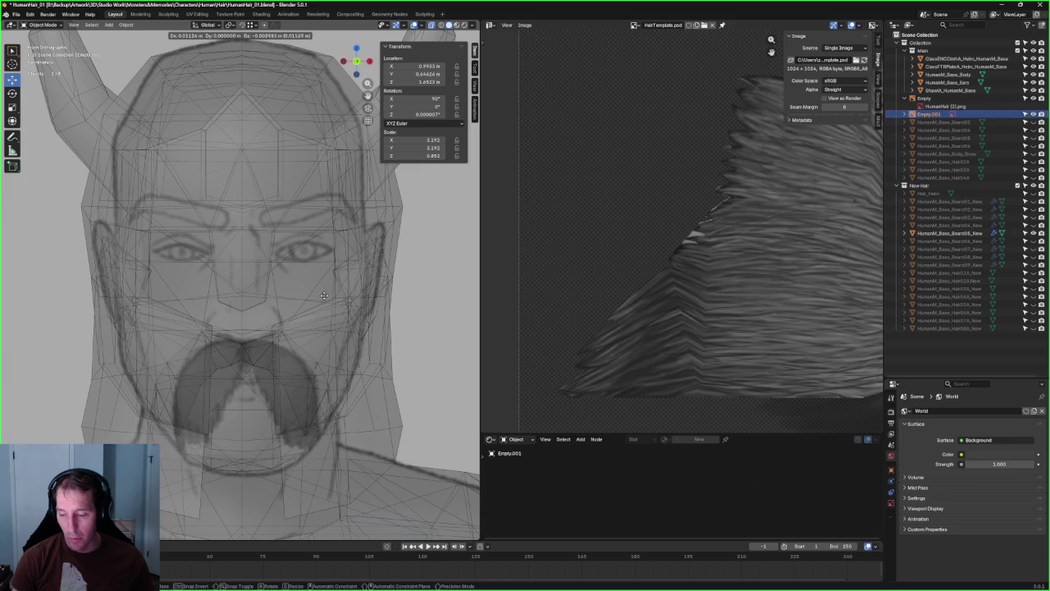
{"action": "left_click", "coordinate": [321, 297]}
{"action": "key", "text": "alt+z"}
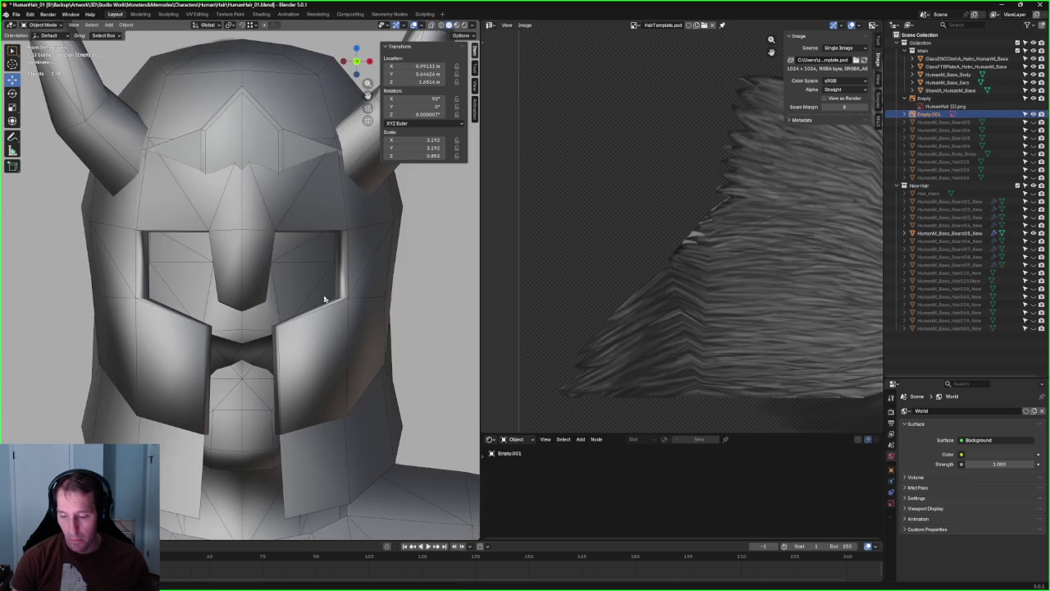
{"action": "key", "text": "alt+z"}
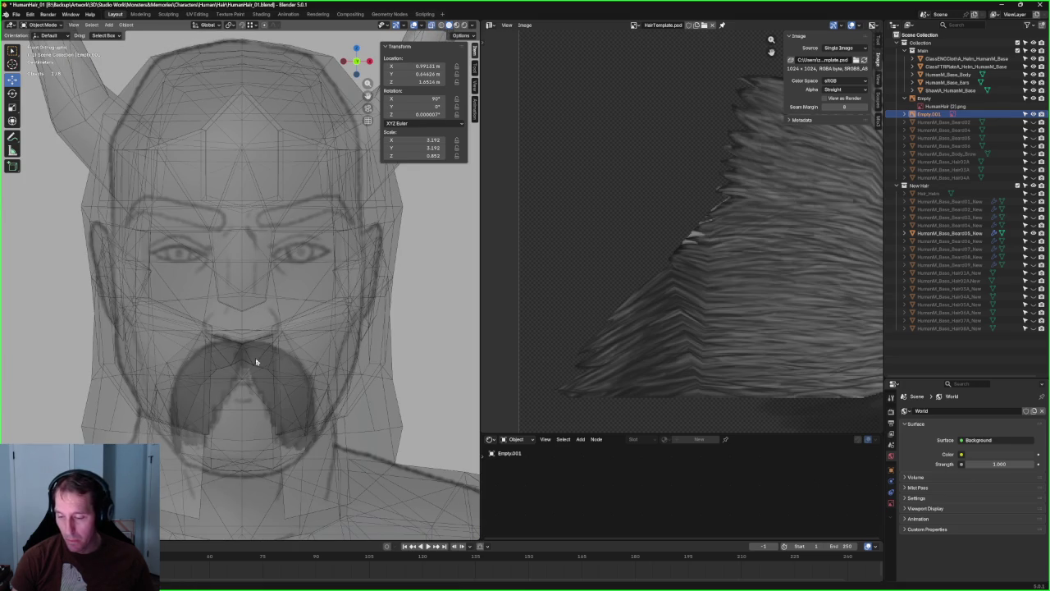
- Select the HumanM_Base_Beard05_New mesh, zoom in, and enter Edit Mode on its centre vertex
{"action": "left_click", "coordinate": [256, 362]}
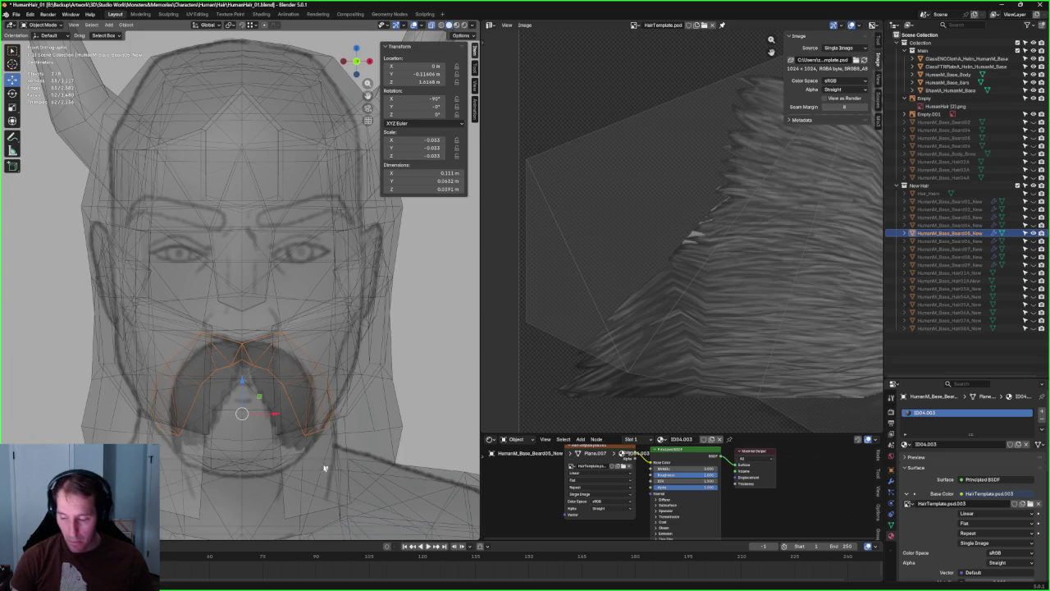
{"action": "scroll", "coordinate": [289, 466], "scroll_direction": "up", "scroll_amount": 1}
{"action": "scroll", "coordinate": [336, 345], "scroll_direction": "up", "scroll_amount": 2}
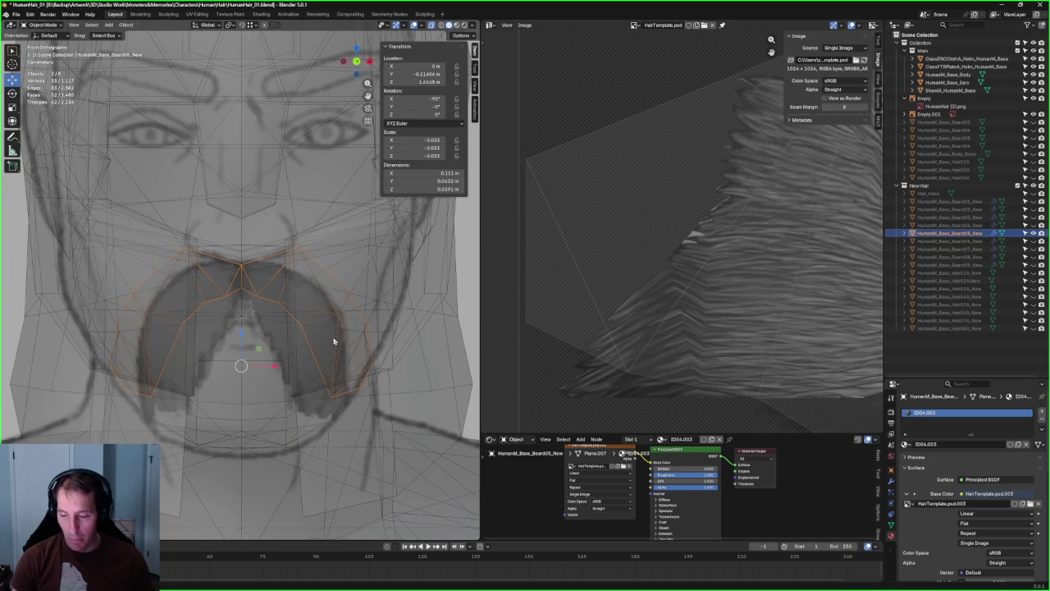
{"action": "scroll", "coordinate": [288, 307], "scroll_direction": "up", "scroll_amount": 2}
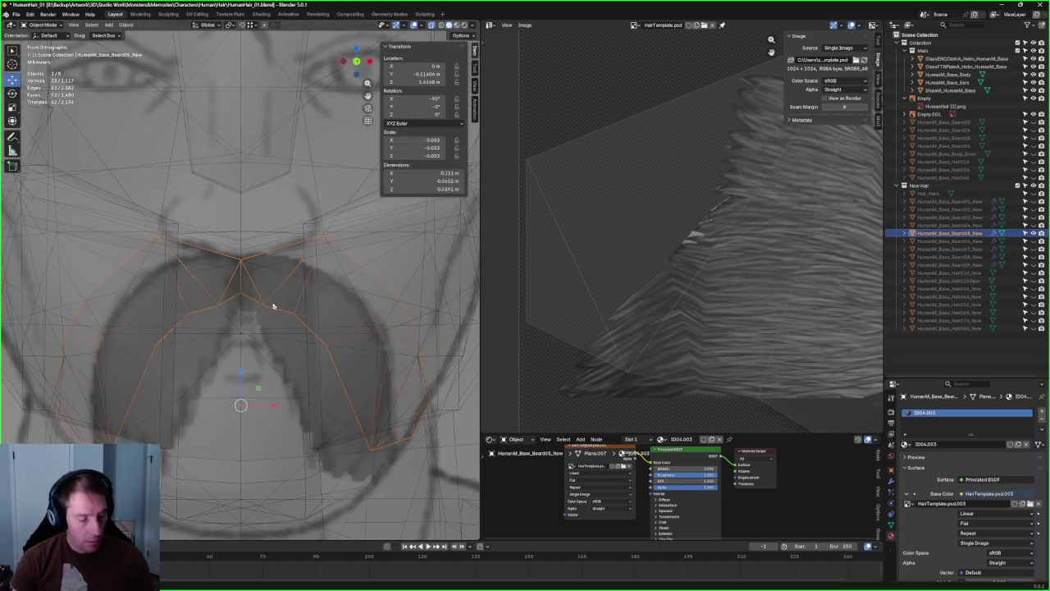
{"action": "key", "text": "Tab"}
{"action": "left_click", "coordinate": [278, 298]}
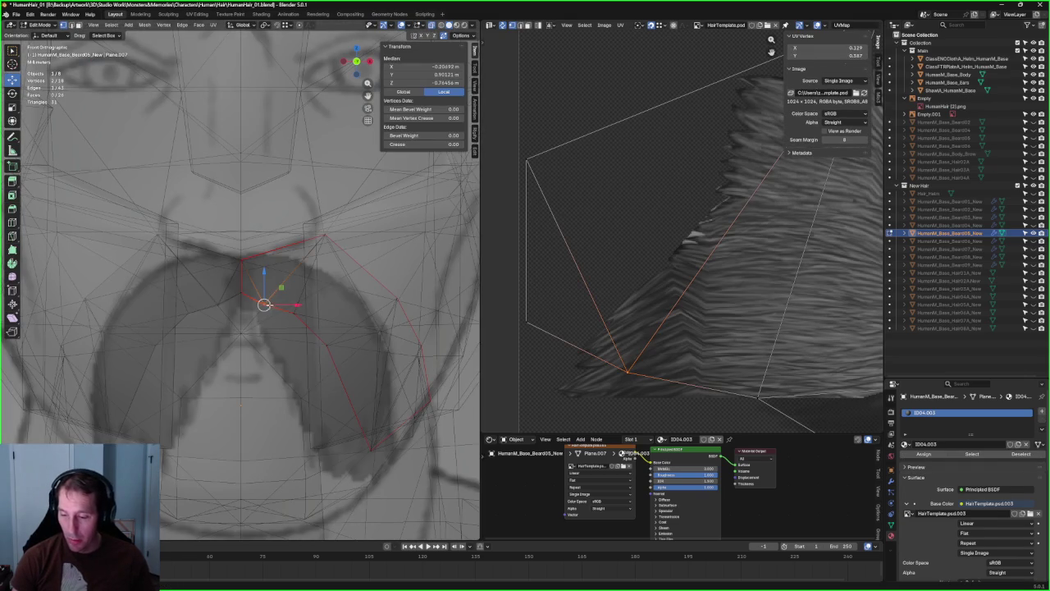
- Move the beard's centre vertex and a lower-edge vertex onto the reference outline
{"action": "left_click", "coordinate": [273, 296]}
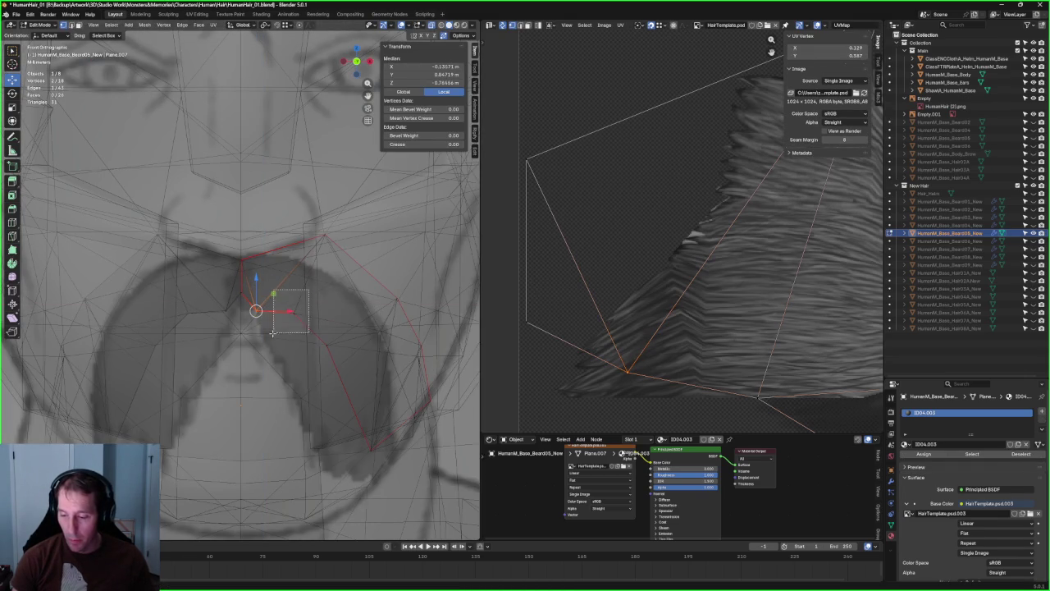
{"action": "key", "text": "g"}
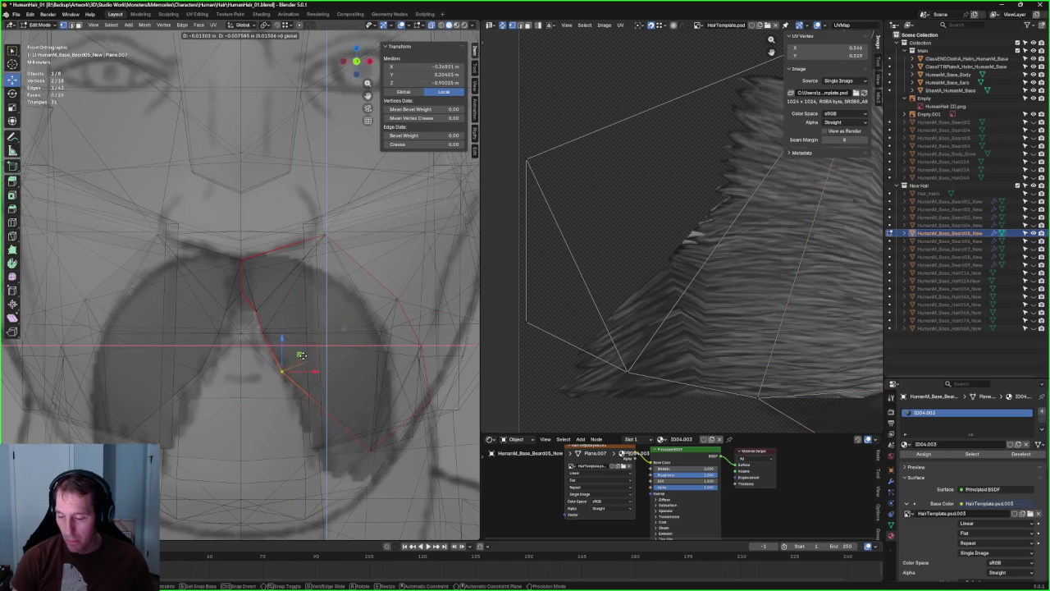
{"action": "left_click", "coordinate": [302, 354]}
{"action": "left_click", "coordinate": [371, 448]}
{"action": "key", "text": "g"}
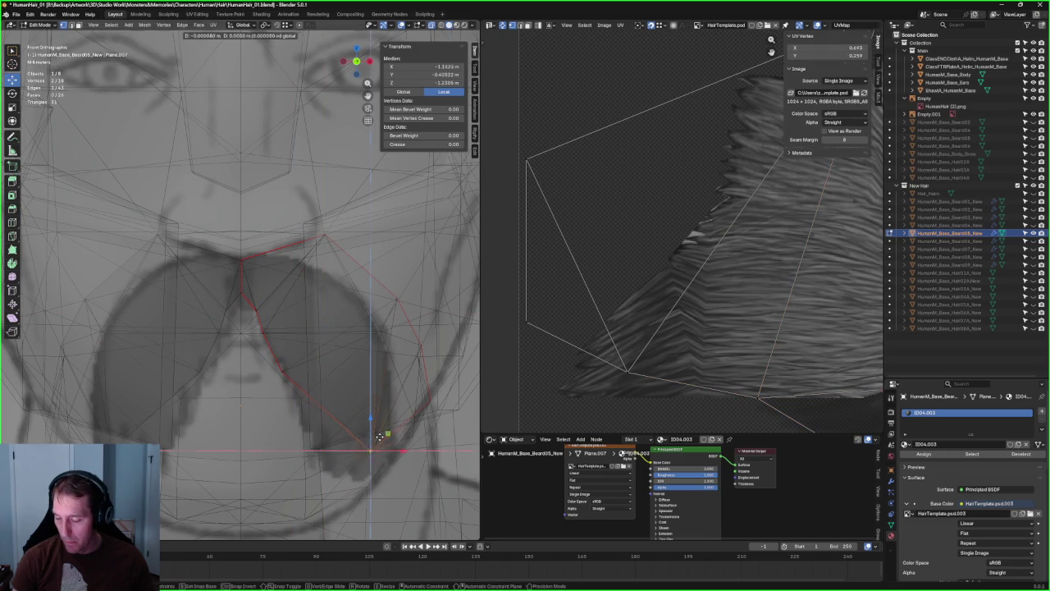
{"action": "left_click", "coordinate": [310, 431]}
{"action": "key", "text": "alt+z"}
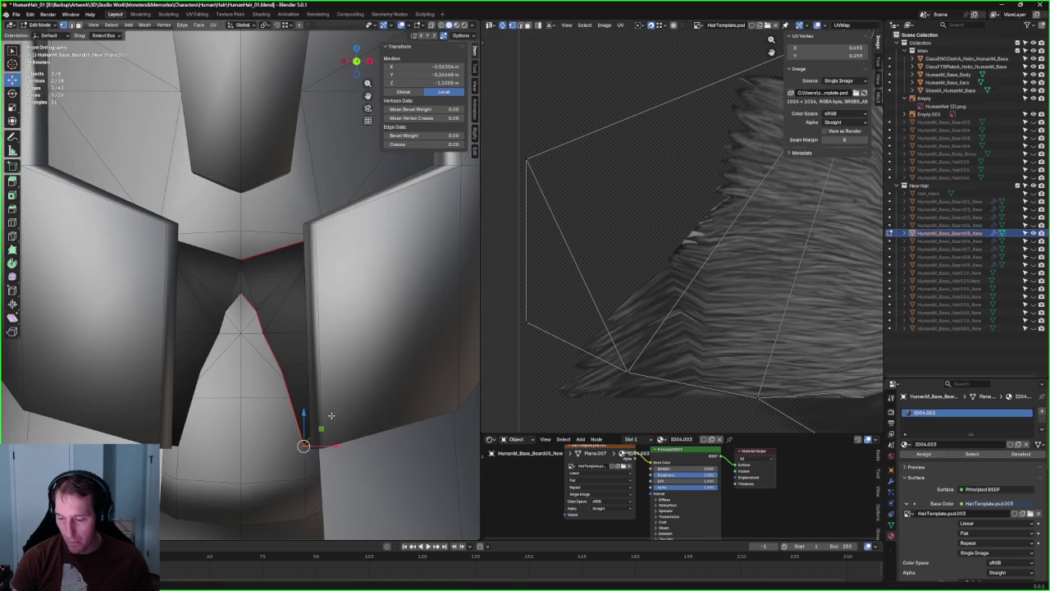
{"action": "key", "text": "alt+z"}
- Shift the middle beard vertex left along X and raise a lip vertex to just under the nose
{"action": "left_click_drag", "start_coordinate": [243, 325], "coordinate": [265, 343]}
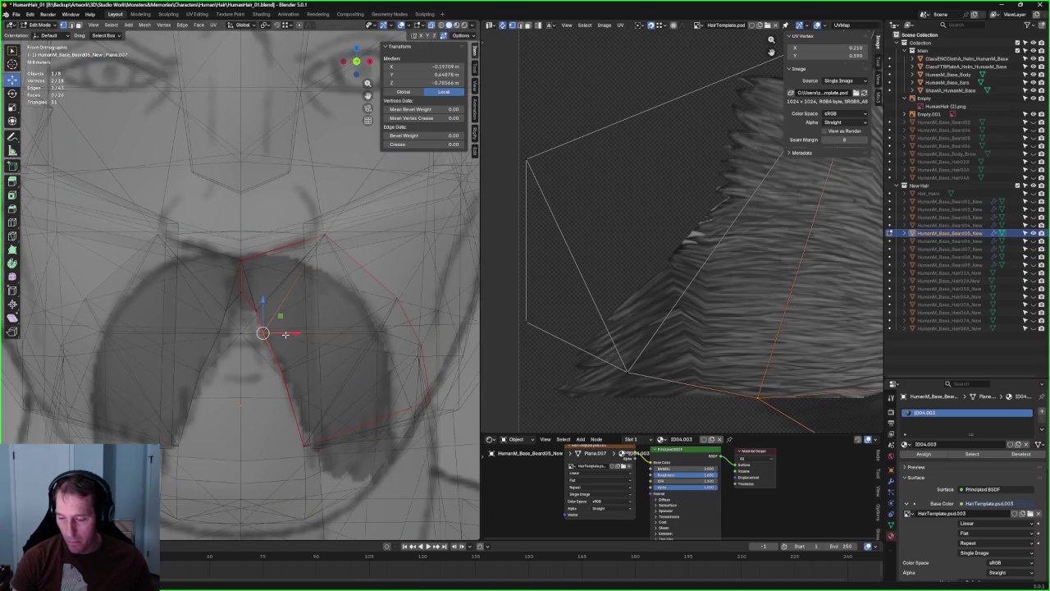
{"action": "key", "text": "g"}
{"action": "key", "text": "x"}
{"action": "left_click", "coordinate": [265, 331]}
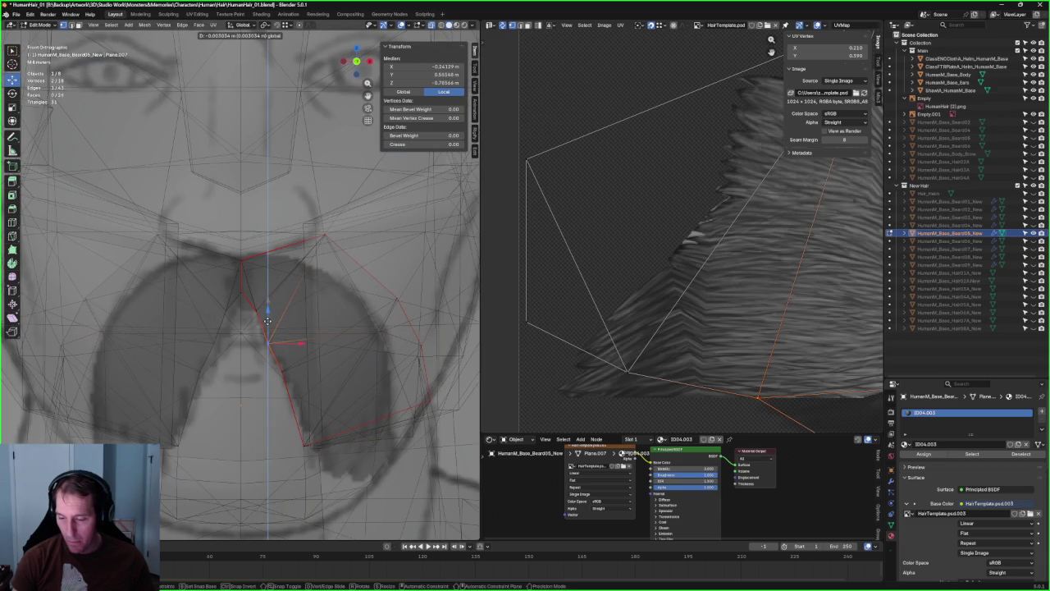
{"action": "key", "text": "alt+z"}
{"action": "key", "text": "alt+z"}
{"action": "left_click", "coordinate": [255, 307]}
{"action": "key", "text": "g"}
{"action": "left_click", "coordinate": [273, 294]}
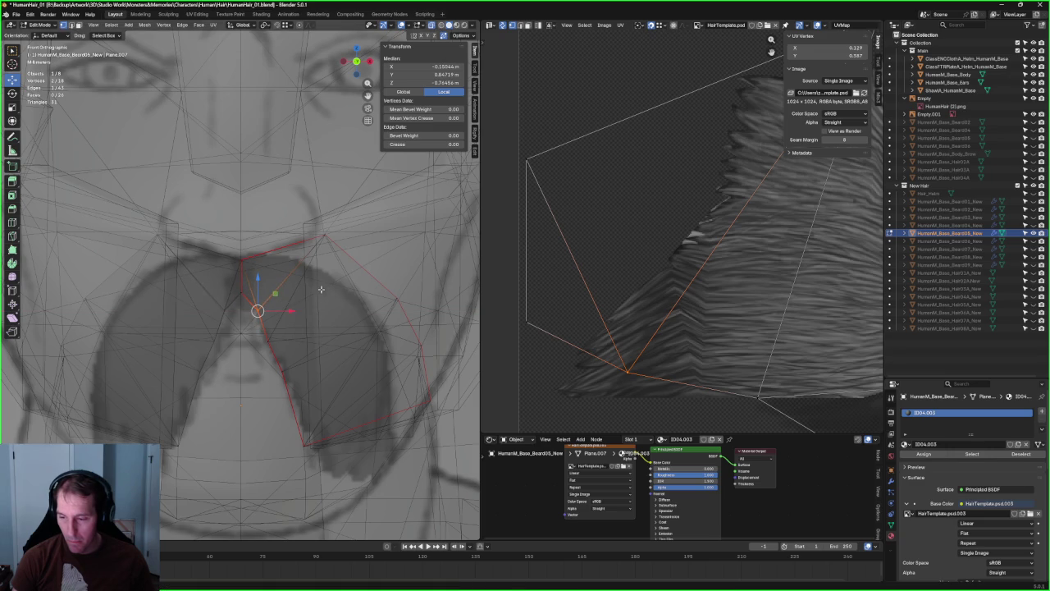
{"action": "key", "text": "alt+z"}
{"action": "key", "text": "alt+z"}
{"action": "key", "text": "g"}
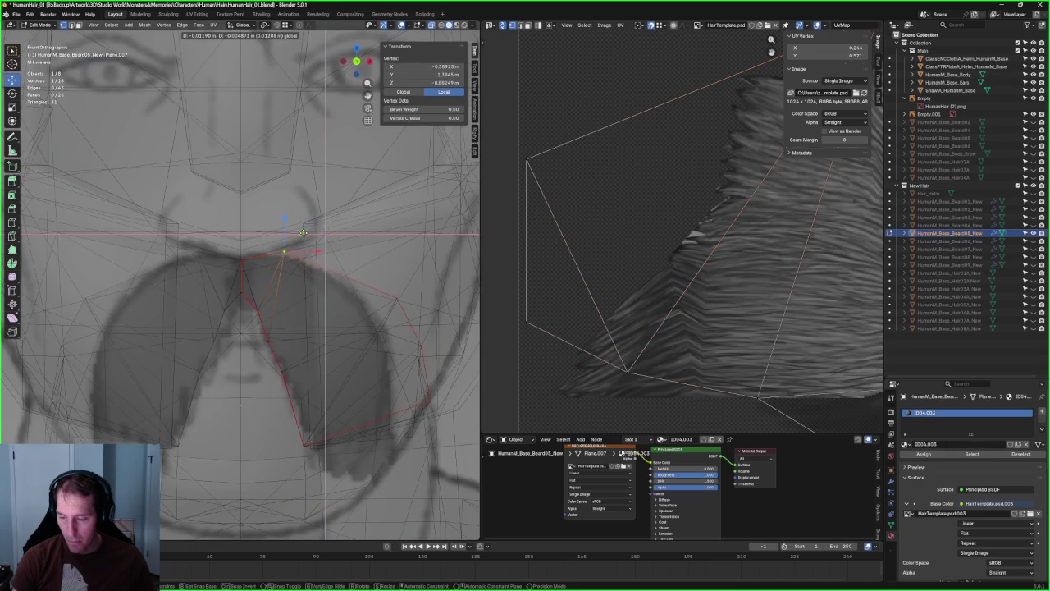
{"action": "left_click", "coordinate": [325, 233]}
- Slide the under-nose vertex along its edge, then adjust it vertically along Z
{"action": "key", "text": "g"}
{"action": "key", "text": "g"}
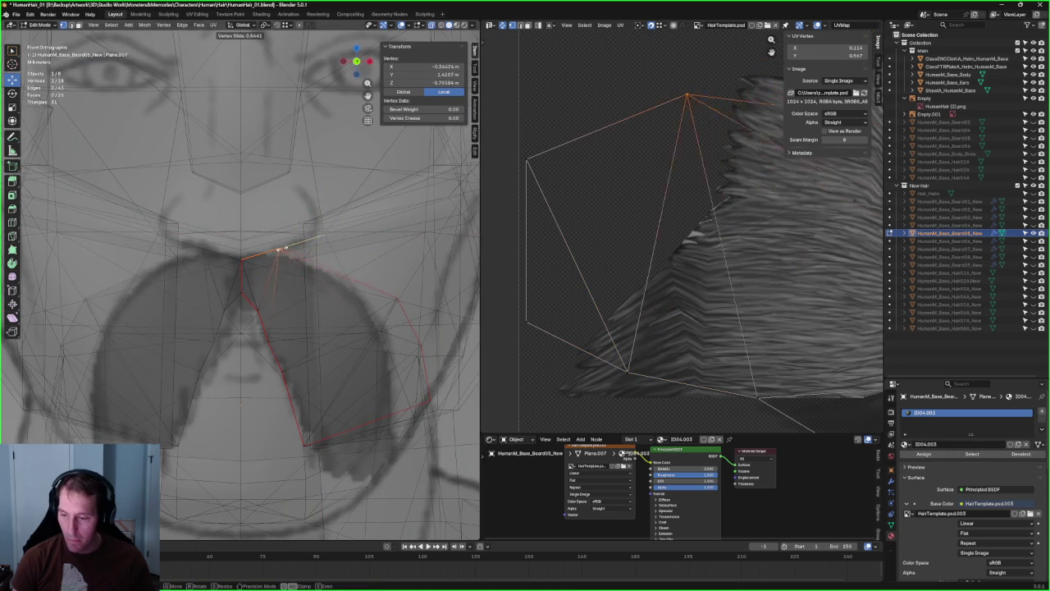
{"action": "left_click", "coordinate": [283, 246]}
{"action": "key", "text": "g"}
{"action": "key", "text": "z"}
{"action": "left_click", "coordinate": [287, 221]}
{"action": "left_click", "coordinate": [411, 272]}
- Move a right-edge beard vertex down-right in the front plane, then refine it along X
{"action": "left_click_drag", "start_coordinate": [426, 279], "coordinate": [358, 345]}
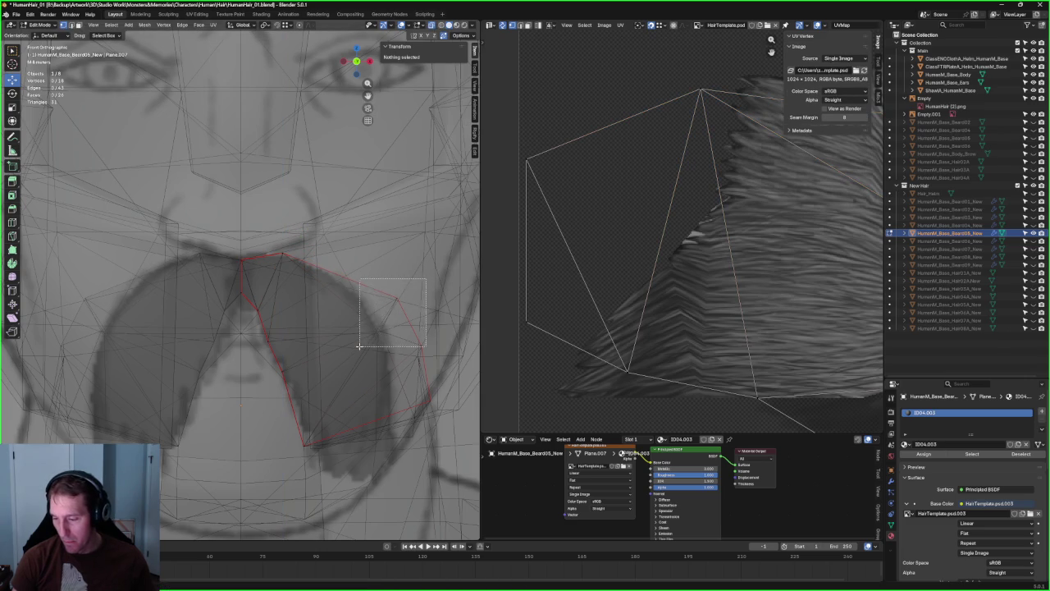
{"action": "left_click_drag", "start_coordinate": [338, 281], "coordinate": [399, 351]}
{"action": "key", "text": "g"}
{"action": "key", "text": "shift+y"}
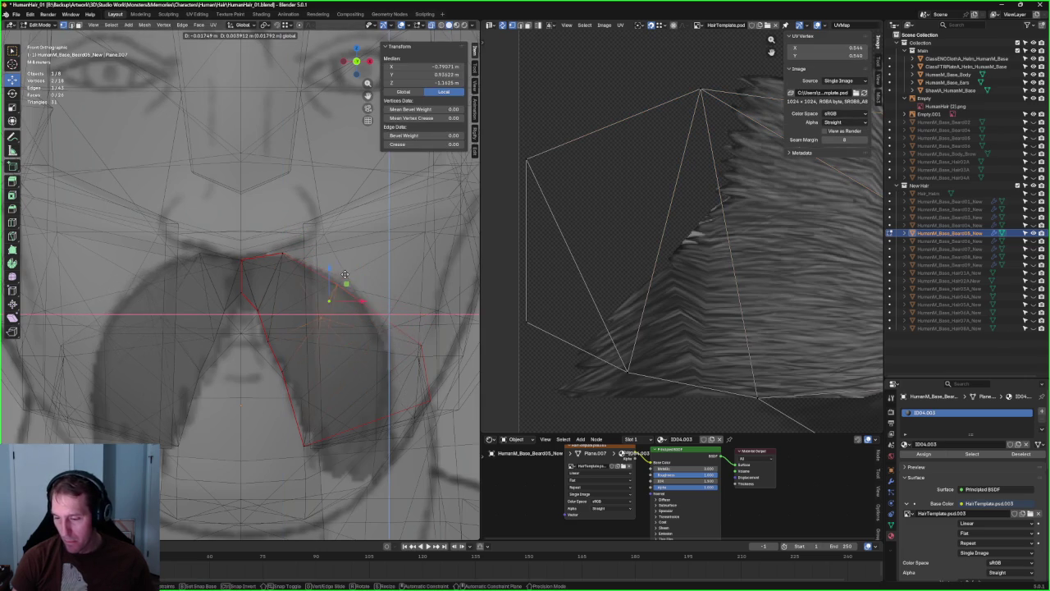
{"action": "left_click", "coordinate": [417, 330]}
{"action": "key", "text": "g"}
{"action": "key", "text": "x"}
{"action": "left_click", "coordinate": [387, 341]}
- Raise that vertex along Z and fine-tune nearby right-side vertices onto the outline
{"action": "key", "text": "g"}
{"action": "key", "text": "z"}
{"action": "left_click", "coordinate": [387, 328]}
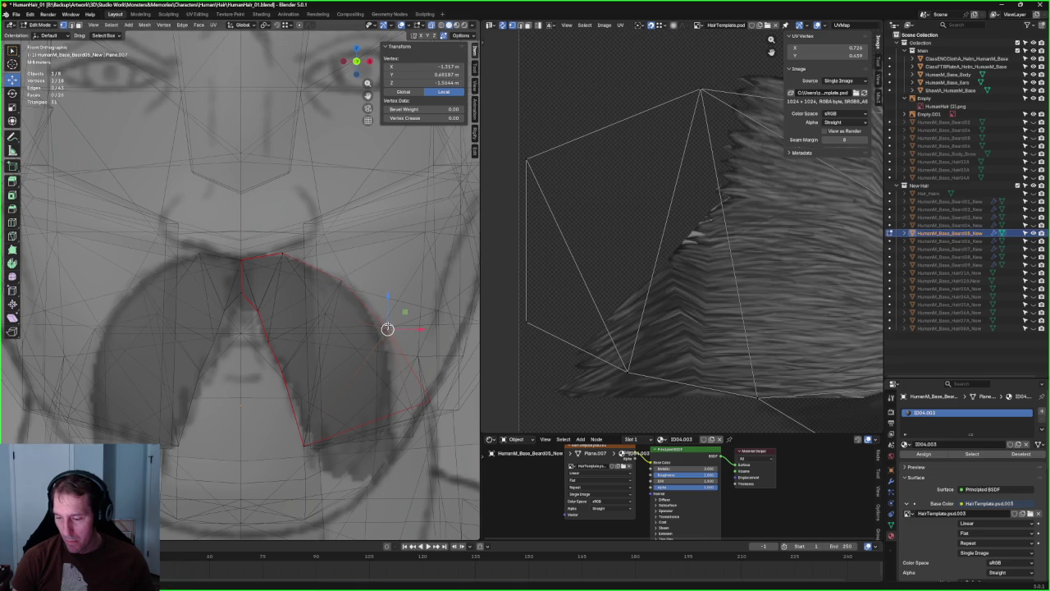
{"action": "mouse_move", "coordinate": [325, 295]}
{"action": "left_mouse_down"}
{"action": "mouse_move", "coordinate": [324, 316]}
{"action": "mouse_move", "coordinate": [376, 319]}
{"action": "left_mouse_up"}
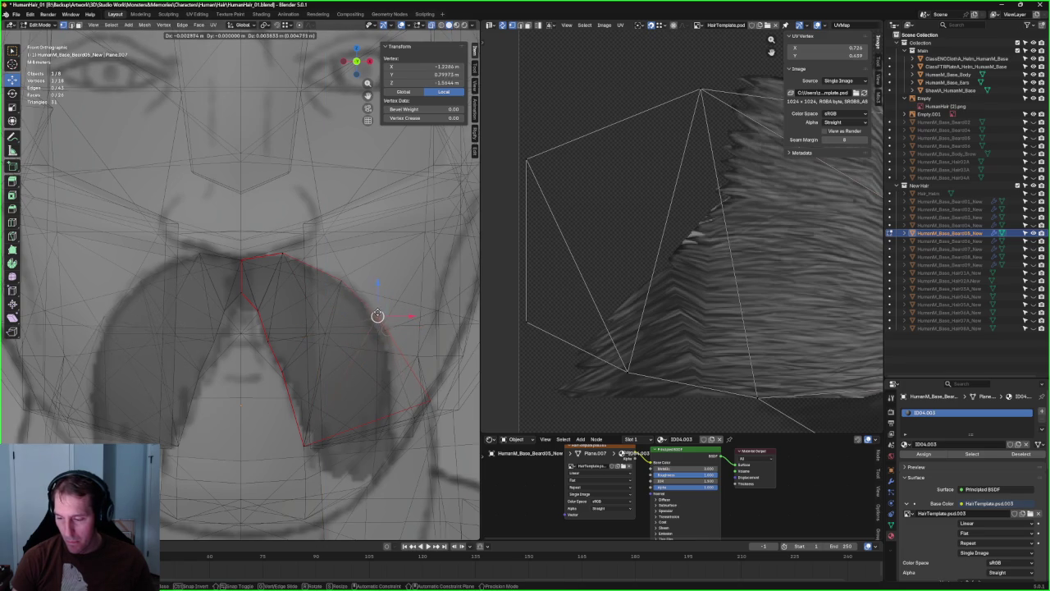
{"action": "left_click_drag", "start_coordinate": [318, 338], "coordinate": [325, 331]}
{"action": "key", "text": "alt+z"}
{"action": "key", "text": "alt+z"}
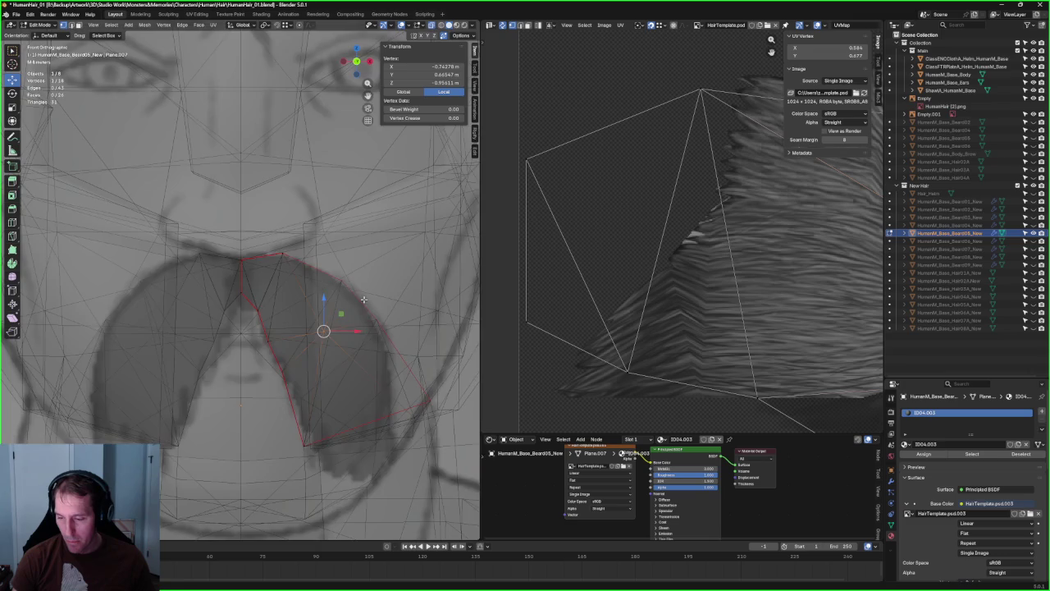
- Shift the lower-right edge left along X and move the beard's lower faces downward
{"action": "left_click", "coordinate": [422, 408]}
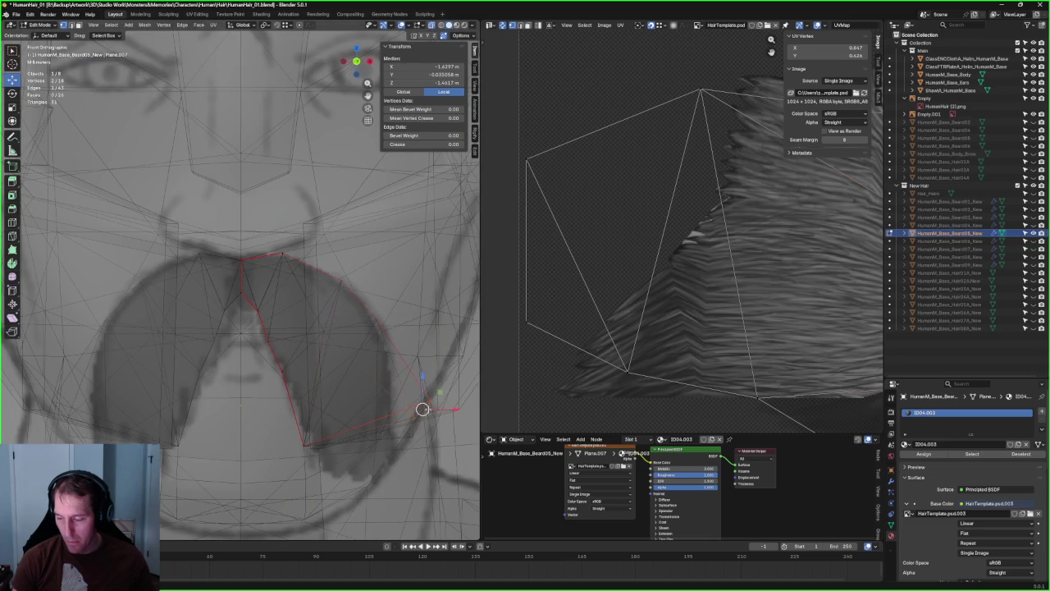
{"action": "key", "text": "g"}
{"action": "key", "text": "x"}
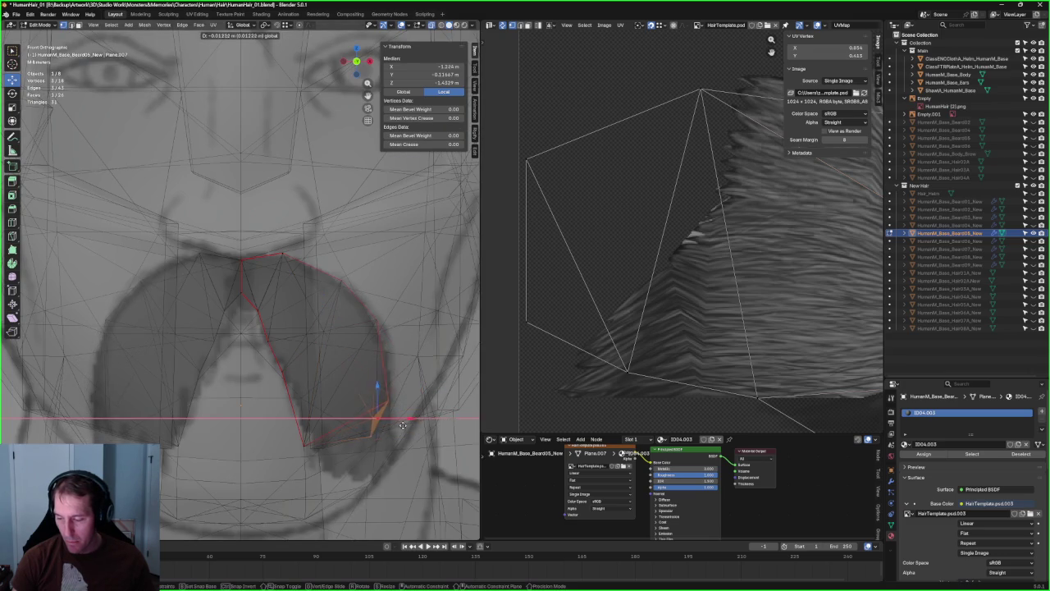
{"action": "left_click", "coordinate": [413, 424]}
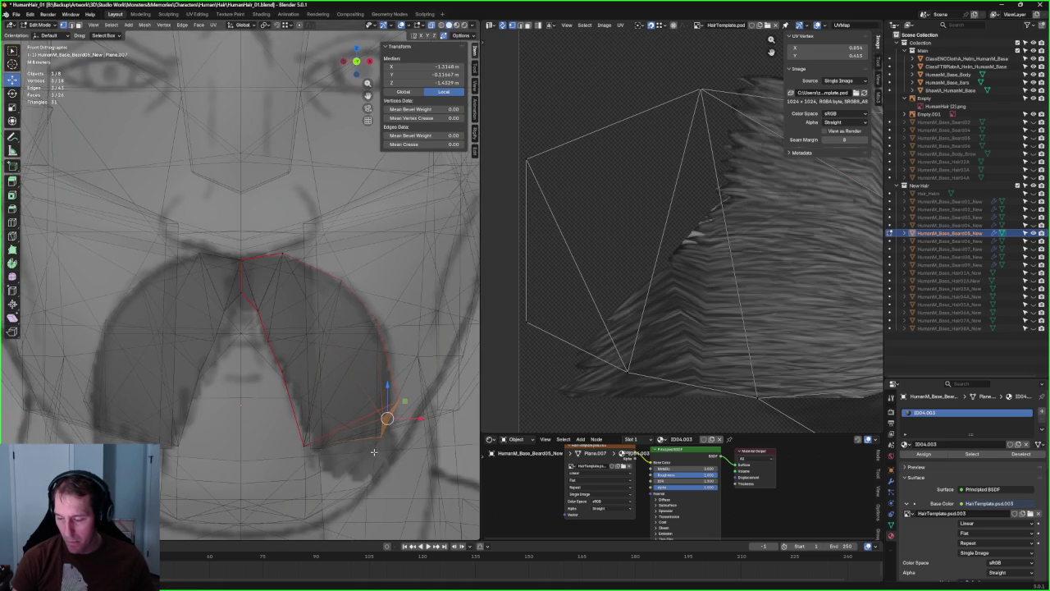
{"action": "left_click_drag", "start_coordinate": [431, 374], "coordinate": [282, 485]}
{"action": "key", "text": "g"}
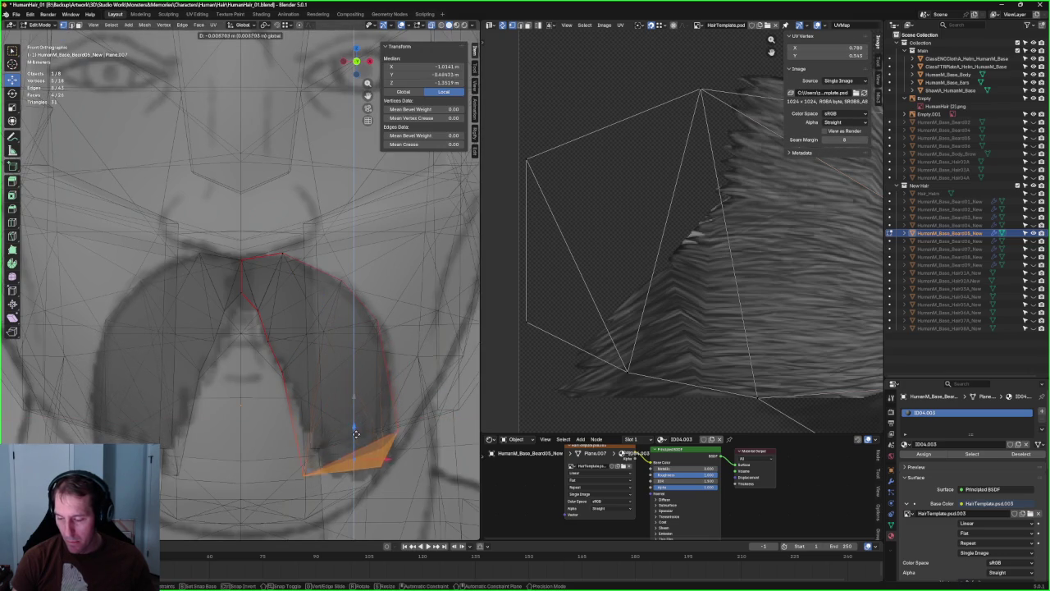
{"action": "left_click", "coordinate": [354, 442]}
{"action": "scroll", "coordinate": [361, 431], "scroll_direction": "down", "scroll_amount": 7}
{"action": "scroll", "coordinate": [329, 319], "scroll_direction": "down", "scroll_amount": 3}
{"action": "middle_click_drag", "start_coordinate": [329, 318], "coordinate": [270, 325]}
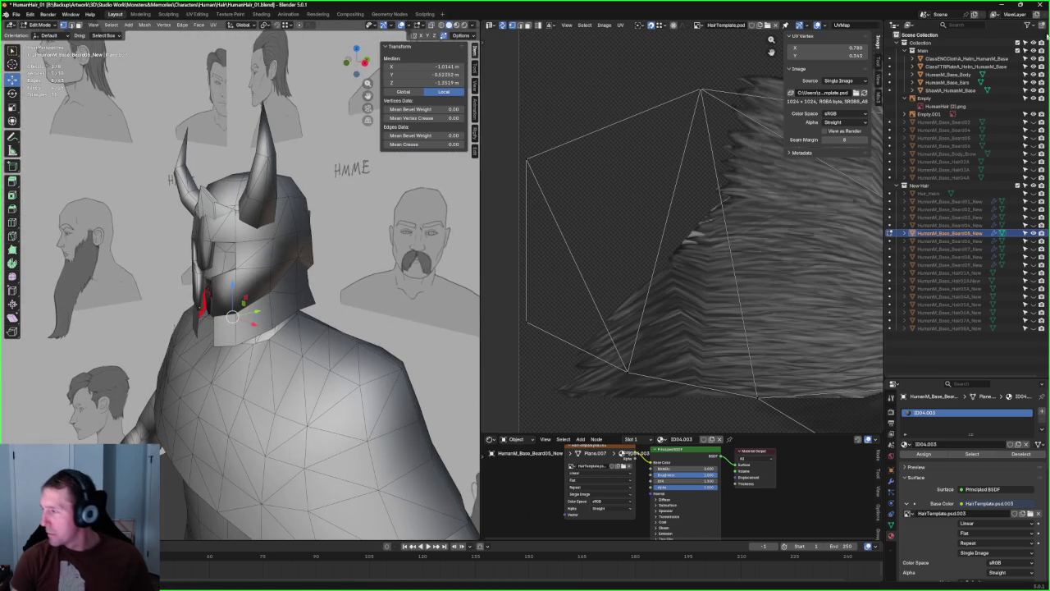
- Hide the helmet and, in side view, adjust a side beard vertex's depth along Y
{"action": "left_click", "coordinate": [1032, 66]}
{"action": "key", "text": "grave"}
{"action": "left_click", "coordinate": [264, 245]}
{"action": "key", "text": "KP_Decimal"}
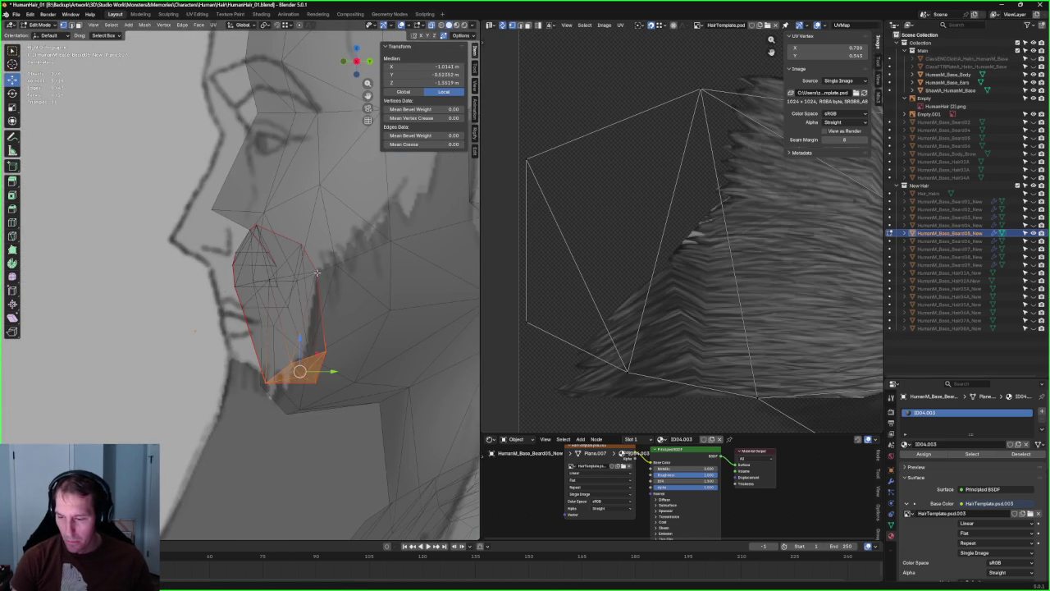
{"action": "left_click", "coordinate": [317, 274]}
{"action": "key", "text": "g"}
{"action": "key", "text": "y"}
{"action": "left_click", "coordinate": [310, 275]}
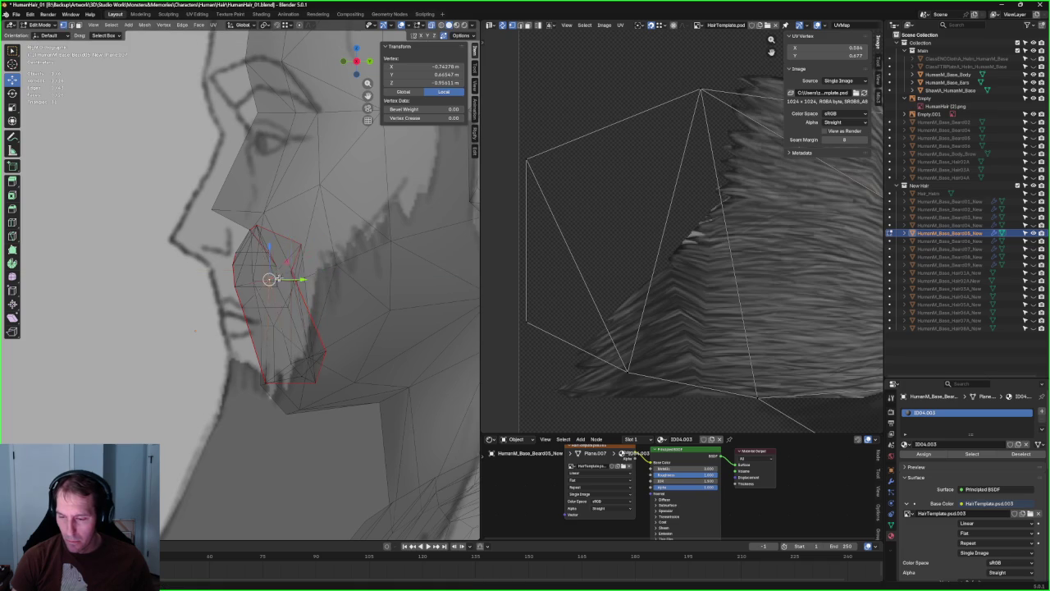
- In front view, move that vertex sideways along X twice, then up onto the outline
{"action": "key", "text": "KP_1"}
{"action": "key", "text": "g"}
{"action": "key", "text": "x"}
{"action": "left_click", "coordinate": [335, 267]}
{"action": "key", "text": "g"}
{"action": "key", "text": "x"}
{"action": "left_click", "coordinate": [320, 280]}
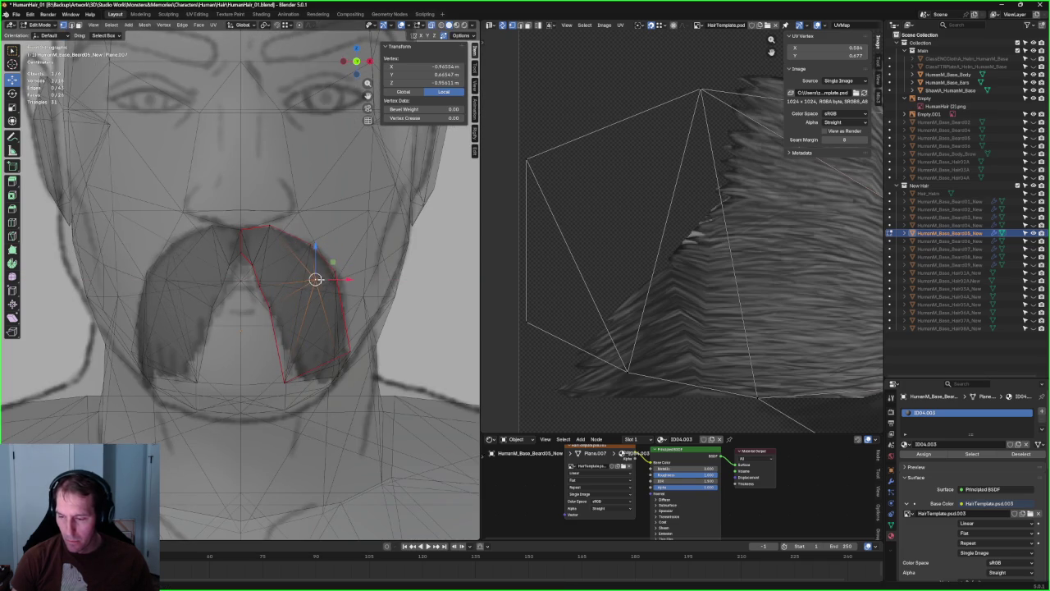
{"action": "key", "text": "g"}
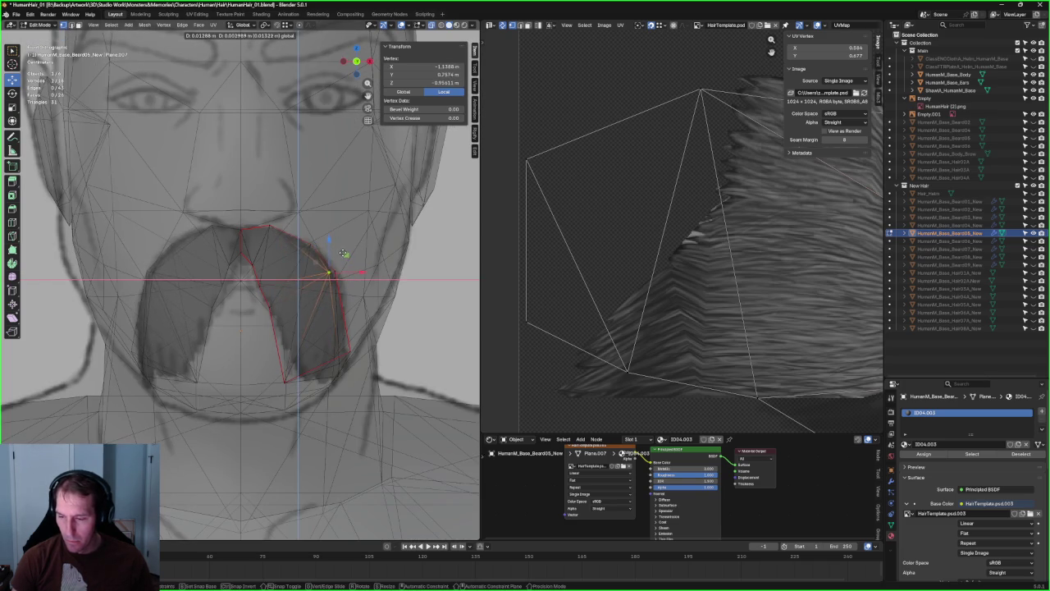
{"action": "left_click", "coordinate": [322, 233]}
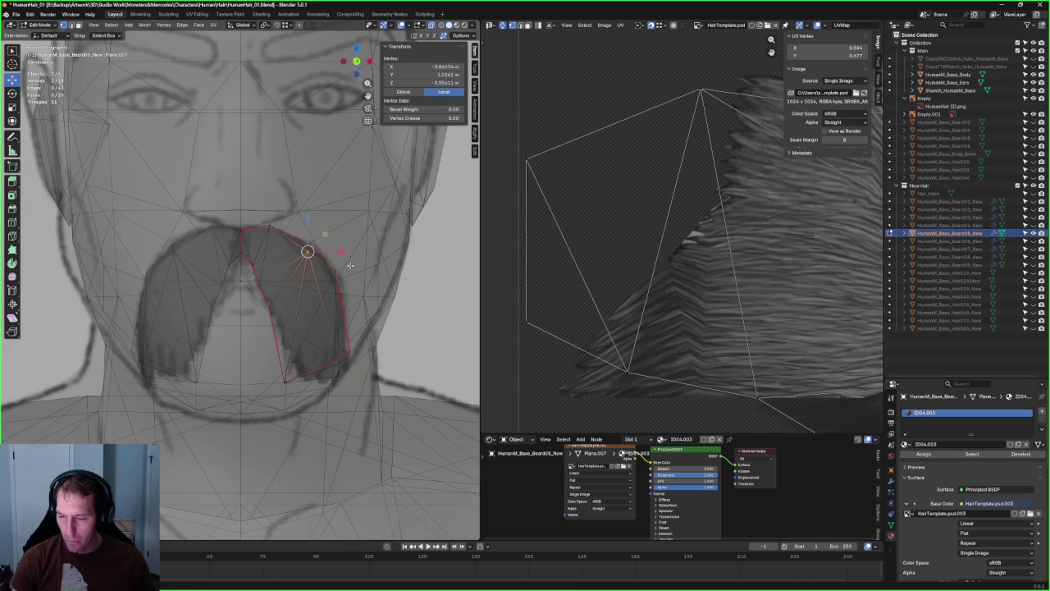
- Select neighbouring beard-edge vertices and join them with J, orbiting to inspect the edge
{"action": "left_click", "coordinate": [280, 308], "text": "shift"}
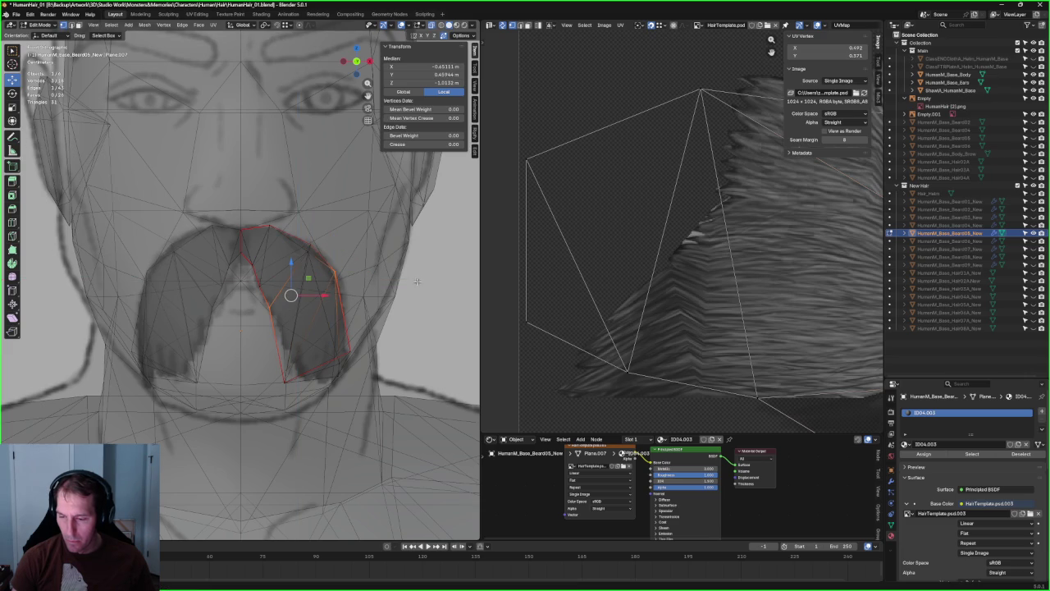
{"action": "left_click", "coordinate": [336, 293], "text": "shift"}
{"action": "key", "text": "j"}
{"action": "mouse_move", "coordinate": [335, 305]}
{"action": "middle_mouse_down"}
{"action": "mouse_move", "coordinate": [222, 317]}
{"action": "mouse_move", "coordinate": [379, 307]}
{"action": "mouse_move", "coordinate": [298, 313]}
{"action": "middle_mouse_up"}
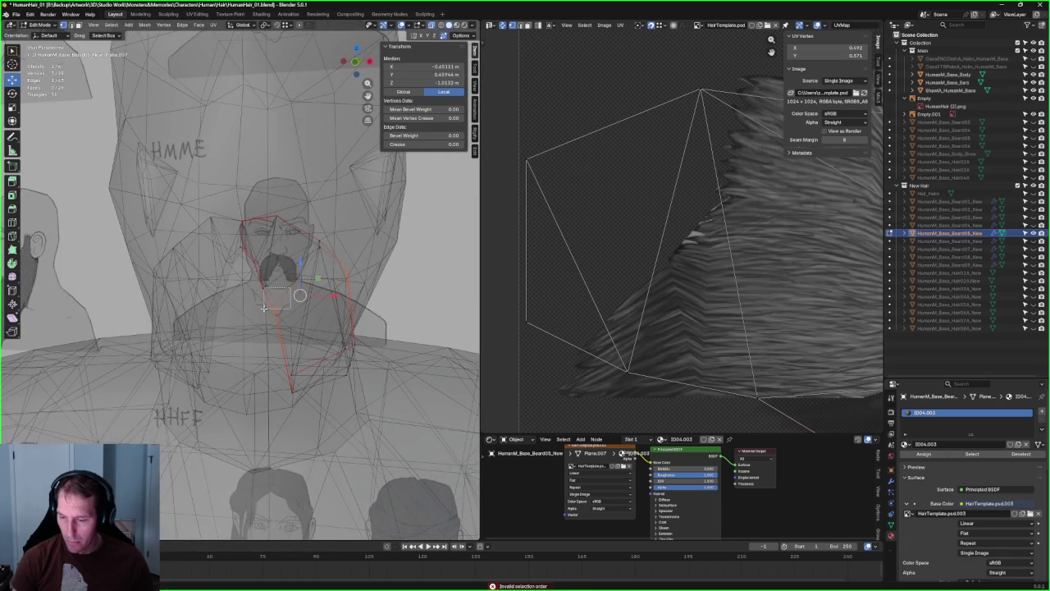
{"action": "left_click_drag", "start_coordinate": [289, 287], "coordinate": [264, 309]}
{"action": "mouse_move", "coordinate": [263, 308]}
{"action": "middle_mouse_down"}
{"action": "mouse_move", "coordinate": [362, 344]}
{"action": "mouse_move", "coordinate": [330, 336]}
{"action": "middle_mouse_up"}
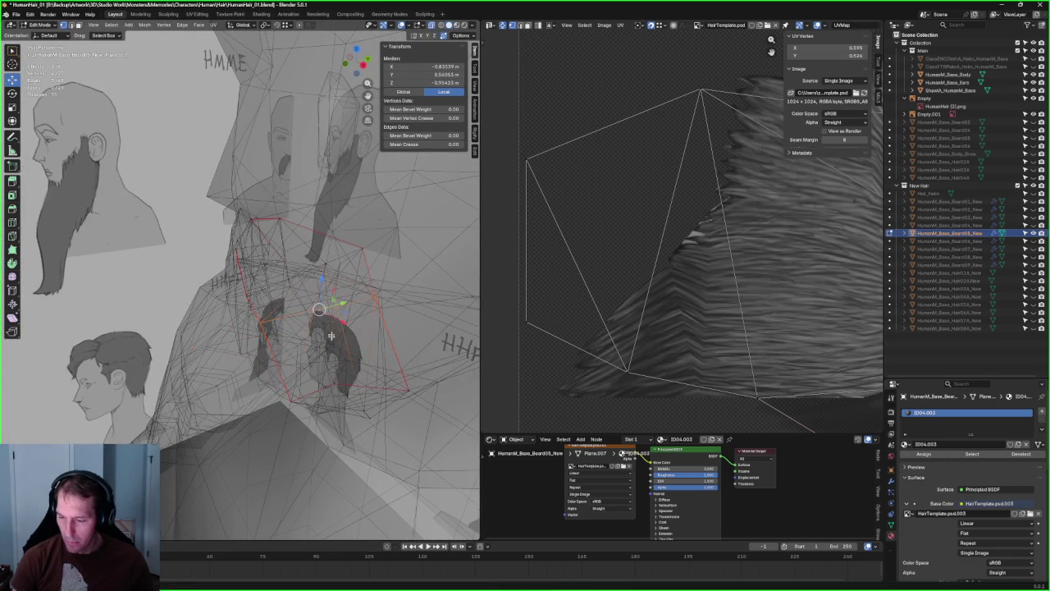
{"action": "left_click", "coordinate": [334, 318], "text": "shift"}
{"action": "key", "text": "j"}
{"action": "left_click", "coordinate": [334, 319]}
- Back in front ortho, move the right-arch edge vertices onto the reference outline and check in solid shading
{"action": "key", "text": "KP_1"}
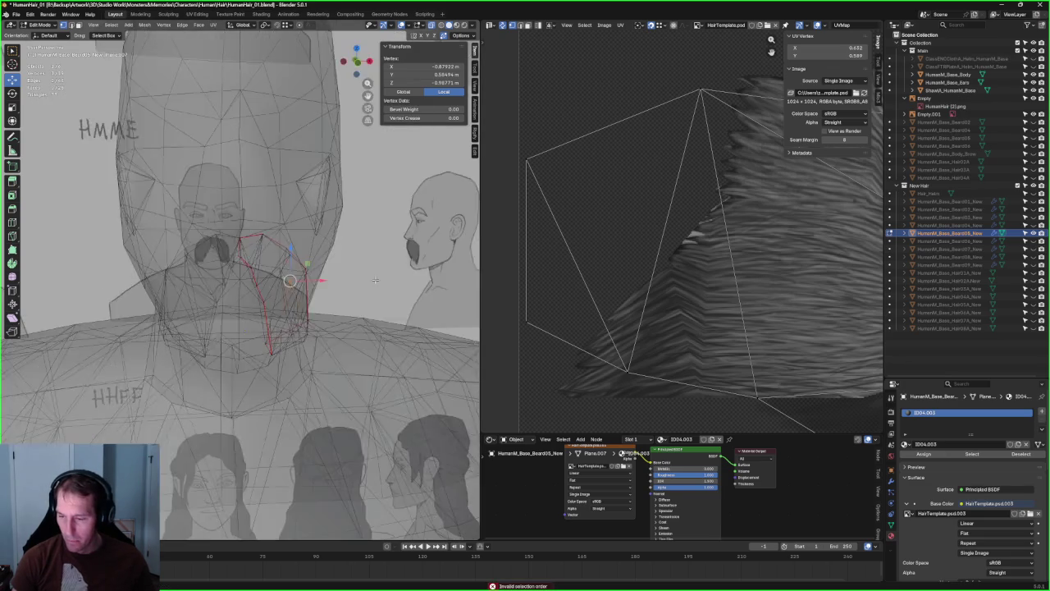
{"action": "scroll", "coordinate": [365, 273], "scroll_direction": "up", "scroll_amount": 3}
{"action": "key", "text": "alt+z"}
{"action": "key", "text": "alt+z"}
{"action": "scroll", "coordinate": [365, 273], "scroll_direction": "up", "scroll_amount": 2}
{"action": "key", "text": "g"}
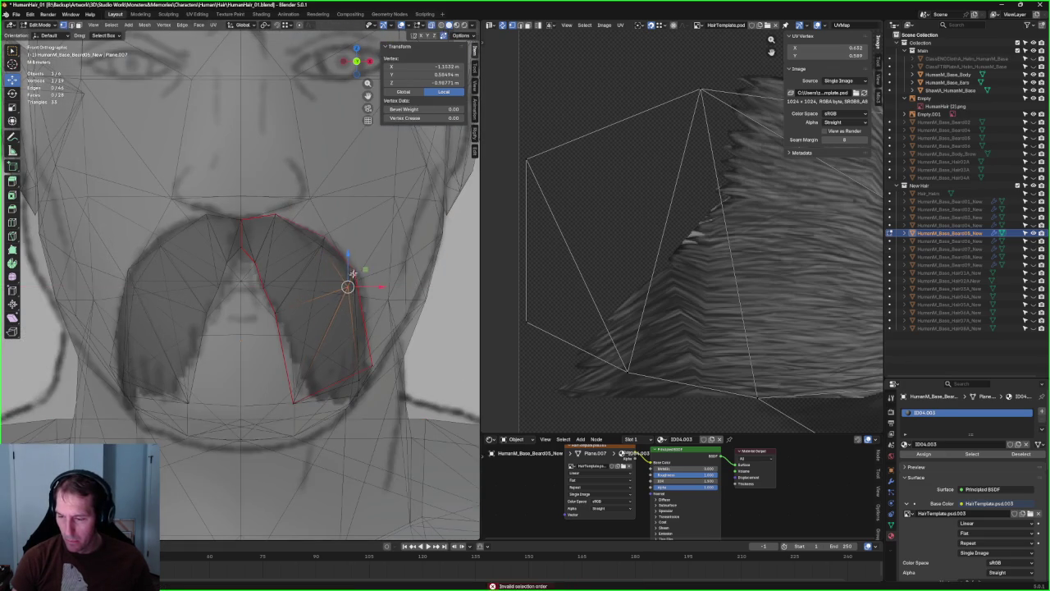
{"action": "left_click", "coordinate": [348, 275]}
{"action": "left_click", "coordinate": [353, 276], "text": "shift"}
{"action": "key", "text": "g"}
{"action": "left_click", "coordinate": [354, 277]}
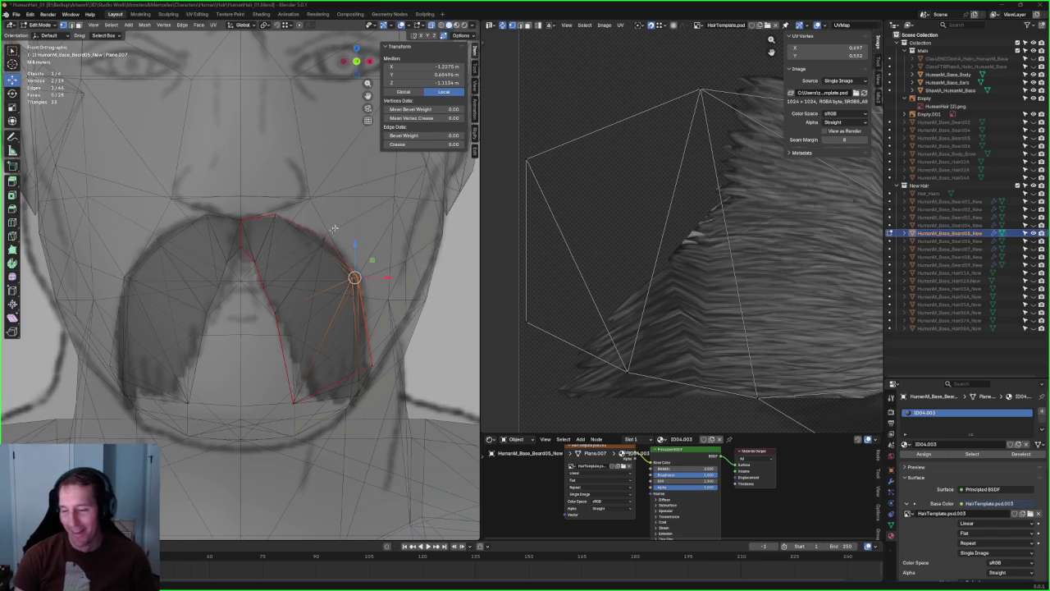
{"action": "scroll", "coordinate": [355, 248], "scroll_direction": "up", "scroll_amount": 1}
{"action": "left_click", "coordinate": [341, 234]}
{"action": "key", "text": "alt+z"}
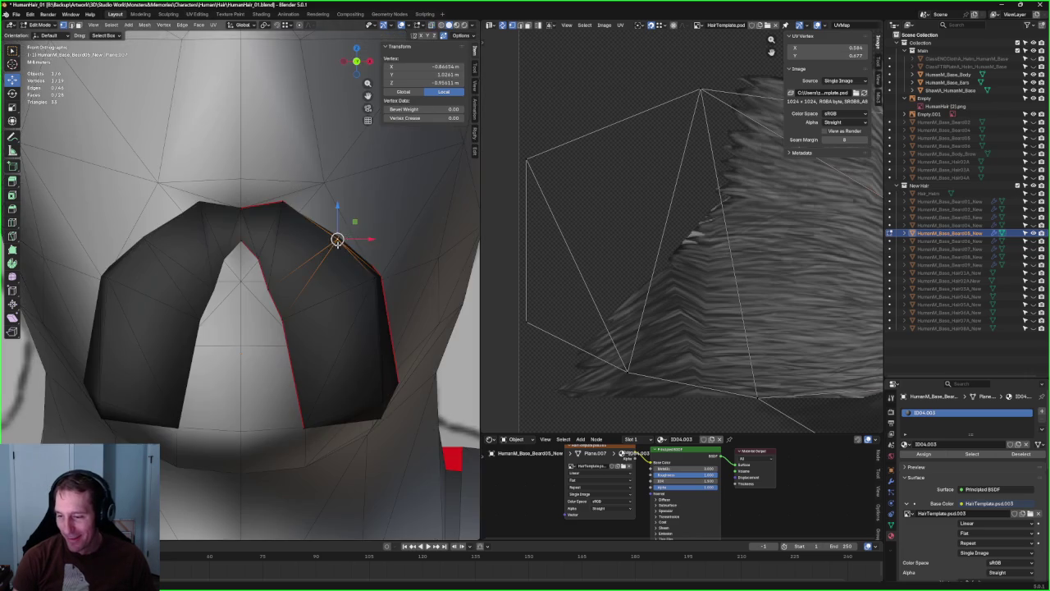
- Slide beard vertices along their edges in the right side orthographic view
{"action": "key", "text": "alt+z"}
{"action": "key", "text": "KP_3"}
{"action": "key", "text": "alt+z"}
{"action": "key", "text": "alt+z"}
{"action": "key", "text": "g"}
{"action": "key", "text": "g"}
{"action": "left_click", "coordinate": [305, 239]}
{"action": "key", "text": "alt+z"}
{"action": "key", "text": "g"}
{"action": "key", "text": "g"}
{"action": "left_click", "coordinate": [255, 238]}
- In front view, move a vertex left toward the outline, excluding the Y axis
{"action": "key", "text": "KP_1"}
{"action": "key", "text": "g"}
{"action": "key", "text": "shift+y"}
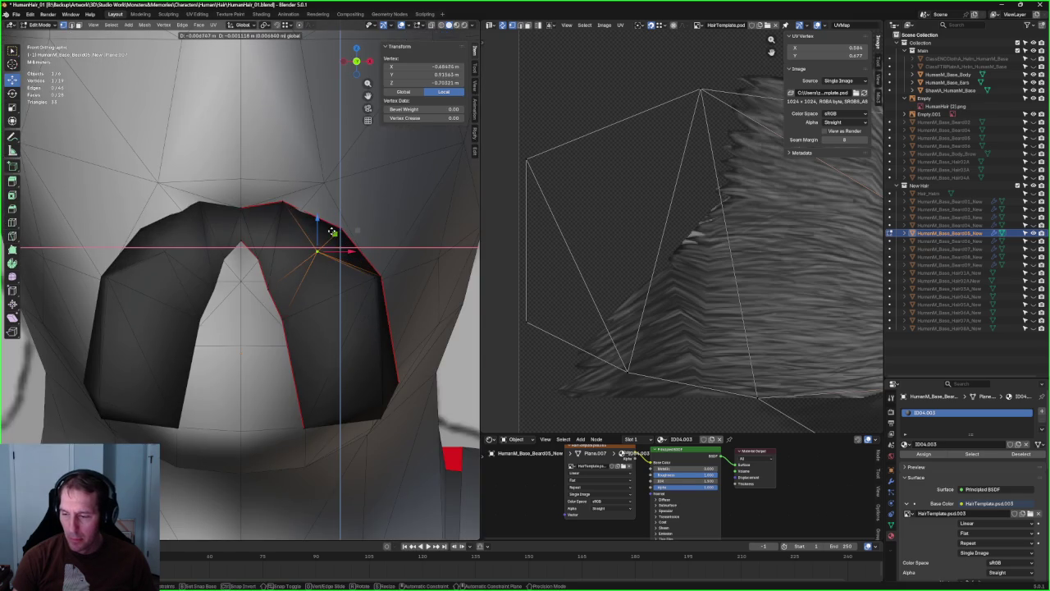
{"action": "left_click", "coordinate": [332, 234]}
- In side orthographic view, shift another beard vertex forward along Y
{"action": "middle_click_drag", "start_coordinate": [331, 234], "coordinate": [271, 250]}
{"action": "key", "text": "shift+space"}
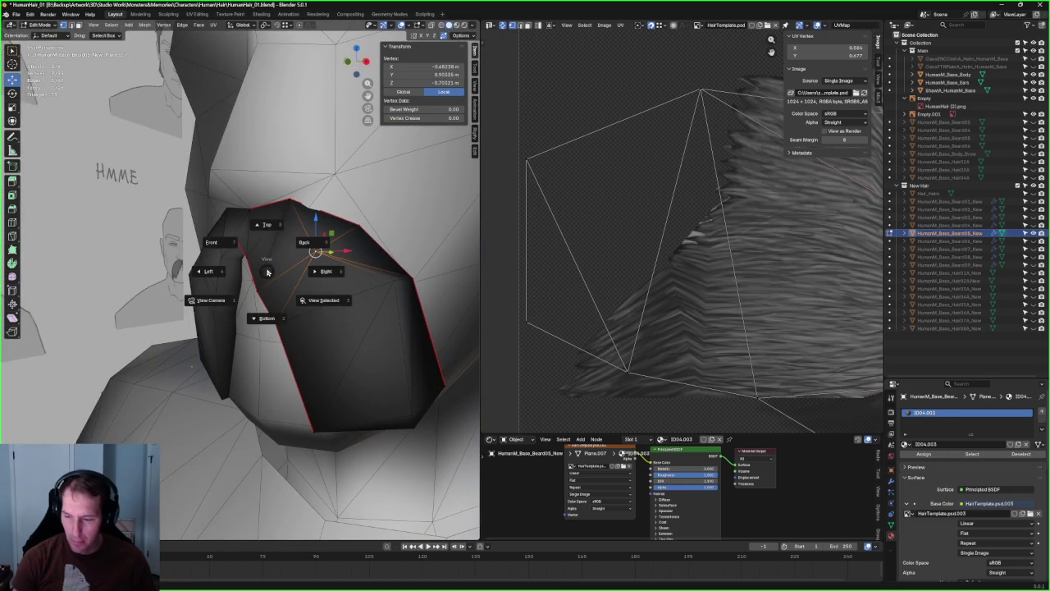
{"action": "key", "text": "s"}
{"action": "key", "text": "KP_3"}
{"action": "left_click", "coordinate": [232, 287]}
{"action": "key", "text": "shift+space"}
{"action": "key", "text": "g"}
{"action": "left_click_drag", "start_coordinate": [254, 289], "coordinate": [258, 289]}
{"action": "left_click", "coordinate": [257, 289]}
- Switch selection modes and select the beard's top vertex from an orbited view
{"action": "key", "text": "2"}
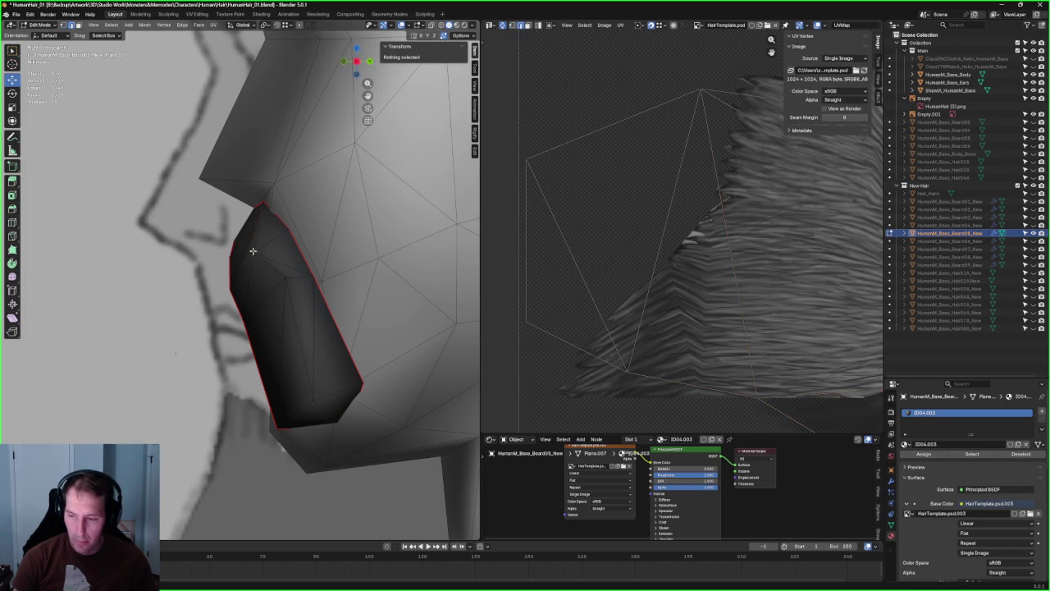
{"action": "left_click", "coordinate": [250, 246]}
{"action": "mouse_move", "coordinate": [250, 247]}
{"action": "middle_mouse_down"}
{"action": "mouse_move", "coordinate": [277, 241]}
{"action": "mouse_move", "coordinate": [273, 279]}
{"action": "middle_mouse_up"}
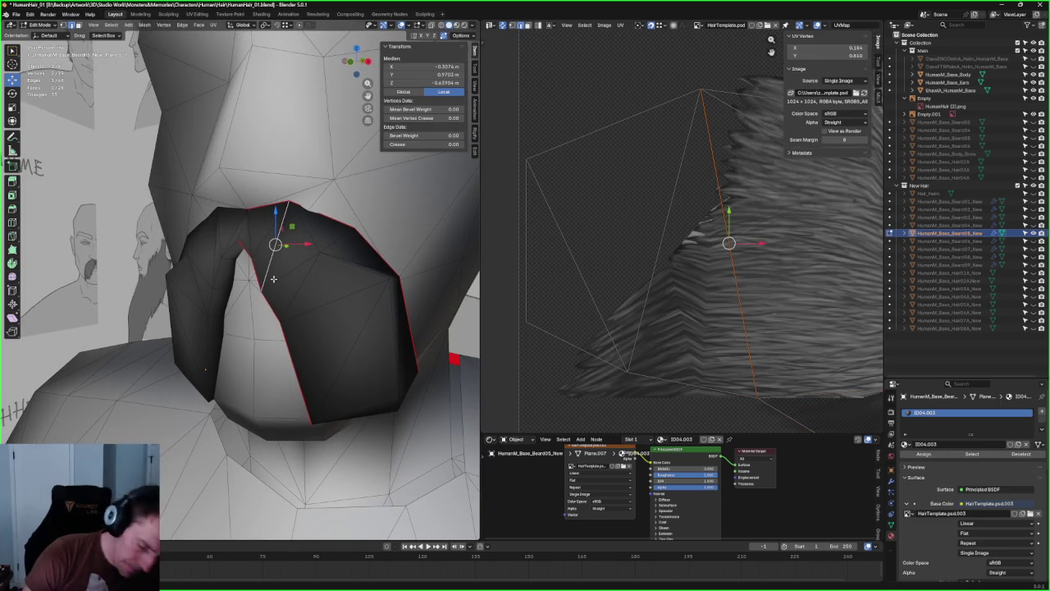
{"action": "key", "text": "3"}
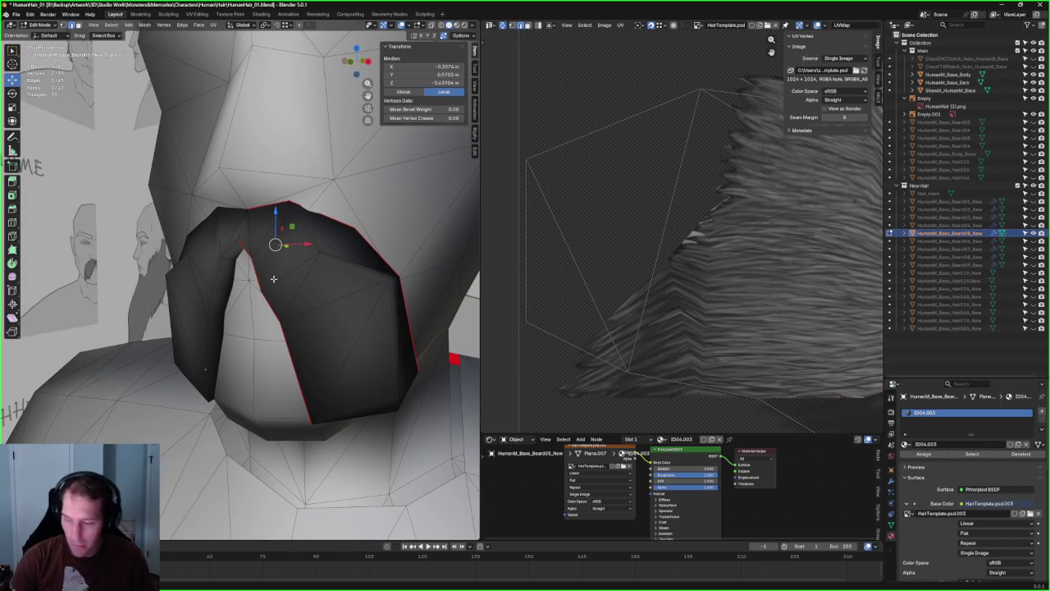
{"action": "left_click", "coordinate": [306, 255]}
{"action": "left_click", "coordinate": [261, 250], "text": "shift"}
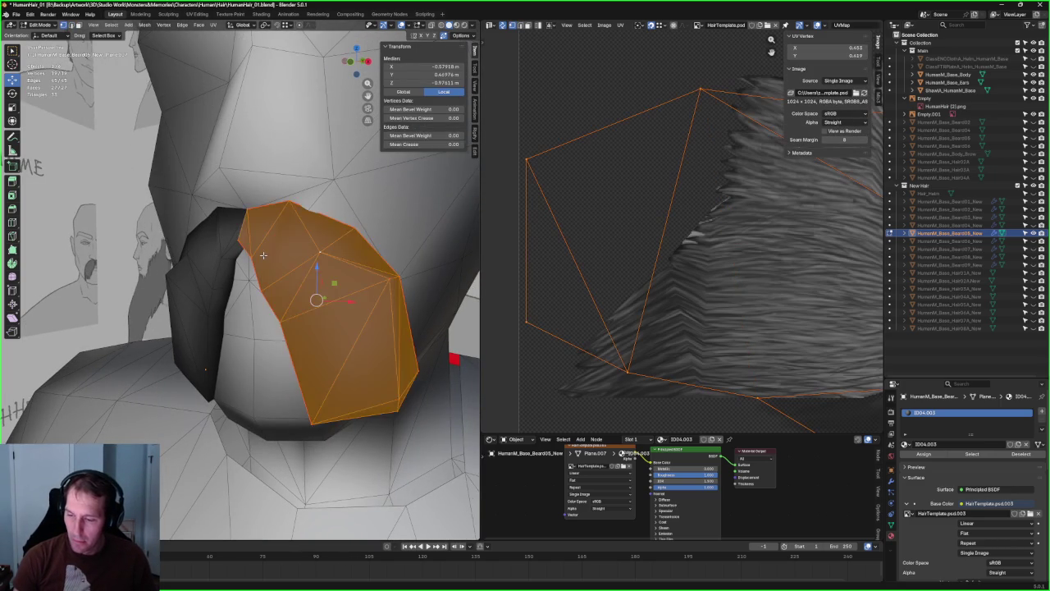
{"action": "left_click", "coordinate": [264, 252]}
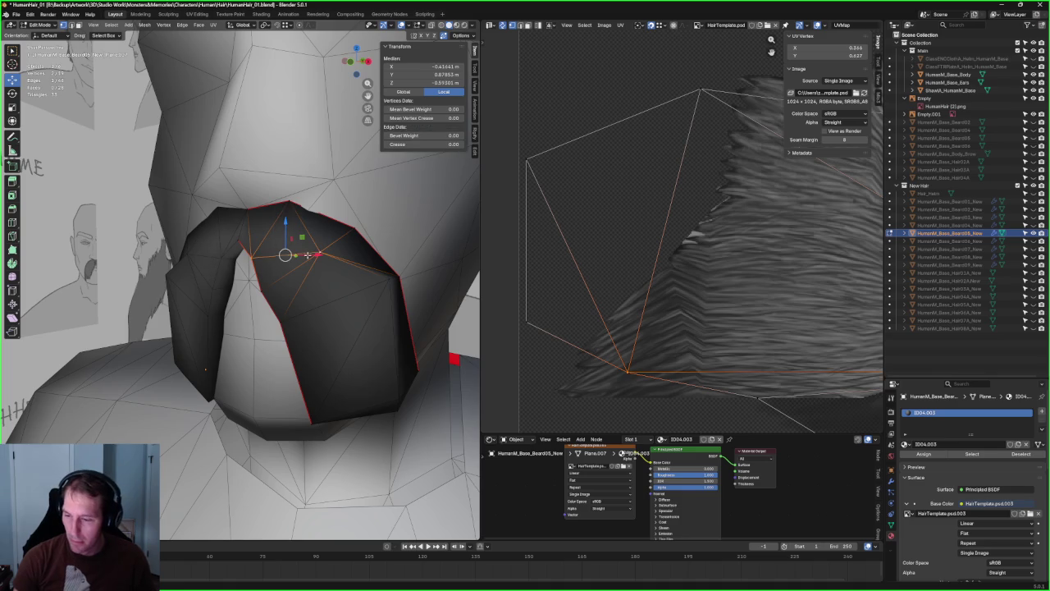
{"action": "mouse_move", "coordinate": [264, 253]}
{"action": "middle_mouse_down"}
{"action": "mouse_move", "coordinate": [256, 244]}
{"action": "mouse_move", "coordinate": [154, 275]}
{"action": "middle_mouse_up"}
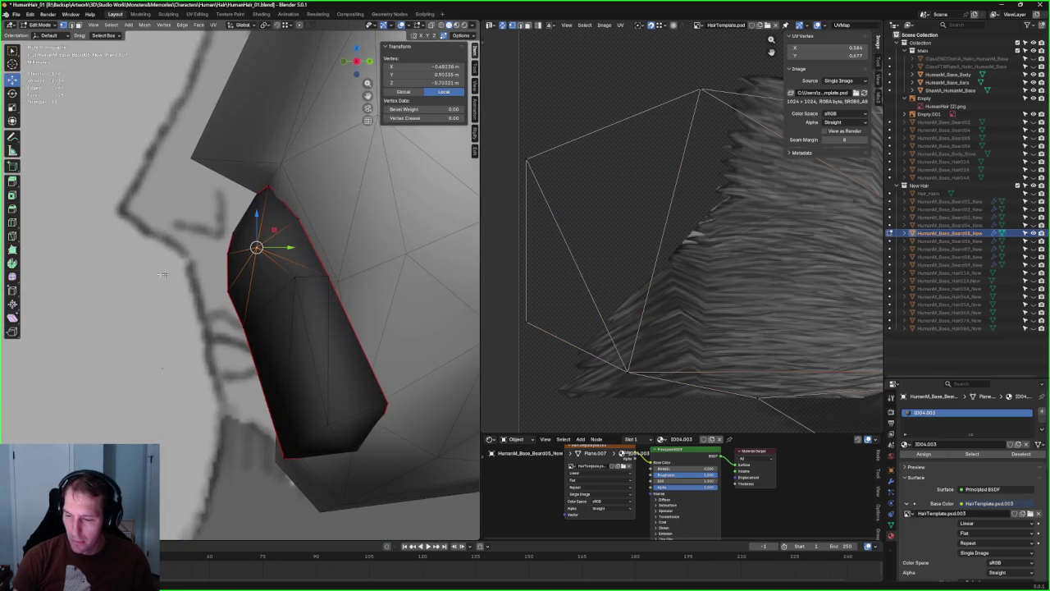
- Move another beard vertex left along X toward the arch outline
{"action": "left_click", "coordinate": [293, 273]}
{"action": "middle_click_drag", "start_coordinate": [299, 283], "coordinate": [437, 294], "text": "alt"}
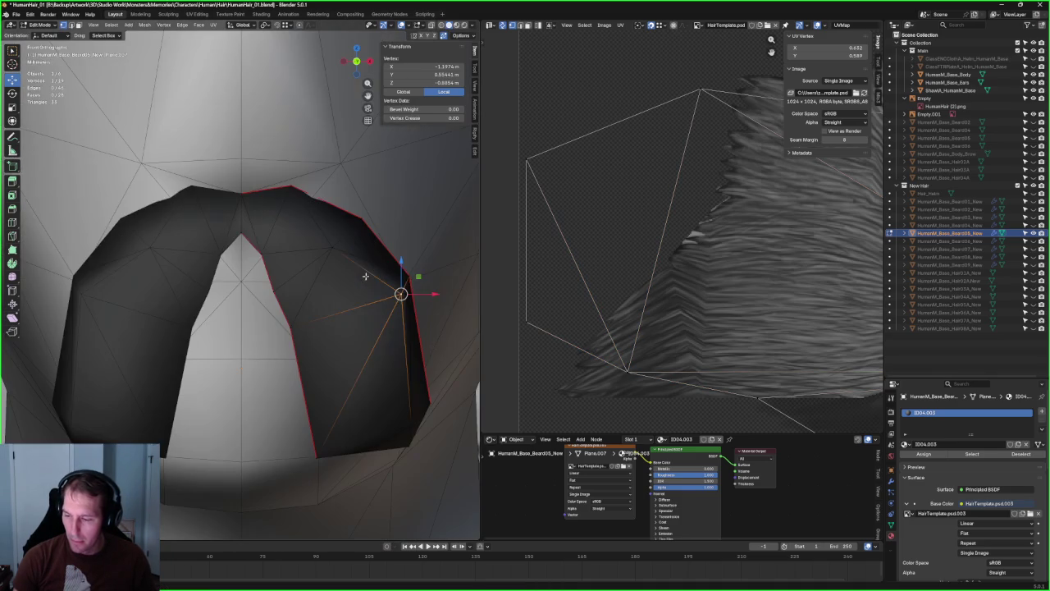
{"action": "left_click_drag", "start_coordinate": [437, 294], "coordinate": [398, 208]}
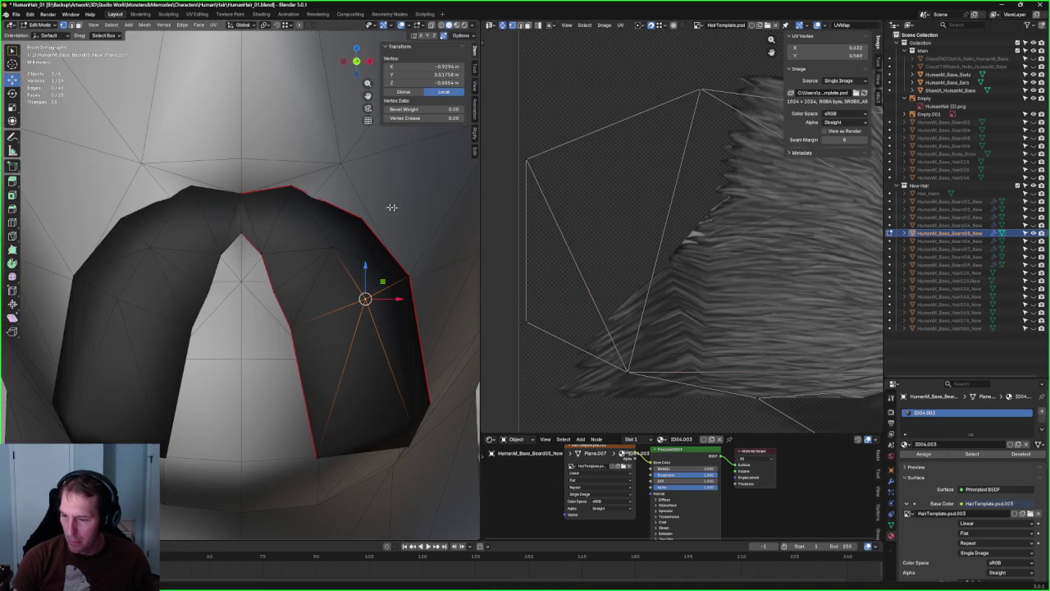
{"action": "middle_click_drag", "start_coordinate": [349, 216], "coordinate": [339, 211], "text": "alt"}
{"action": "key", "text": "grave"}
{"action": "left_click", "coordinate": [337, 201]}
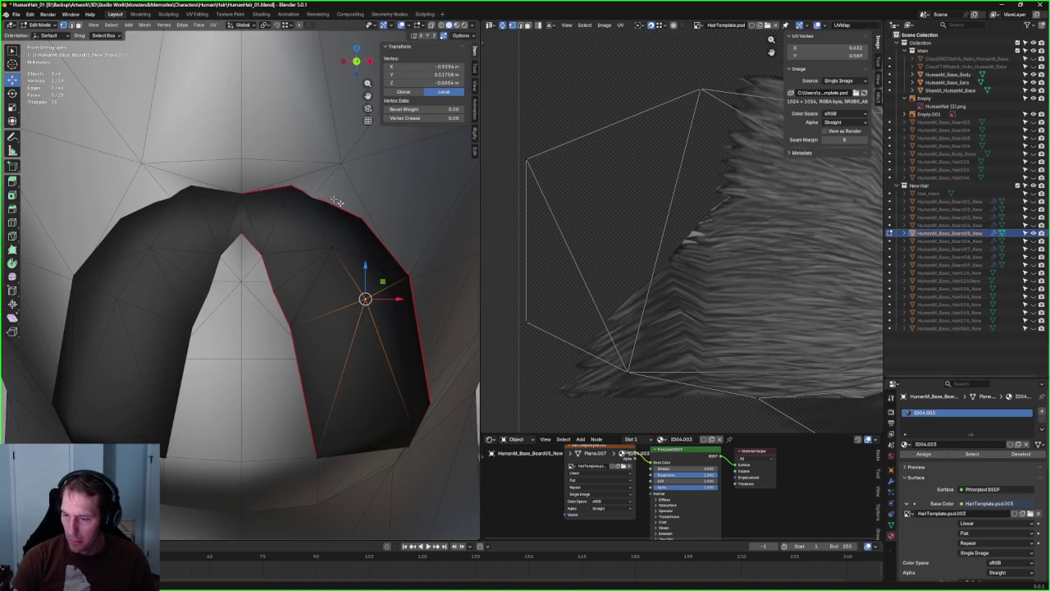
- Raise a vertex on the arch's top edge, checking it against the reference in see-through mode
{"action": "left_click", "coordinate": [293, 187]}
{"action": "key", "text": "g"}
{"action": "key", "text": "Escape"}
{"action": "key", "text": "g"}
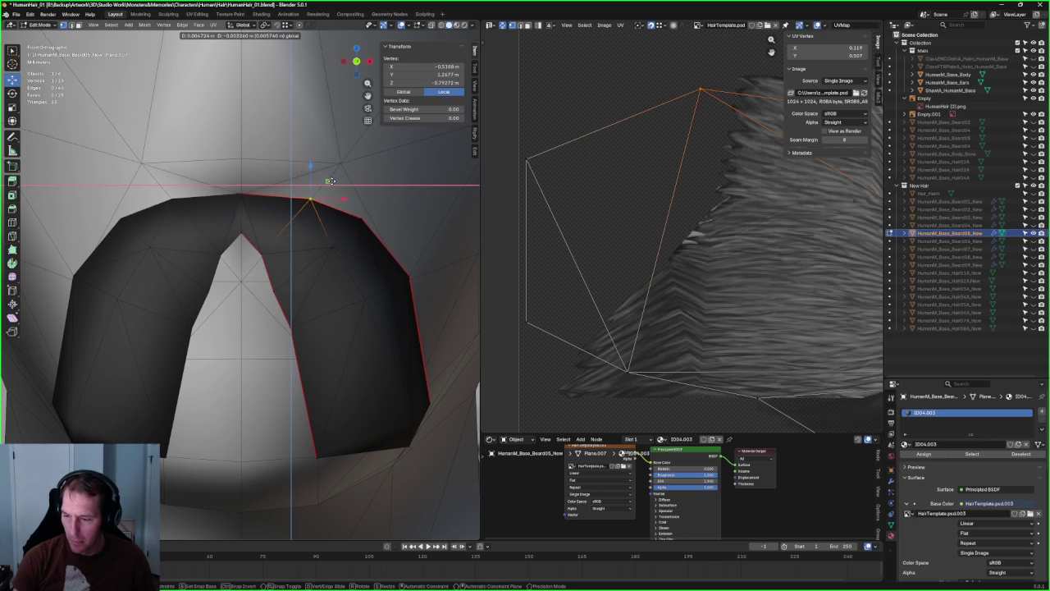
{"action": "left_click", "coordinate": [328, 179]}
{"action": "key", "text": "alt+z"}
{"action": "left_click_drag", "start_coordinate": [328, 180], "coordinate": [307, 177]}
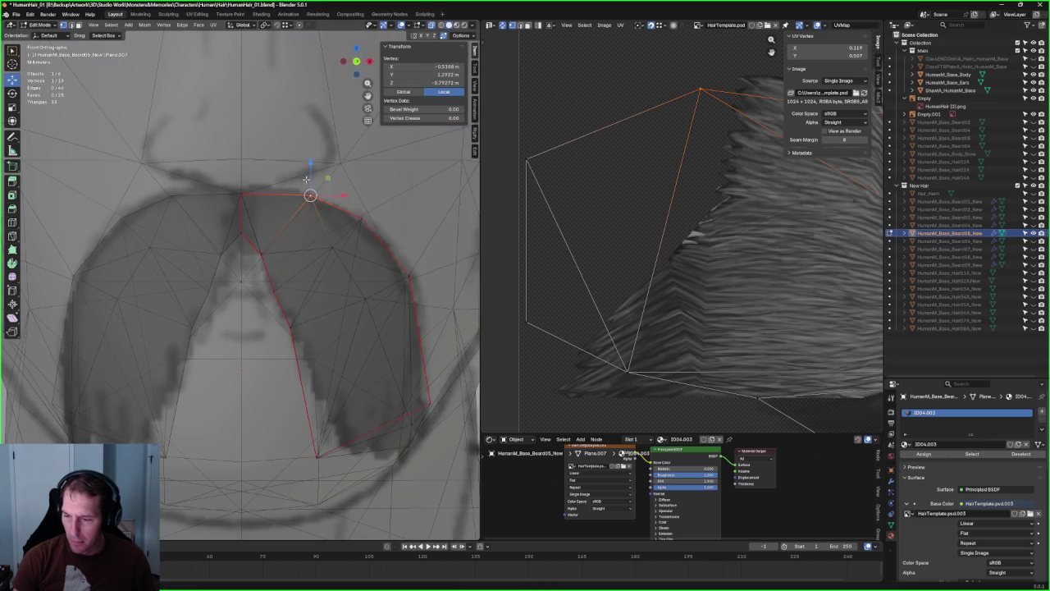
{"action": "key", "text": "alt+z"}
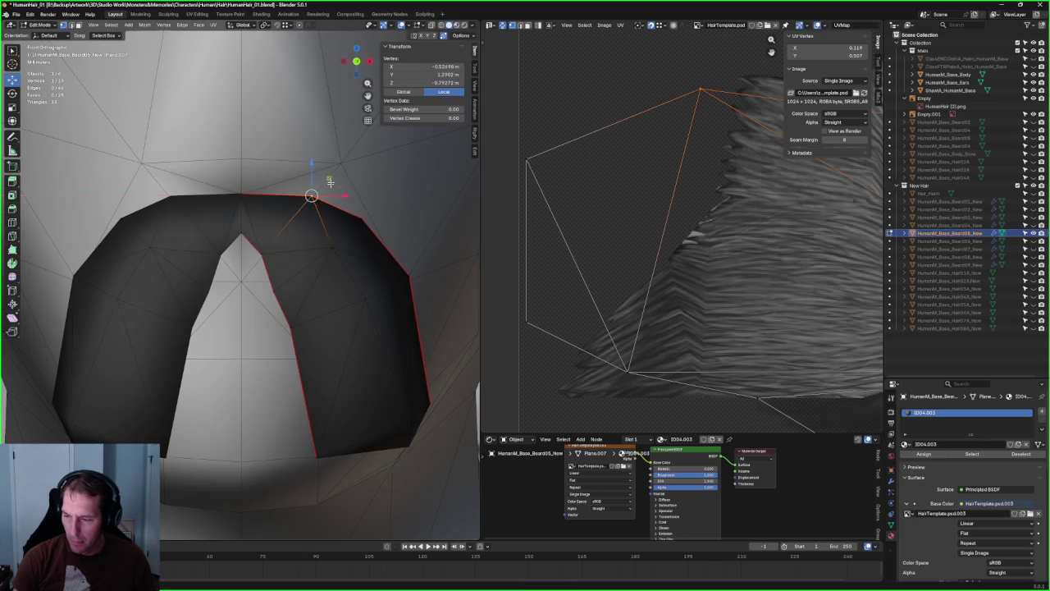
{"action": "key", "text": "alt+z"}
{"action": "left_click", "coordinate": [375, 223]}
- Move a vertex right and down in the X–Z plane to match the reference
{"action": "key", "text": "alt+z"}
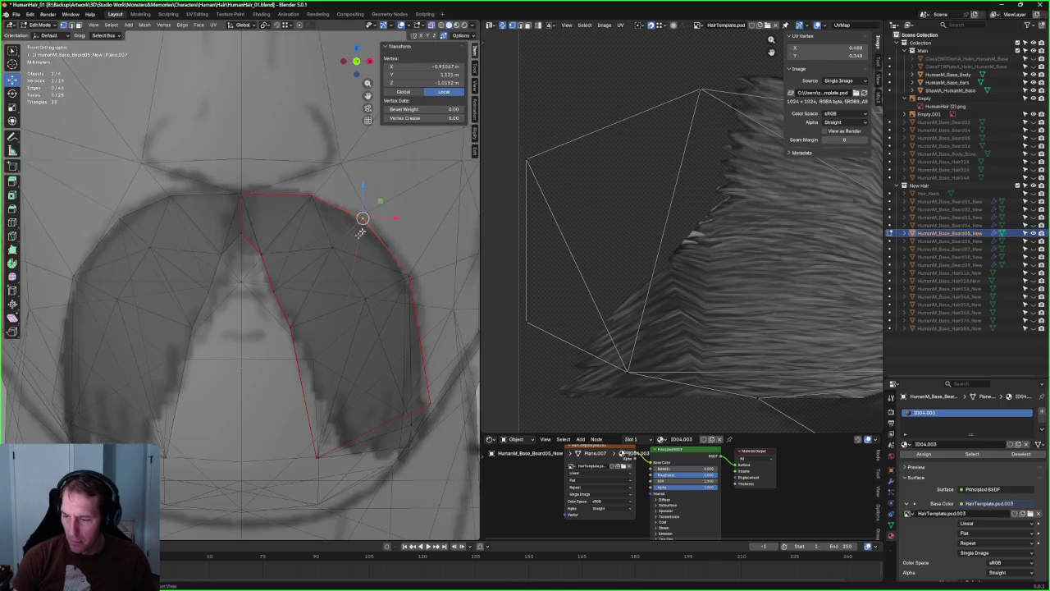
{"action": "key", "text": "alt+z"}
{"action": "key", "text": "g"}
{"action": "key", "text": "shift+y"}
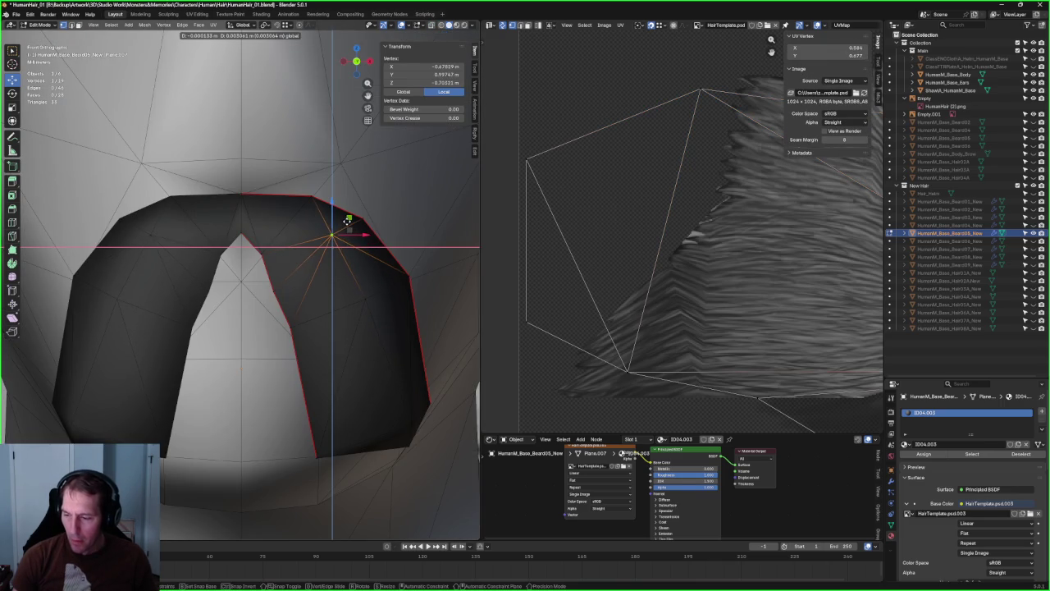
{"action": "left_click", "coordinate": [348, 220]}
{"action": "key", "text": "alt+z"}
{"action": "key", "text": "alt+z"}
{"action": "key", "text": "alt+z"}
{"action": "key", "text": "g"}
{"action": "key", "text": "shift+y"}
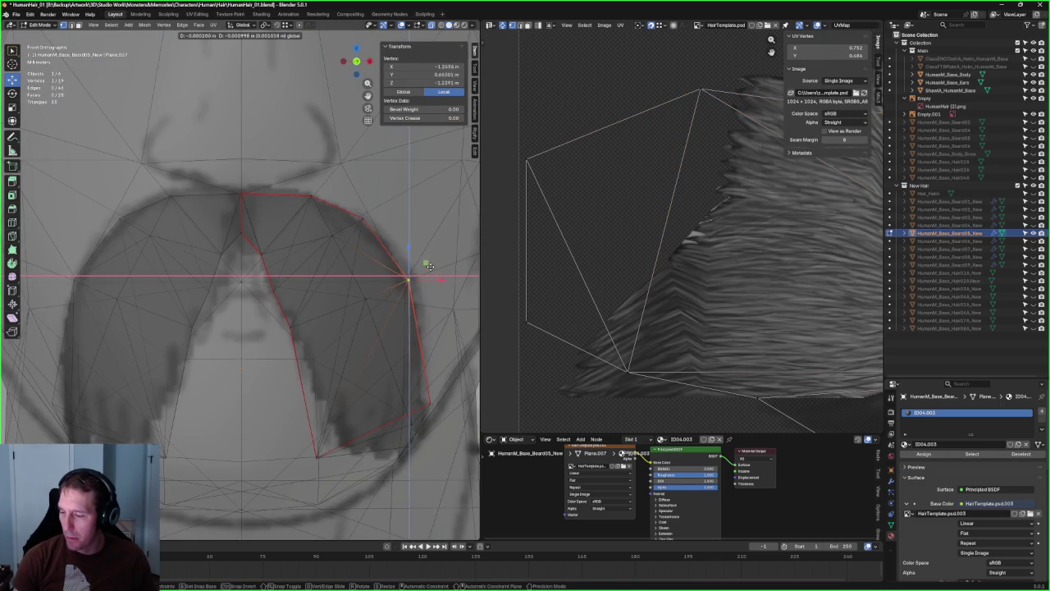
{"action": "left_click", "coordinate": [428, 266]}
{"action": "key", "text": "alt+z"}
{"action": "scroll", "coordinate": [329, 263], "scroll_direction": "down", "scroll_amount": 1}
{"action": "scroll", "coordinate": [325, 262], "scroll_direction": "down", "scroll_amount": 5}
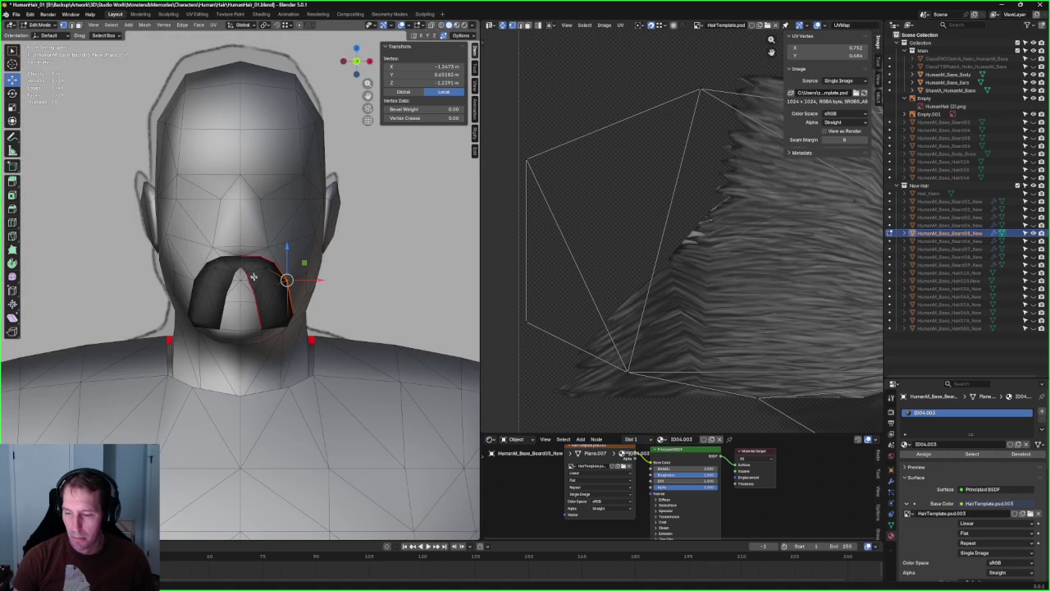
{"action": "scroll", "coordinate": [251, 271], "scroll_direction": "up", "scroll_amount": 6}
- Slide the moustache's top-centre vertex along the X axis
{"action": "key", "text": "alt+z"}
{"action": "left_click", "coordinate": [261, 253]}
{"action": "key", "text": "alt+z"}
{"action": "key", "text": "g"}
{"action": "key", "text": "x"}
{"action": "left_click", "coordinate": [299, 256]}
- Select the mouth-opening edges, deselect all with Alt+A, and orbit out to view the whole beard
{"action": "mouse_move", "coordinate": [299, 256]}
{"action": "middle_mouse_down"}
{"action": "mouse_move", "coordinate": [244, 280]}
{"action": "mouse_move", "coordinate": [283, 299]}
{"action": "middle_mouse_up"}
{"action": "key", "text": "2"}
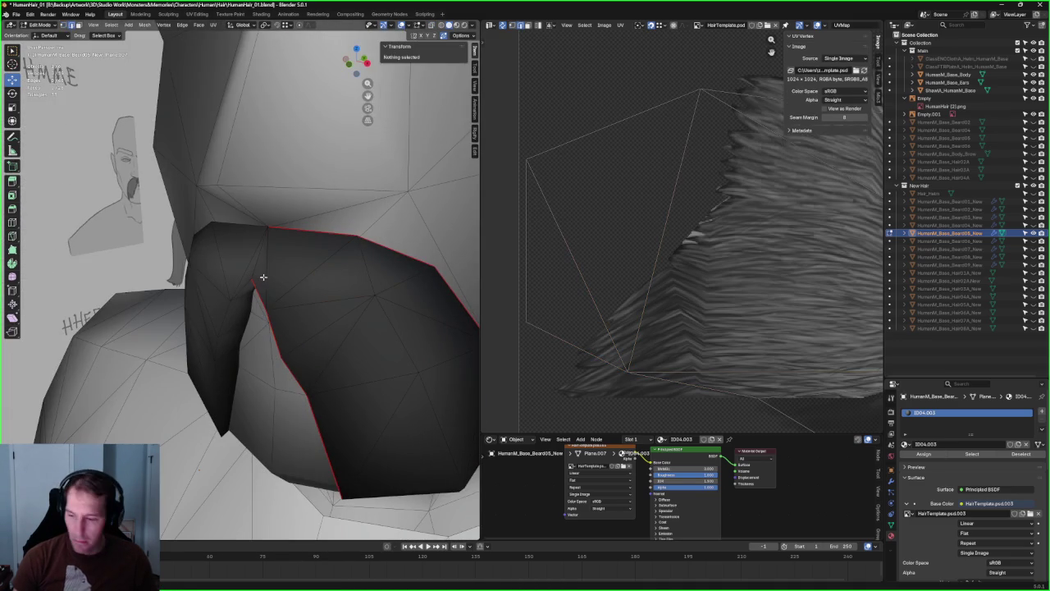
{"action": "left_click", "coordinate": [265, 278]}
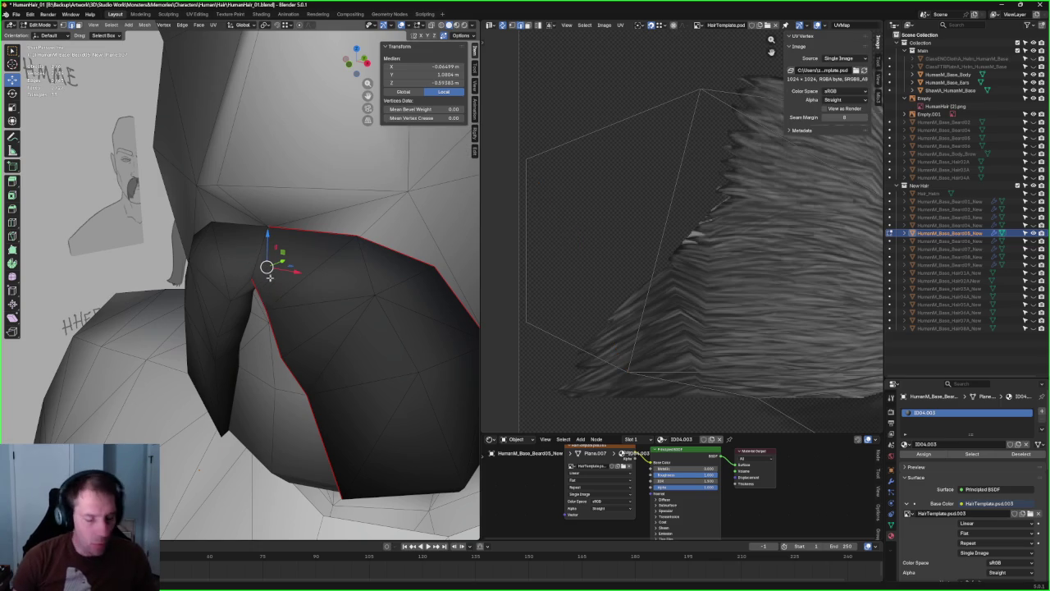
{"action": "left_click", "coordinate": [329, 234], "text": "shift"}
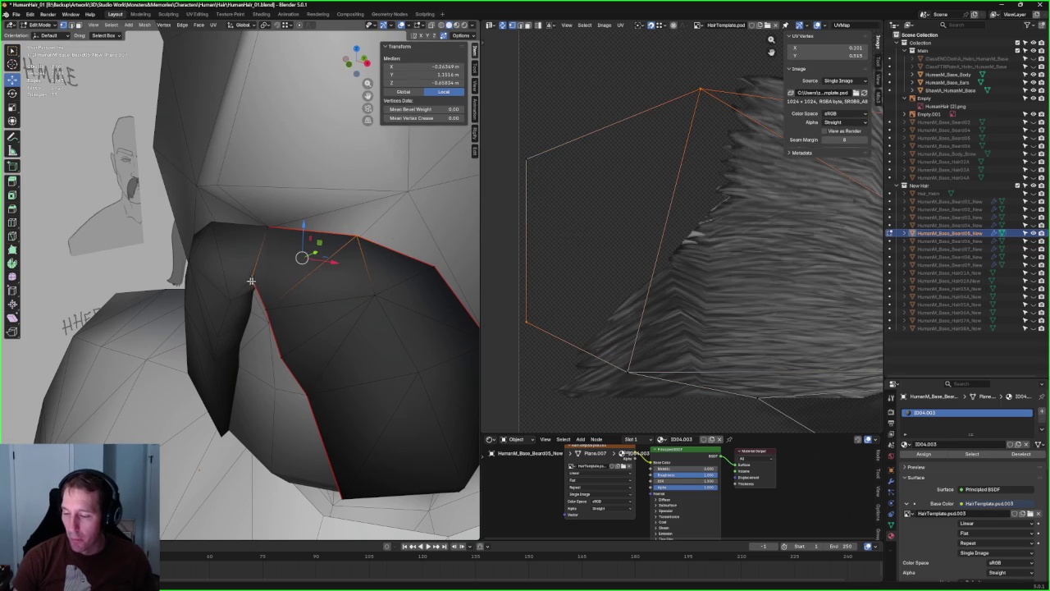
{"action": "key", "text": "alt+a"}
{"action": "scroll", "coordinate": [260, 278], "scroll_direction": "down", "scroll_amount": 3}
{"action": "middle_click_drag", "start_coordinate": [260, 278], "coordinate": [326, 281]}
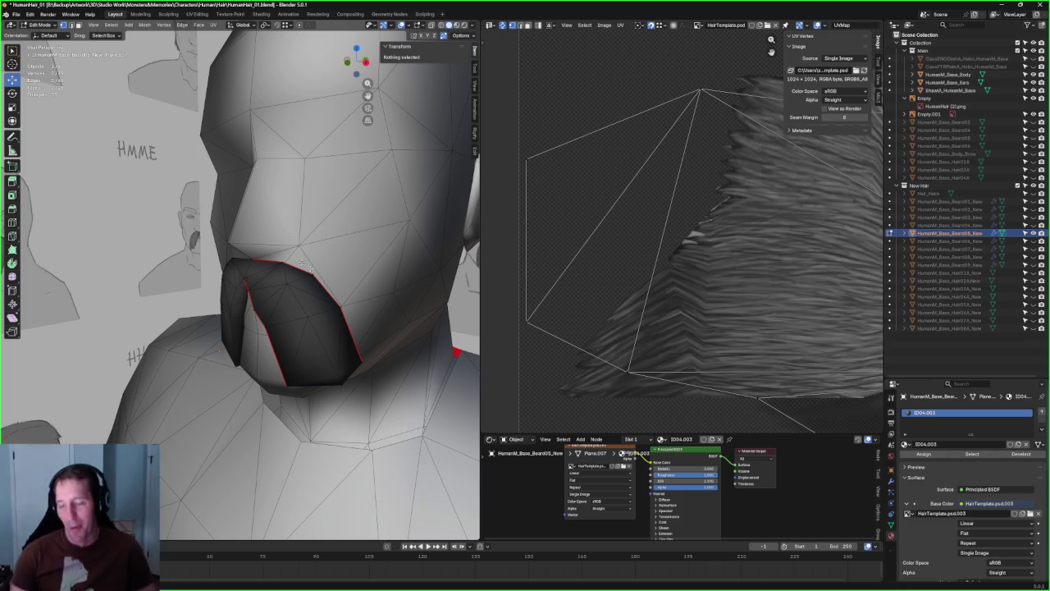
{"action": "scroll", "coordinate": [305, 345], "scroll_direction": "up", "scroll_amount": 2}
{"action": "mouse_move", "coordinate": [305, 346]}
{"action": "middle_mouse_down"}
{"action": "mouse_move", "coordinate": [321, 301]}
{"action": "mouse_move", "coordinate": [236, 290]}
{"action": "middle_mouse_up"}
- Slide the upper front beard vertices along Y onto the sketch's chin profile
{"action": "left_click", "coordinate": [250, 289]}
{"action": "key", "text": "alt+z"}
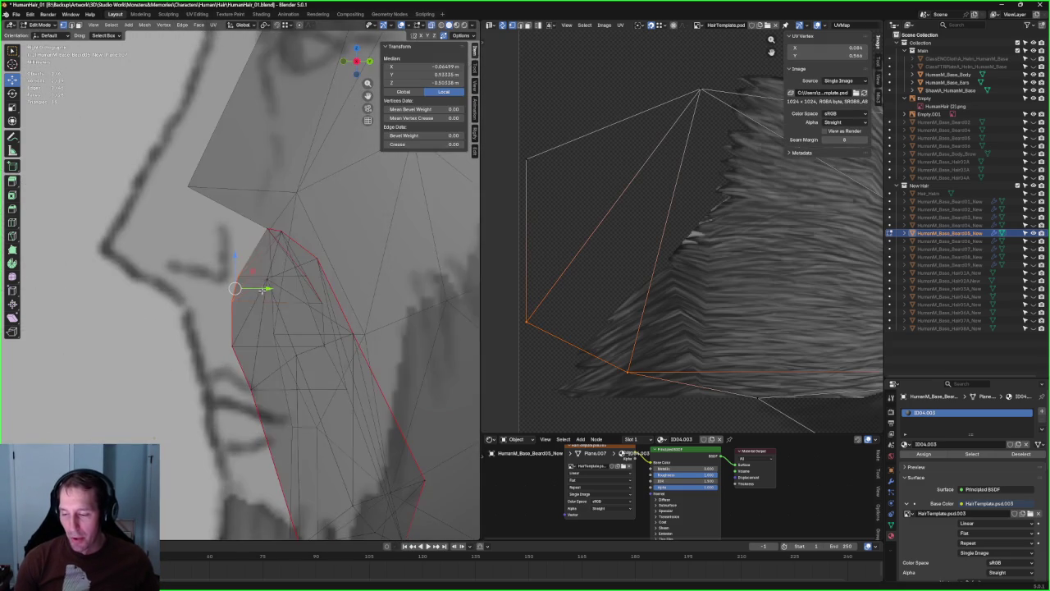
{"action": "key", "text": "alt+z"}
{"action": "key", "text": "g"}
{"action": "key", "text": "y"}
{"action": "right_click", "coordinate": [256, 288]}
{"action": "left_click", "coordinate": [269, 278]}
{"action": "key", "text": "g"}
{"action": "key", "text": "y"}
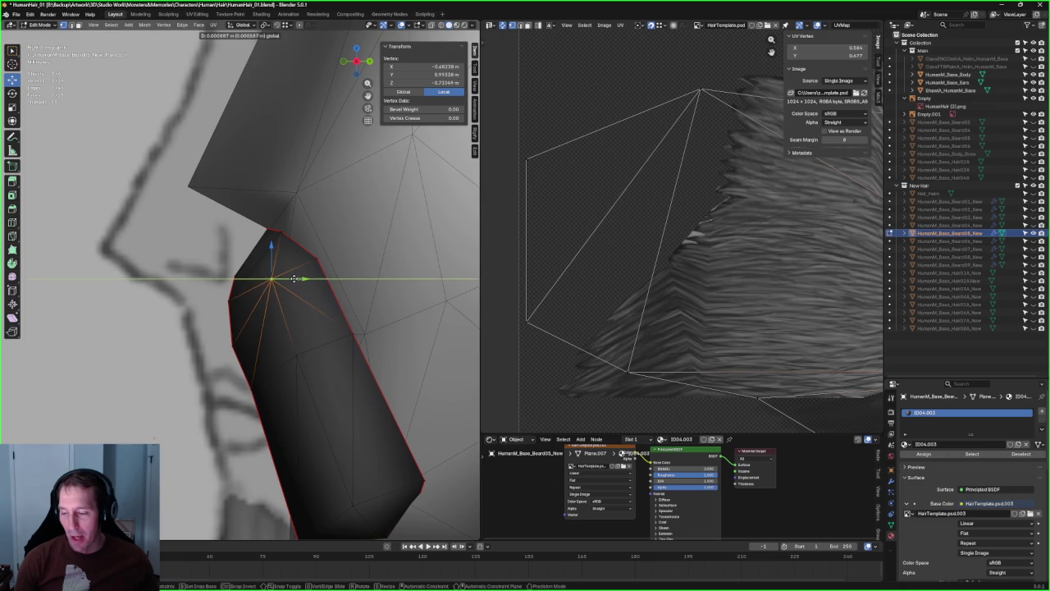
{"action": "right_click", "coordinate": [296, 279]}
- Slide a lower beard vertex along Y to match the chin profile
{"action": "left_click", "coordinate": [250, 388]}
{"action": "key", "text": "g"}
{"action": "key", "text": "y"}
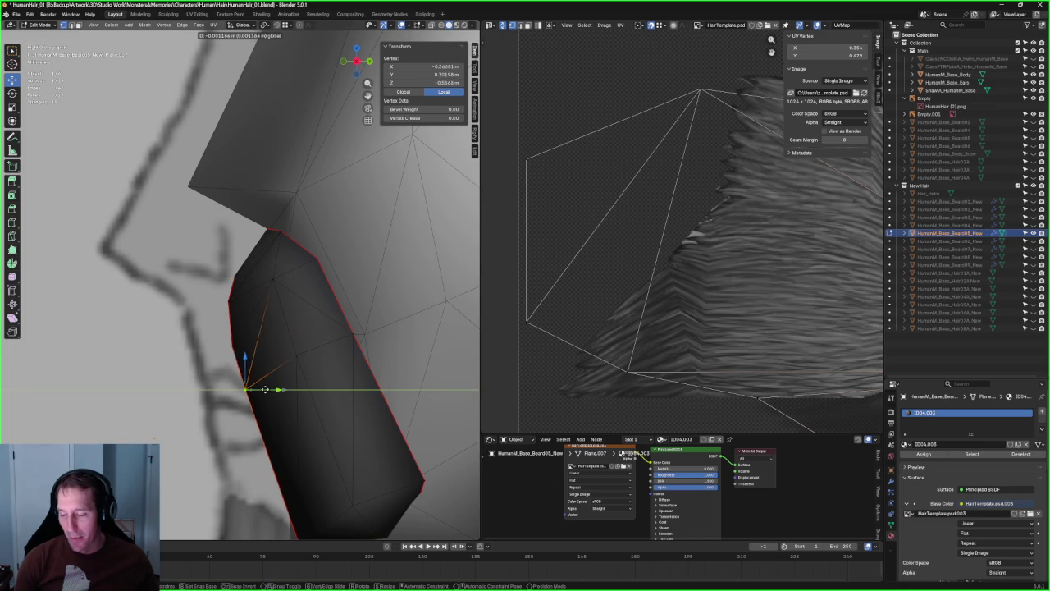
{"action": "right_click", "coordinate": [265, 387]}
{"action": "scroll", "coordinate": [266, 385], "scroll_direction": "down", "scroll_amount": 4}
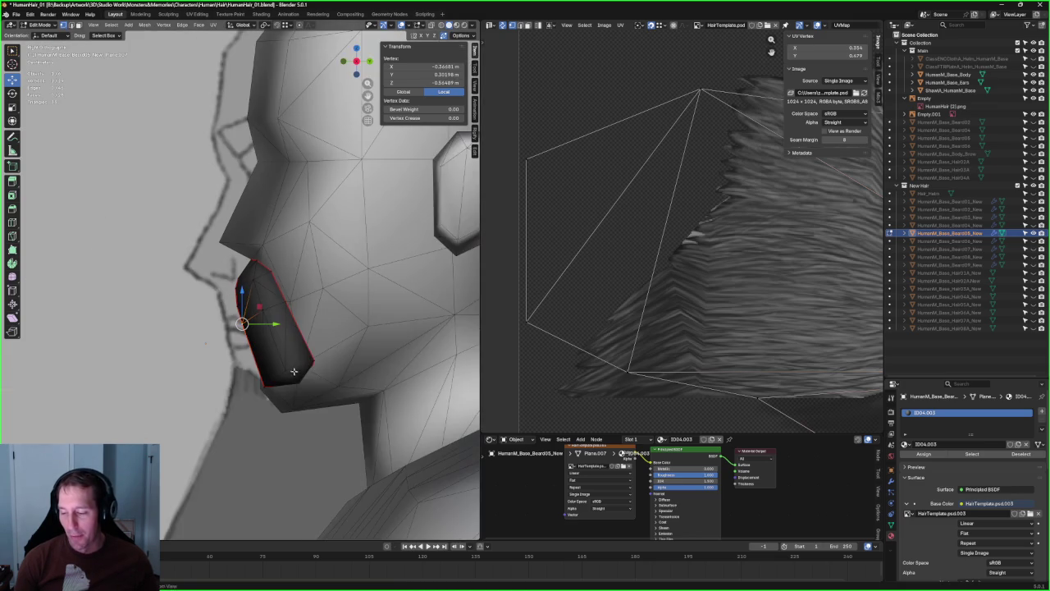
{"action": "middle_click_drag", "start_coordinate": [266, 385], "coordinate": [263, 326]}
{"action": "scroll", "coordinate": [263, 326], "scroll_direction": "up", "scroll_amount": 2}
- Move the beard's bottom vertex along Y onto the profile and return to object mode
{"action": "key", "text": "alt+z"}
{"action": "left_click", "coordinate": [234, 375]}
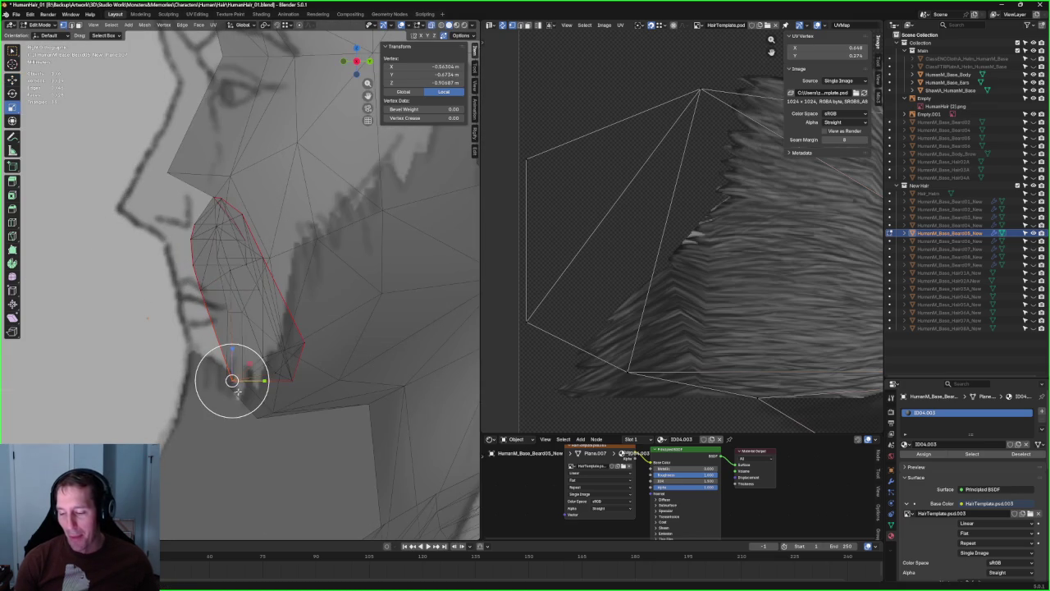
{"action": "key", "text": "alt+z"}
{"action": "key", "text": "g"}
{"action": "key", "text": "y"}
{"action": "left_click", "coordinate": [242, 380]}
{"action": "scroll", "coordinate": [247, 371], "scroll_direction": "down", "scroll_amount": 2}
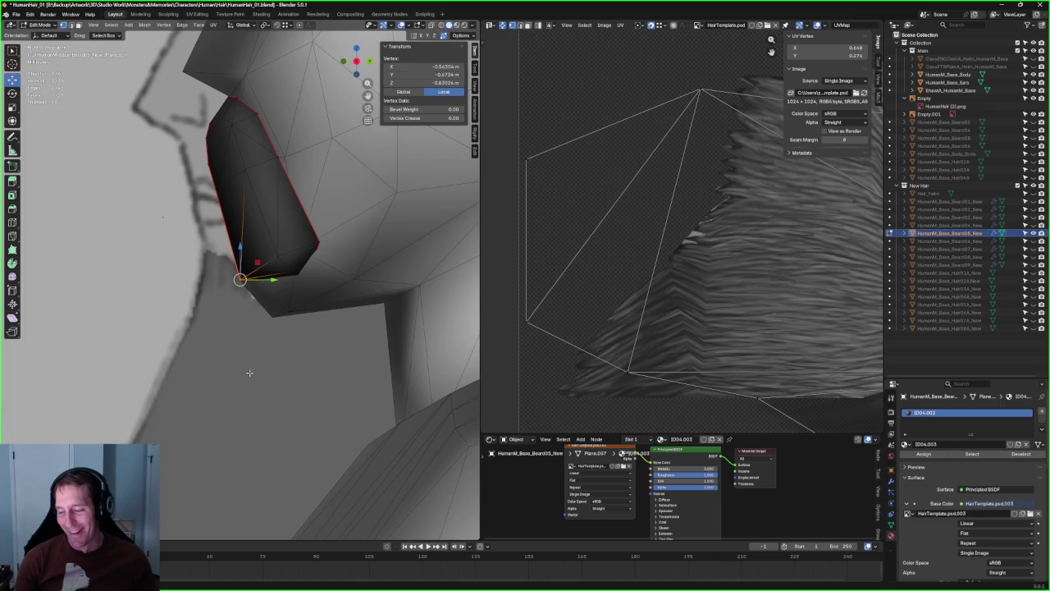
{"action": "scroll", "coordinate": [238, 361], "scroll_direction": "down", "scroll_amount": 3}
{"action": "scroll", "coordinate": [212, 341], "scroll_direction": "down", "scroll_amount": 4}
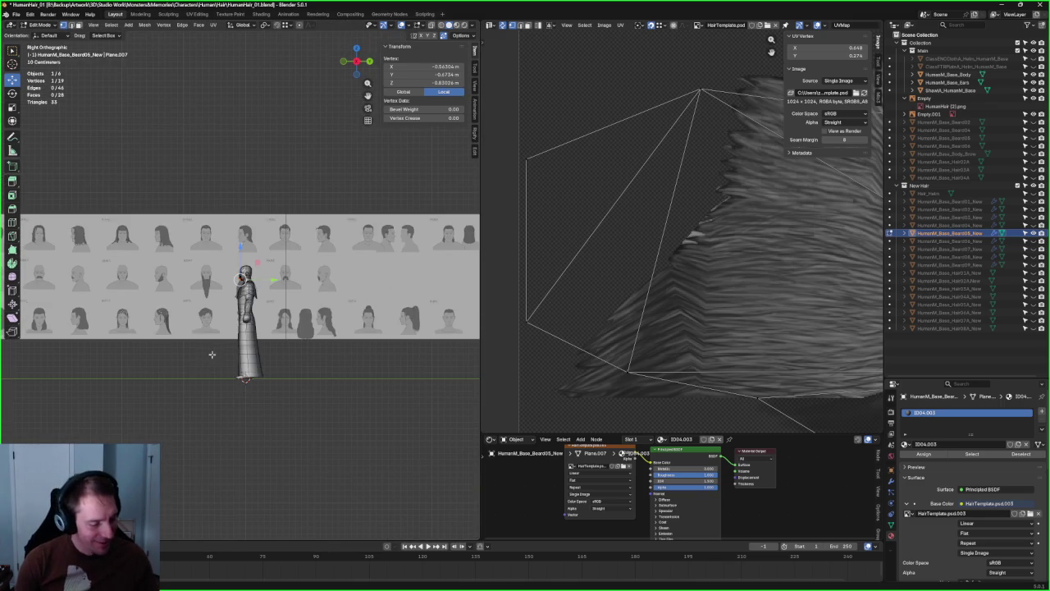
{"action": "key", "text": "Tab"}
- Slide the side reference image along Y away from the head and reselect the beard object
{"action": "left_click", "coordinate": [283, 285]}
{"action": "scroll", "coordinate": [344, 284], "scroll_direction": "up", "scroll_amount": 3}
{"action": "scroll", "coordinate": [391, 282], "scroll_direction": "up", "scroll_amount": 2}
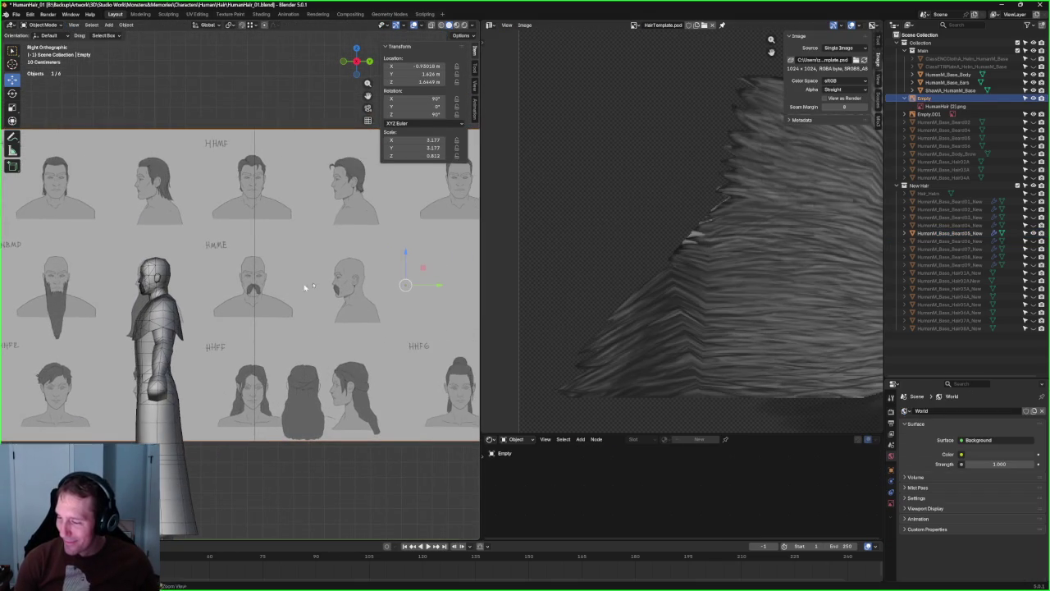
{"action": "key", "text": "g"}
{"action": "key", "text": "y"}
{"action": "scroll", "coordinate": [349, 303], "scroll_direction": "up", "scroll_amount": 5}
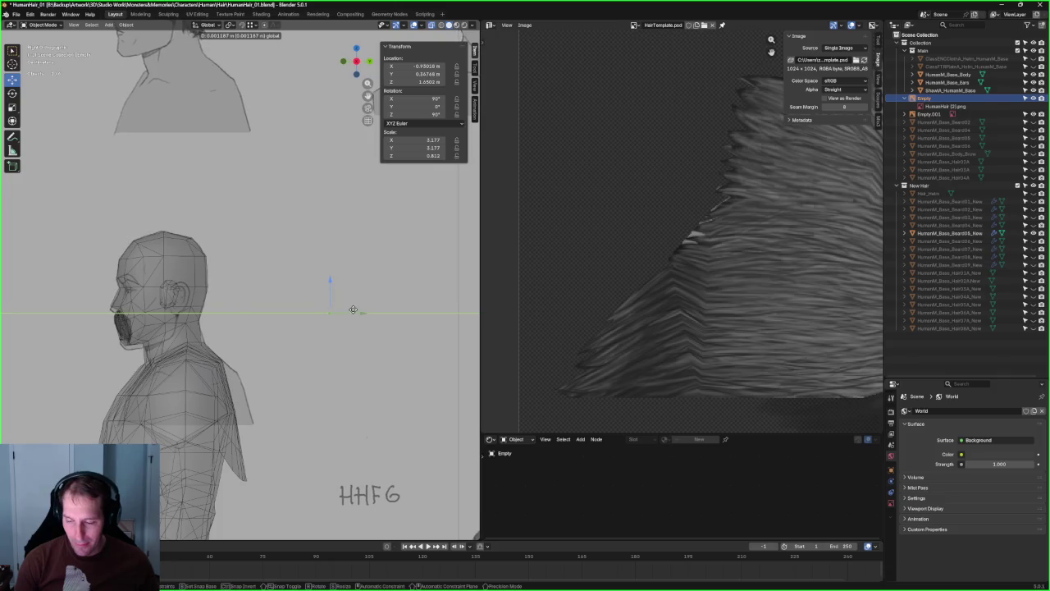
{"action": "key", "text": "y"}
{"action": "key", "text": "y"}
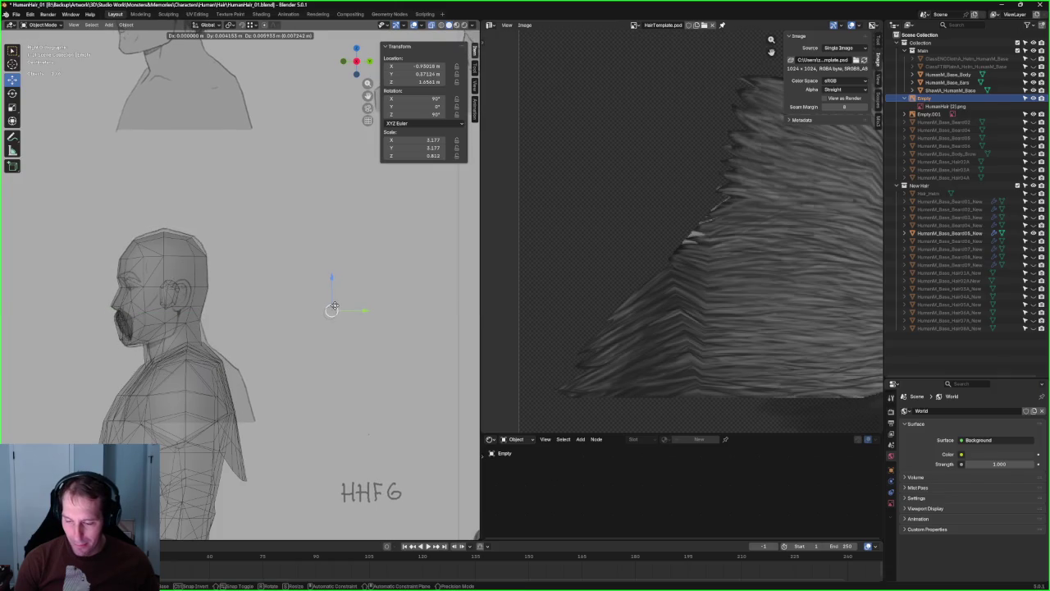
{"action": "left_click", "coordinate": [330, 308]}
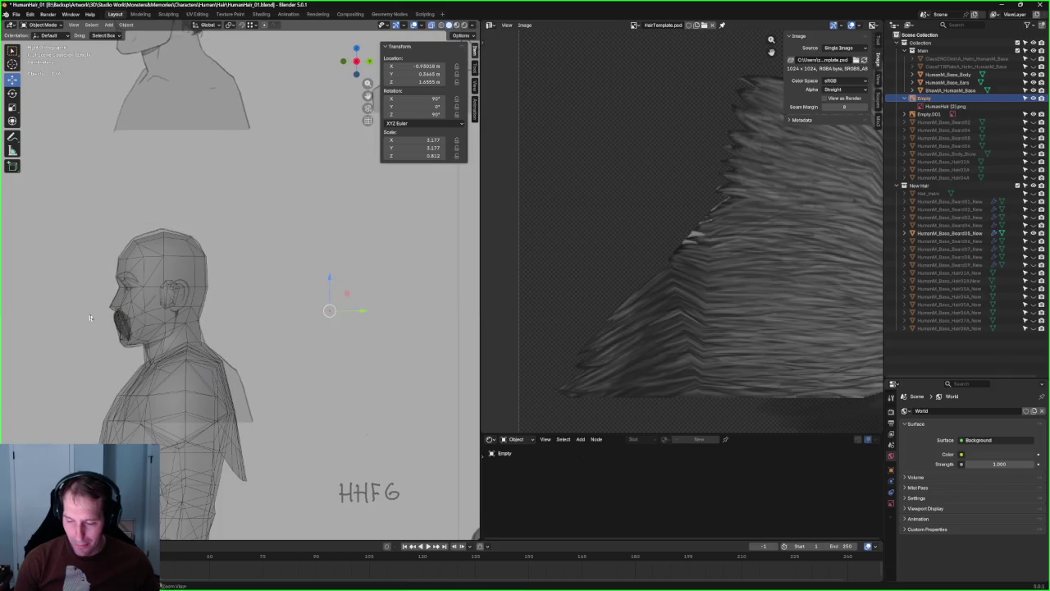
{"action": "scroll", "coordinate": [220, 334], "scroll_direction": "up", "scroll_amount": 5}
{"action": "left_click", "coordinate": [130, 346]}
{"action": "scroll", "coordinate": [189, 325], "scroll_direction": "up", "scroll_amount": 3}
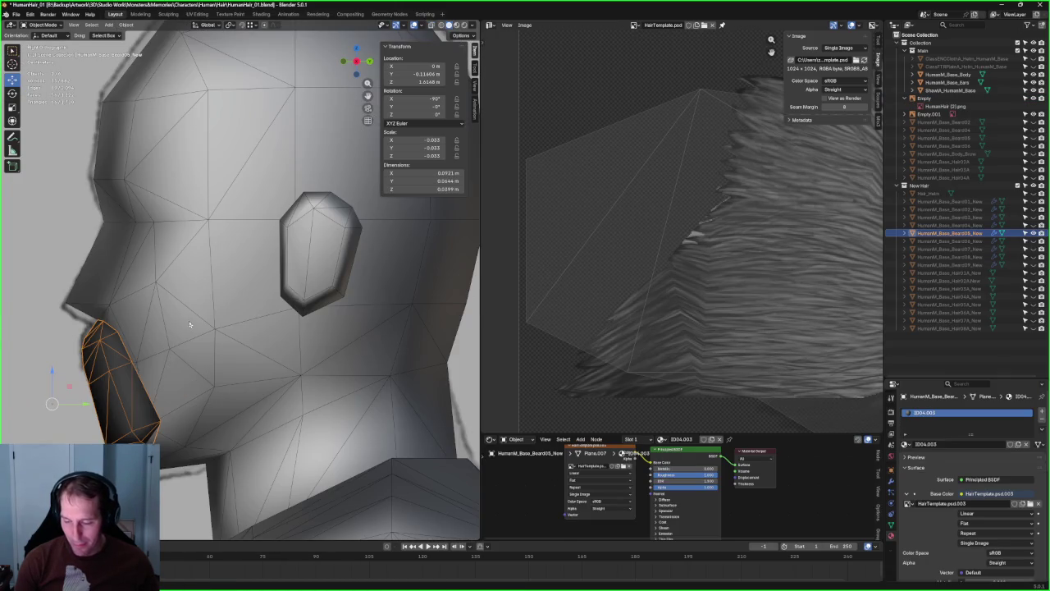
- In edit mode, move the beard's outer corner vertex outward along X in front view
{"action": "key", "text": "Tab"}
{"action": "key", "text": "alt+z"}
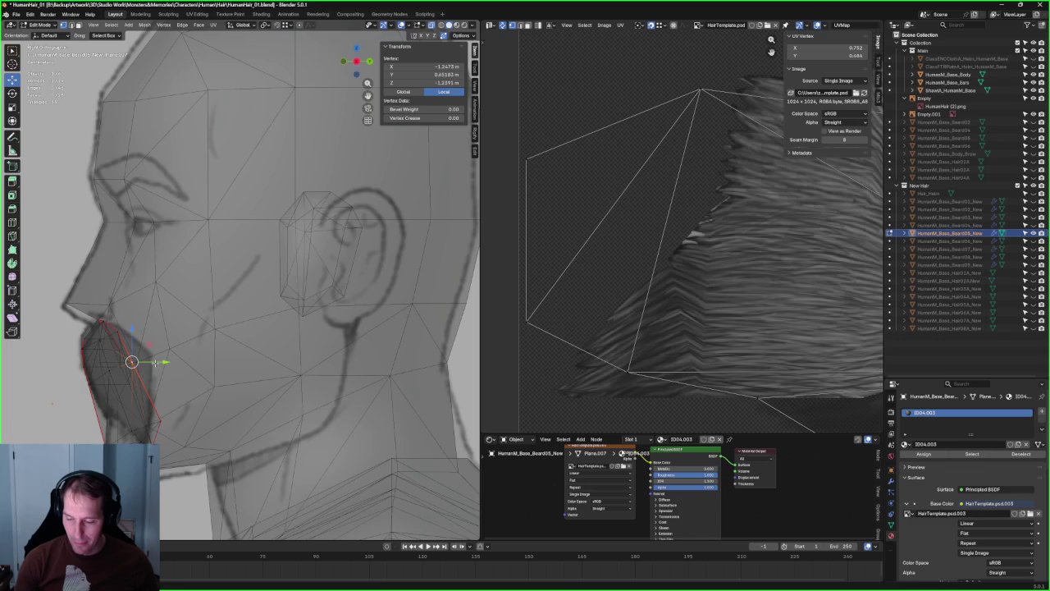
{"action": "key", "text": "alt+z"}
{"action": "left_click", "coordinate": [174, 358]}
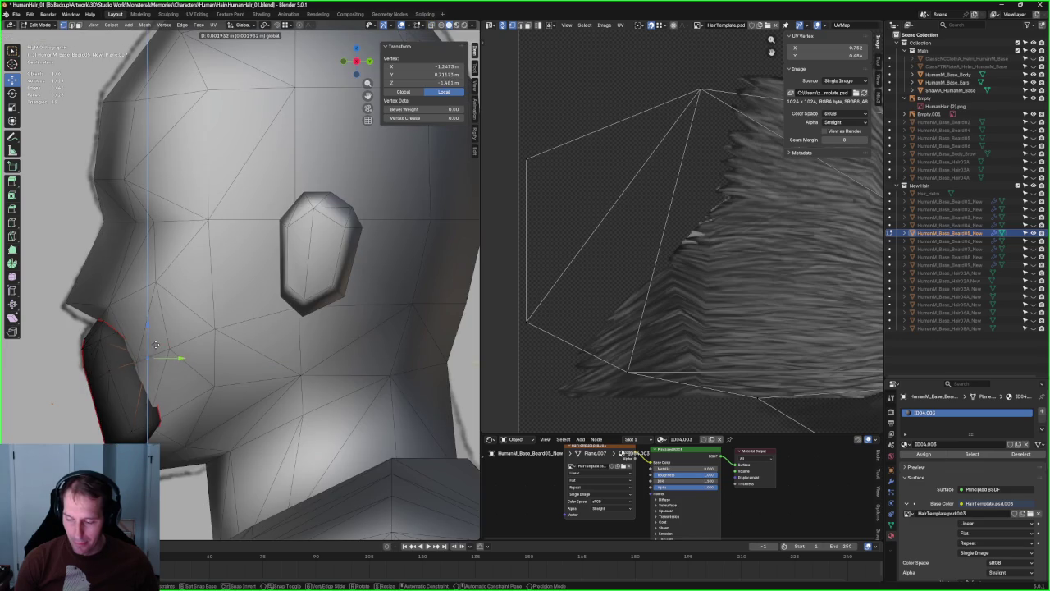
{"action": "key", "text": "KP_1"}
{"action": "left_click_drag", "start_coordinate": [319, 360], "coordinate": [303, 363]}
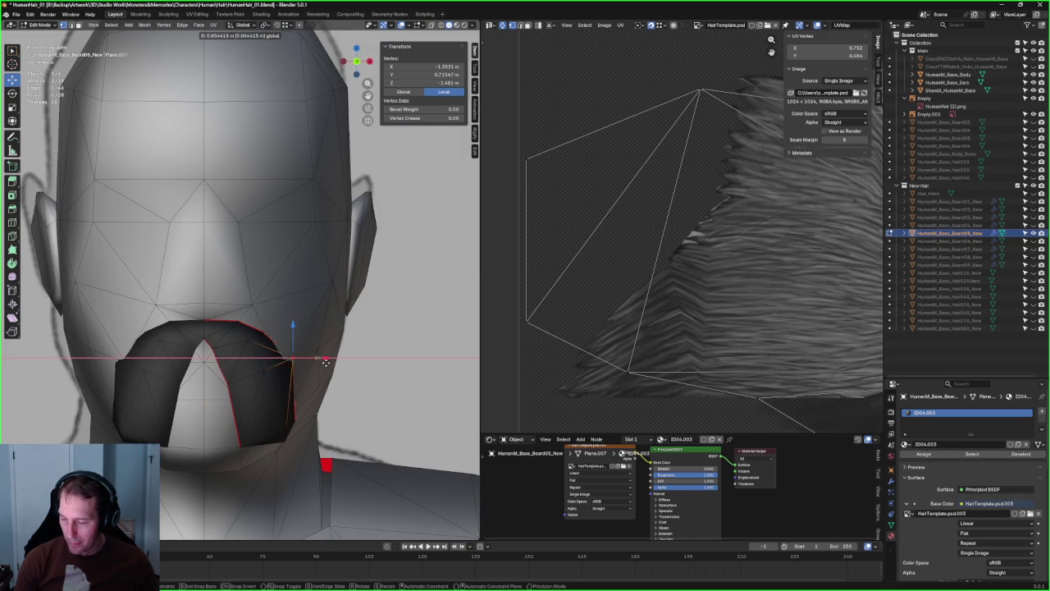
- In right side view, set the corner vertex's depth along Y so it hugs the jaw
{"action": "key", "text": "KP_3"}
{"action": "left_click_drag", "start_coordinate": [177, 358], "coordinate": [170, 358]}
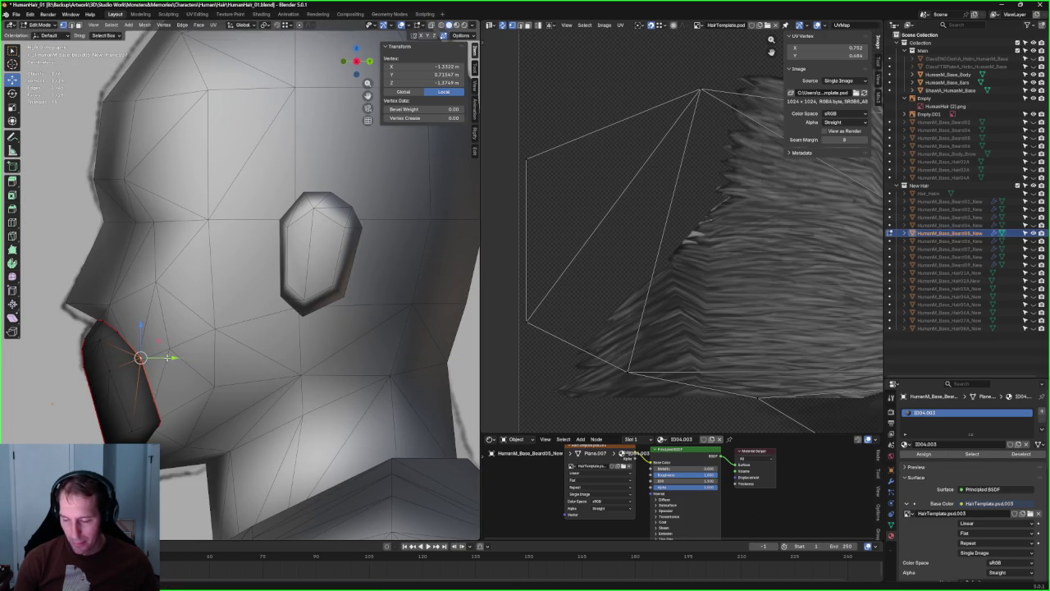
{"action": "mouse_move", "coordinate": [167, 358]}
{"action": "left_mouse_down"}
{"action": "mouse_move", "coordinate": [155, 339]}
{"action": "mouse_move", "coordinate": [159, 366]}
{"action": "left_mouse_up"}
{"action": "key", "text": "grave"}
{"action": "left_click", "coordinate": [161, 373]}
{"action": "scroll", "coordinate": [179, 352], "scroll_direction": "up", "scroll_amount": 2}
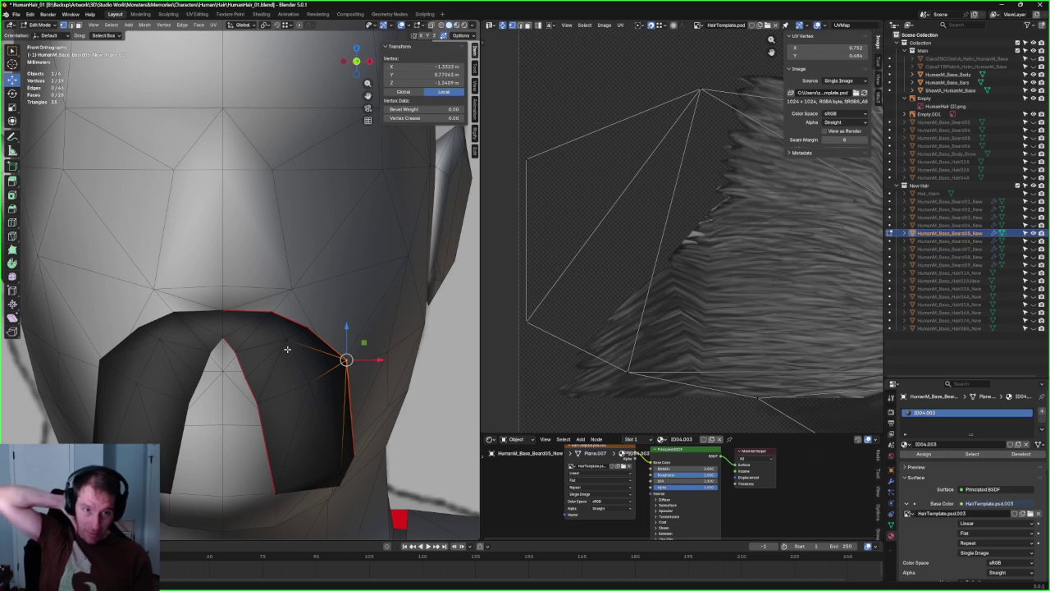
{"action": "scroll", "coordinate": [291, 348], "scroll_direction": "up", "scroll_amount": 3}
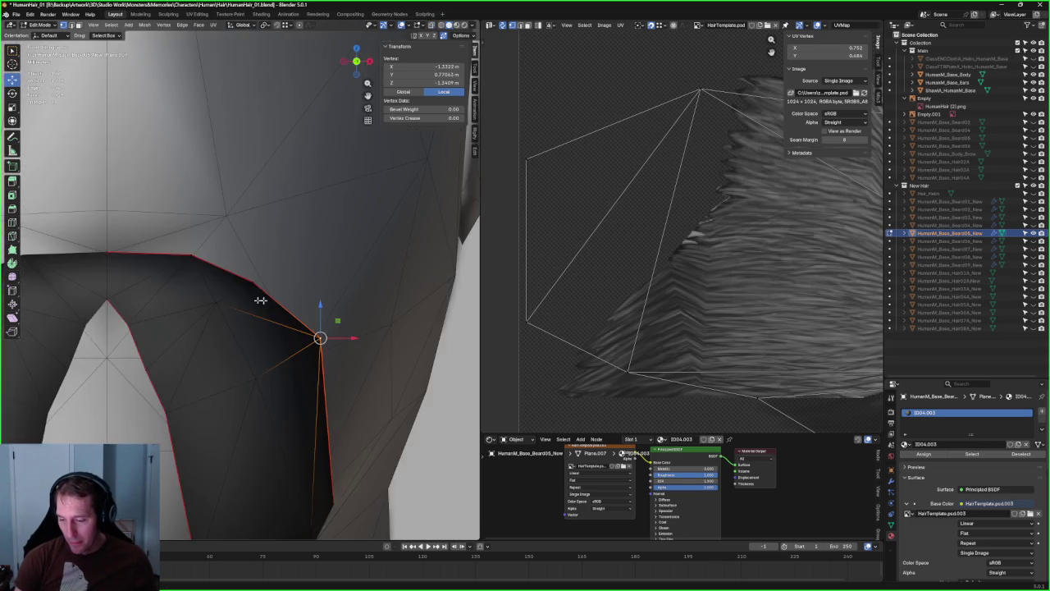
- Shift an interior beard vertex sideways along X to match the front reference
{"action": "key", "text": "alt+z"}
{"action": "left_click", "coordinate": [220, 300]}
{"action": "key", "text": "alt+z"}
{"action": "key", "text": "g"}
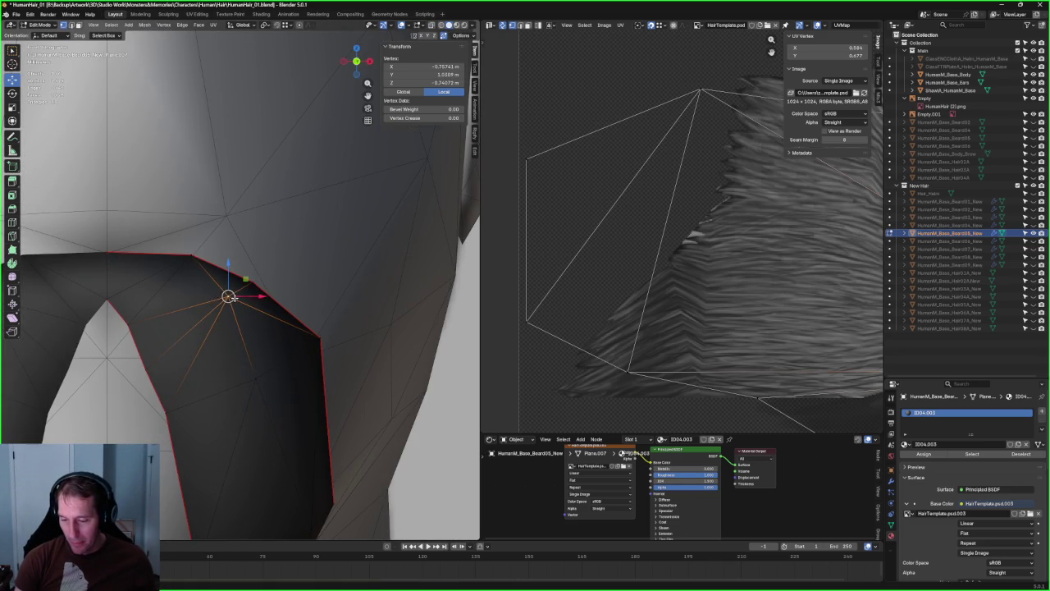
{"action": "key", "text": "x"}
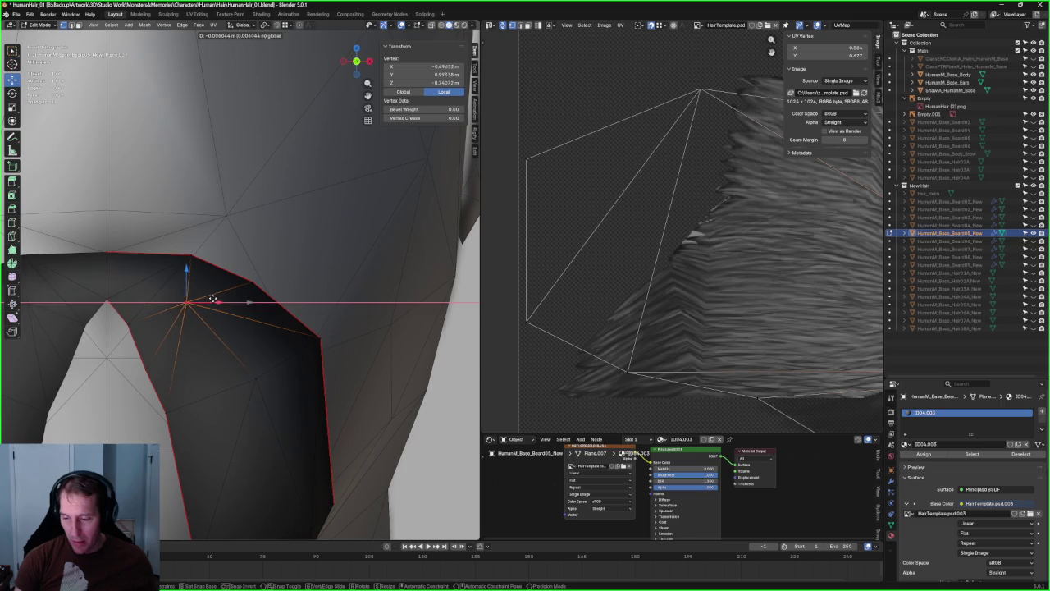
{"action": "left_click", "coordinate": [211, 300]}
- Centre on that vertex in the left side view, trying and cancelling a vertical move
{"action": "key", "text": "alt+z"}
{"action": "key", "text": "alt+z"}
{"action": "scroll", "coordinate": [206, 268], "scroll_direction": "down", "scroll_amount": 3}
{"action": "mouse_move", "coordinate": [206, 268]}
{"action": "middle_mouse_down"}
{"action": "mouse_move", "coordinate": [170, 325]}
{"action": "mouse_move", "coordinate": [230, 258]}
{"action": "mouse_move", "coordinate": [214, 316]}
{"action": "middle_mouse_up"}
{"action": "key", "text": "KP_Decimal"}
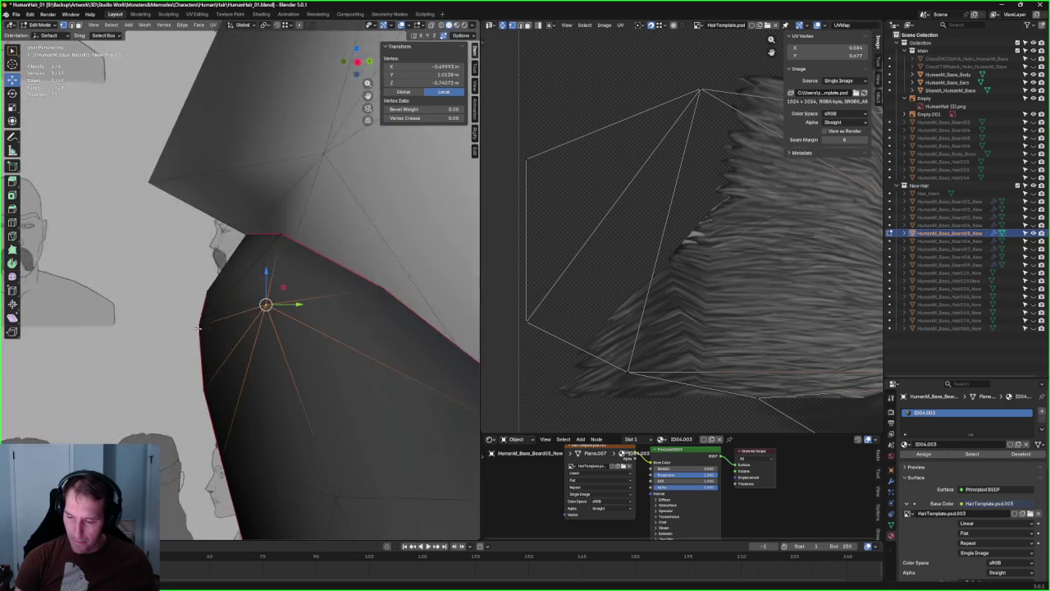
{"action": "key", "text": "grave"}
{"action": "left_click", "coordinate": [209, 321]}
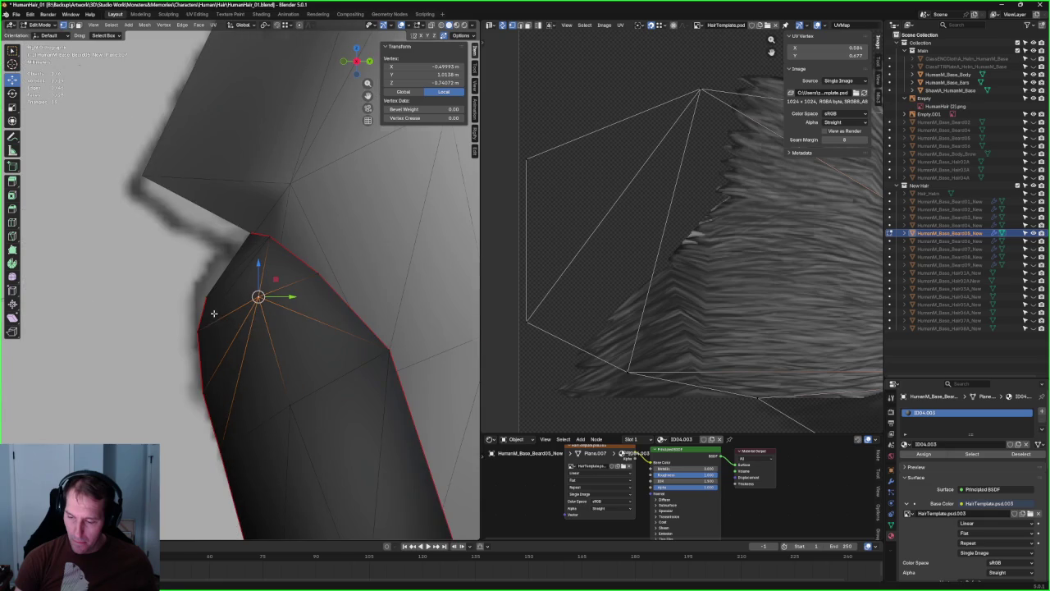
{"action": "key", "text": "g"}
{"action": "key", "text": "y"}
{"action": "key", "text": "Escape"}
{"action": "key", "text": "g"}
{"action": "key", "text": "z"}
{"action": "key", "text": "Escape"}
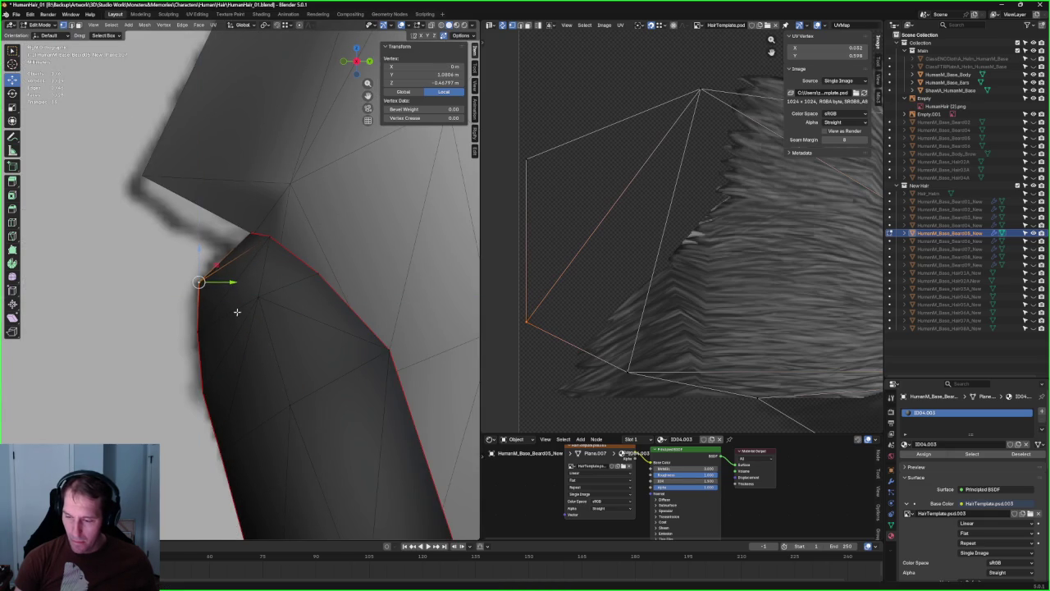
- Pick out vertices along the beard's upper edge in a perspective view
{"action": "key", "text": "alt+a"}
{"action": "mouse_move", "coordinate": [253, 308]}
{"action": "middle_mouse_down"}
{"action": "mouse_move", "coordinate": [230, 312]}
{"action": "mouse_move", "coordinate": [304, 287]}
{"action": "mouse_move", "coordinate": [344, 312]}
{"action": "mouse_move", "coordinate": [213, 322]}
{"action": "mouse_move", "coordinate": [263, 295]}
{"action": "mouse_move", "coordinate": [284, 299]}
{"action": "mouse_move", "coordinate": [230, 295]}
{"action": "mouse_move", "coordinate": [251, 291]}
{"action": "middle_mouse_up"}
{"action": "left_click", "coordinate": [244, 301]}
{"action": "key", "text": "alt+a"}
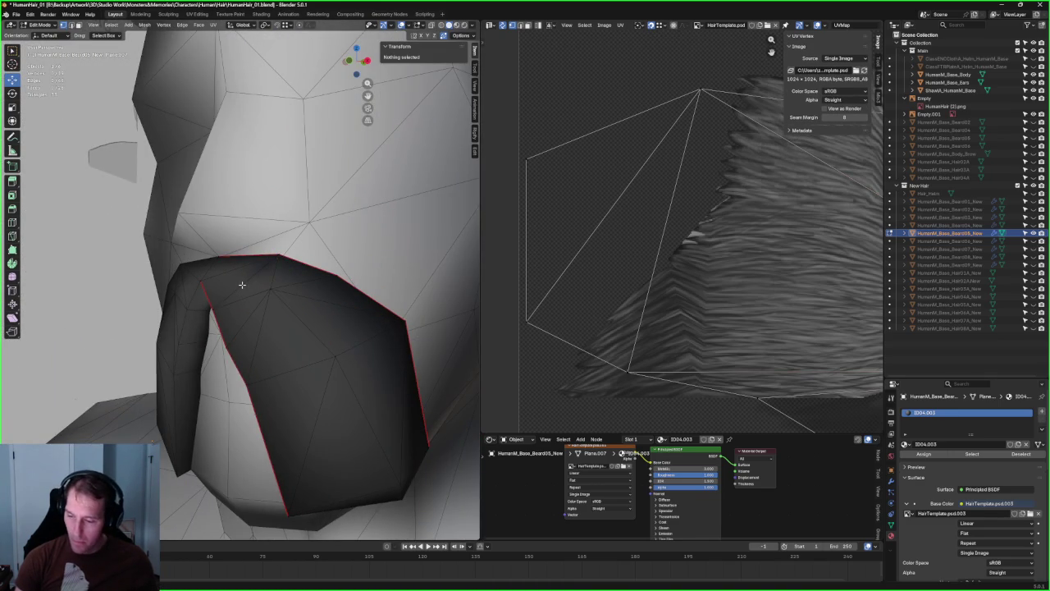
{"action": "left_click", "coordinate": [242, 285]}
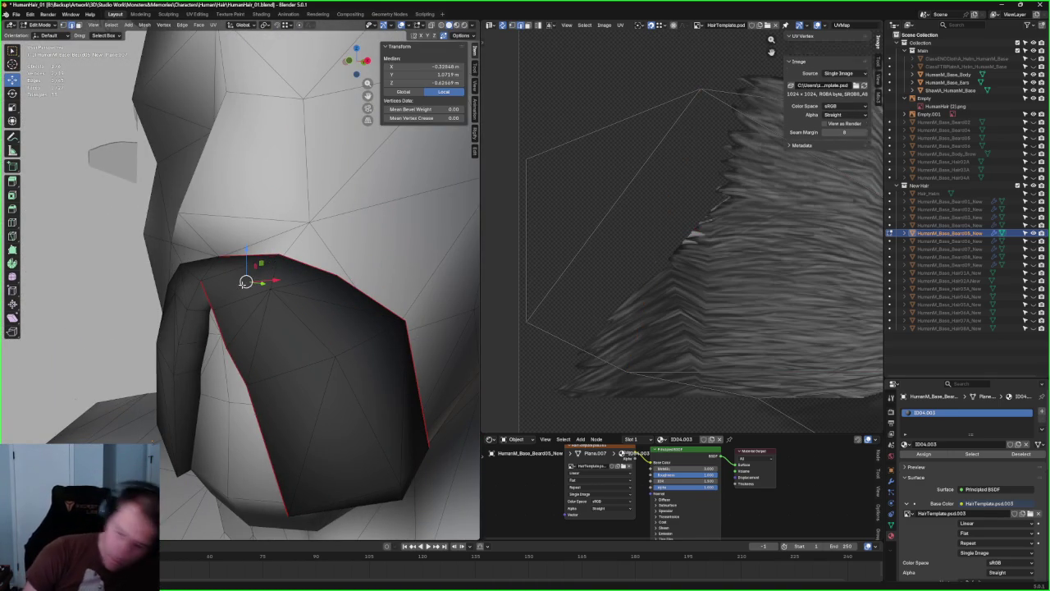
{"action": "left_click", "coordinate": [202, 281]}
{"action": "left_click", "coordinate": [269, 289], "text": "shift"}
- Adjust the depth of one top-edge vertex along the Y axis
{"action": "key", "text": "alt+a"}
{"action": "left_click", "coordinate": [269, 289]}
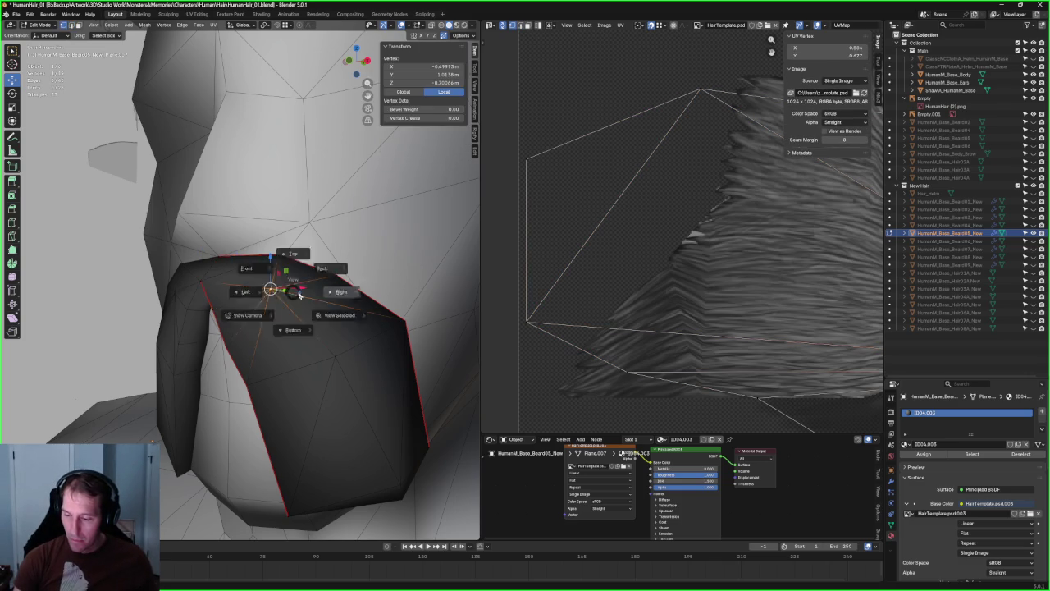
{"action": "middle_click_drag", "start_coordinate": [271, 291], "coordinate": [248, 288]}
{"action": "key", "text": "g"}
{"action": "key", "text": "y"}
{"action": "left_click", "coordinate": [266, 289]}
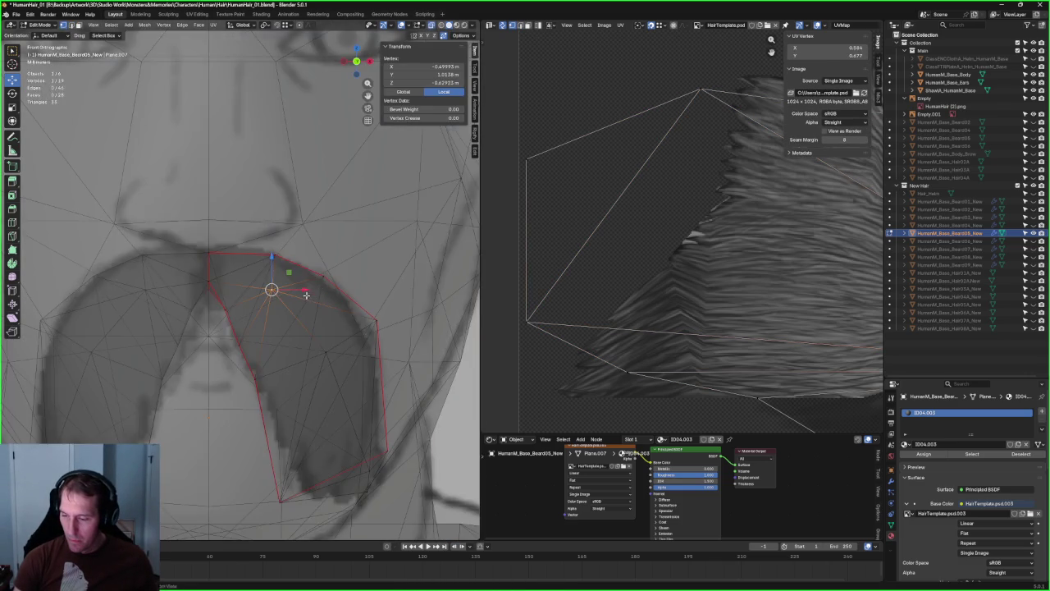
- Refine that top-edge vertex sideways along X, then freely against the front reference
{"action": "middle_click_drag", "start_coordinate": [265, 289], "coordinate": [303, 291]}
{"action": "key", "text": "g"}
{"action": "key", "text": "x"}
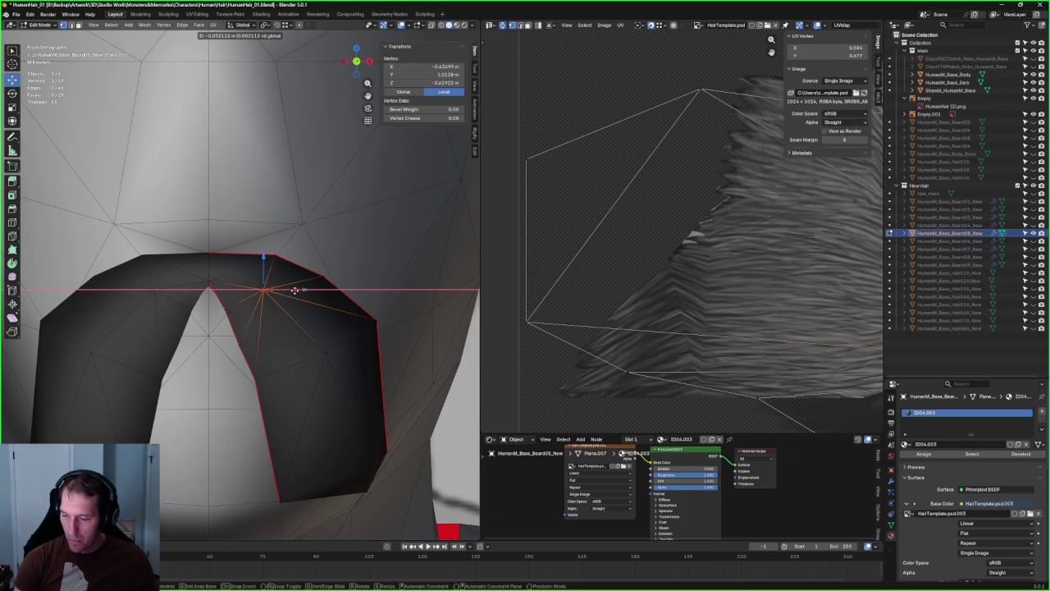
{"action": "left_click", "coordinate": [265, 289]}
{"action": "key", "text": "alt+z"}
{"action": "key", "text": "g"}
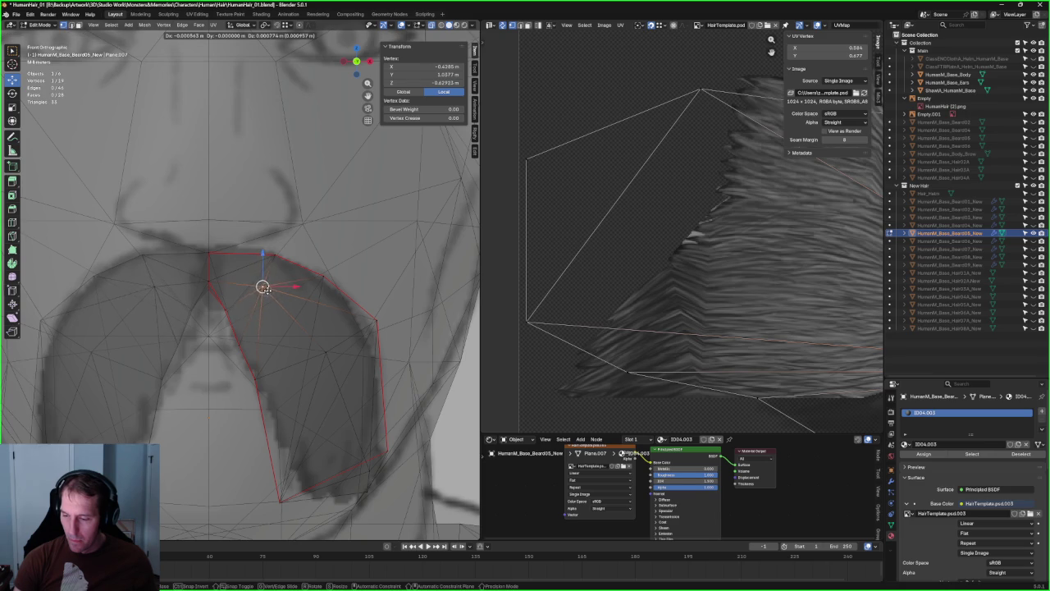
{"action": "left_click", "coordinate": [263, 288]}
{"action": "key", "text": "alt+z"}
{"action": "key", "text": "alt+a"}
- Move a vertex on the mouth opening's edge sideways along X to follow the reference
{"action": "scroll", "coordinate": [283, 328], "scroll_direction": "down", "scroll_amount": 5}
{"action": "scroll", "coordinate": [279, 327], "scroll_direction": "up", "scroll_amount": 3}
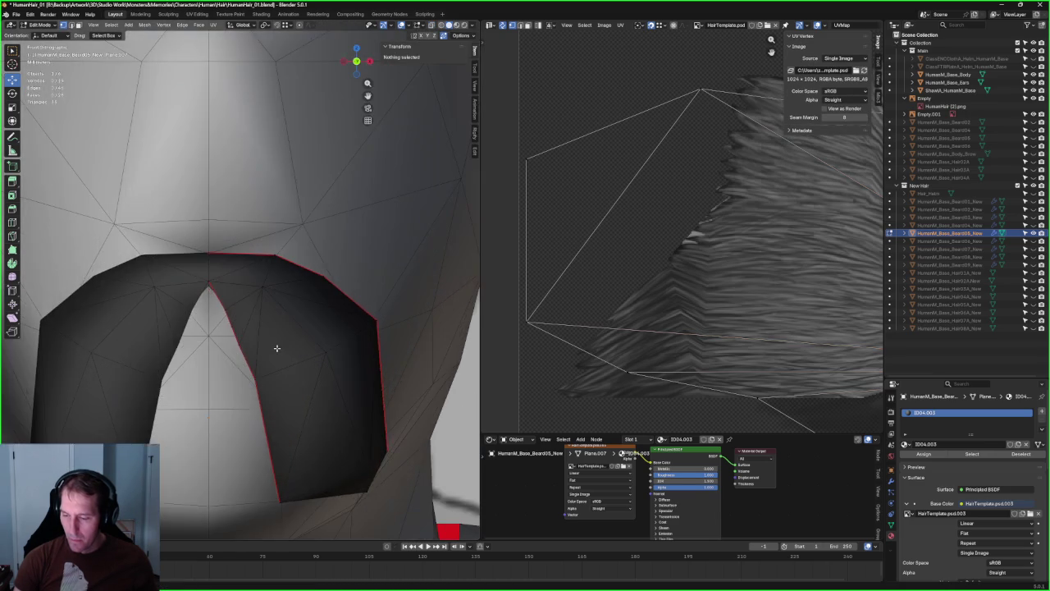
{"action": "scroll", "coordinate": [274, 347], "scroll_direction": "up", "scroll_amount": 2}
{"action": "key", "text": "alt+z"}
{"action": "left_click", "coordinate": [237, 344]}
{"action": "key", "text": "g"}
{"action": "key", "text": "x"}
{"action": "left_click", "coordinate": [261, 348]}
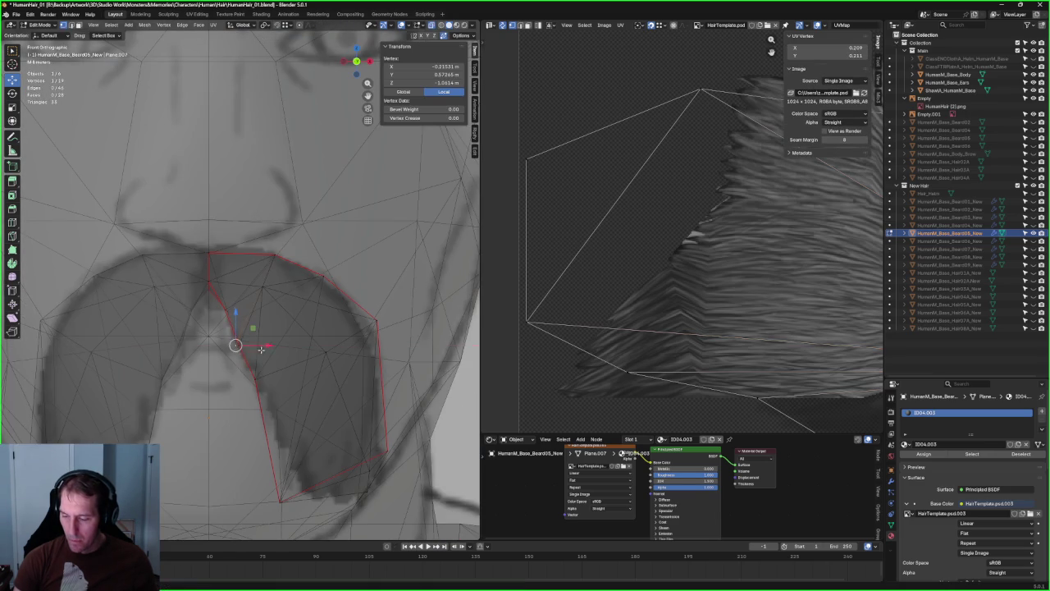
- Shift two neighbouring opening-edge vertices sideways along X in front view
{"action": "key", "text": "alt+z"}
{"action": "left_click", "coordinate": [260, 342]}
{"action": "key", "text": "alt+z"}
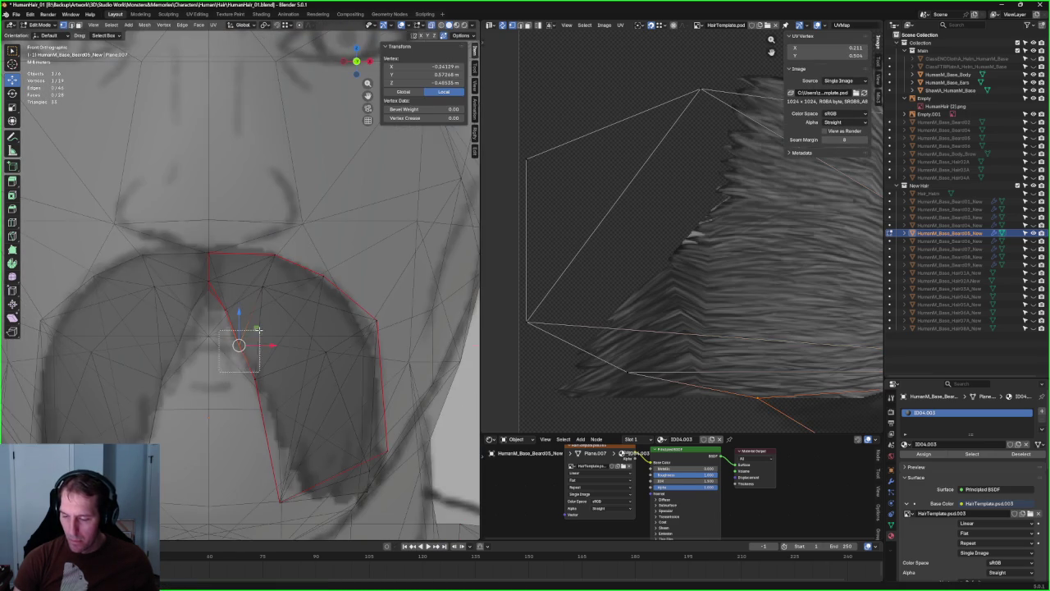
{"action": "key", "text": "alt+z"}
{"action": "left_click", "coordinate": [256, 344], "text": "shift"}
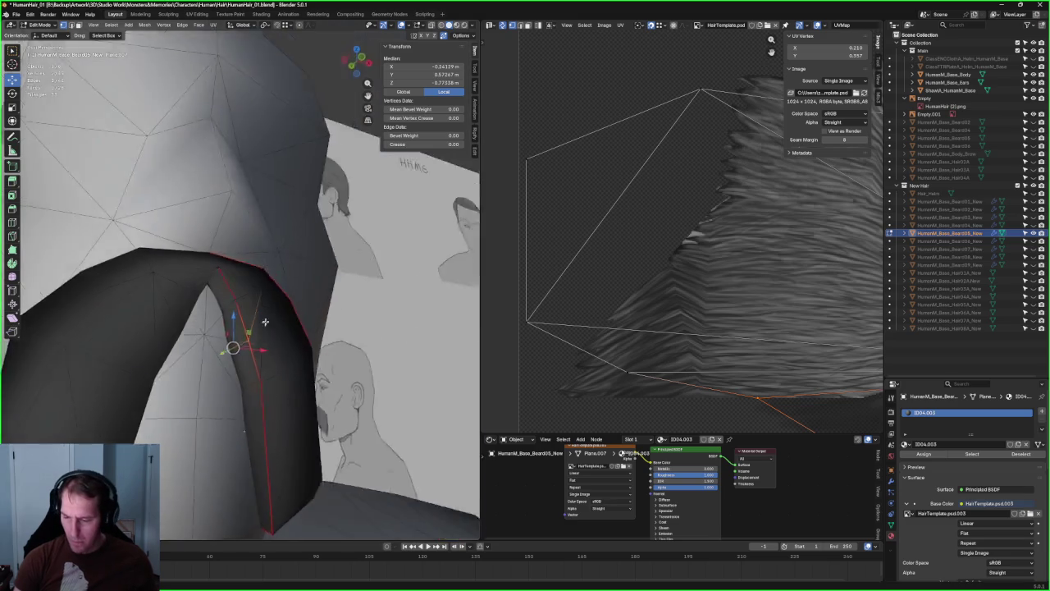
{"action": "middle_click_drag", "start_coordinate": [255, 345], "coordinate": [254, 330]}
{"action": "key", "text": "KP_1"}
{"action": "key", "text": "alt+z"}
{"action": "key", "text": "g"}
{"action": "key", "text": "x"}
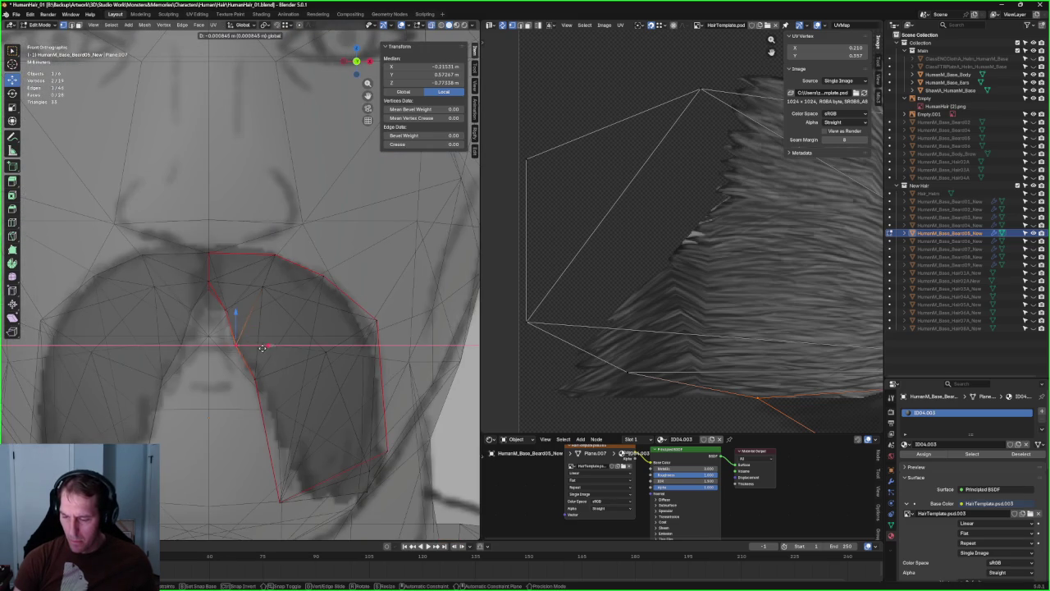
{"action": "left_click", "coordinate": [259, 350]}
- Move another opening vertex along X and scale the two top-of-opening vertices
{"action": "left_click", "coordinate": [225, 312]}
{"action": "key", "text": "g"}
{"action": "key", "text": "x"}
{"action": "left_click", "coordinate": [236, 312]}
{"action": "scroll", "coordinate": [237, 312], "scroll_direction": "up", "scroll_amount": 3}
{"action": "left_click_drag", "start_coordinate": [204, 359], "coordinate": [205, 358]}
{"action": "key", "text": "shift+space"}
{"action": "key", "text": "s"}
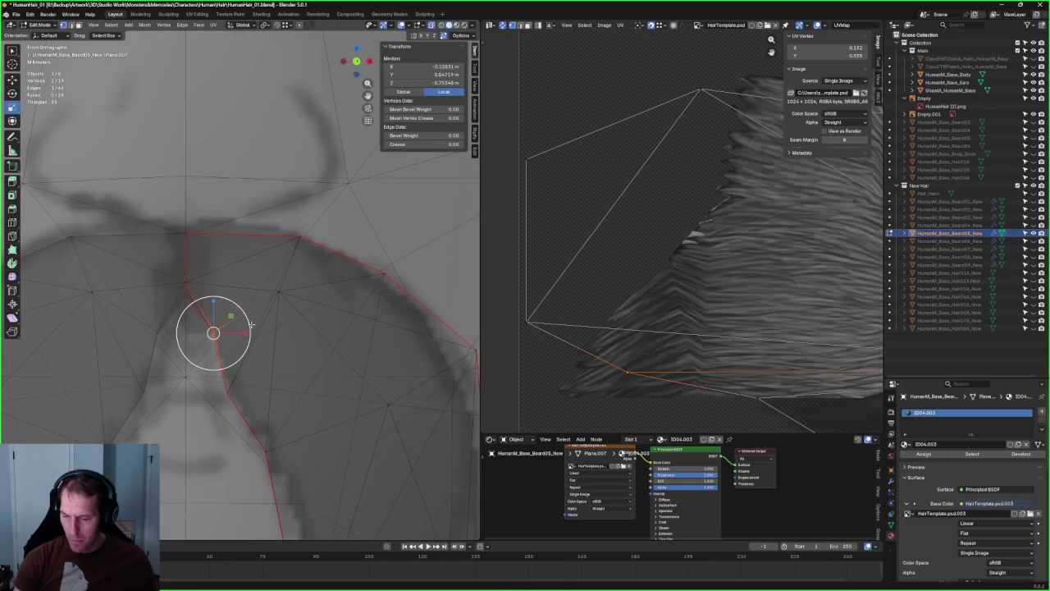
- Nudge the vertex at the opening's top corner slightly downward
{"action": "key", "text": "alt+z"}
{"action": "left_click", "coordinate": [189, 281]}
{"action": "key", "text": "alt+z"}
{"action": "mouse_move", "coordinate": [182, 258]}
{"action": "left_mouse_down"}
{"action": "mouse_move", "coordinate": [188, 293]}
{"action": "mouse_move", "coordinate": [238, 329]}
{"action": "left_mouse_up"}
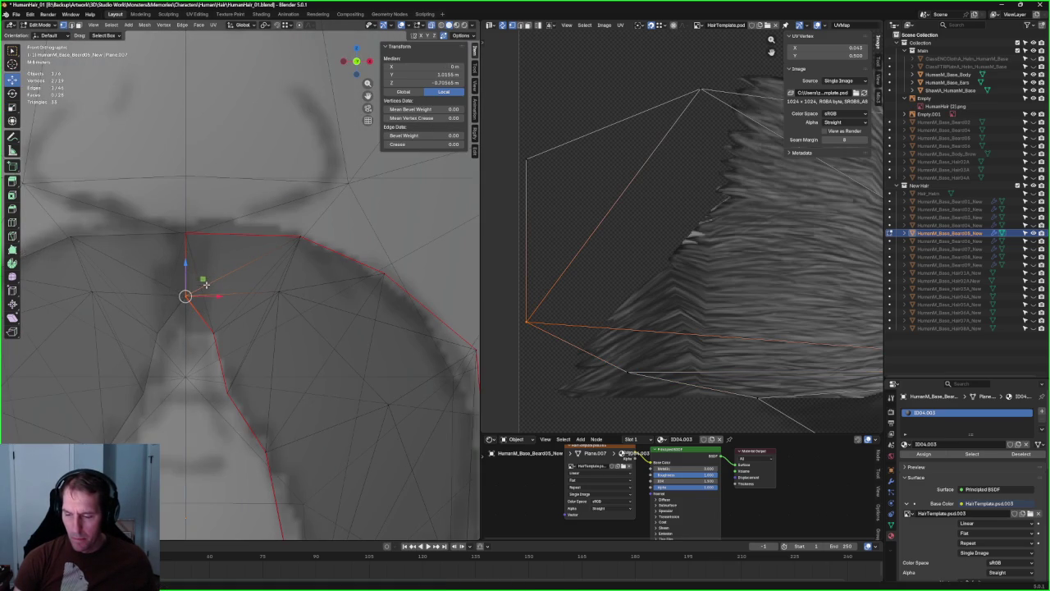
{"action": "key", "text": "alt+z"}
{"action": "scroll", "coordinate": [274, 326], "scroll_direction": "down", "scroll_amount": 4}
{"action": "key", "text": "alt+a"}
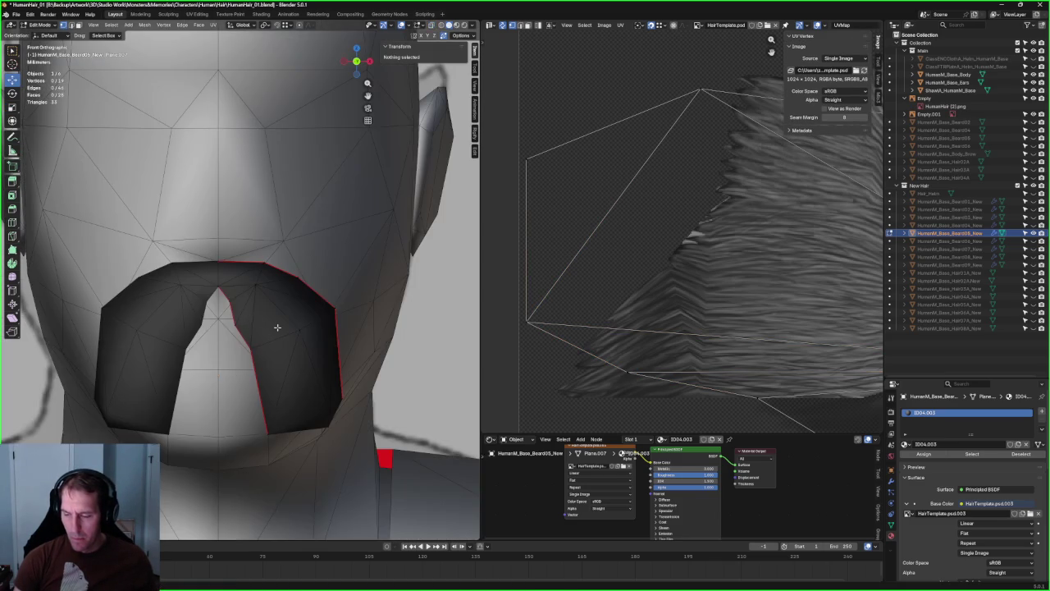
{"action": "scroll", "coordinate": [253, 311], "scroll_direction": "up", "scroll_amount": 3}
- In side view, push a top-of-opening vertex along Y to match the side reference
{"action": "key", "text": "alt+z"}
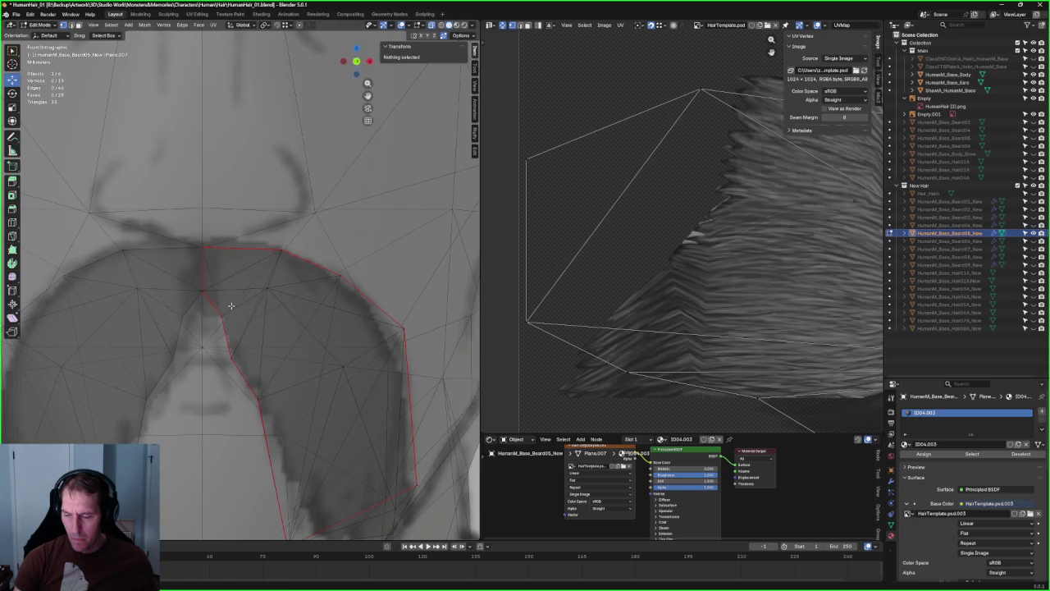
{"action": "key", "text": "KP_3"}
{"action": "left_click", "coordinate": [269, 308]}
{"action": "key", "text": "g"}
{"action": "key", "text": "y"}
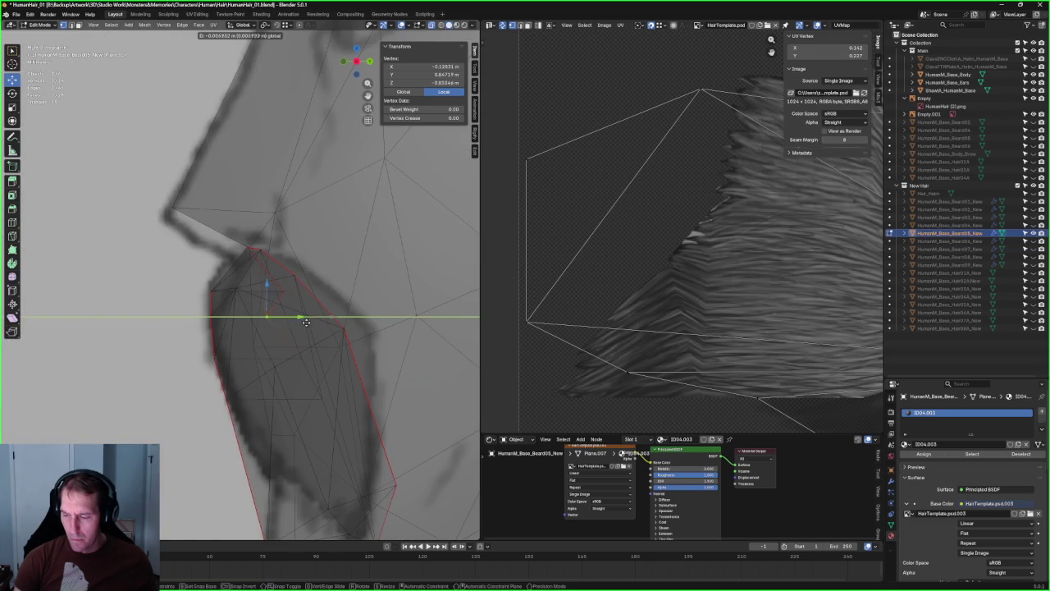
{"action": "left_click", "coordinate": [291, 318]}
{"action": "key", "text": "KP_1"}
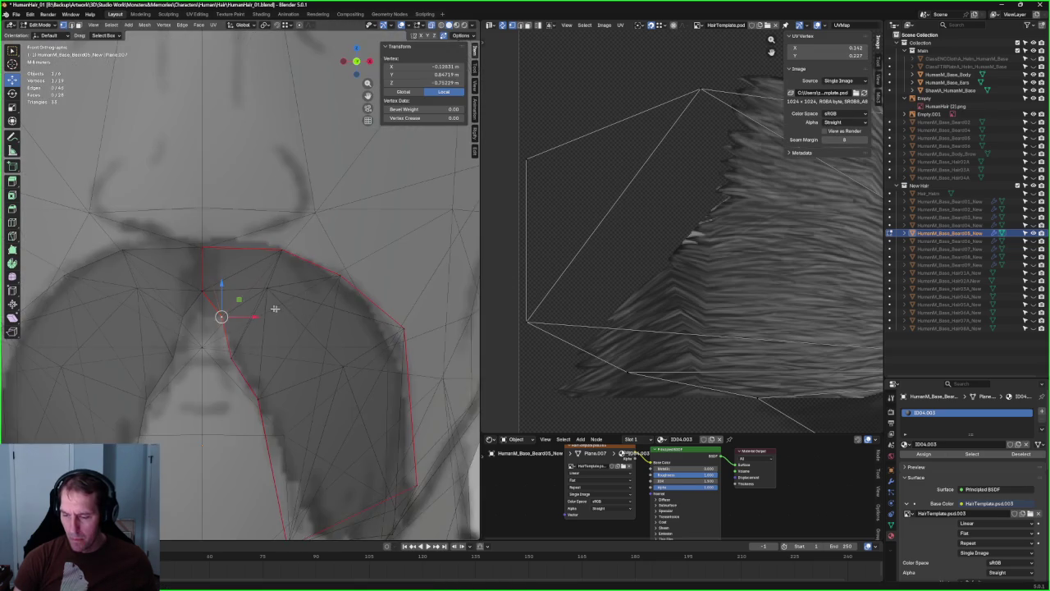
{"action": "key", "text": "alt+z"}
- Fine-tune that vertex's depth along Y, then lower it along Z in front view
{"action": "middle_click_drag", "start_coordinate": [241, 294], "coordinate": [303, 289]}
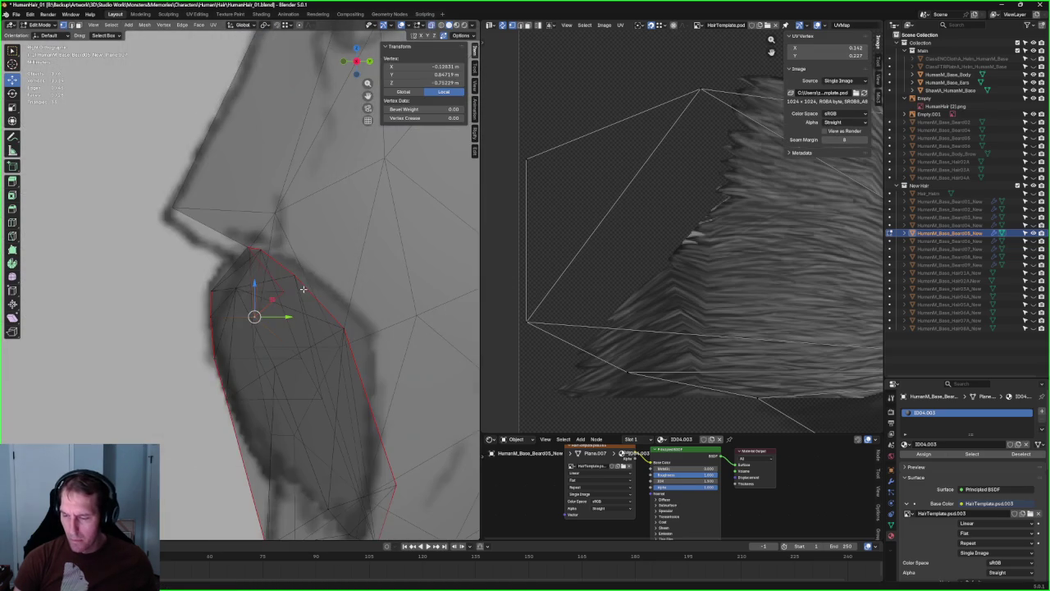
{"action": "key", "text": "g"}
{"action": "key", "text": "y"}
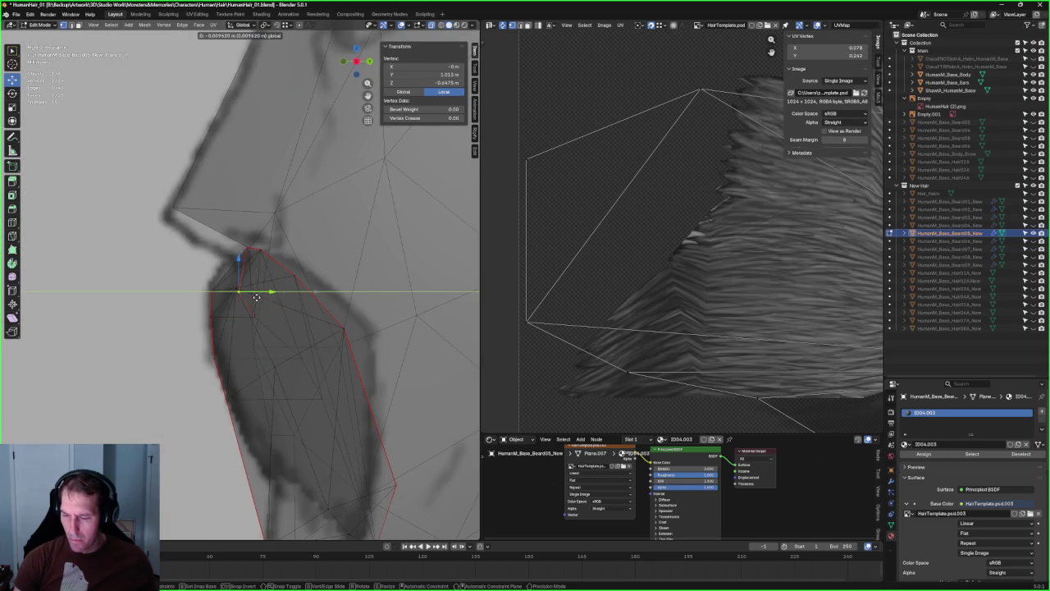
{"action": "left_click", "coordinate": [256, 297]}
{"action": "key", "text": "KP_1"}
{"action": "key", "text": "alt+z"}
{"action": "key", "text": "g"}
{"action": "key", "text": "z"}
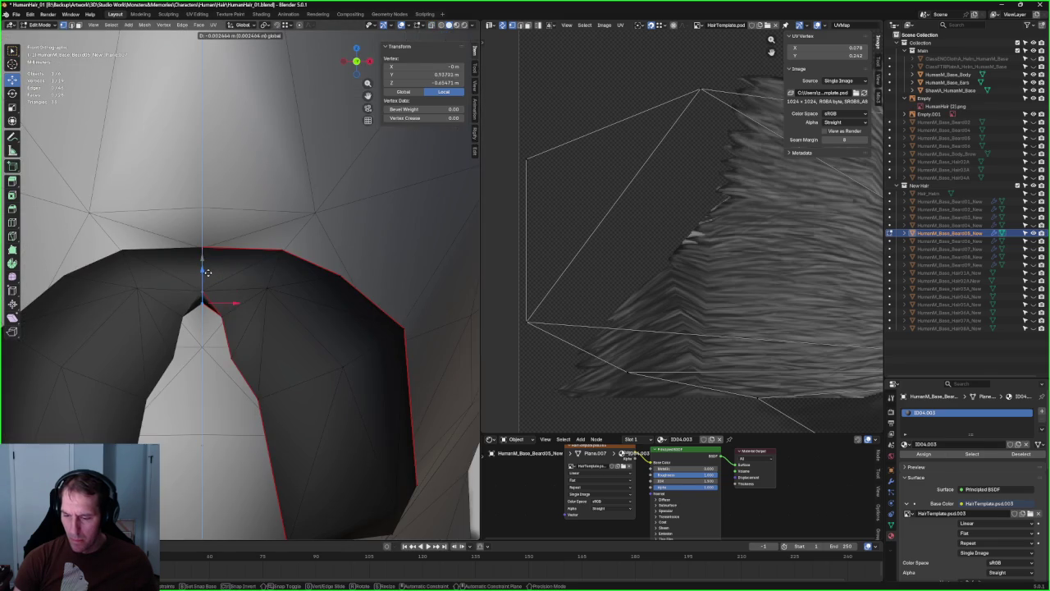
{"action": "left_click", "coordinate": [210, 268]}
- Reposition the inner mouth-edge vertex freely against the front reference drawing
{"action": "middle_click_drag", "start_coordinate": [210, 271], "coordinate": [221, 312]}
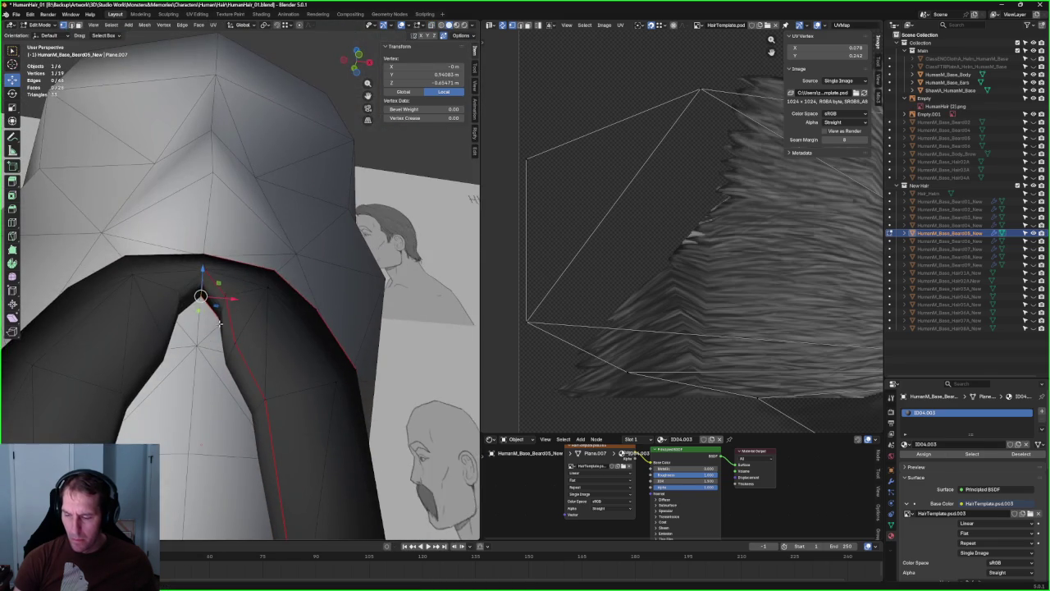
{"action": "key", "text": "KP_1"}
{"action": "key", "text": "alt+z"}
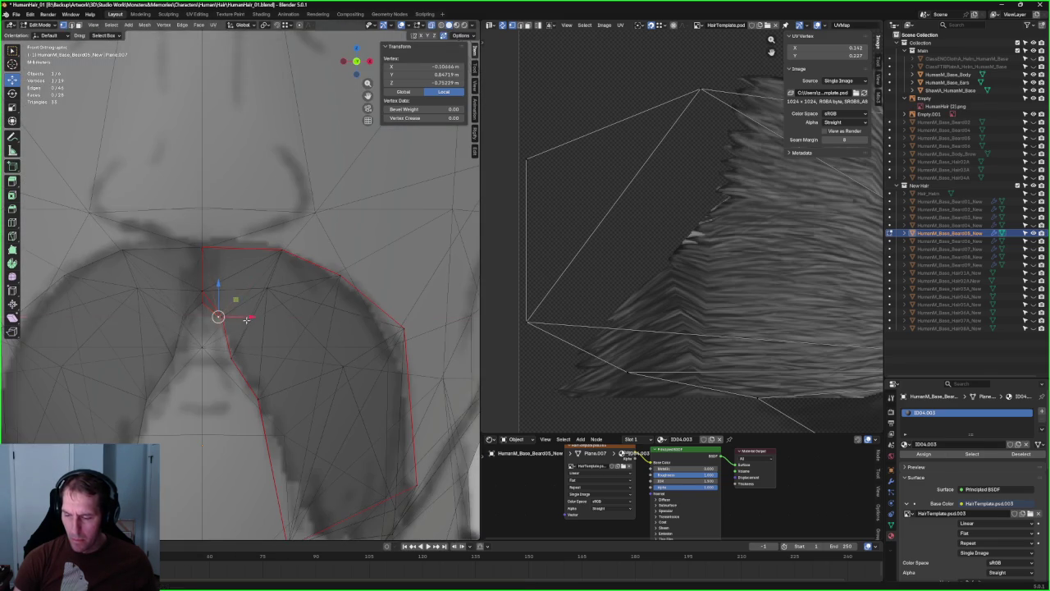
{"action": "key", "text": "alt+z"}
{"action": "key", "text": "g"}
{"action": "left_click", "coordinate": [252, 296]}
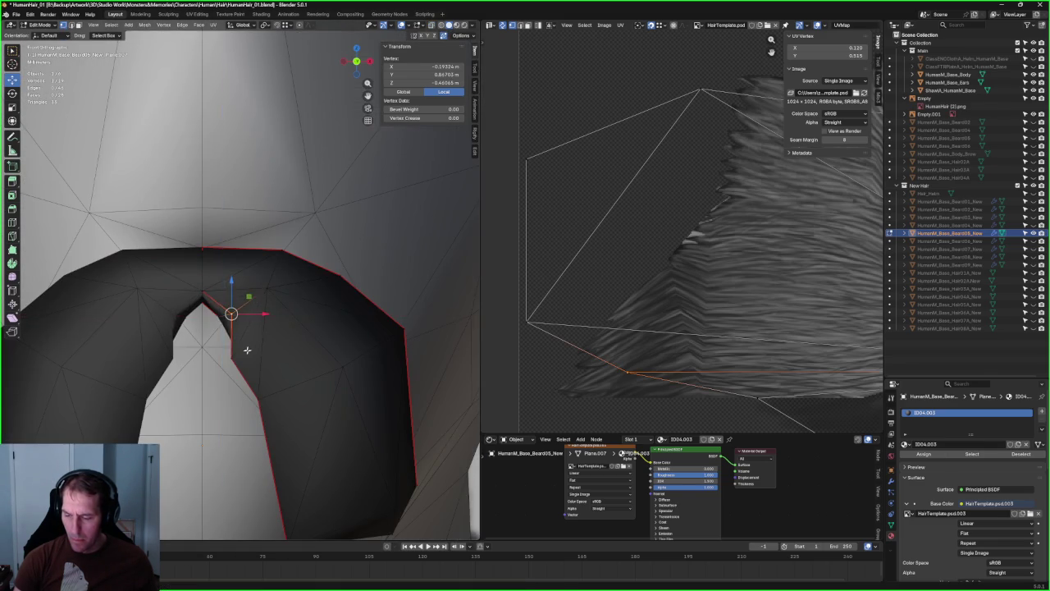
{"action": "key", "text": "alt+z"}
{"action": "key", "text": "alt+z"}
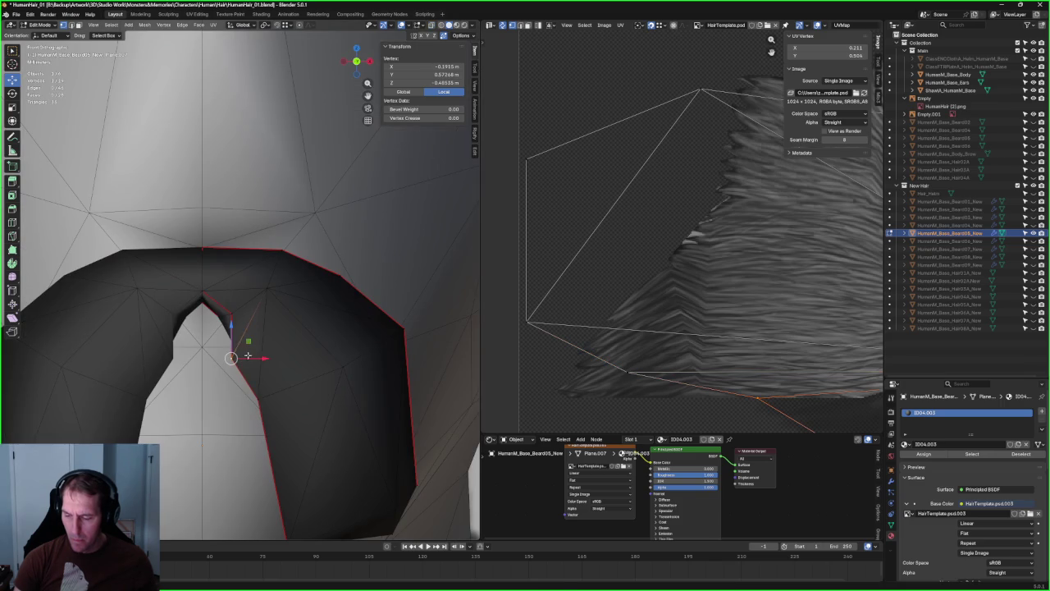
{"action": "key", "text": "g"}
{"action": "left_click", "coordinate": [251, 345]}
- Correct the vertex's depth along Y in side view, ending near X -0.1915 m, Z -0.749 m
{"action": "key", "text": "alt+z"}
{"action": "key", "text": "alt+z"}
{"action": "middle_click_drag", "start_coordinate": [235, 352], "coordinate": [224, 338]}
{"action": "key", "text": "KP_3"}
{"action": "key", "text": "alt+z"}
{"action": "key", "text": "g"}
{"action": "key", "text": "y"}
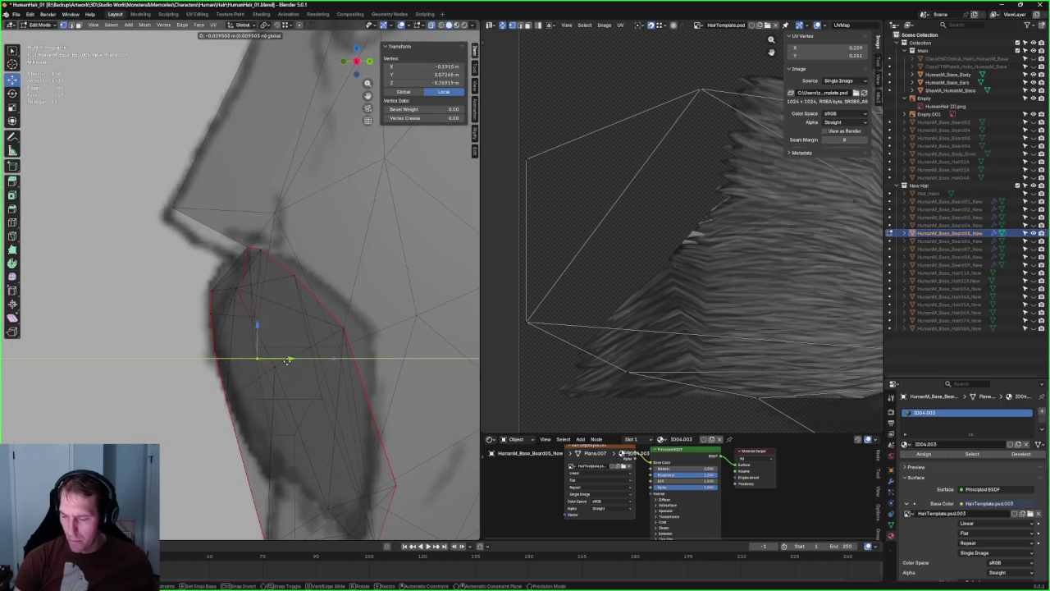
{"action": "left_click", "coordinate": [287, 361]}
{"action": "key", "text": "alt+z"}
{"action": "mouse_move", "coordinate": [287, 361]}
{"action": "middle_mouse_down"}
{"action": "mouse_move", "coordinate": [310, 363]}
{"action": "mouse_move", "coordinate": [335, 323]}
{"action": "middle_mouse_up"}
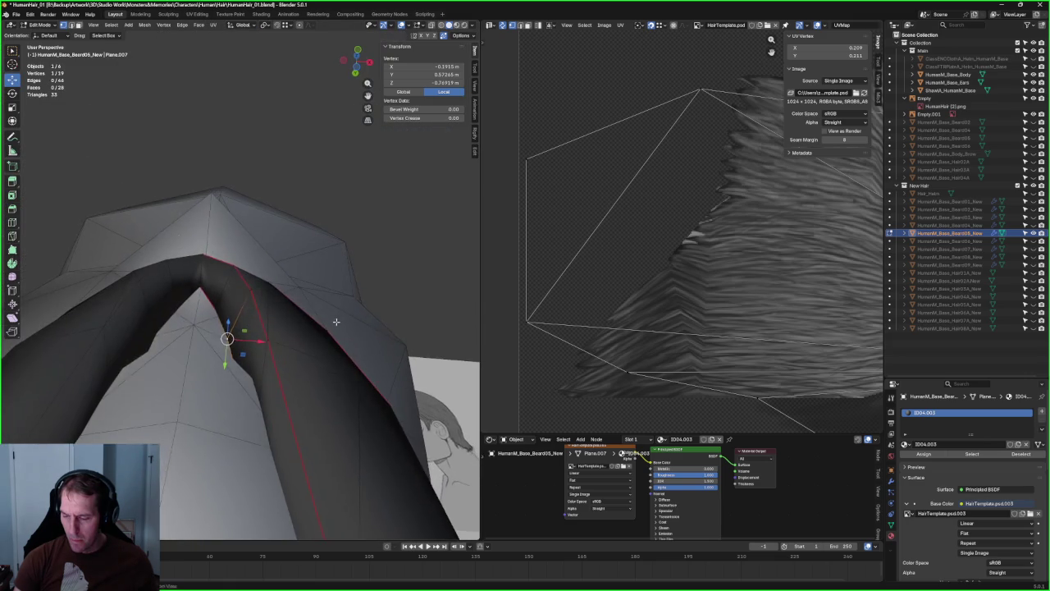
- Compare the beard against the side reference in X-ray, then slide the moustache vertex along Y
{"action": "key", "text": "alt+z"}
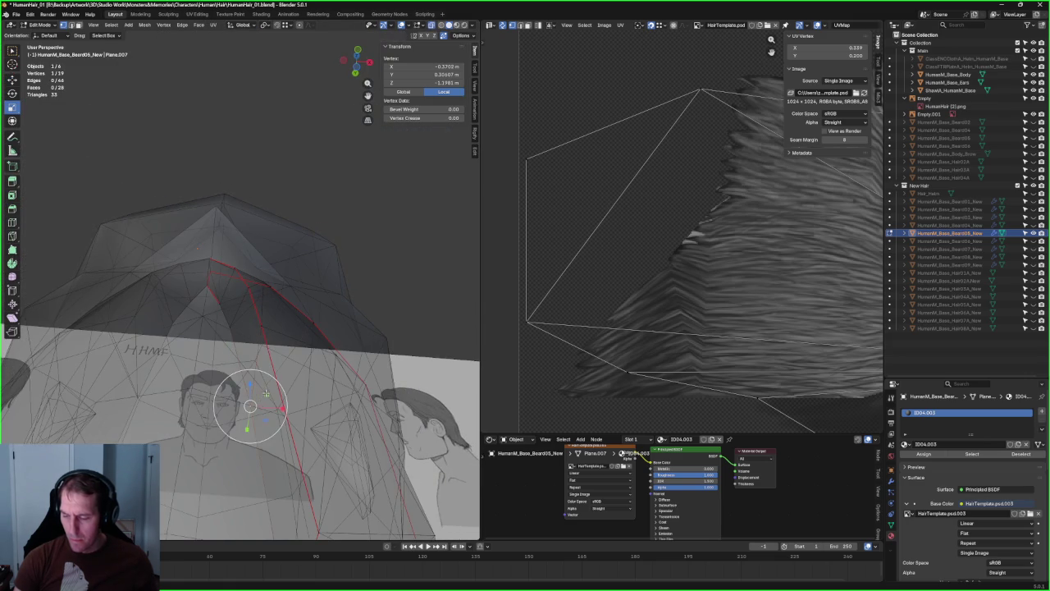
{"action": "key", "text": "KP_3"}
{"action": "scroll", "coordinate": [265, 393], "scroll_direction": "up", "scroll_amount": 5}
{"action": "key", "text": "alt+z"}
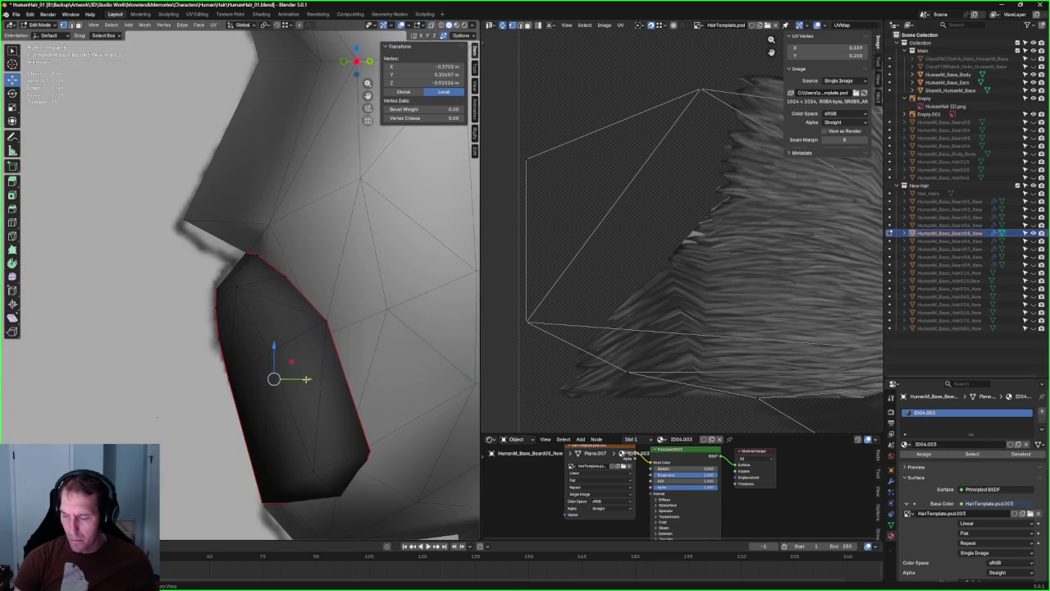
{"action": "key", "text": "alt+z"}
{"action": "middle_click_drag", "start_coordinate": [305, 379], "coordinate": [318, 339]}
{"action": "key", "text": "alt+z"}
{"action": "mouse_move", "coordinate": [254, 395]}
{"action": "middle_mouse_down"}
{"action": "mouse_move", "coordinate": [256, 361]}
{"action": "mouse_move", "coordinate": [272, 338]}
{"action": "middle_mouse_up"}
{"action": "key", "text": "alt+z"}
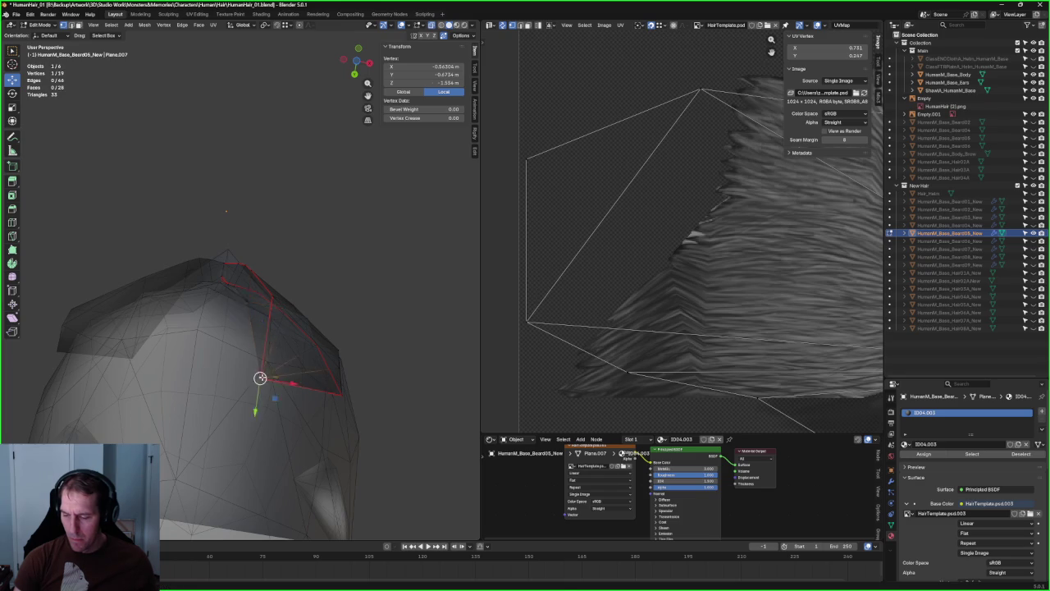
{"action": "key", "text": "alt+z"}
{"action": "key", "text": "g"}
{"action": "key", "text": "y"}
{"action": "left_click", "coordinate": [275, 339]}
- Refine the moustache vertex's depth with two more Y-axis moves from orbited angles
{"action": "mouse_move", "coordinate": [275, 339]}
{"action": "middle_mouse_down"}
{"action": "mouse_move", "coordinate": [278, 365]}
{"action": "mouse_move", "coordinate": [212, 313]}
{"action": "middle_mouse_up"}
{"action": "key", "text": "g"}
{"action": "key", "text": "y"}
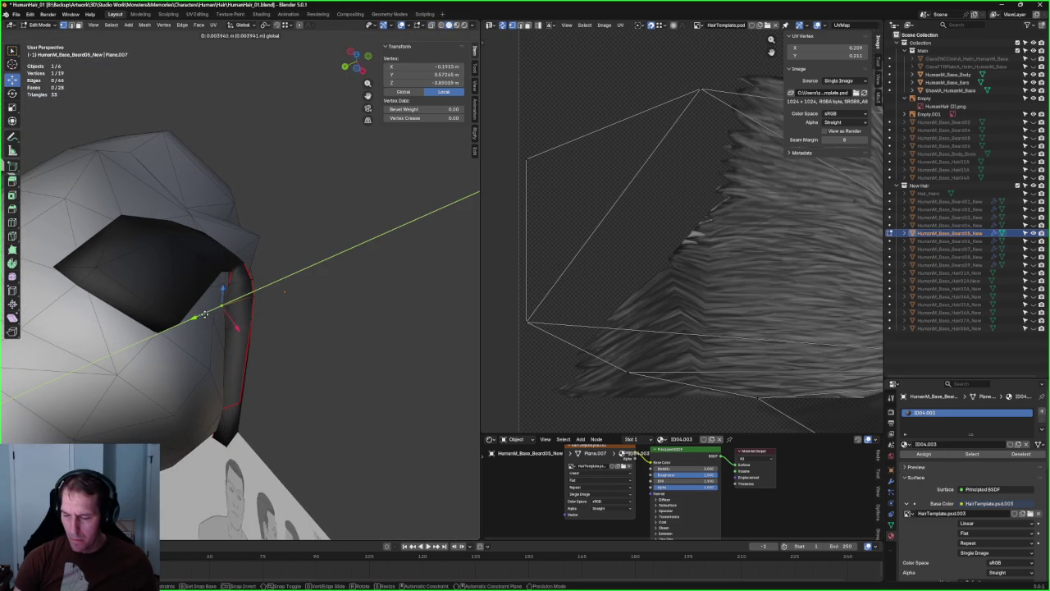
{"action": "left_click", "coordinate": [210, 313]}
{"action": "mouse_move", "coordinate": [226, 299]}
{"action": "middle_mouse_down"}
{"action": "mouse_move", "coordinate": [233, 312]}
{"action": "mouse_move", "coordinate": [307, 275]}
{"action": "middle_mouse_up"}
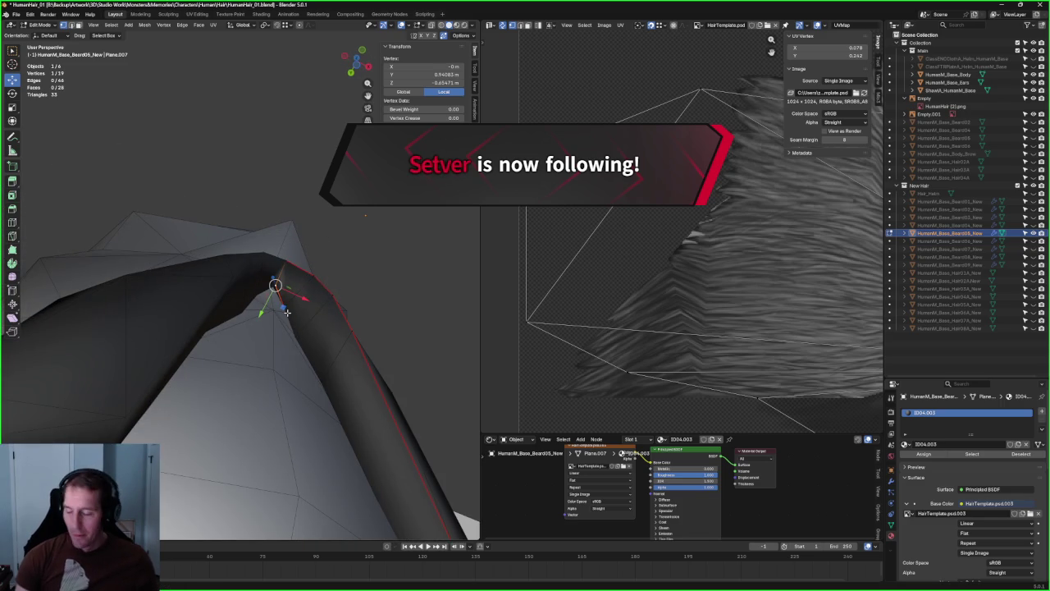
{"action": "middle_click_drag", "start_coordinate": [289, 326], "coordinate": [267, 320]}
{"action": "key", "text": "g"}
{"action": "key", "text": "y"}
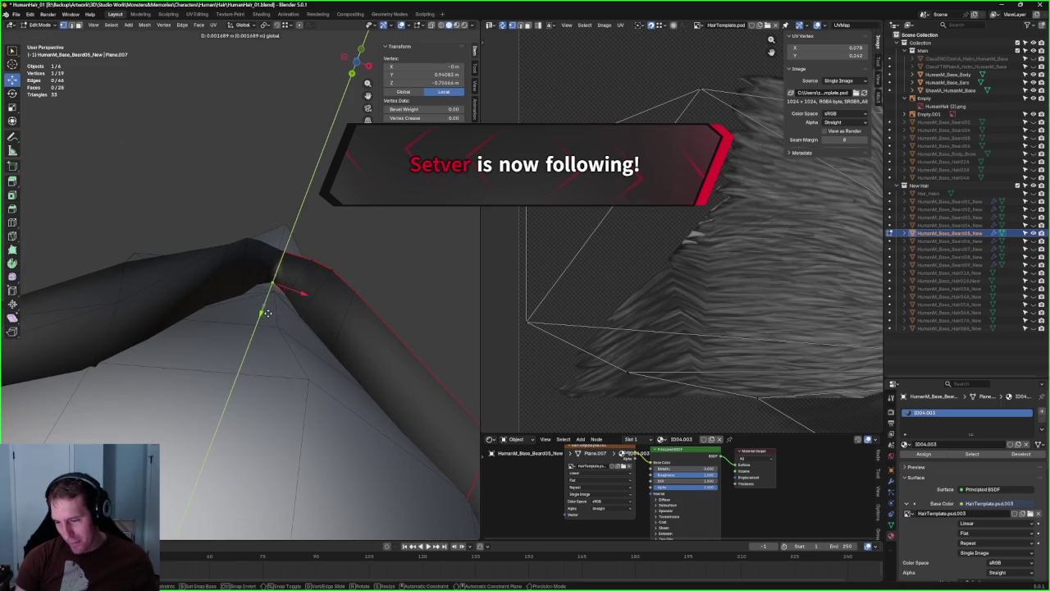
{"action": "left_click", "coordinate": [266, 315]}
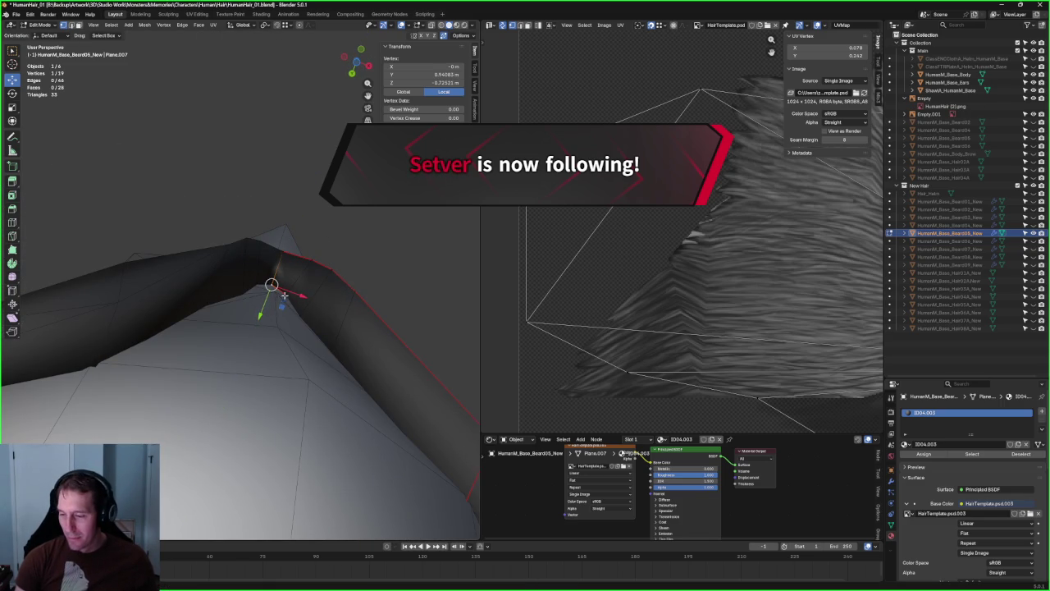
- Lower the moustache edge tighter to the face with three further Y-axis nudges
{"action": "key", "text": "g"}
{"action": "key", "text": "y"}
{"action": "left_click", "coordinate": [276, 318]}
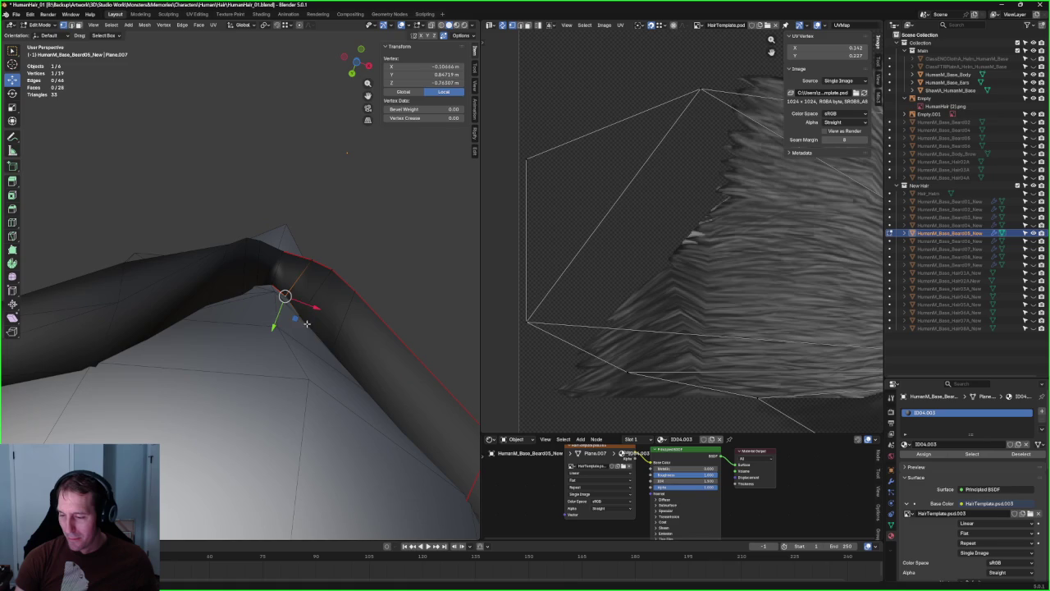
{"action": "key", "text": "g"}
{"action": "key", "text": "y"}
{"action": "left_click", "coordinate": [289, 345]}
{"action": "key", "text": "g"}
{"action": "key", "text": "y"}
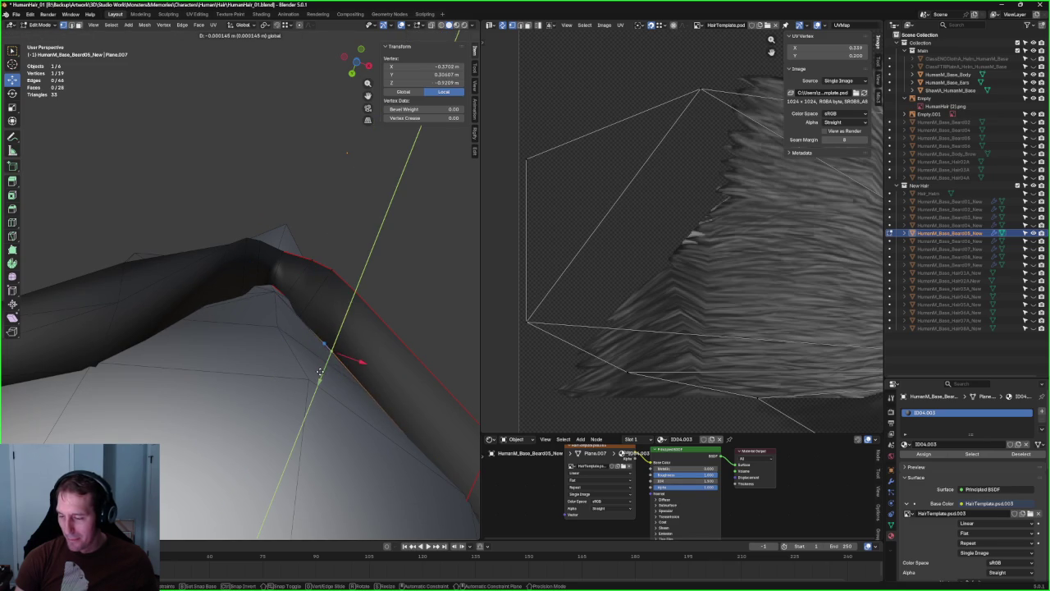
{"action": "left_click", "coordinate": [319, 373]}
- Orbit and zoom back to the front view of the head and beard
{"action": "mouse_move", "coordinate": [319, 373]}
{"action": "middle_mouse_down"}
{"action": "mouse_move", "coordinate": [294, 300]}
{"action": "mouse_move", "coordinate": [274, 370]}
{"action": "middle_mouse_up"}
{"action": "scroll", "coordinate": [306, 348], "scroll_direction": "down", "scroll_amount": 3}
{"action": "scroll", "coordinate": [296, 328], "scroll_direction": "up", "scroll_amount": 4}
{"action": "scroll", "coordinate": [291, 315], "scroll_direction": "up", "scroll_amount": 3}
- Drag moustache vertices right and up onto the reference outline using X-ray
{"action": "key", "text": "alt+z"}
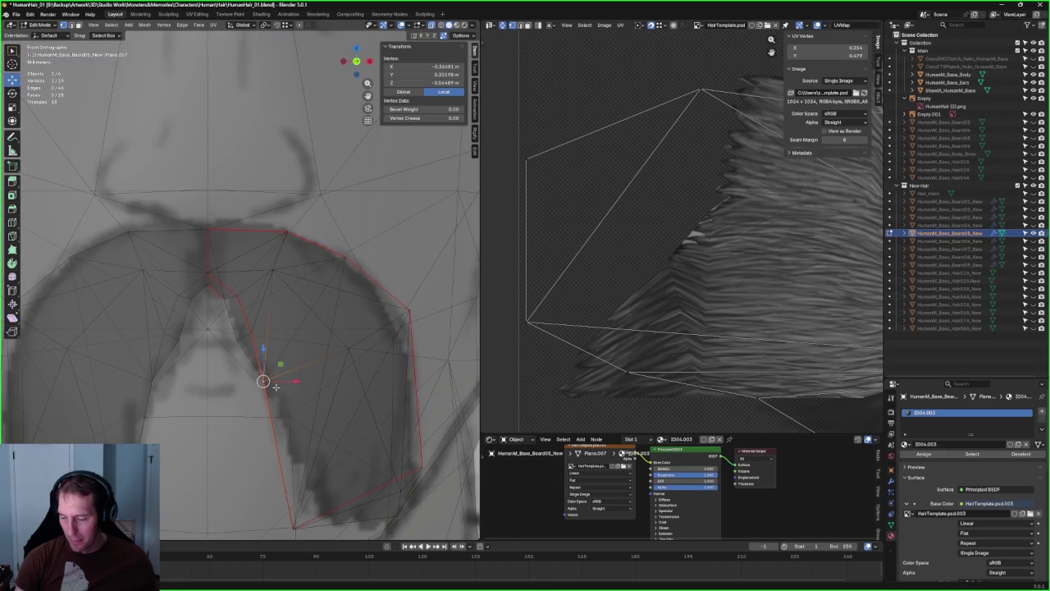
{"action": "key", "text": "alt+z"}
{"action": "left_click_drag", "start_coordinate": [263, 381], "coordinate": [284, 374]}
{"action": "key", "text": "alt+z"}
{"action": "key", "text": "alt+z"}
{"action": "mouse_move", "coordinate": [257, 331]}
{"action": "left_mouse_down"}
{"action": "mouse_move", "coordinate": [266, 318]}
{"action": "mouse_move", "coordinate": [235, 293]}
{"action": "mouse_move", "coordinate": [305, 271]}
{"action": "mouse_move", "coordinate": [289, 245]}
{"action": "mouse_move", "coordinate": [276, 293]}
{"action": "left_mouse_up"}
- In side view, move the beard-tip vertex along Y to match the reference
{"action": "scroll", "coordinate": [258, 298], "scroll_direction": "down", "scroll_amount": 3}
{"action": "mouse_move", "coordinate": [258, 298]}
{"action": "middle_mouse_down"}
{"action": "mouse_move", "coordinate": [197, 295]}
{"action": "mouse_move", "coordinate": [216, 269]}
{"action": "middle_mouse_up"}
{"action": "scroll", "coordinate": [196, 294], "scroll_direction": "up", "scroll_amount": 2}
{"action": "key", "text": "grave"}
{"action": "left_click", "coordinate": [216, 269]}
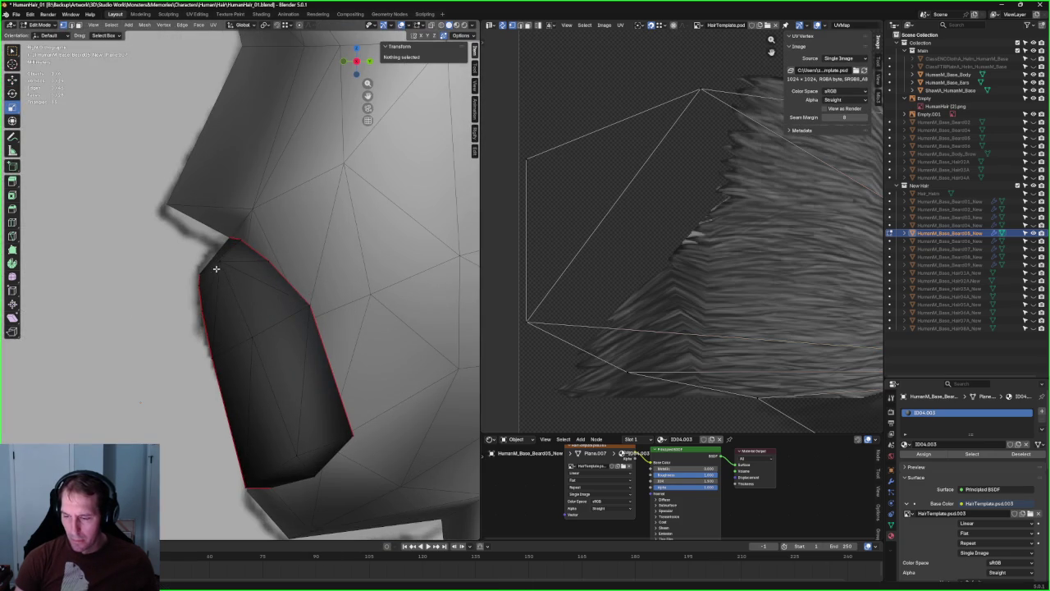
{"action": "left_click", "coordinate": [223, 262]}
{"action": "mouse_move", "coordinate": [223, 262]}
{"action": "left_mouse_down"}
{"action": "mouse_move", "coordinate": [249, 262]}
{"action": "mouse_move", "coordinate": [227, 258]}
{"action": "left_mouse_up"}
{"action": "left_click", "coordinate": [228, 250], "text": "shift"}
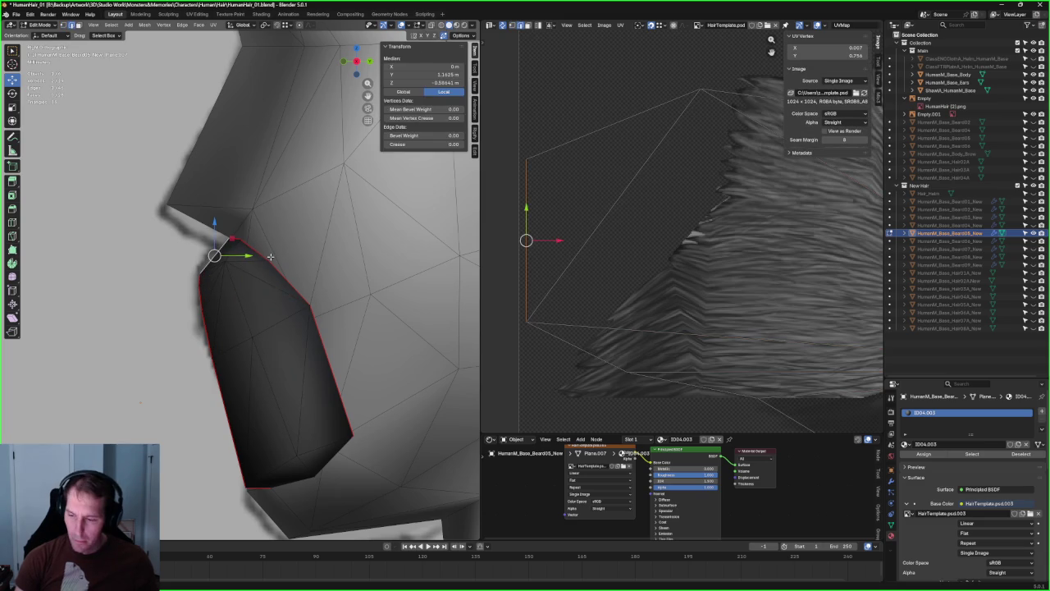
- Pick moustache edges and vertices near the mouth corner, then clear the selection
{"action": "left_click", "coordinate": [228, 250]}
{"action": "middle_click_drag", "start_coordinate": [219, 254], "coordinate": [286, 293]}
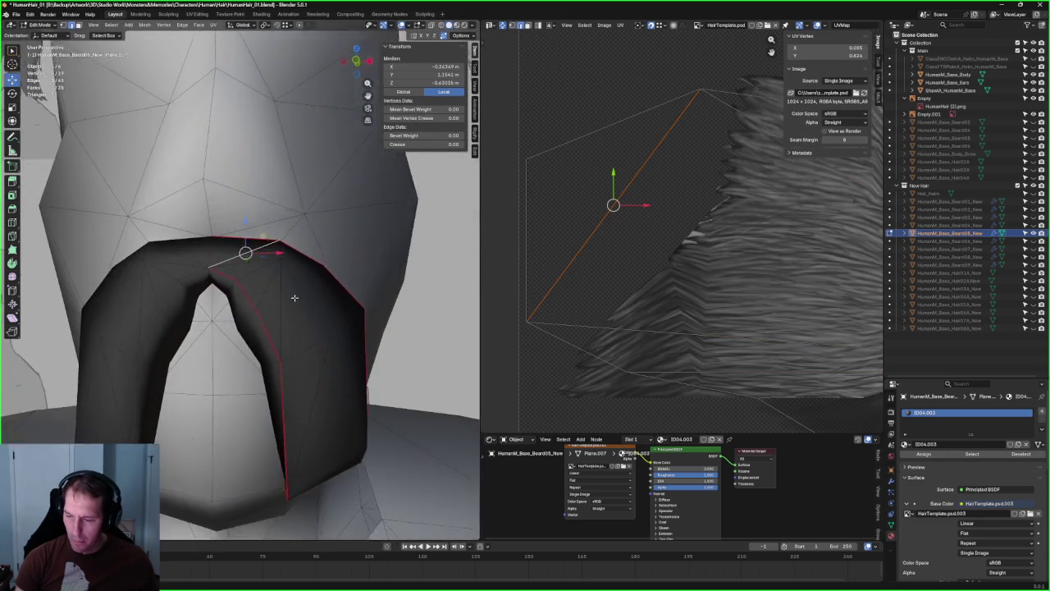
{"action": "left_click", "coordinate": [287, 293], "text": "shift"}
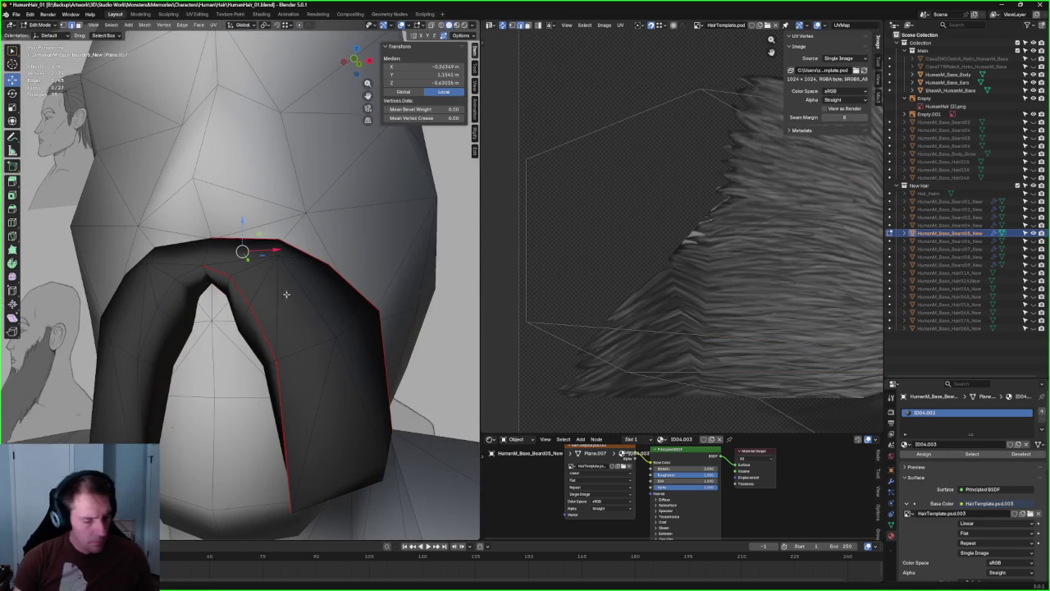
{"action": "left_click", "coordinate": [265, 265], "text": "shift"}
{"action": "key", "text": "alt+a"}
{"action": "left_click", "coordinate": [211, 240]}
{"action": "left_click", "coordinate": [287, 258], "text": "shift"}
{"action": "key", "text": "alt+a"}
- Orbit and zoom in to select a vertex on the beard's lower edge
{"action": "mouse_move", "coordinate": [300, 293]}
{"action": "middle_mouse_down"}
{"action": "mouse_move", "coordinate": [245, 325]}
{"action": "mouse_move", "coordinate": [271, 328]}
{"action": "middle_mouse_up"}
{"action": "scroll", "coordinate": [274, 333], "scroll_direction": "up", "scroll_amount": 2}
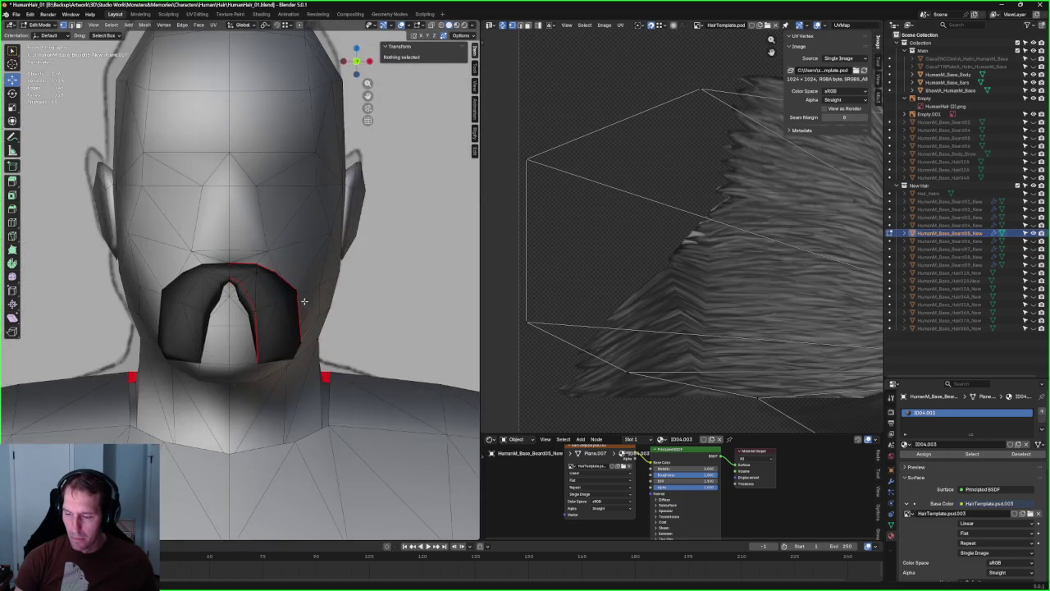
{"action": "scroll", "coordinate": [274, 333], "scroll_direction": "up", "scroll_amount": 3}
{"action": "left_click", "coordinate": [256, 315]}
- Move the selected beard vertex down toward the reference outline with X-ray on
{"action": "key", "text": "g"}
{"action": "key", "text": "x"}
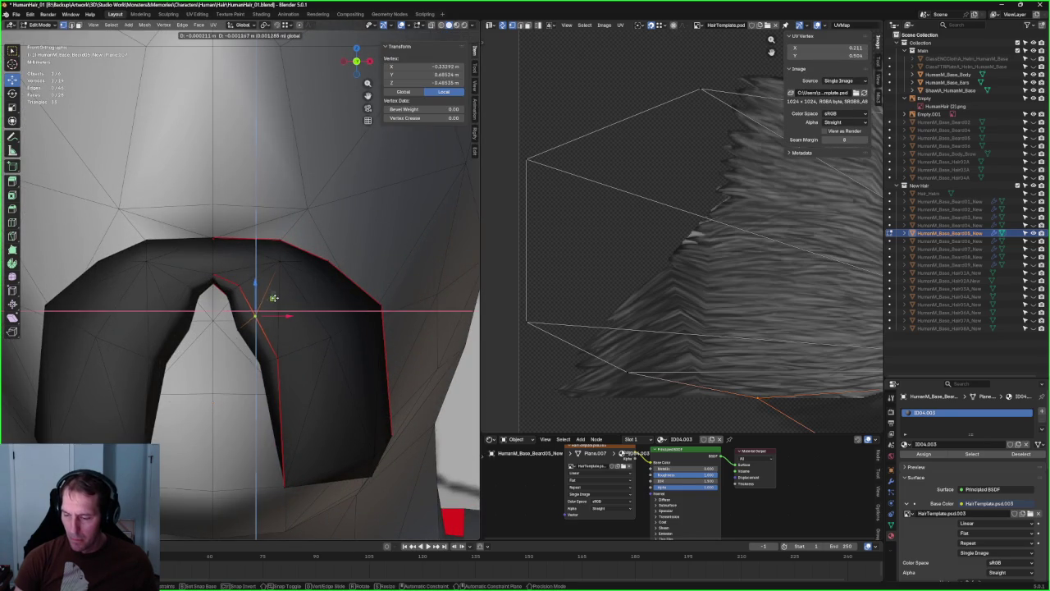
{"action": "key", "text": "Escape"}
{"action": "key", "text": "alt+z"}
{"action": "left_click_drag", "start_coordinate": [259, 274], "coordinate": [273, 313]}
{"action": "key", "text": "alt+z"}
{"action": "key", "text": "alt+z"}
{"action": "key", "text": "alt+z"}
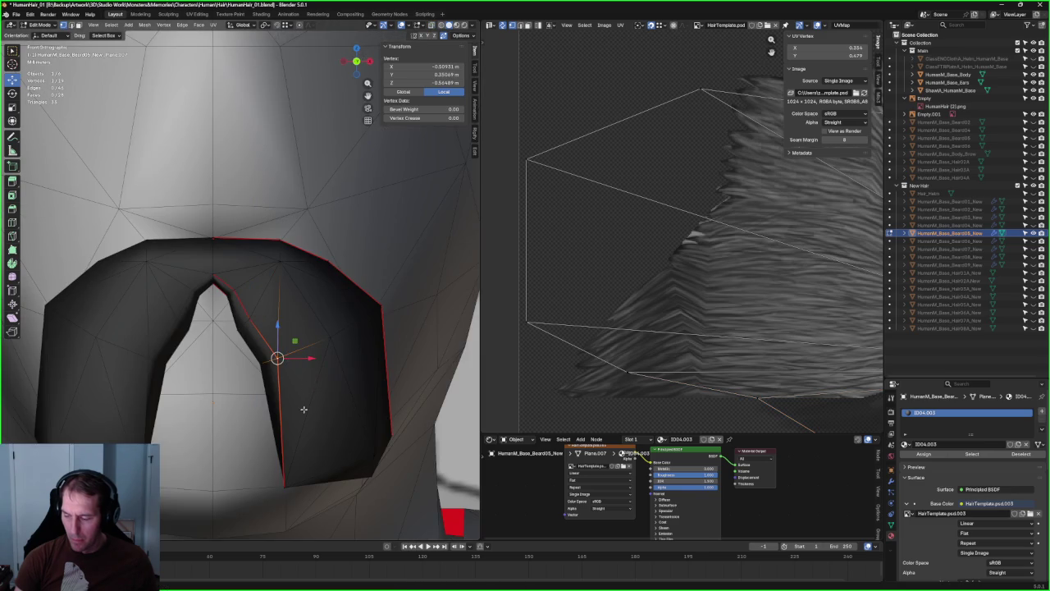
- Frame the bottom beard vertices and shift them right and up onto the reference
{"action": "key", "text": "KP_Decimal"}
{"action": "key", "text": "alt+z"}
{"action": "key", "text": "alt+z"}
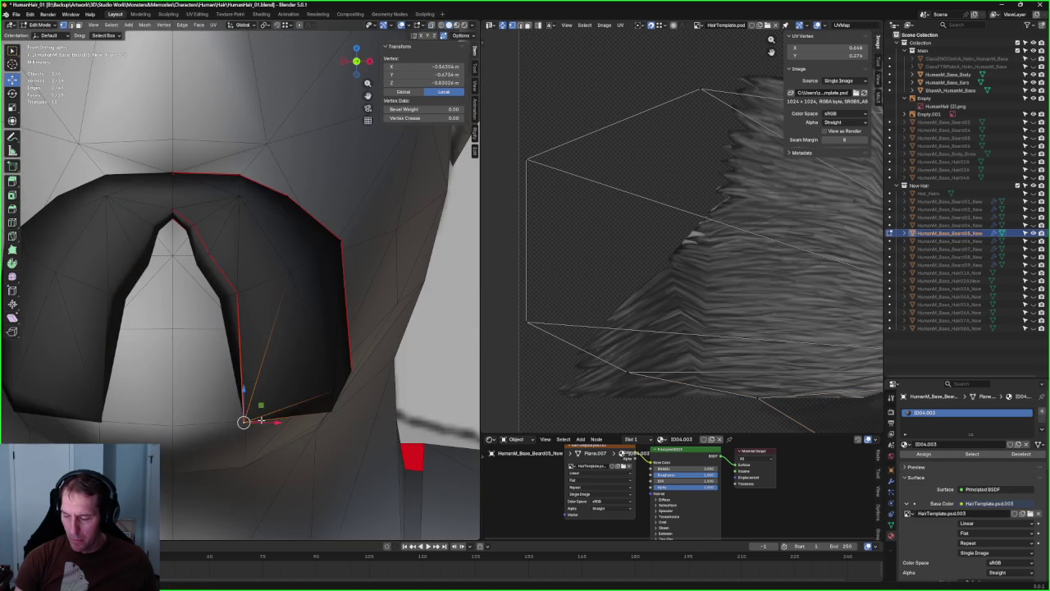
{"action": "left_click_drag", "start_coordinate": [246, 420], "coordinate": [283, 419]}
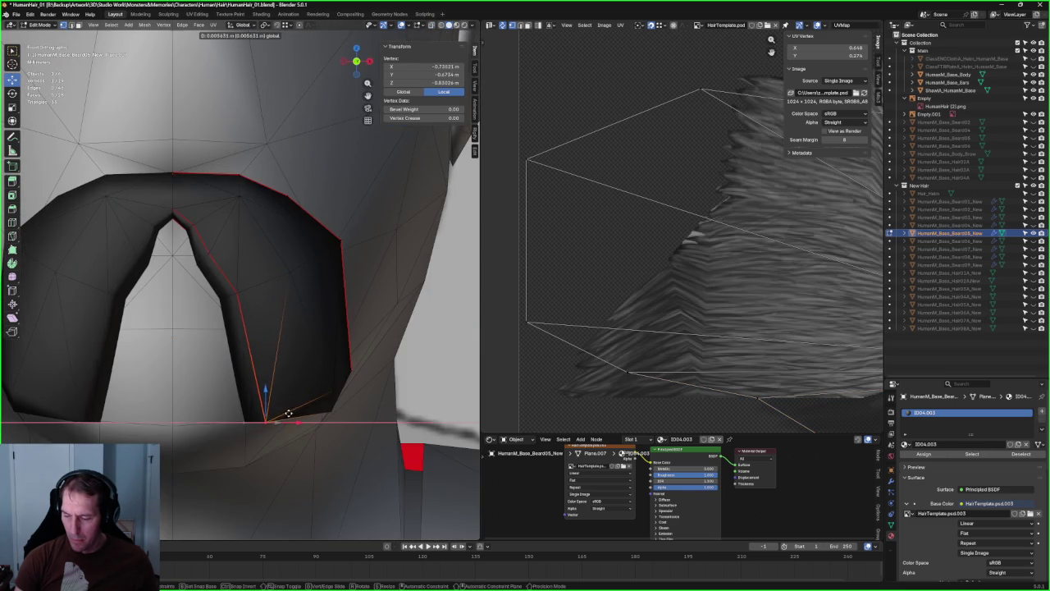
{"action": "key", "text": "alt+z"}
{"action": "left_click", "coordinate": [265, 420]}
{"action": "left_click", "coordinate": [262, 422], "text": "shift"}
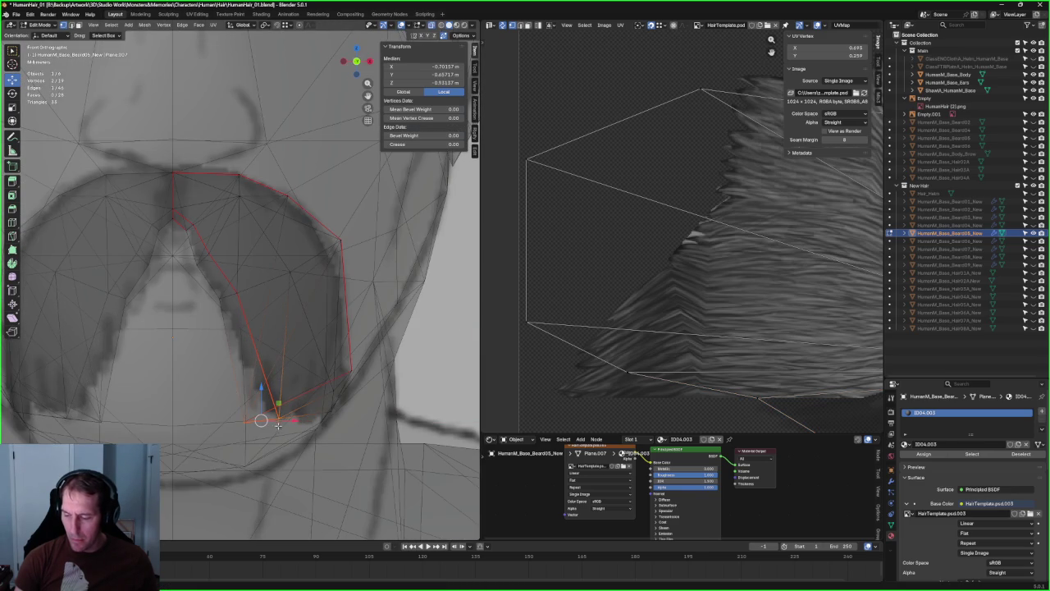
{"action": "mouse_move", "coordinate": [260, 419]}
{"action": "left_mouse_down"}
{"action": "mouse_move", "coordinate": [284, 378]}
{"action": "mouse_move", "coordinate": [281, 403]}
{"action": "left_mouse_up"}
{"action": "key", "text": "alt+z"}
{"action": "key", "text": "z"}
{"action": "key", "text": "alt+z"}
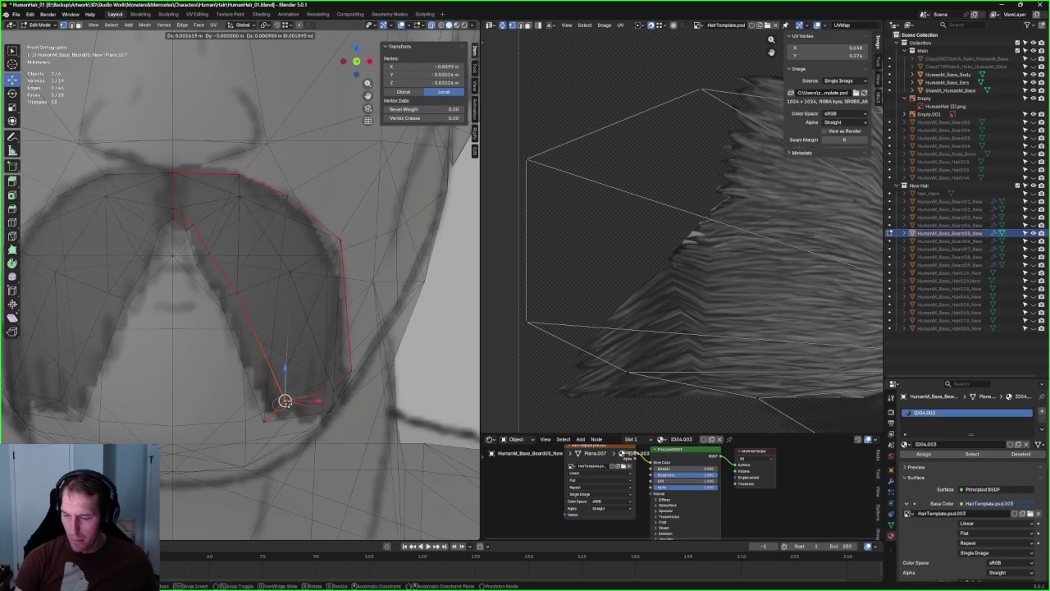
{"action": "left_click", "coordinate": [285, 401]}
{"action": "key", "text": "alt+z"}
- In side view, select a chin vertex and raise it along Z
{"action": "scroll", "coordinate": [285, 402], "scroll_direction": "down", "scroll_amount": 3}
{"action": "mouse_move", "coordinate": [285, 402]}
{"action": "middle_mouse_down"}
{"action": "mouse_move", "coordinate": [266, 331]}
{"action": "mouse_move", "coordinate": [274, 366]}
{"action": "middle_mouse_up"}
{"action": "key", "text": "alt+z"}
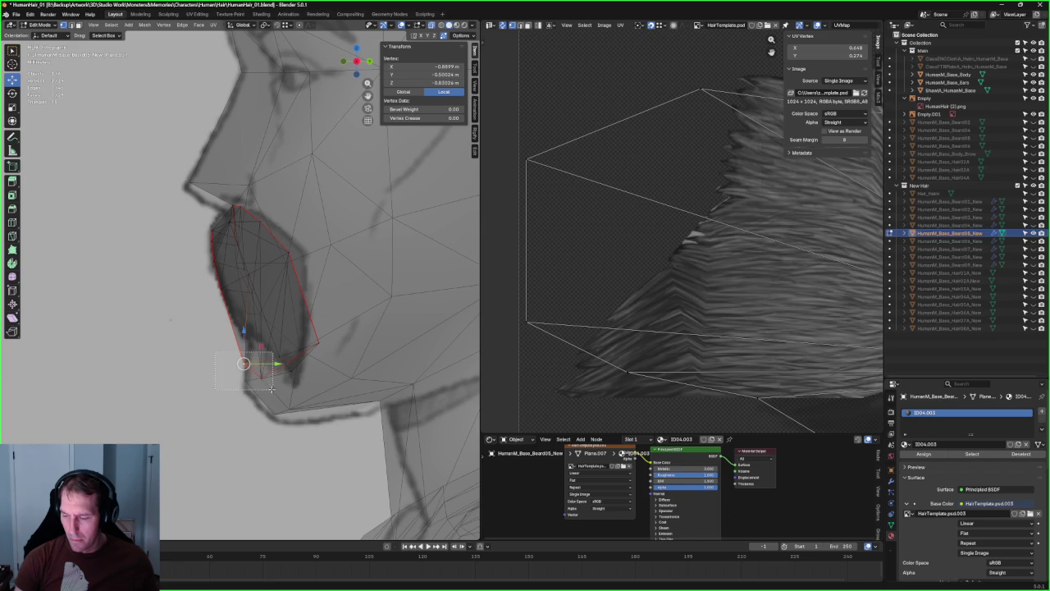
{"action": "left_click_drag", "start_coordinate": [271, 389], "coordinate": [273, 391]}
{"action": "key", "text": "alt+z"}
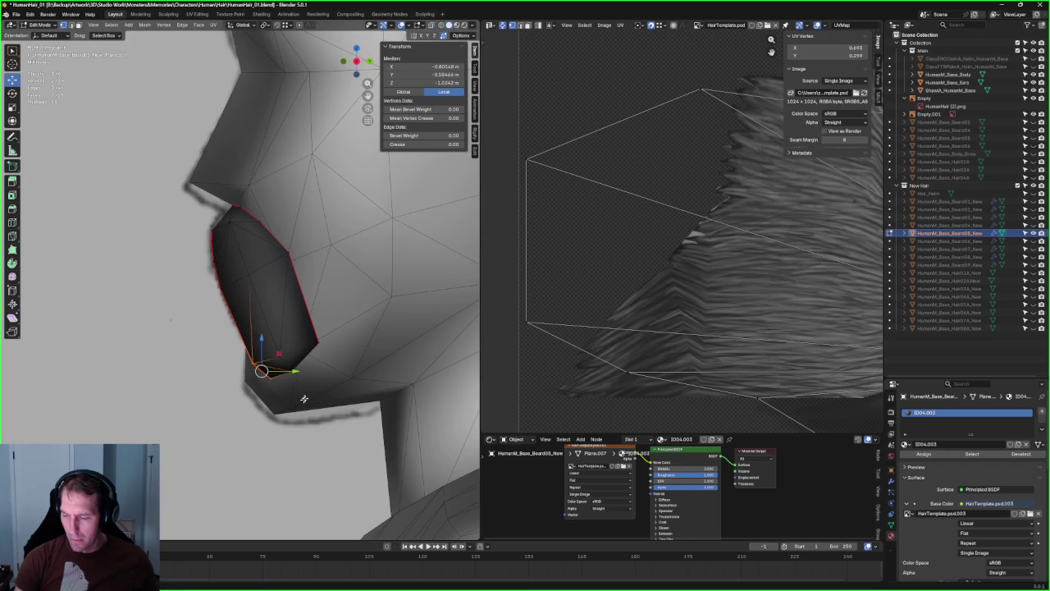
{"action": "left_click", "coordinate": [298, 373]}
{"action": "left_click", "coordinate": [291, 369]}
{"action": "key", "text": "alt+z"}
{"action": "key", "text": "g"}
{"action": "key", "text": "z"}
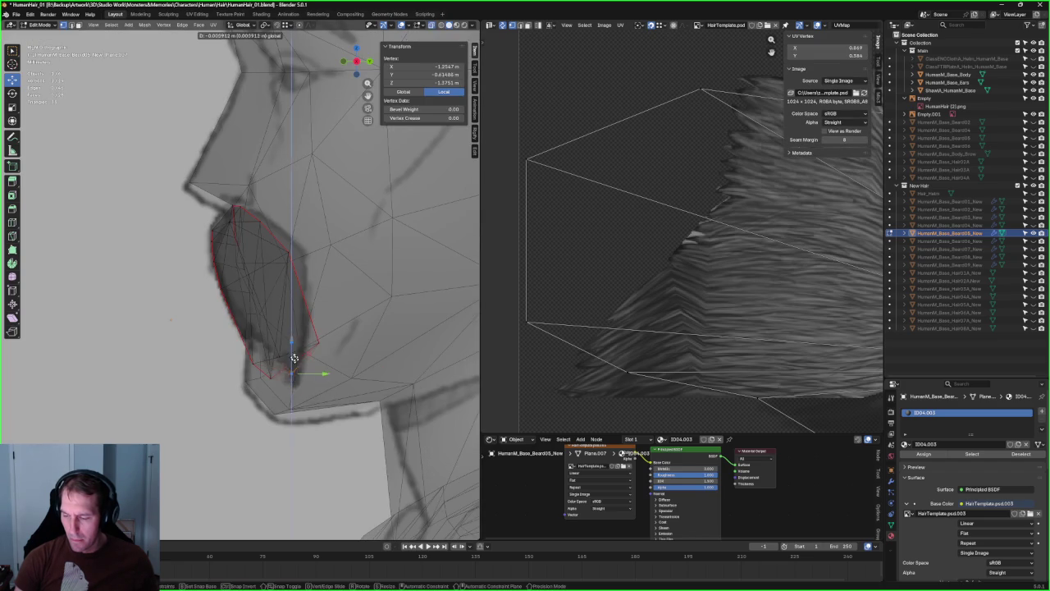
{"action": "left_click", "coordinate": [298, 365]}
{"action": "key", "text": "alt+z"}
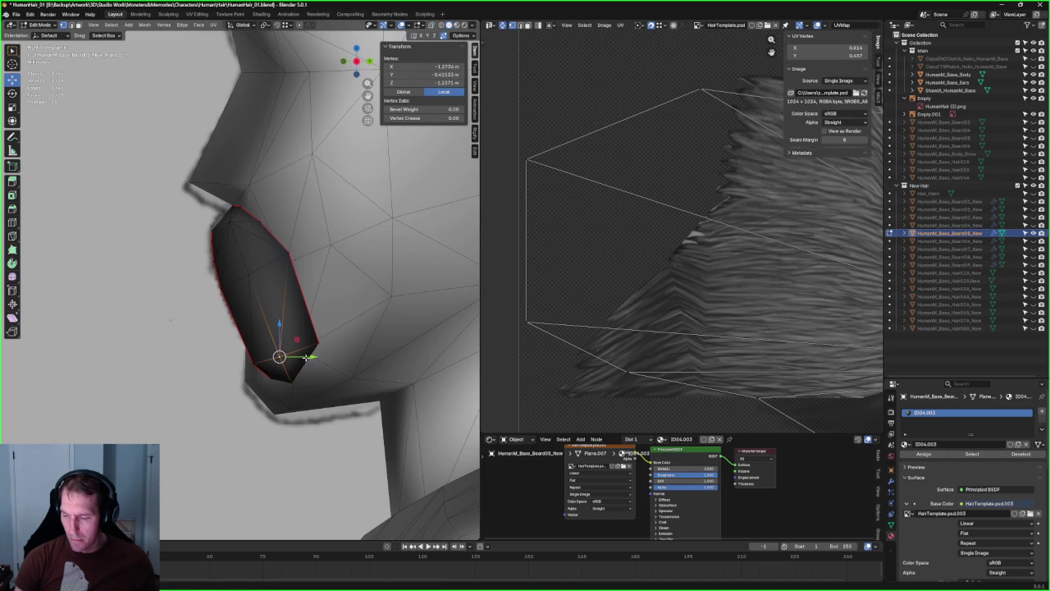
- Push the chin vertices along Y to match the side reference profile
{"action": "key", "text": "alt+z"}
{"action": "key", "text": "alt+z"}
{"action": "key", "text": "g"}
{"action": "key", "text": "y"}
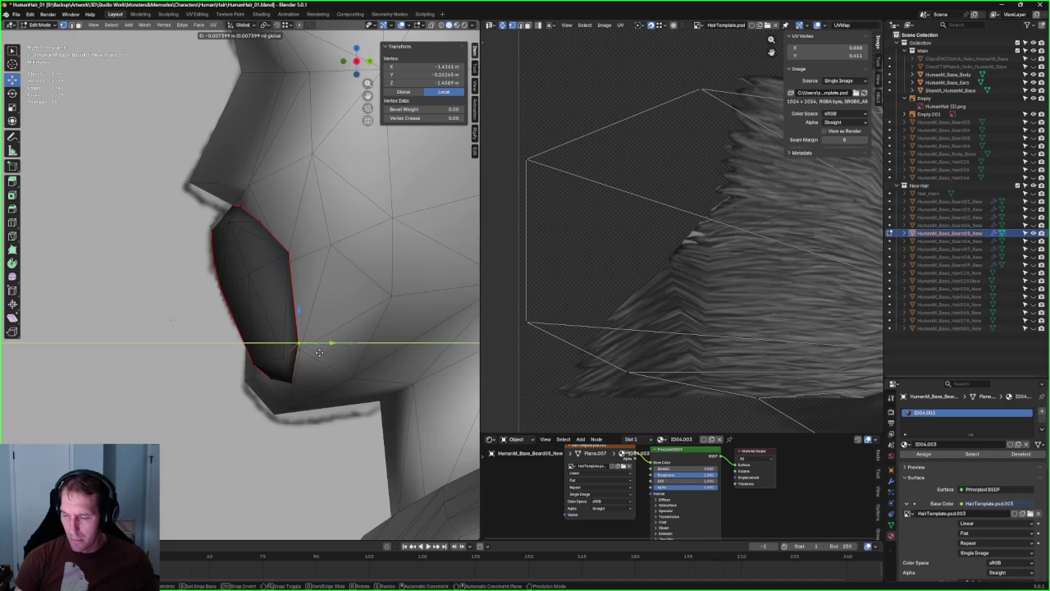
{"action": "left_click", "coordinate": [319, 352]}
{"action": "key", "text": "g"}
{"action": "left_click", "coordinate": [327, 350]}
{"action": "key", "text": "alt+z"}
{"action": "key", "text": "alt+z"}
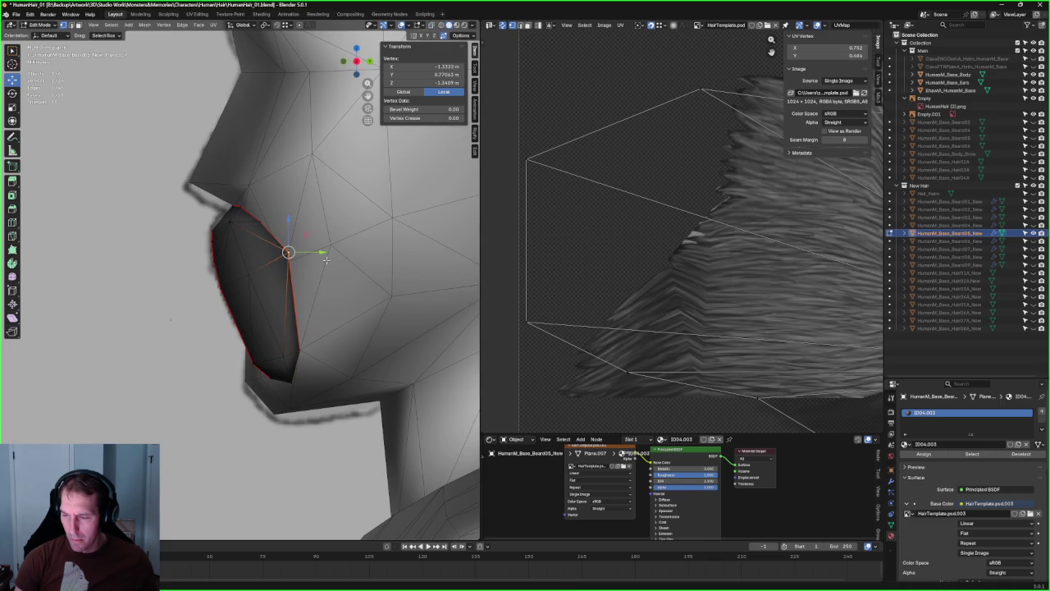
{"action": "key", "text": "g"}
{"action": "key", "text": "y"}
{"action": "left_click", "coordinate": [319, 257]}
- Tighten the moustache's upper outer corner with X, Z and Y moves in front and side views
{"action": "key", "text": "KP_1"}
{"action": "key", "text": "g"}
{"action": "key", "text": "x"}
{"action": "left_click", "coordinate": [312, 236]}
{"action": "key", "text": "g"}
{"action": "key", "text": "z"}
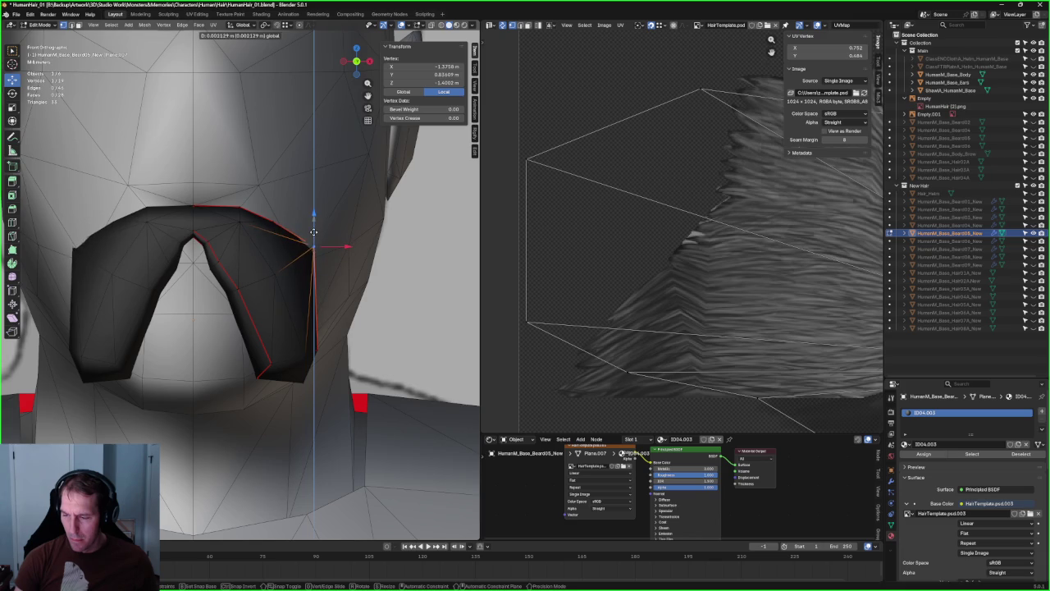
{"action": "left_click", "coordinate": [314, 232]}
{"action": "key", "text": "KP_3"}
{"action": "key", "text": "g"}
{"action": "key", "text": "y"}
{"action": "left_click", "coordinate": [316, 248]}
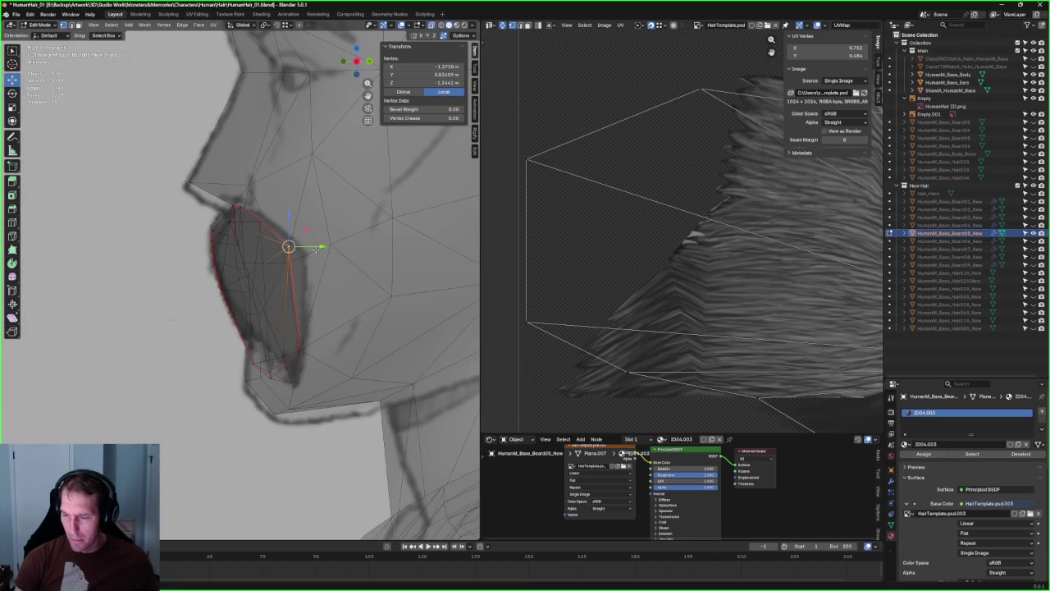
{"action": "middle_click_drag", "start_coordinate": [312, 248], "coordinate": [373, 311]}
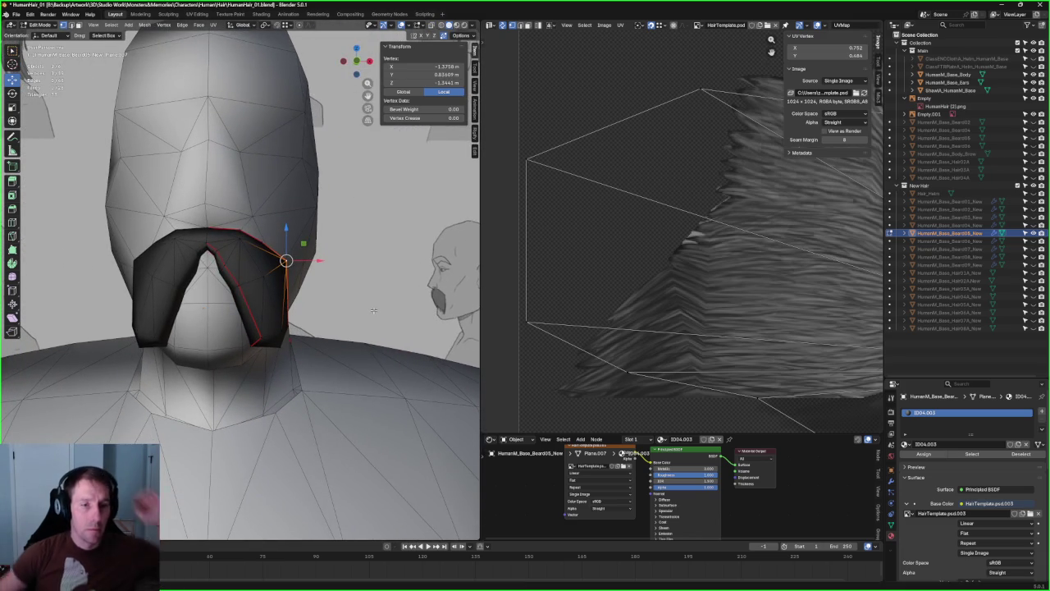
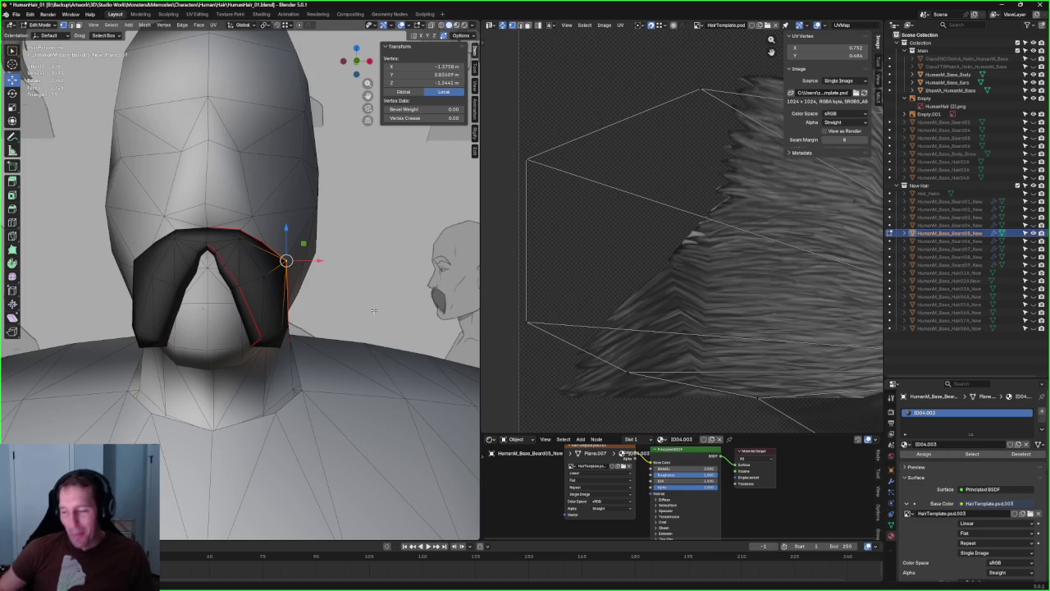
- View the head from the front, zooming in and briefly toggling X-ray to inspect the mustache
{"action": "scroll", "coordinate": [373, 310], "scroll_direction": "down", "scroll_amount": 5}
{"action": "key", "text": "grave"}
{"action": "left_click", "coordinate": [305, 257]}
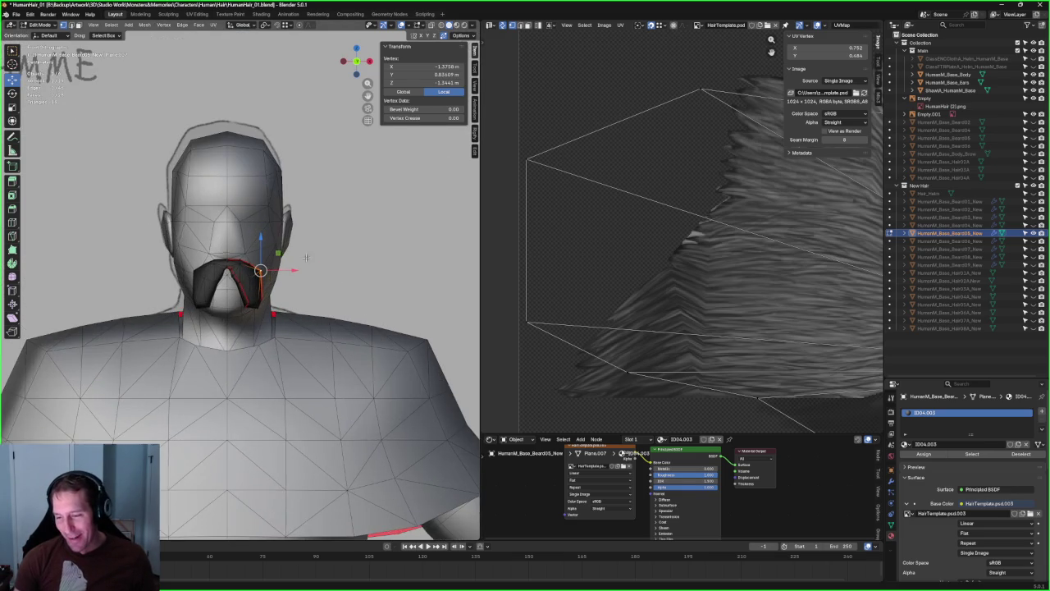
{"action": "key", "text": "alt+z"}
{"action": "scroll", "coordinate": [312, 264], "scroll_direction": "up", "scroll_amount": 2}
{"action": "scroll", "coordinate": [311, 261], "scroll_direction": "up", "scroll_amount": 1}
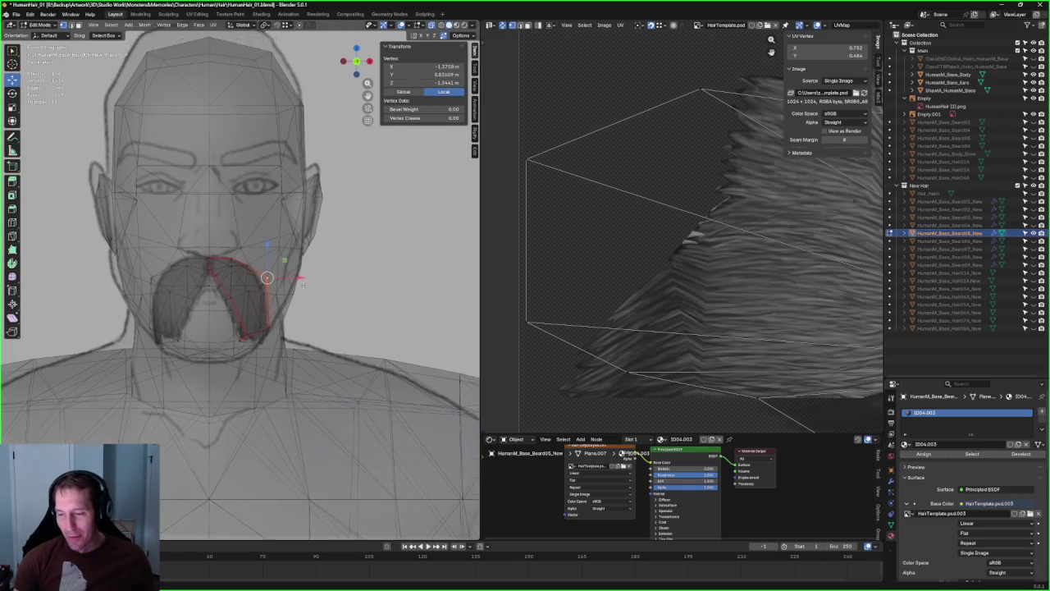
{"action": "scroll", "coordinate": [298, 283], "scroll_direction": "up", "scroll_amount": 1}
{"action": "scroll", "coordinate": [216, 314], "scroll_direction": "up", "scroll_amount": 1}
{"action": "key", "text": "alt+z"}
{"action": "key", "text": "alt+z"}
{"action": "key", "text": "alt+z"}
- Raise a mustache edge vertex, then move it along Y against the face
{"action": "left_click", "coordinate": [261, 407]}
{"action": "middle_click_drag", "start_coordinate": [284, 413], "coordinate": [280, 384]}
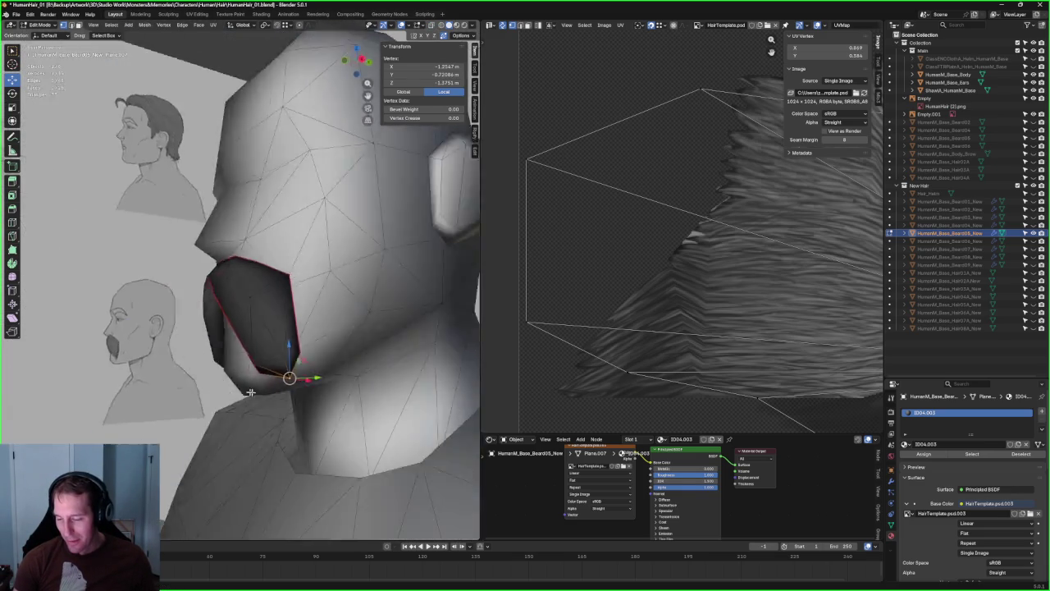
{"action": "key", "text": "g"}
{"action": "left_click", "coordinate": [264, 353]}
{"action": "key", "text": "g"}
{"action": "key", "text": "y"}
{"action": "left_click", "coordinate": [272, 321]}
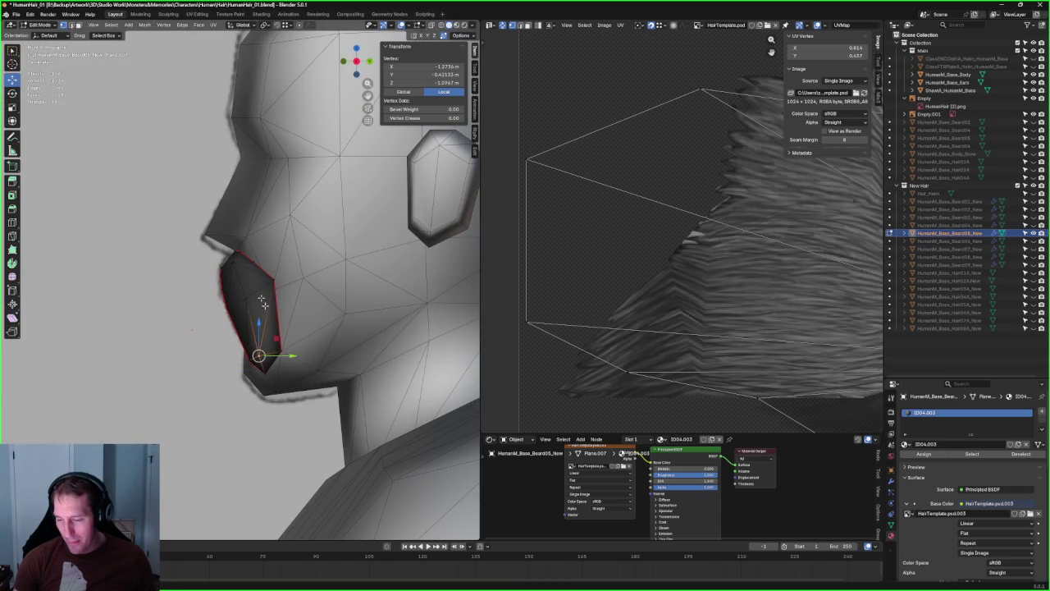
- Readjust that vertex's position along Y, checking from a front three-quarter view
{"action": "key", "text": "g"}
{"action": "key", "text": "y"}
{"action": "left_click", "coordinate": [273, 339]}
{"action": "mouse_move", "coordinate": [274, 342]}
{"action": "middle_mouse_down"}
{"action": "mouse_move", "coordinate": [298, 337]}
{"action": "mouse_move", "coordinate": [257, 287]}
{"action": "mouse_move", "coordinate": [235, 270]}
{"action": "mouse_move", "coordinate": [219, 280]}
{"action": "middle_mouse_up"}
{"action": "left_click_drag", "start_coordinate": [223, 305], "coordinate": [213, 285]}
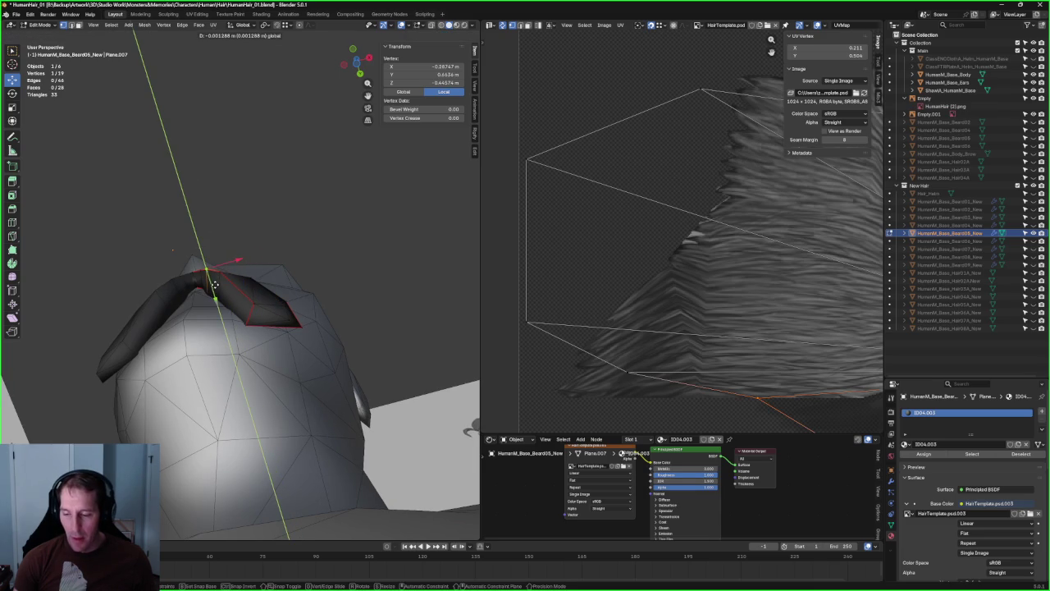
{"action": "left_click", "coordinate": [324, 216]}
- Pull an inner-edge mustache vertex along Y and check the fit in X-ray
{"action": "mouse_move", "coordinate": [323, 216]}
{"action": "middle_mouse_down"}
{"action": "mouse_move", "coordinate": [266, 343]}
{"action": "mouse_move", "coordinate": [247, 345]}
{"action": "middle_mouse_up"}
{"action": "left_click", "coordinate": [243, 324]}
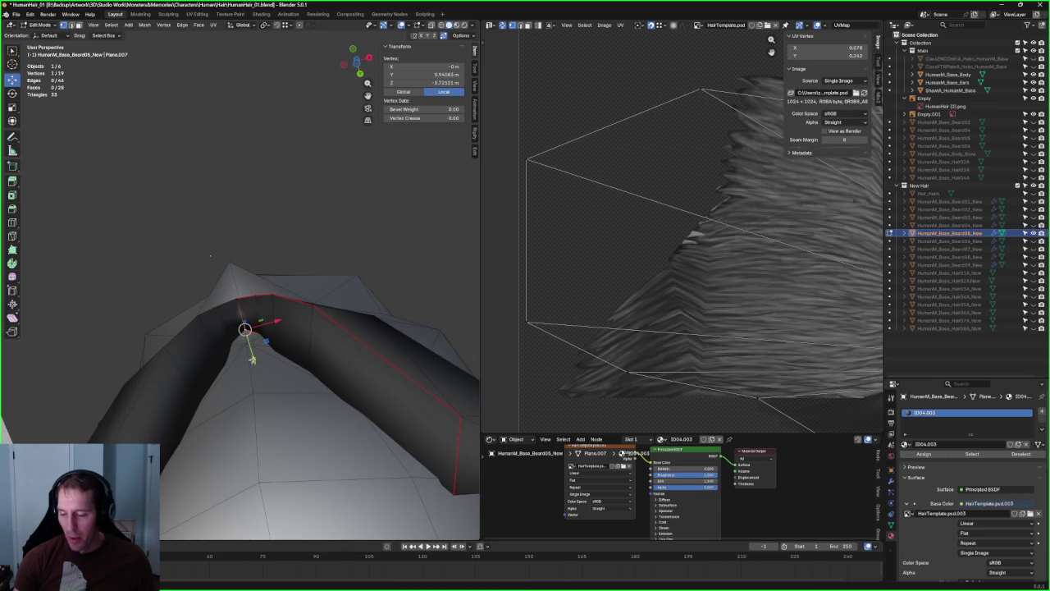
{"action": "mouse_move", "coordinate": [253, 351]}
{"action": "left_mouse_down"}
{"action": "mouse_move", "coordinate": [283, 361]}
{"action": "mouse_move", "coordinate": [268, 348]}
{"action": "left_mouse_up"}
{"action": "middle_click_drag", "start_coordinate": [268, 348], "coordinate": [240, 285]}
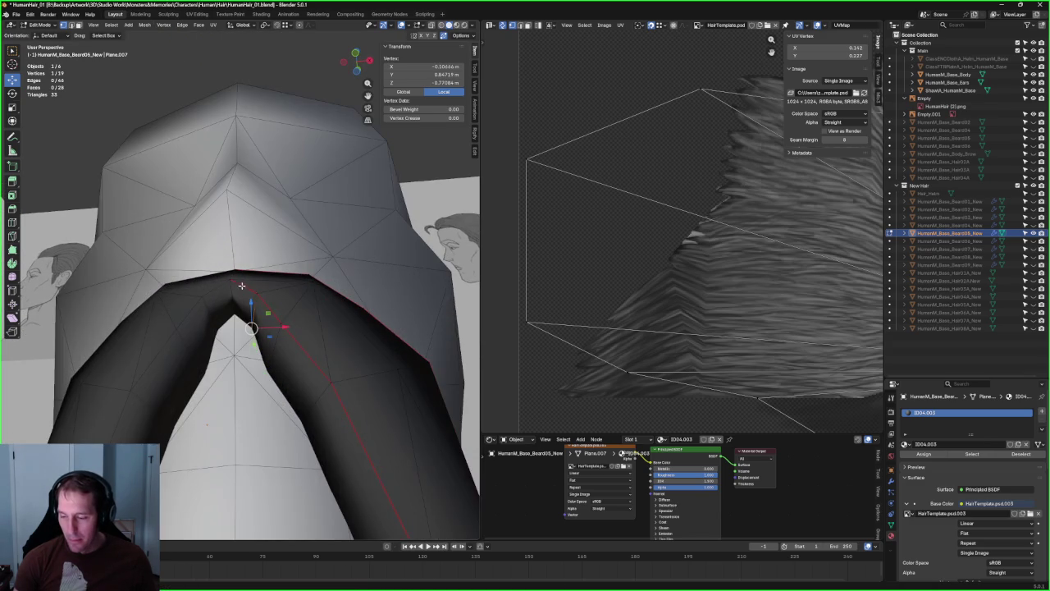
{"action": "key", "text": "alt+z"}
{"action": "key", "text": "alt+z"}
{"action": "right_click", "coordinate": [233, 326]}
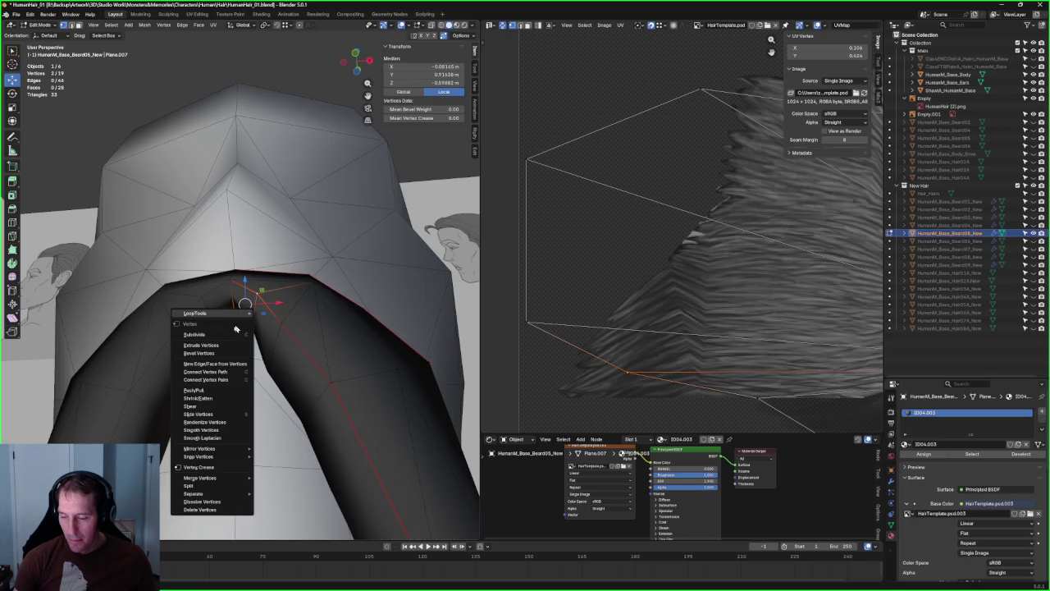
- Join the two chosen vertices with a new edge via Connect Vertex Pairs
{"action": "left_click", "coordinate": [220, 382]}
{"action": "key", "text": "alt+z"}
{"action": "key", "text": "alt+z"}
{"action": "key", "text": "alt+a"}
{"action": "mouse_move", "coordinate": [220, 382]}
{"action": "middle_mouse_down"}
{"action": "mouse_move", "coordinate": [309, 379]}
{"action": "mouse_move", "coordinate": [294, 397]}
{"action": "mouse_move", "coordinate": [305, 417]}
{"action": "mouse_move", "coordinate": [276, 339]}
{"action": "middle_mouse_up"}
- Try moving a mustache vertex along Y, cancelling both attempts, then deselect all
{"action": "key", "text": "alt+z"}
{"action": "left_click", "coordinate": [261, 407]}
{"action": "key", "text": "alt+z"}
{"action": "key", "text": "g"}
{"action": "key", "text": "y"}
{"action": "right_click", "coordinate": [262, 422]}
- Nudge another mustache vertex slightly closer to the face, then check from the front view
{"action": "key", "text": "alt+z"}
{"action": "key", "text": "alt+z"}
{"action": "key", "text": "g"}
{"action": "key", "text": "y"}
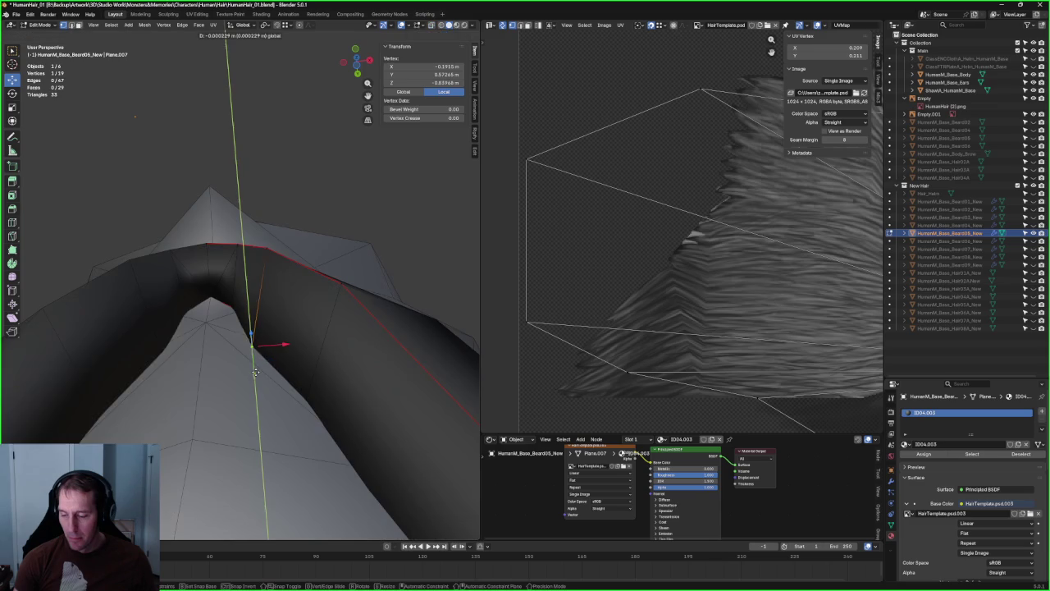
{"action": "right_click", "coordinate": [256, 371]}
{"action": "key", "text": "alt+a"}
{"action": "mouse_move", "coordinate": [251, 344]}
{"action": "middle_mouse_down"}
{"action": "mouse_move", "coordinate": [335, 364]}
{"action": "mouse_move", "coordinate": [277, 373]}
{"action": "middle_mouse_up"}
{"action": "scroll", "coordinate": [270, 358], "scroll_direction": "up", "scroll_amount": 3}
{"action": "key", "text": "alt+z"}
{"action": "left_click", "coordinate": [277, 373]}
{"action": "key", "text": "alt+z"}
{"action": "mouse_move", "coordinate": [303, 370]}
{"action": "left_mouse_down"}
{"action": "mouse_move", "coordinate": [297, 385]}
{"action": "mouse_move", "coordinate": [318, 388]}
{"action": "mouse_move", "coordinate": [300, 389]}
{"action": "mouse_move", "coordinate": [309, 386]}
{"action": "mouse_move", "coordinate": [291, 351]}
{"action": "mouse_move", "coordinate": [321, 367]}
{"action": "left_mouse_up"}
{"action": "key", "text": "KP_1"}
{"action": "key", "text": "alt+z"}
{"action": "key", "text": "alt+z"}
{"action": "key", "text": "alt+z"}
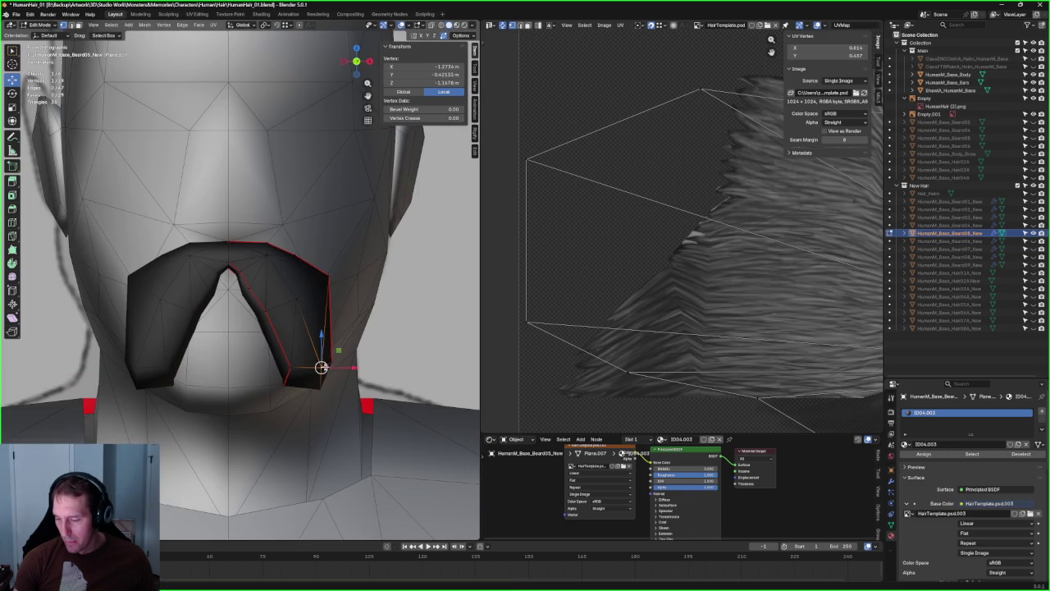
- Slide the mustache's lower tip vertex along its edge, then move it along Y
{"action": "key", "text": "shift+v"}
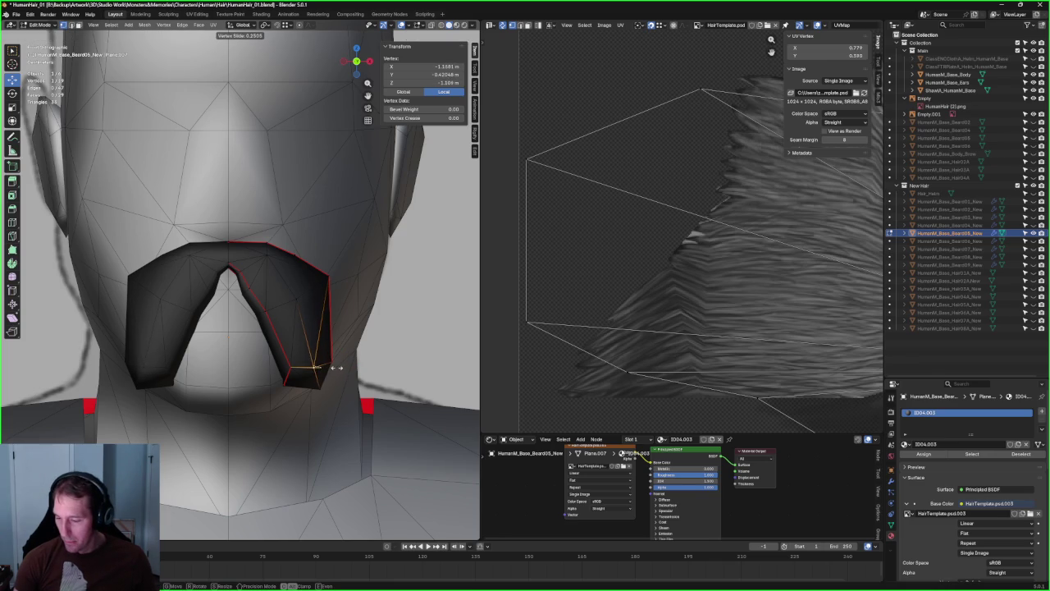
{"action": "left_click", "coordinate": [336, 368]}
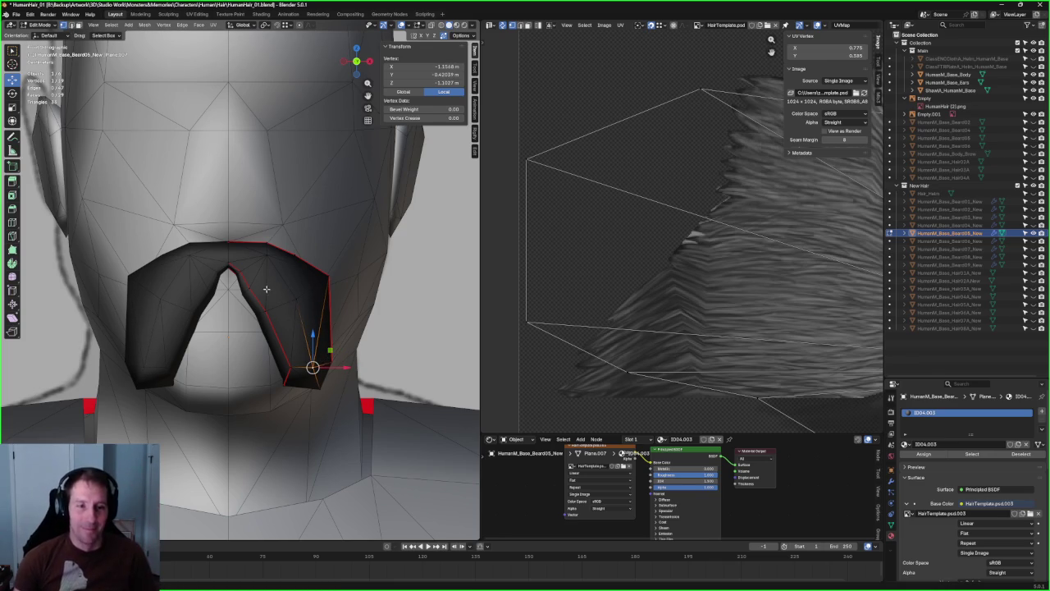
{"action": "scroll", "coordinate": [331, 296], "scroll_direction": "down", "scroll_amount": 2}
{"action": "mouse_move", "coordinate": [331, 296]}
{"action": "middle_mouse_down"}
{"action": "mouse_move", "coordinate": [240, 342]}
{"action": "mouse_move", "coordinate": [223, 293]}
{"action": "mouse_move", "coordinate": [296, 334]}
{"action": "middle_mouse_up"}
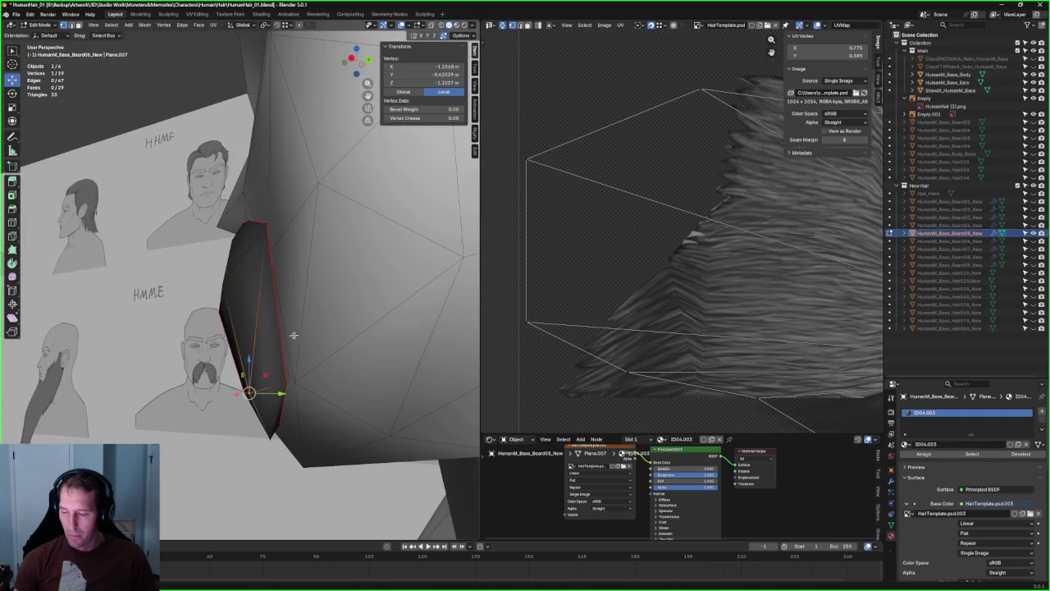
{"action": "key", "text": "g"}
{"action": "key", "text": "y"}
{"action": "left_click", "coordinate": [328, 383]}
- Shift the tip vertex slightly along the X axis
{"action": "mouse_move", "coordinate": [328, 383]}
{"action": "middle_mouse_down"}
{"action": "mouse_move", "coordinate": [368, 353]}
{"action": "mouse_move", "coordinate": [324, 377]}
{"action": "middle_mouse_up"}
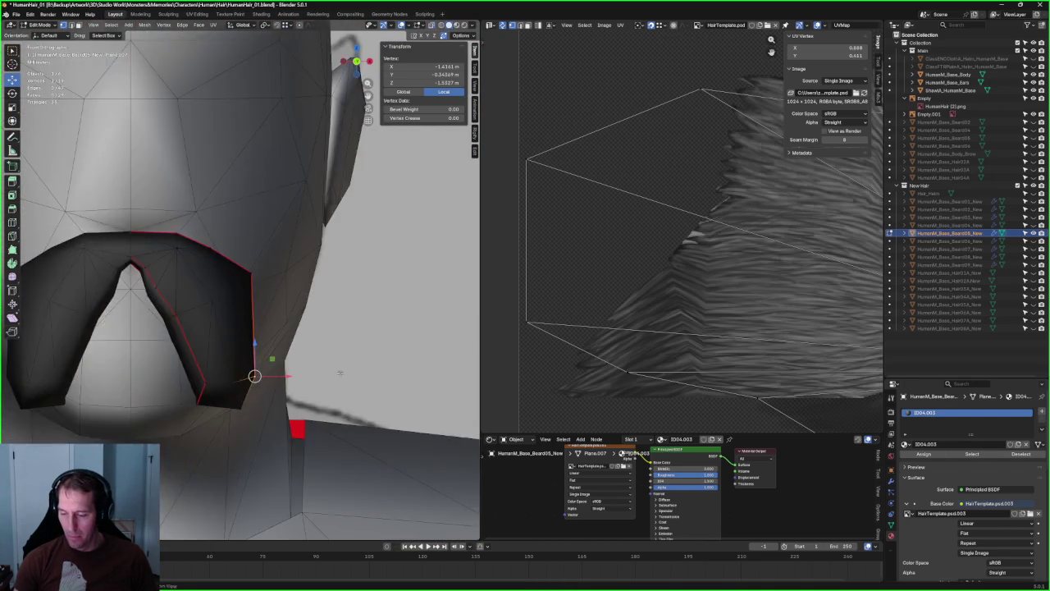
{"action": "key", "text": "alt+z"}
{"action": "key", "text": "g"}
{"action": "key", "text": "x"}
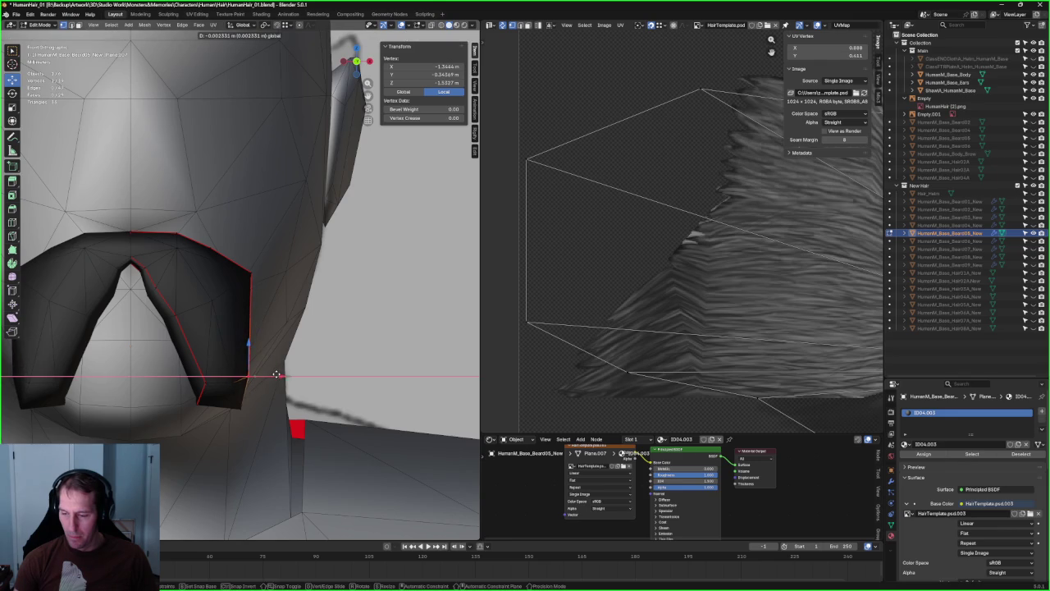
{"action": "left_click", "coordinate": [276, 374]}
- Move the mustache's upper corner vertex inward along X in two passes
{"action": "key", "text": "alt+z"}
{"action": "key", "text": "alt+z"}
{"action": "left_click", "coordinate": [254, 272]}
{"action": "key", "text": "g"}
{"action": "key", "text": "x"}
{"action": "left_click", "coordinate": [261, 260]}
{"action": "key", "text": "g"}
{"action": "key", "text": "x"}
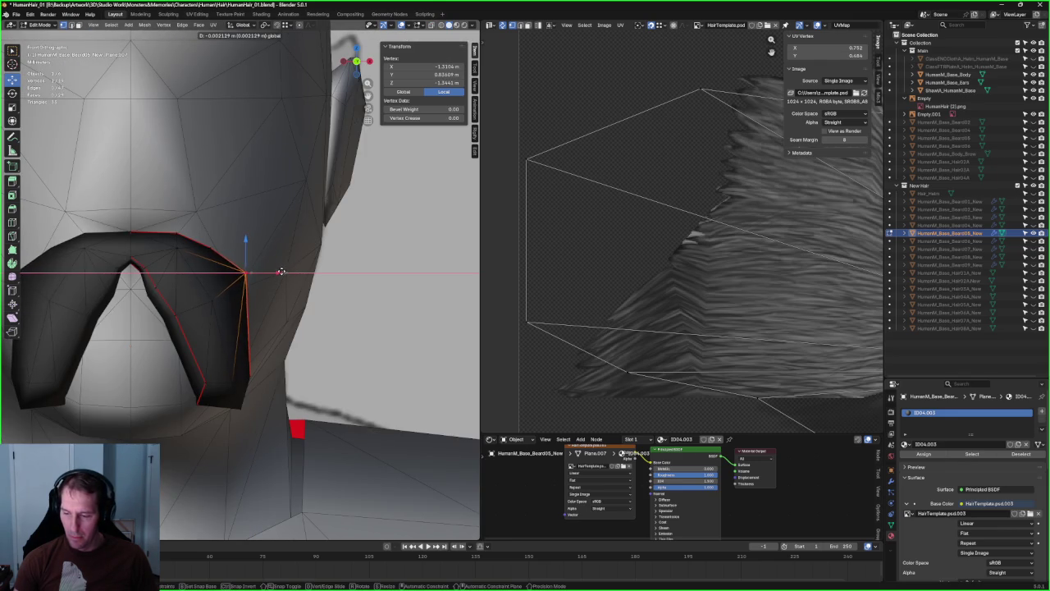
{"action": "left_click", "coordinate": [281, 270]}
- Check the mustache from a side profile with X-ray, then deselect all
{"action": "middle_click_drag", "start_coordinate": [277, 270], "coordinate": [211, 274]}
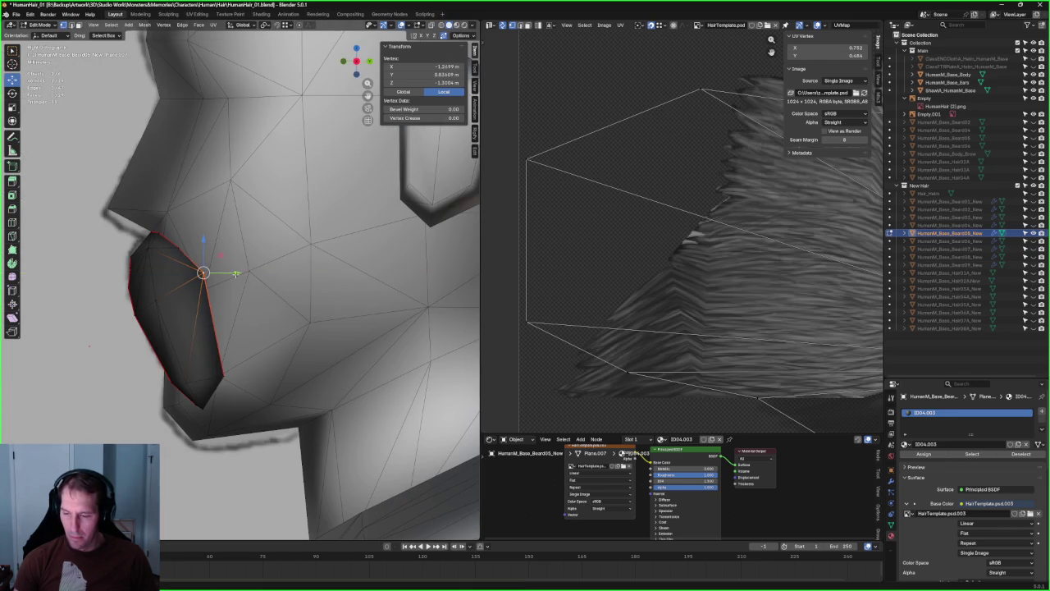
{"action": "key", "text": "alt+z"}
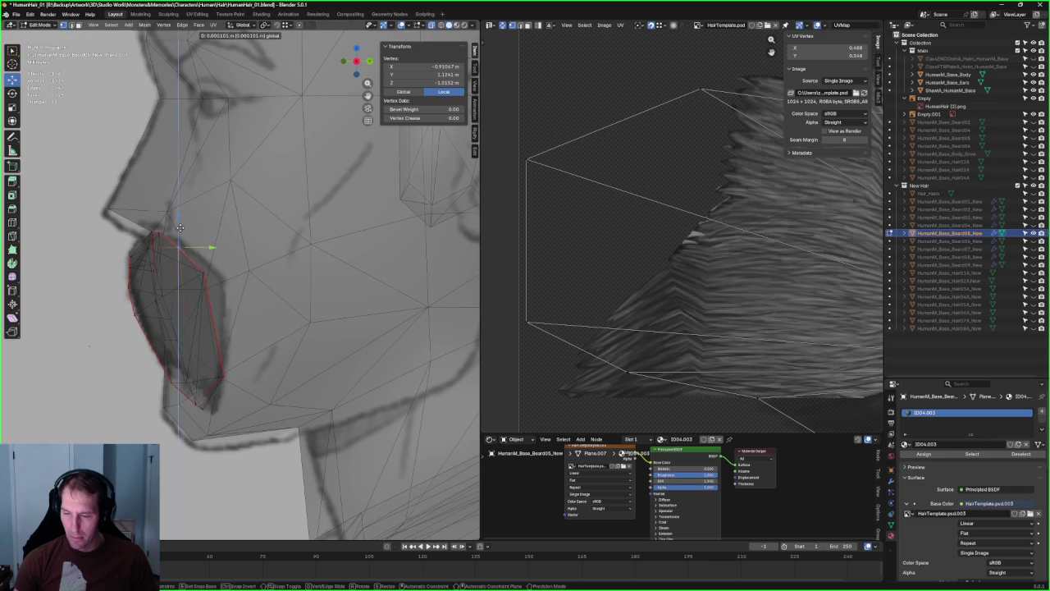
{"action": "key", "text": "alt+z"}
{"action": "scroll", "coordinate": [185, 242], "scroll_direction": "down", "scroll_amount": 2}
{"action": "key", "text": "alt+a"}
{"action": "scroll", "coordinate": [217, 286], "scroll_direction": "down", "scroll_amount": 3}
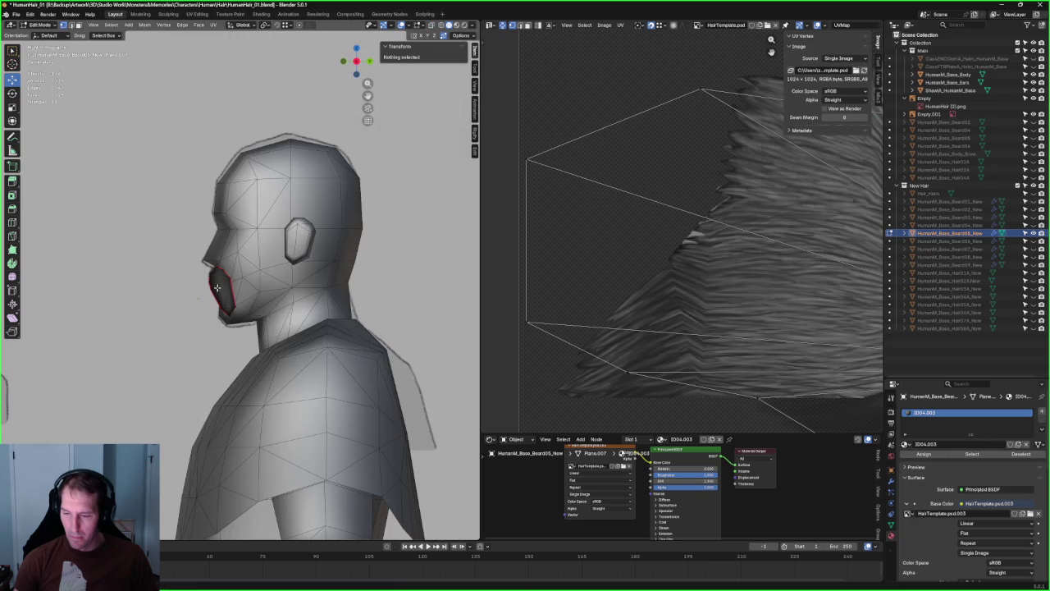
- Reposition the vertex at the mustache crease from a low front view
{"action": "mouse_move", "coordinate": [211, 284]}
{"action": "middle_mouse_down"}
{"action": "mouse_move", "coordinate": [304, 291]}
{"action": "mouse_move", "coordinate": [313, 324]}
{"action": "mouse_move", "coordinate": [293, 241]}
{"action": "mouse_move", "coordinate": [281, 274]}
{"action": "mouse_move", "coordinate": [275, 262]}
{"action": "middle_mouse_up"}
{"action": "scroll", "coordinate": [314, 325], "scroll_direction": "up", "scroll_amount": 3}
{"action": "left_click", "coordinate": [248, 276]}
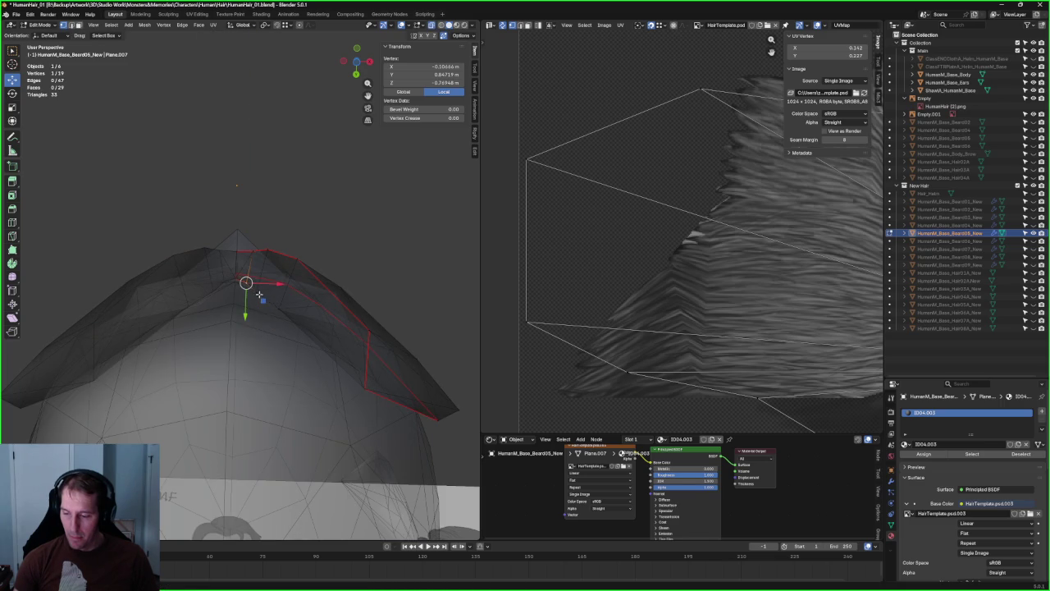
{"action": "left_click", "coordinate": [277, 336]}
{"action": "key", "text": "alt+a"}
- Adjust a vertex on the mustache's top edge, viewed from below and up close
{"action": "middle_click_drag", "start_coordinate": [342, 218], "coordinate": [244, 320]}
{"action": "left_click", "coordinate": [244, 320]}
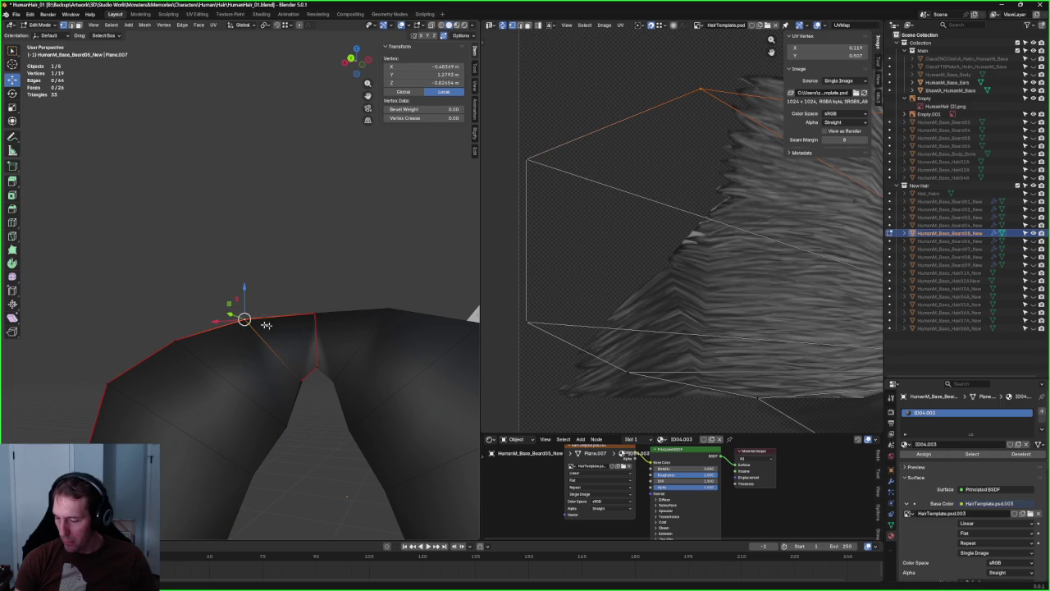
{"action": "key", "text": "alt+a"}
{"action": "mouse_move", "coordinate": [234, 270]}
{"action": "middle_mouse_down"}
{"action": "mouse_move", "coordinate": [281, 261]}
{"action": "mouse_move", "coordinate": [252, 256]}
{"action": "middle_mouse_up"}
{"action": "scroll", "coordinate": [271, 259], "scroll_direction": "down", "scroll_amount": 5}
{"action": "left_click", "coordinate": [261, 303]}
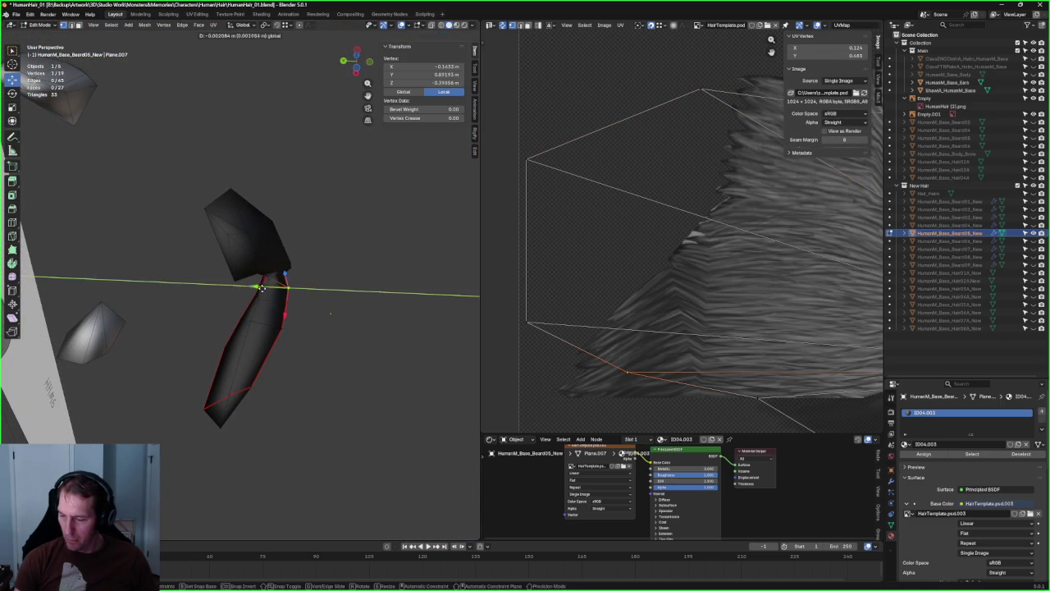
{"action": "left_click", "coordinate": [261, 287]}
{"action": "key", "text": "alt+a"}
- Move one more vertex against the reference sketch and hide the base body mesh
{"action": "mouse_move", "coordinate": [261, 287]}
{"action": "middle_mouse_down"}
{"action": "mouse_move", "coordinate": [201, 337]}
{"action": "mouse_move", "coordinate": [258, 298]}
{"action": "mouse_move", "coordinate": [316, 304]}
{"action": "mouse_move", "coordinate": [281, 338]}
{"action": "mouse_move", "coordinate": [279, 359]}
{"action": "middle_mouse_up"}
{"action": "left_click", "coordinate": [294, 320]}
{"action": "left_click", "coordinate": [282, 326]}
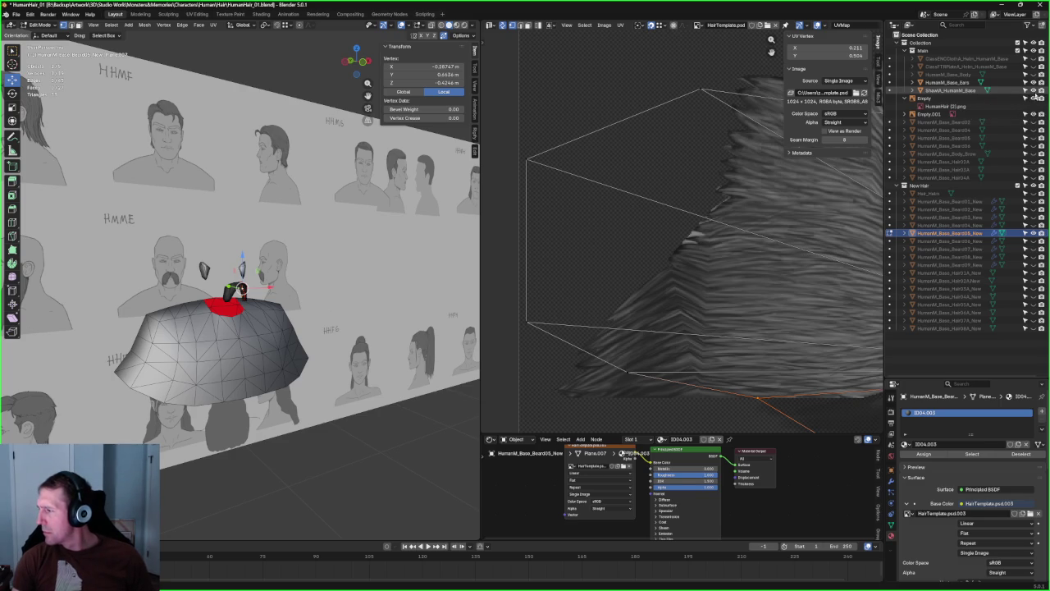
{"action": "left_click", "coordinate": [1034, 90]}
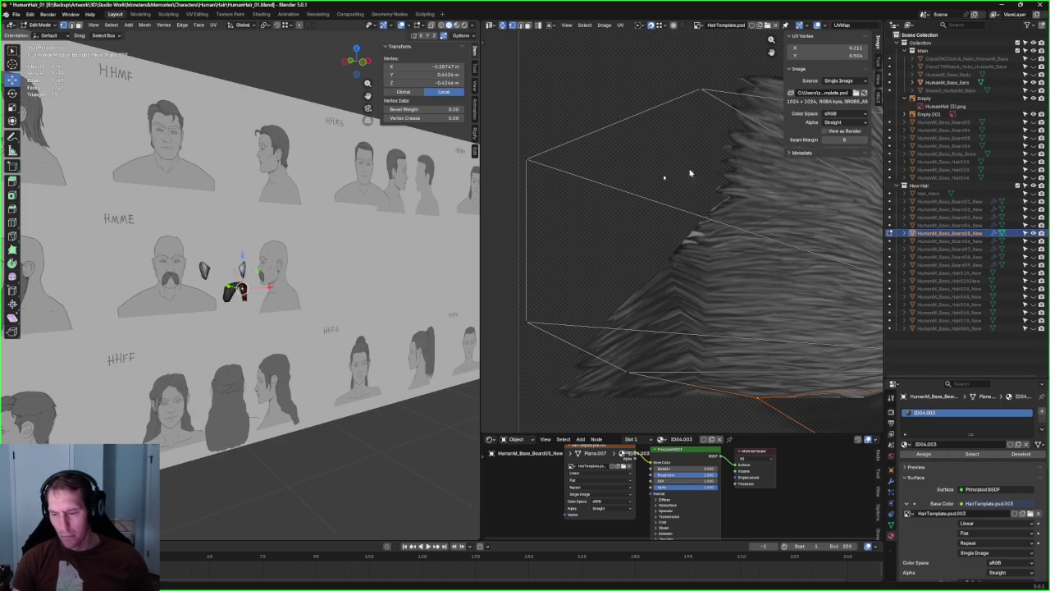
- Orbit around the mustache and raise a vertex with a Shift+Z-constrained move
{"action": "scroll", "coordinate": [213, 254], "scroll_direction": "up", "scroll_amount": 3}
{"action": "scroll", "coordinate": [214, 253], "scroll_direction": "up", "scroll_amount": 3}
{"action": "scroll", "coordinate": [214, 253], "scroll_direction": "up", "scroll_amount": 4}
{"action": "middle_click_drag", "start_coordinate": [214, 254], "coordinate": [221, 295]}
{"action": "scroll", "coordinate": [225, 296], "scroll_direction": "up", "scroll_amount": 4}
{"action": "mouse_move", "coordinate": [238, 246]}
{"action": "middle_mouse_down"}
{"action": "mouse_move", "coordinate": [300, 269]}
{"action": "mouse_move", "coordinate": [254, 279]}
{"action": "mouse_move", "coordinate": [268, 296]}
{"action": "mouse_move", "coordinate": [203, 303]}
{"action": "middle_mouse_up"}
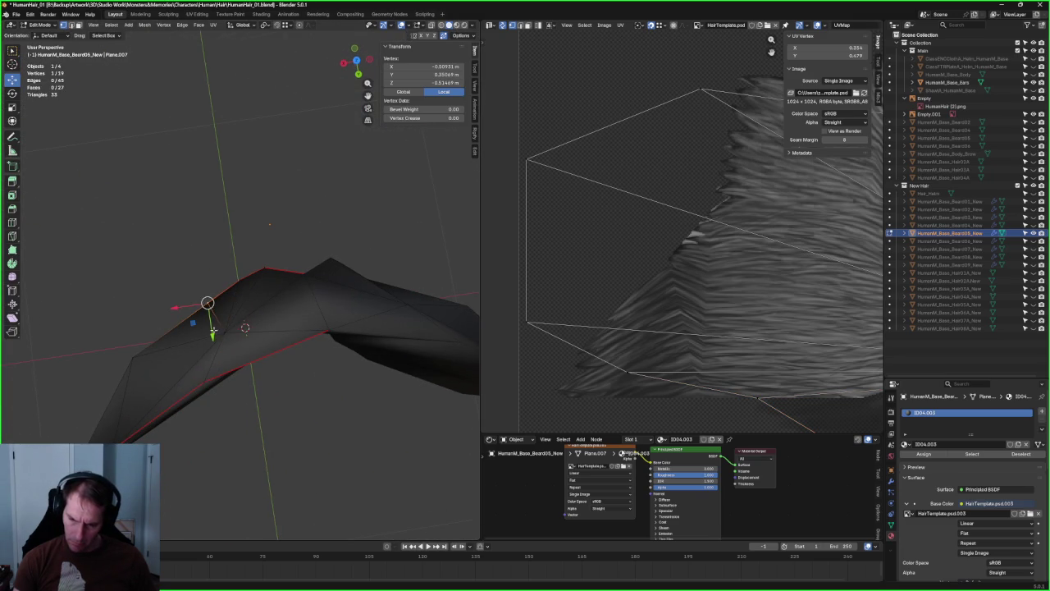
{"action": "key", "text": "g"}
{"action": "key", "text": "shift+z"}
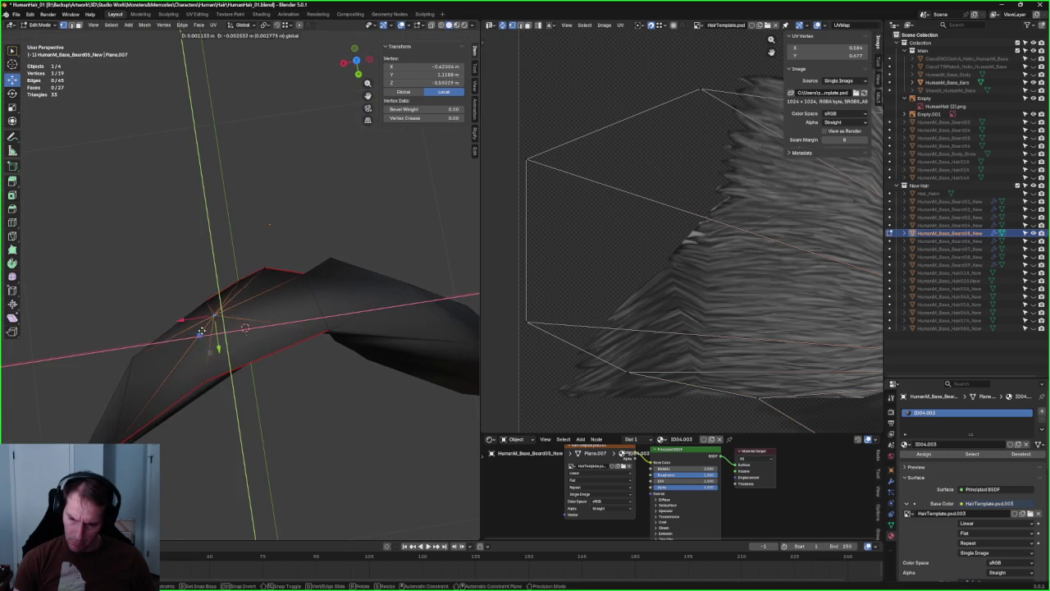
{"action": "left_click", "coordinate": [244, 328]}
- Reposition two vertices on the mustache's upper arch
{"action": "mouse_move", "coordinate": [244, 328]}
{"action": "middle_mouse_down"}
{"action": "mouse_move", "coordinate": [305, 287]}
{"action": "mouse_move", "coordinate": [247, 270]}
{"action": "mouse_move", "coordinate": [351, 263]}
{"action": "mouse_move", "coordinate": [295, 272]}
{"action": "mouse_move", "coordinate": [276, 297]}
{"action": "mouse_move", "coordinate": [211, 262]}
{"action": "mouse_move", "coordinate": [216, 285]}
{"action": "mouse_move", "coordinate": [286, 276]}
{"action": "mouse_move", "coordinate": [252, 283]}
{"action": "mouse_move", "coordinate": [258, 272]}
{"action": "middle_mouse_up"}
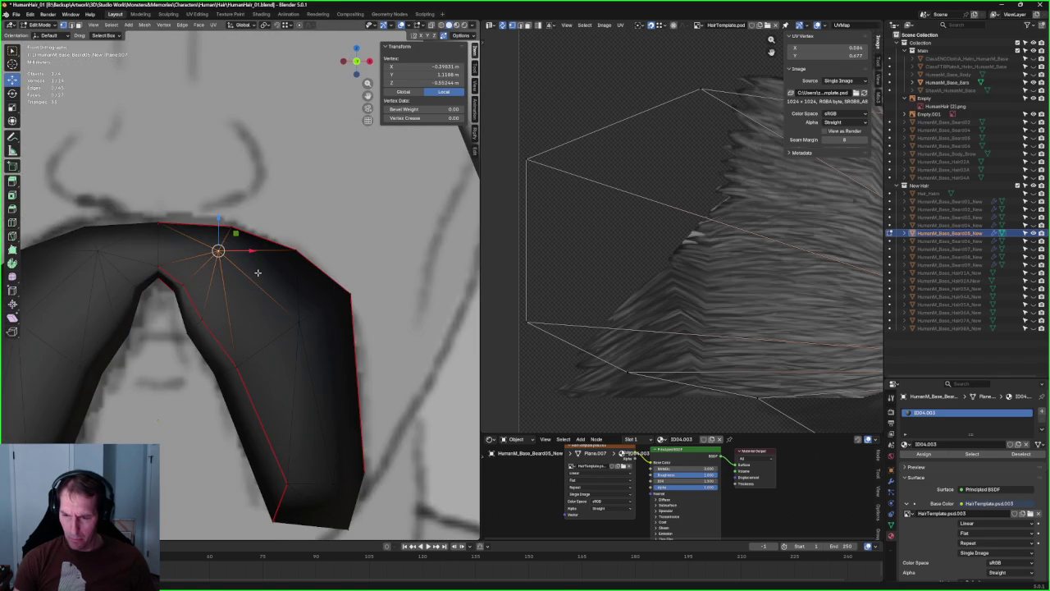
{"action": "key", "text": "g"}
{"action": "left_click", "coordinate": [276, 258]}
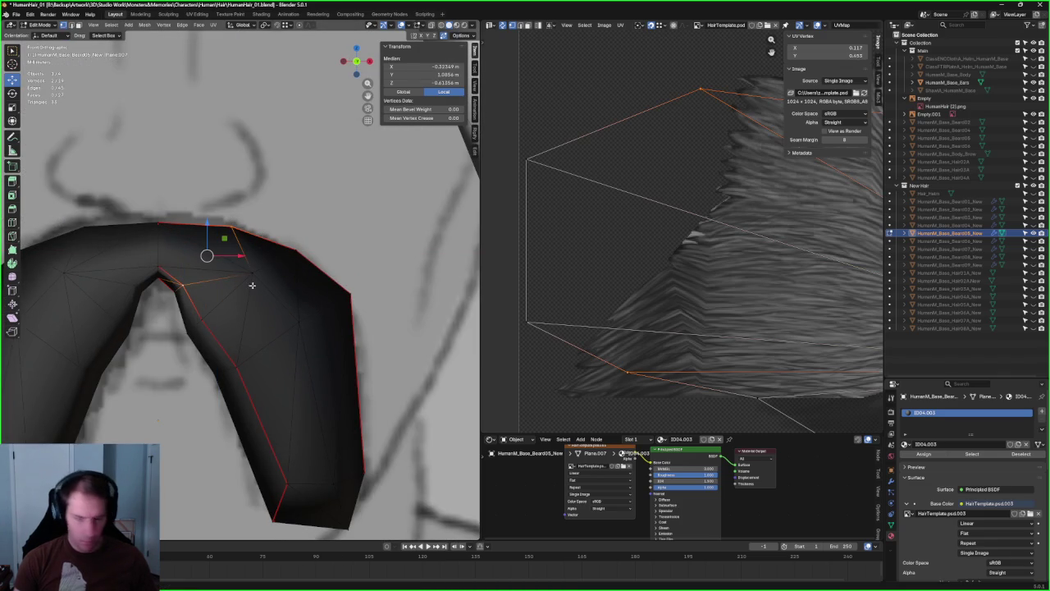
{"action": "left_click", "coordinate": [210, 251]}
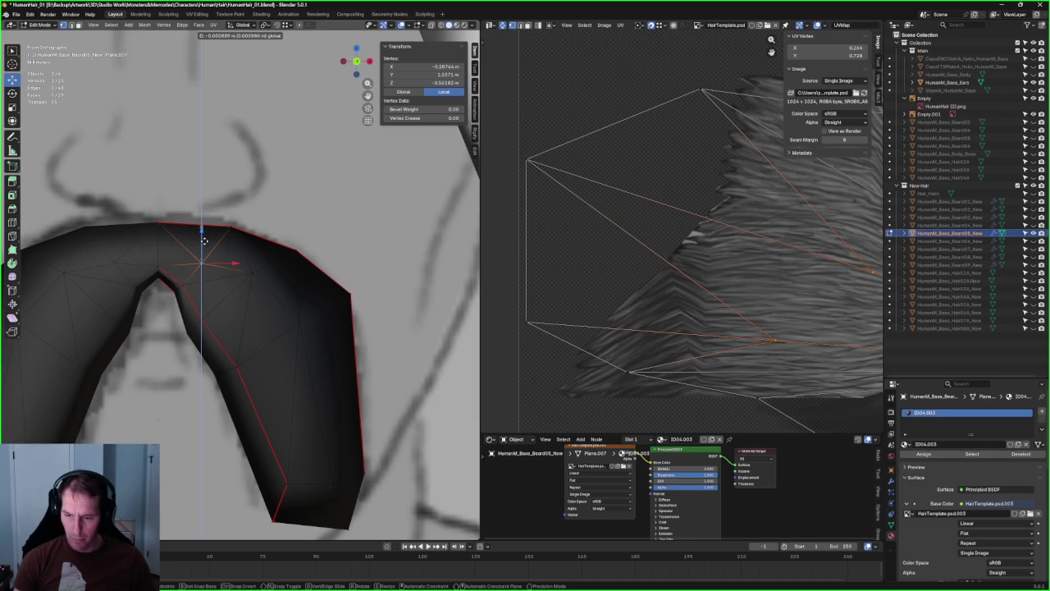
{"action": "left_click", "coordinate": [209, 230]}
{"action": "mouse_move", "coordinate": [209, 230]}
{"action": "middle_mouse_down"}
{"action": "mouse_move", "coordinate": [180, 225]}
{"action": "mouse_move", "coordinate": [221, 242]}
{"action": "middle_mouse_up"}
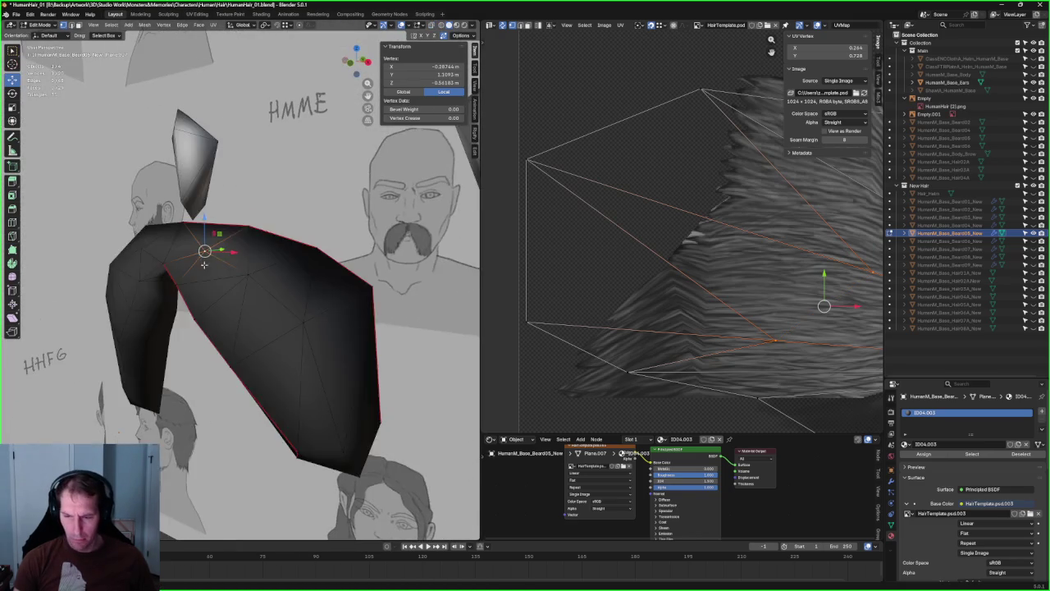
{"action": "scroll", "coordinate": [235, 283], "scroll_direction": "up", "scroll_amount": 3}
{"action": "scroll", "coordinate": [235, 285], "scroll_direction": "up", "scroll_amount": 1}
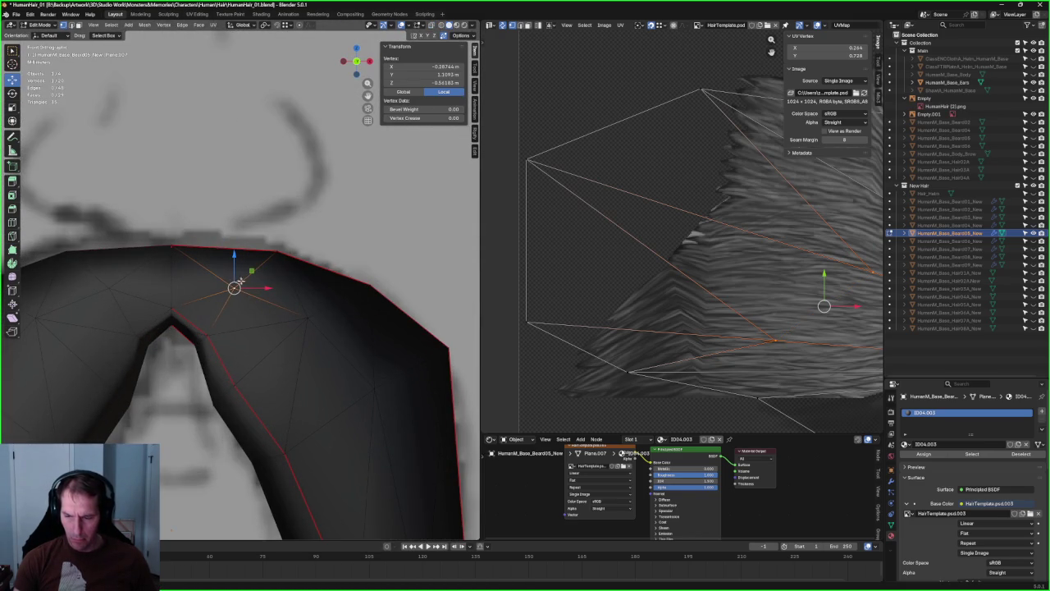
- Shift an arch vertex slightly higher and then to the right
{"action": "key", "text": "g"}
{"action": "left_click", "coordinate": [234, 287]}
{"action": "key", "text": "g"}
{"action": "left_click", "coordinate": [308, 295]}
{"action": "key", "text": "g"}
{"action": "left_click", "coordinate": [353, 339]}
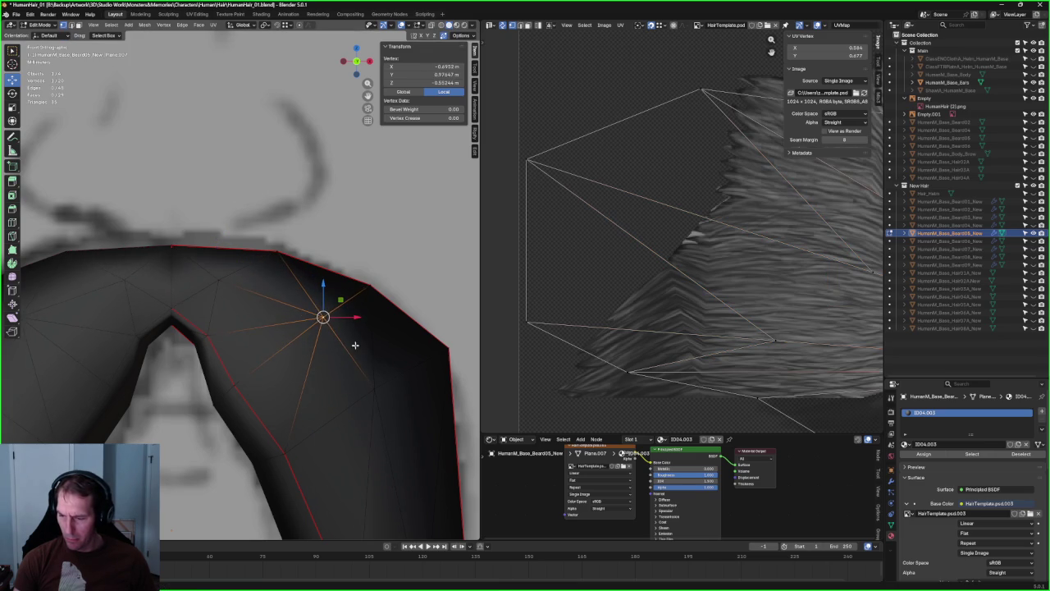
{"action": "scroll", "coordinate": [375, 383], "scroll_direction": "down", "scroll_amount": 3}
- Slide the vertex sideways along X and check it in perspective
{"action": "key", "text": "g"}
{"action": "key", "text": "x"}
{"action": "left_click", "coordinate": [357, 345]}
{"action": "scroll", "coordinate": [357, 344], "scroll_direction": "up", "scroll_amount": 2}
{"action": "scroll", "coordinate": [281, 355], "scroll_direction": "down", "scroll_amount": 1}
{"action": "mouse_move", "coordinate": [281, 355]}
{"action": "middle_mouse_down"}
{"action": "mouse_move", "coordinate": [317, 321]}
{"action": "mouse_move", "coordinate": [345, 215]}
{"action": "middle_mouse_up"}
- In Front Ortho view, move the mustache tip vertex along Z
{"action": "key", "text": "g"}
{"action": "key", "text": "shift+z"}
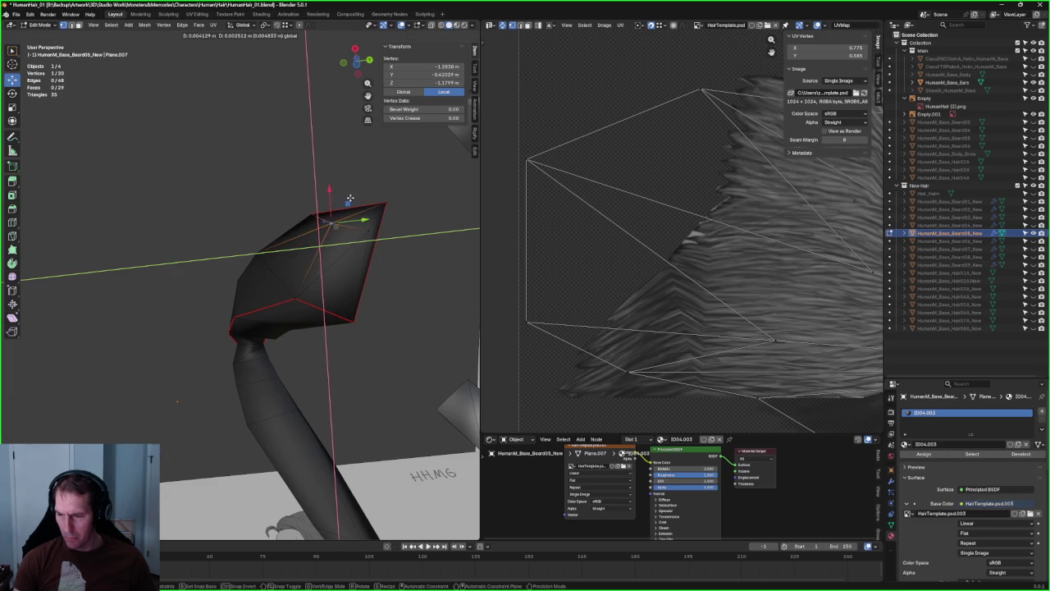
{"action": "key", "text": "Escape"}
{"action": "key", "text": "KP_1"}
{"action": "scroll", "coordinate": [417, 289], "scroll_direction": "up", "scroll_amount": 2}
{"action": "scroll", "coordinate": [417, 290], "scroll_direction": "up", "scroll_amount": 1}
{"action": "scroll", "coordinate": [417, 290], "scroll_direction": "up", "scroll_amount": 1}
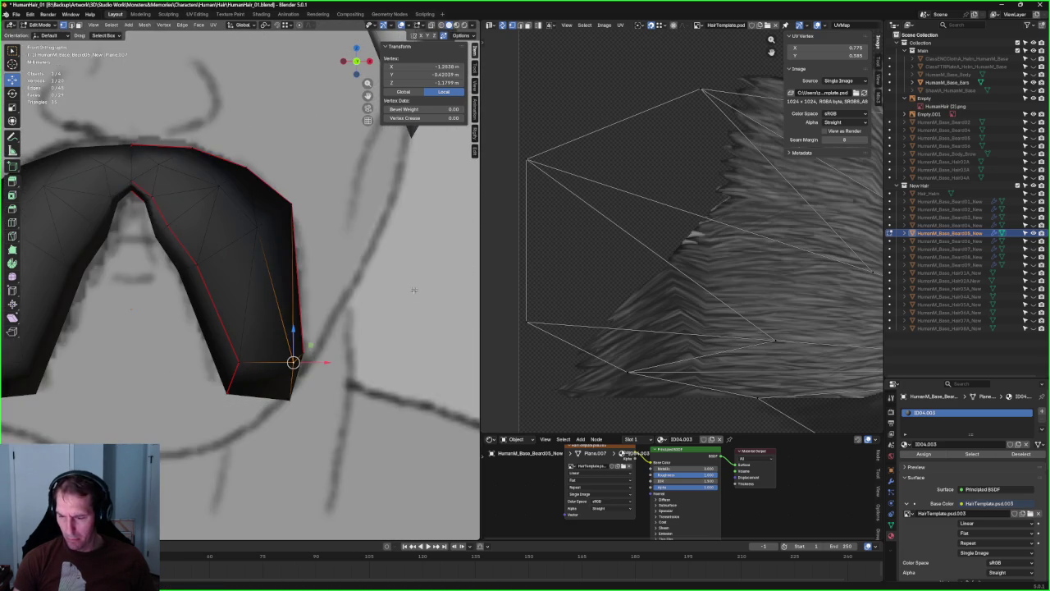
{"action": "key", "text": "g"}
{"action": "key", "text": "z"}
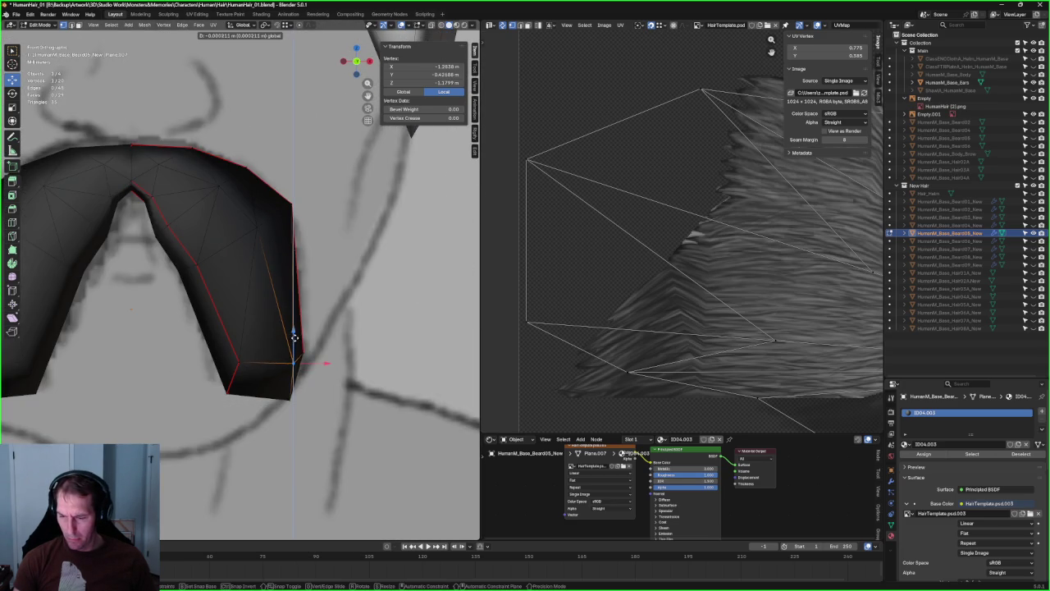
{"action": "left_click", "coordinate": [294, 336]}
{"action": "scroll", "coordinate": [294, 337], "scroll_direction": "down", "scroll_amount": 4}
- Return to front view and nudge the lower tip and an inner vertex toward the sketch
{"action": "mouse_move", "coordinate": [294, 337]}
{"action": "middle_mouse_down"}
{"action": "mouse_move", "coordinate": [227, 318]}
{"action": "mouse_move", "coordinate": [143, 315]}
{"action": "mouse_move", "coordinate": [276, 274]}
{"action": "middle_mouse_up"}
{"action": "scroll", "coordinate": [143, 314], "scroll_direction": "up", "scroll_amount": 2}
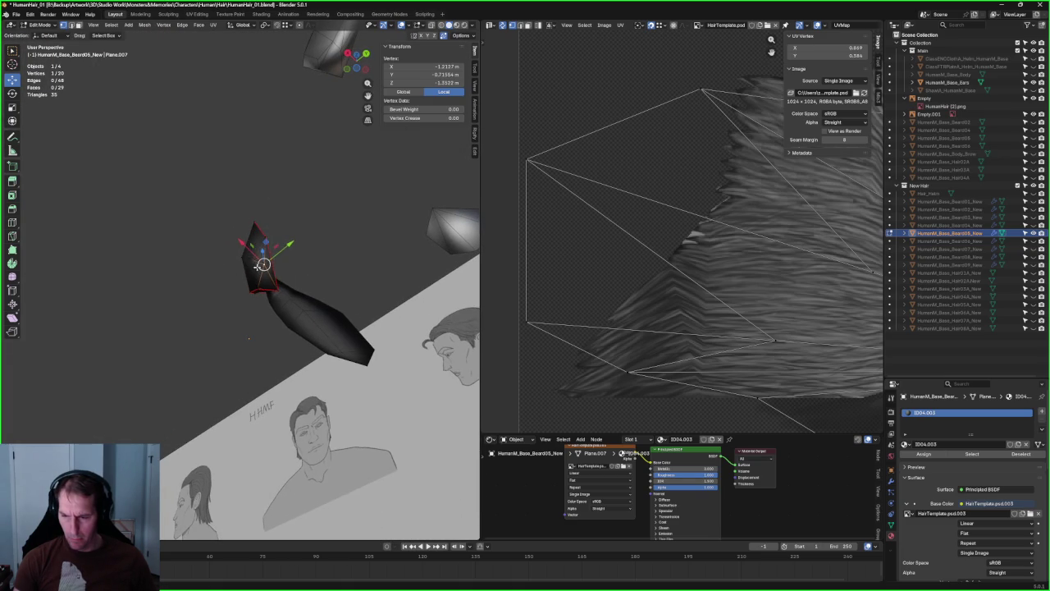
{"action": "middle_click_drag", "start_coordinate": [249, 337], "coordinate": [351, 374]}
{"action": "left_click", "coordinate": [351, 374]}
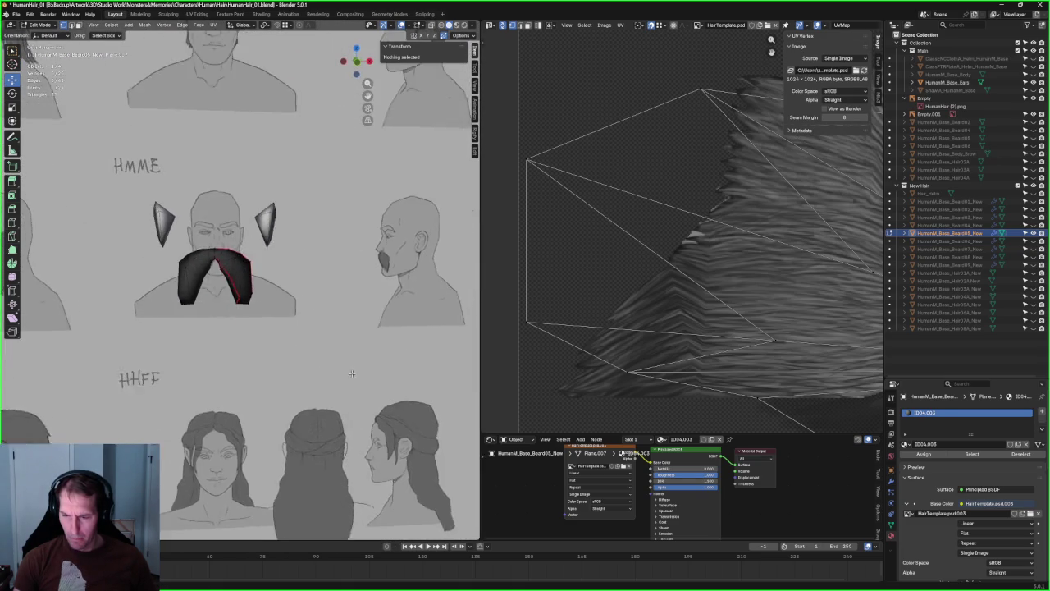
{"action": "key", "text": "grave"}
{"action": "left_click", "coordinate": [282, 348]}
{"action": "left_click", "coordinate": [239, 337]}
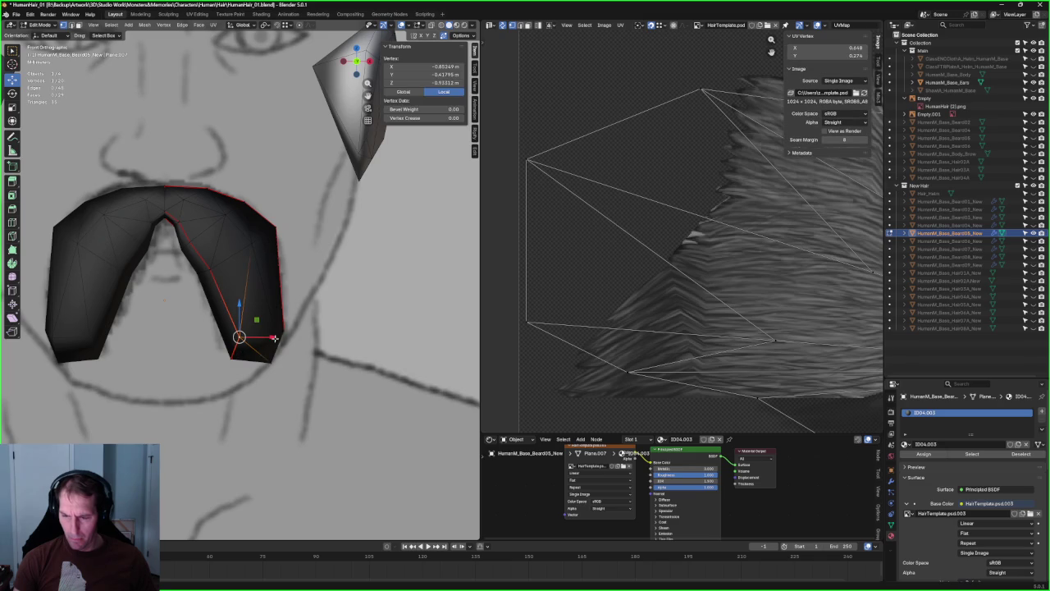
{"action": "left_click_drag", "start_coordinate": [273, 336], "coordinate": [272, 336]}
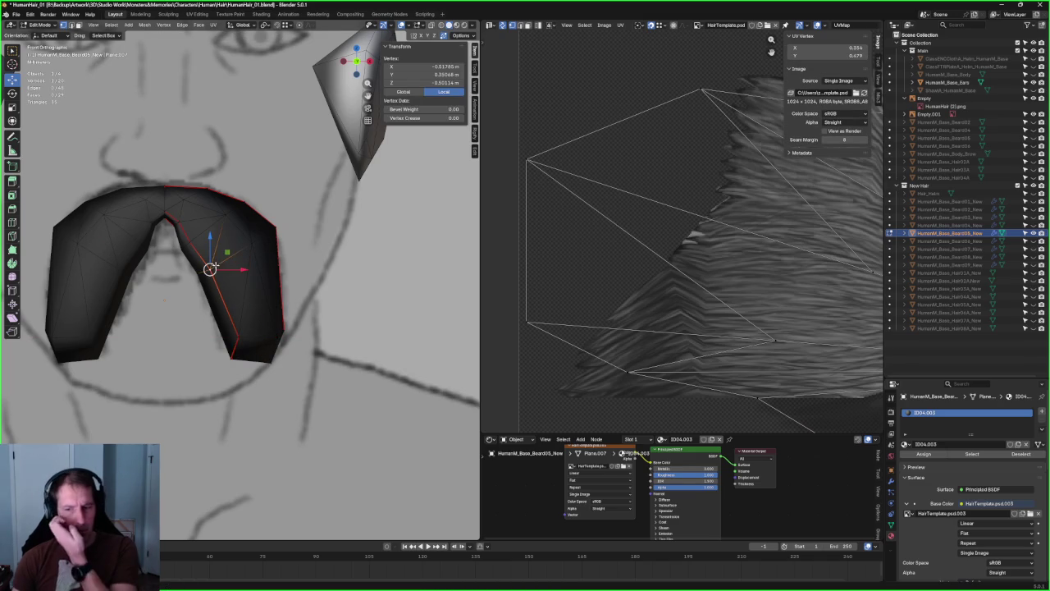
{"action": "mouse_move", "coordinate": [209, 269]}
{"action": "left_mouse_down"}
{"action": "mouse_move", "coordinate": [190, 243]}
{"action": "mouse_move", "coordinate": [210, 260]}
{"action": "left_mouse_up"}
- Reposition a top-edge vertex and a right-edge vertex to follow the sketch
{"action": "scroll", "coordinate": [246, 271], "scroll_direction": "down", "scroll_amount": 1}
{"action": "scroll", "coordinate": [237, 302], "scroll_direction": "up", "scroll_amount": 2}
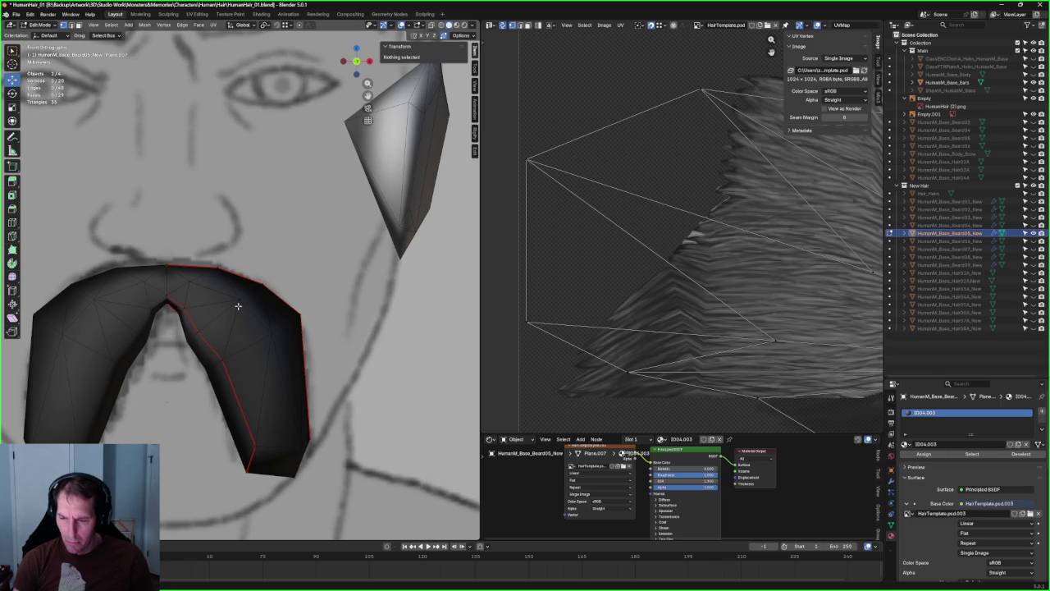
{"action": "left_click", "coordinate": [238, 302]}
{"action": "left_click_drag", "start_coordinate": [235, 298], "coordinate": [247, 297]}
{"action": "left_click", "coordinate": [271, 333]}
{"action": "left_click_drag", "start_coordinate": [271, 334], "coordinate": [271, 333]}
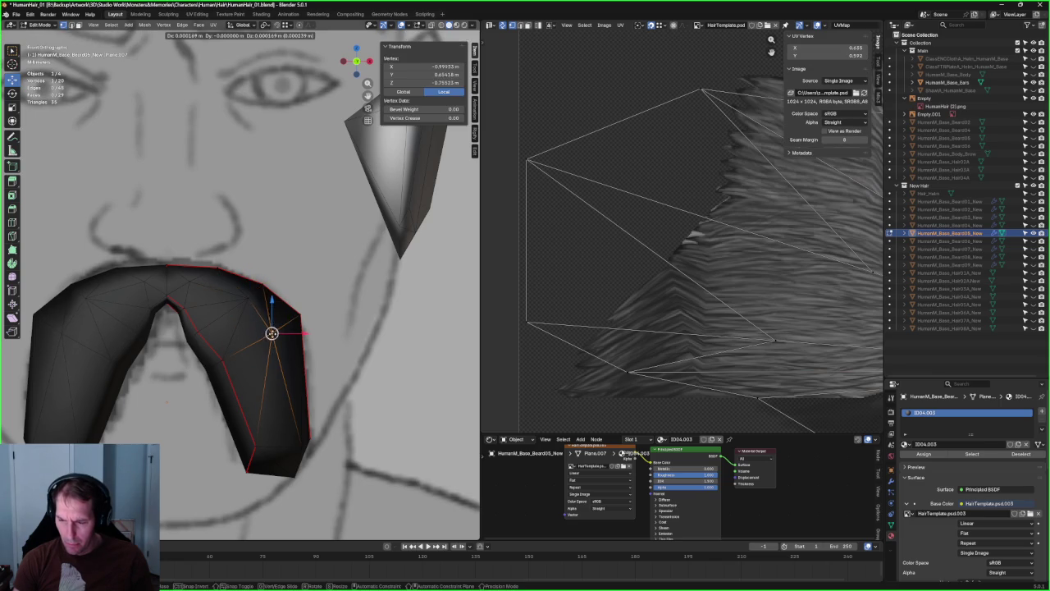
{"action": "middle_click_drag", "start_coordinate": [272, 331], "coordinate": [220, 328]}
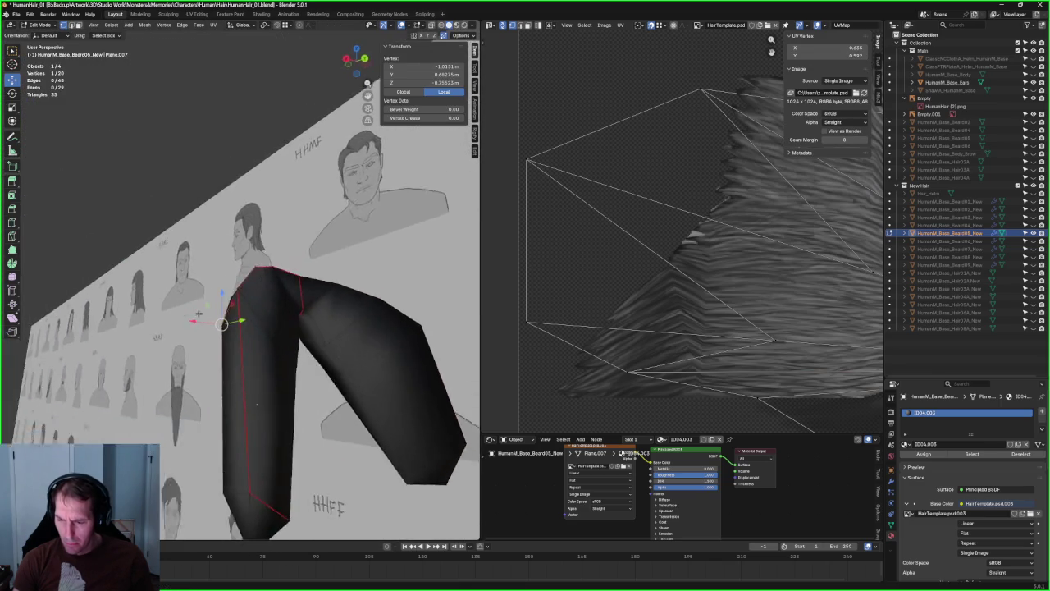
- Orbit the mesh head-on and try vertex selections along the mustache top
{"action": "left_click", "coordinate": [264, 309], "text": "shift"}
{"action": "mouse_move", "coordinate": [264, 309]}
{"action": "middle_mouse_down"}
{"action": "mouse_move", "coordinate": [287, 300]}
{"action": "mouse_move", "coordinate": [333, 324]}
{"action": "middle_mouse_up"}
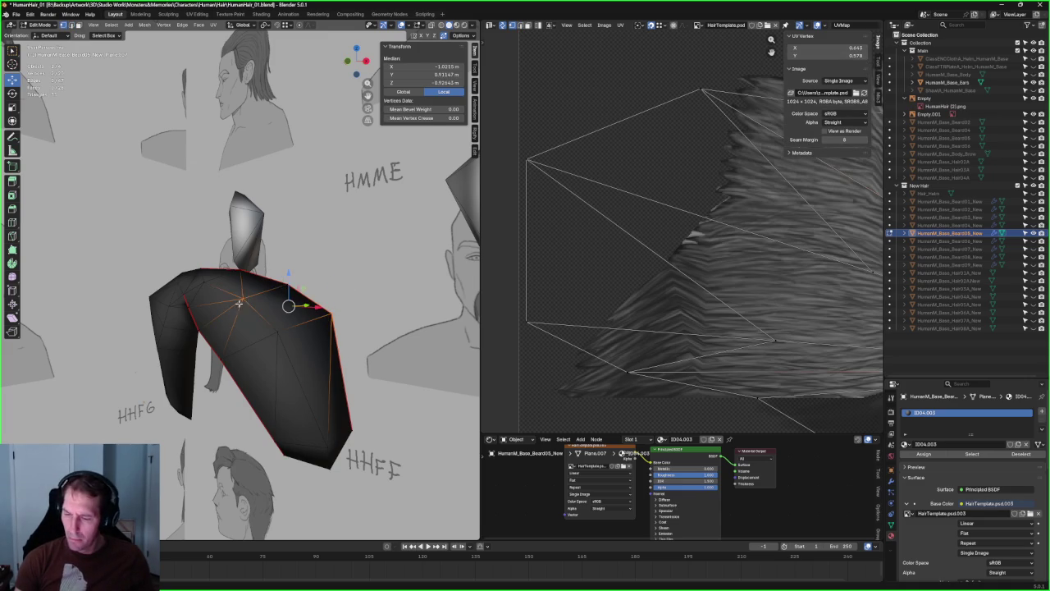
{"action": "left_click", "coordinate": [225, 211]}
{"action": "mouse_move", "coordinate": [225, 212]}
{"action": "middle_mouse_down"}
{"action": "mouse_move", "coordinate": [314, 258]}
{"action": "mouse_move", "coordinate": [235, 309]}
{"action": "middle_mouse_up"}
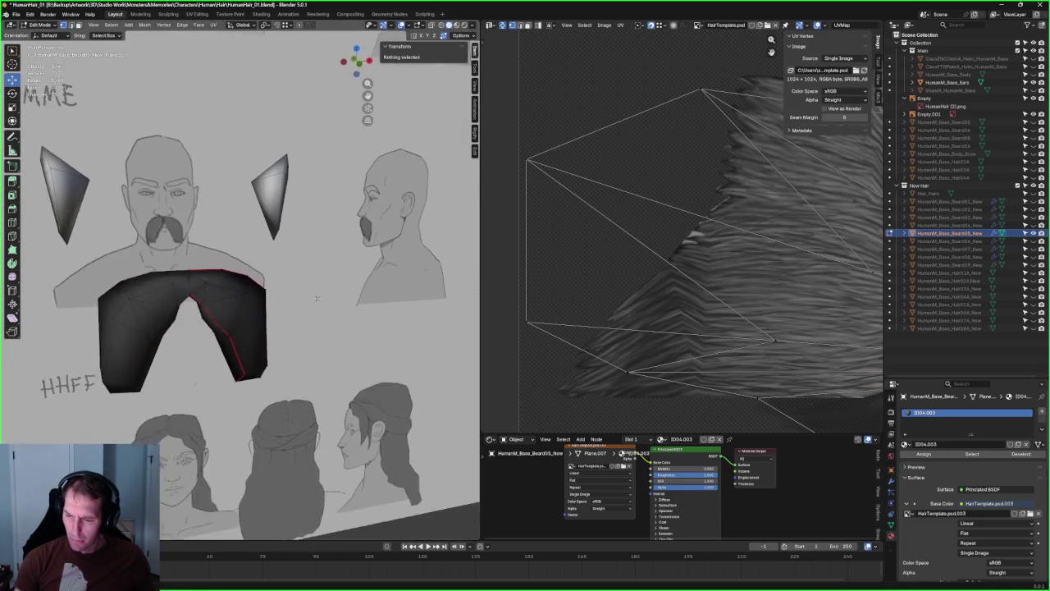
{"action": "scroll", "coordinate": [235, 309], "scroll_direction": "up", "scroll_amount": 3}
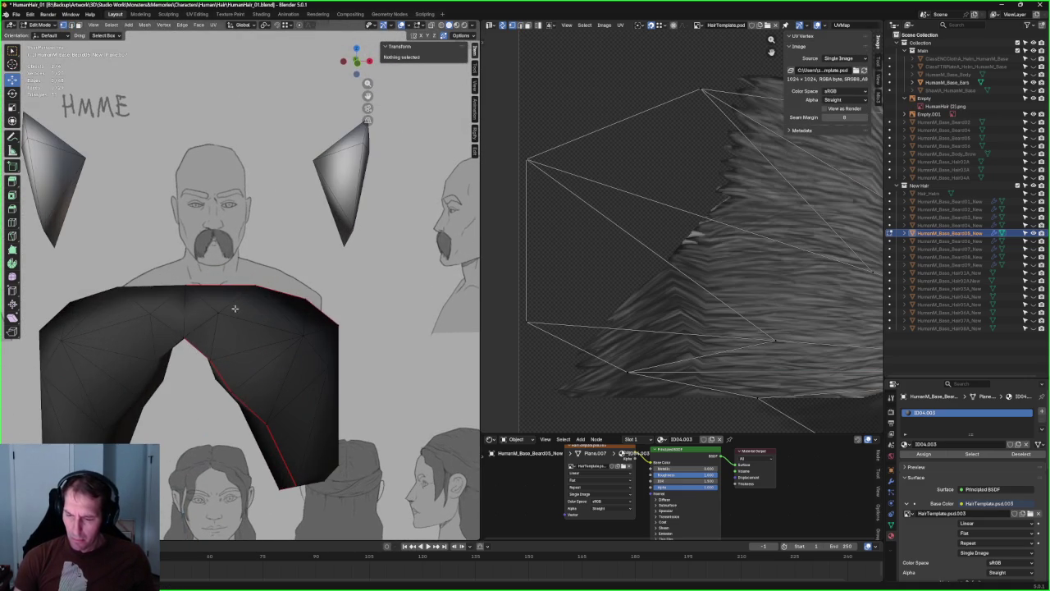
{"action": "left_click", "coordinate": [182, 309]}
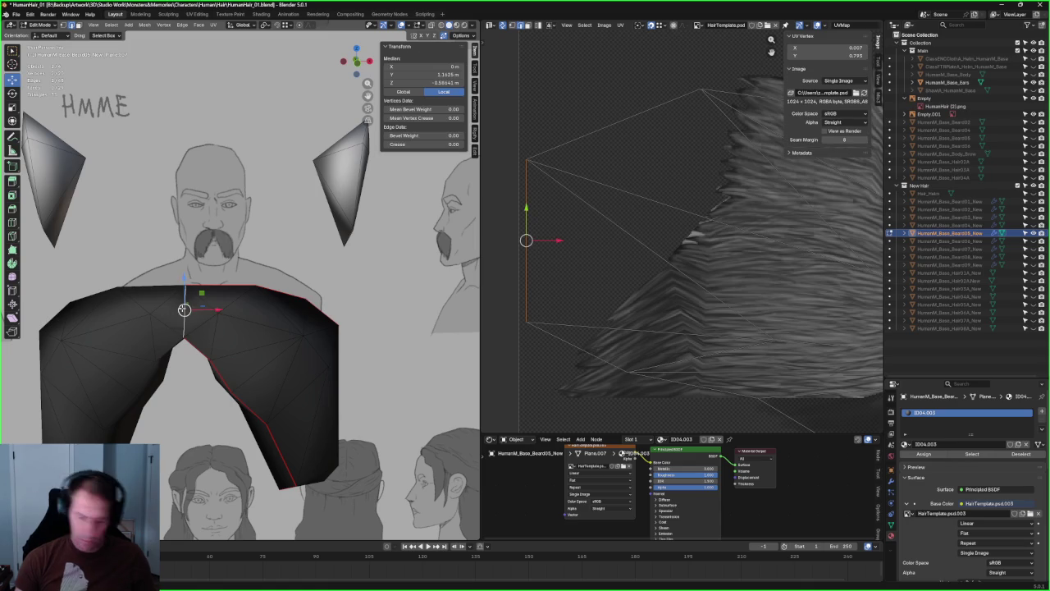
{"action": "left_click", "coordinate": [223, 328]}
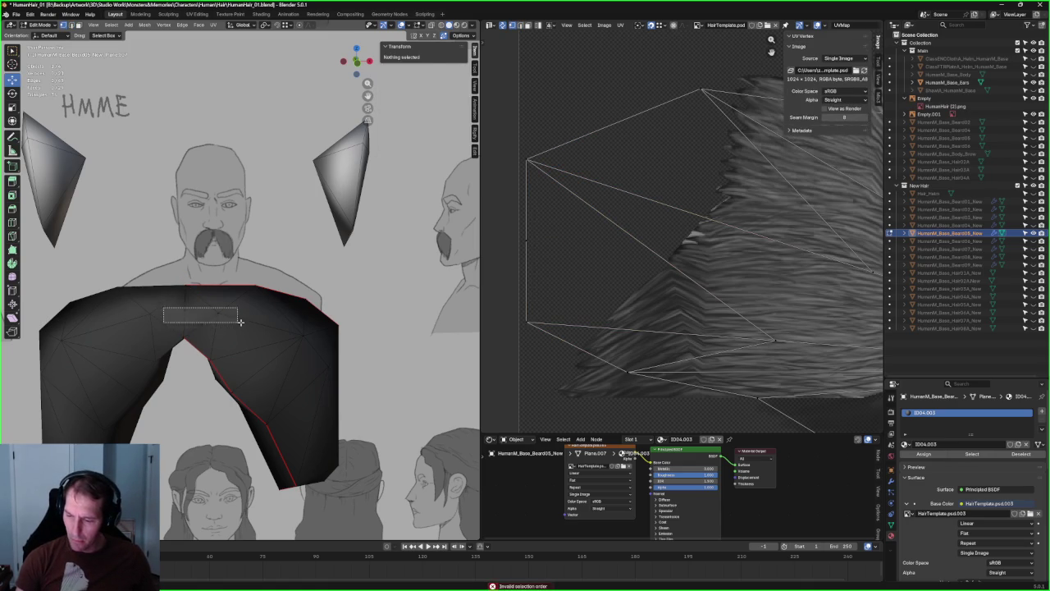
{"action": "left_click", "coordinate": [235, 322]}
{"action": "left_click", "coordinate": [255, 266]}
{"action": "scroll", "coordinate": [182, 320], "scroll_direction": "up", "scroll_amount": 2}
{"action": "mouse_move", "coordinate": [181, 330]}
{"action": "middle_mouse_down"}
{"action": "mouse_move", "coordinate": [211, 291]}
{"action": "mouse_move", "coordinate": [255, 296]}
{"action": "middle_mouse_up"}
- Adjust an upper-arch vertex slightly, then move it vertically along Z
{"action": "left_click", "coordinate": [211, 292]}
{"action": "key", "text": "g"}
{"action": "left_click", "coordinate": [238, 296]}
{"action": "scroll", "coordinate": [164, 295], "scroll_direction": "up", "scroll_amount": 4}
{"action": "key", "text": "g"}
{"action": "key", "text": "z"}
{"action": "left_click", "coordinate": [160, 293]}
- Deselect all, pick a top vertex and orbit into perspective to check depth
{"action": "left_click", "coordinate": [210, 322]}
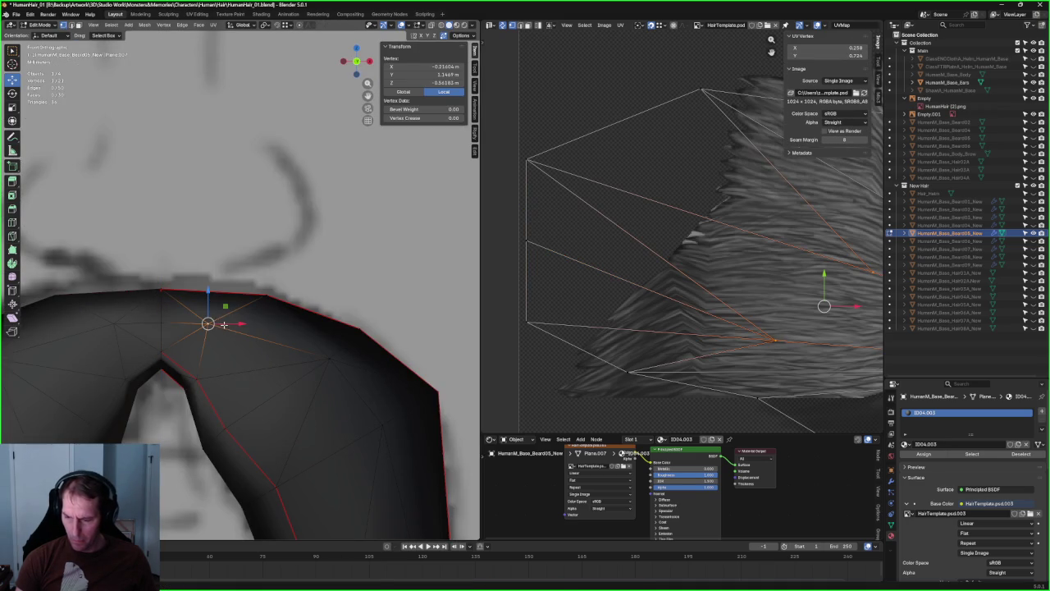
{"action": "key", "text": "alt+a"}
{"action": "scroll", "coordinate": [244, 348], "scroll_direction": "down", "scroll_amount": 3}
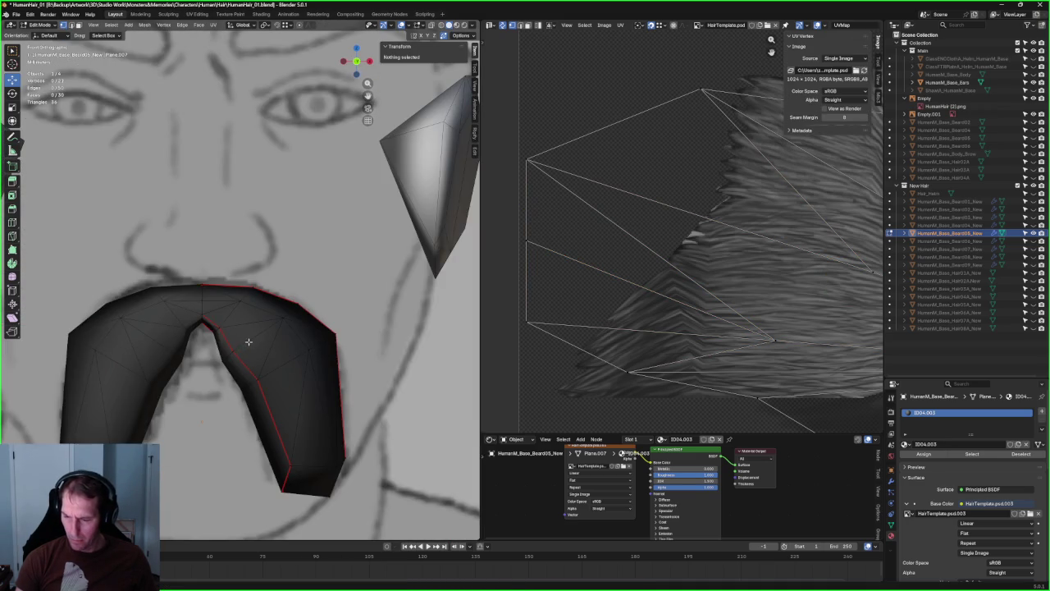
{"action": "scroll", "coordinate": [249, 342], "scroll_direction": "up", "scroll_amount": 2}
{"action": "left_click", "coordinate": [237, 302]}
{"action": "mouse_move", "coordinate": [237, 302]}
{"action": "middle_mouse_down"}
{"action": "mouse_move", "coordinate": [148, 314]}
{"action": "mouse_move", "coordinate": [232, 259]}
{"action": "mouse_move", "coordinate": [249, 288]}
{"action": "mouse_move", "coordinate": [139, 364]}
{"action": "mouse_move", "coordinate": [194, 280]}
{"action": "mouse_move", "coordinate": [199, 340]}
{"action": "mouse_move", "coordinate": [183, 363]}
{"action": "mouse_move", "coordinate": [114, 344]}
{"action": "middle_mouse_up"}
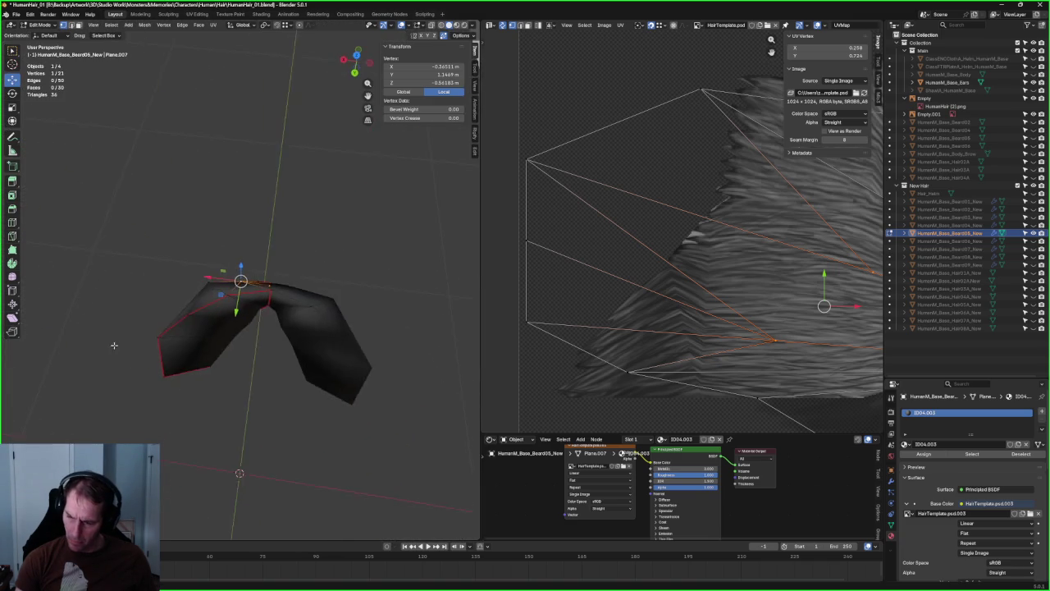
- Orbit around the mustache mesh to reach its bottom end
{"action": "middle_click_drag", "start_coordinate": [284, 315], "coordinate": [301, 275]}
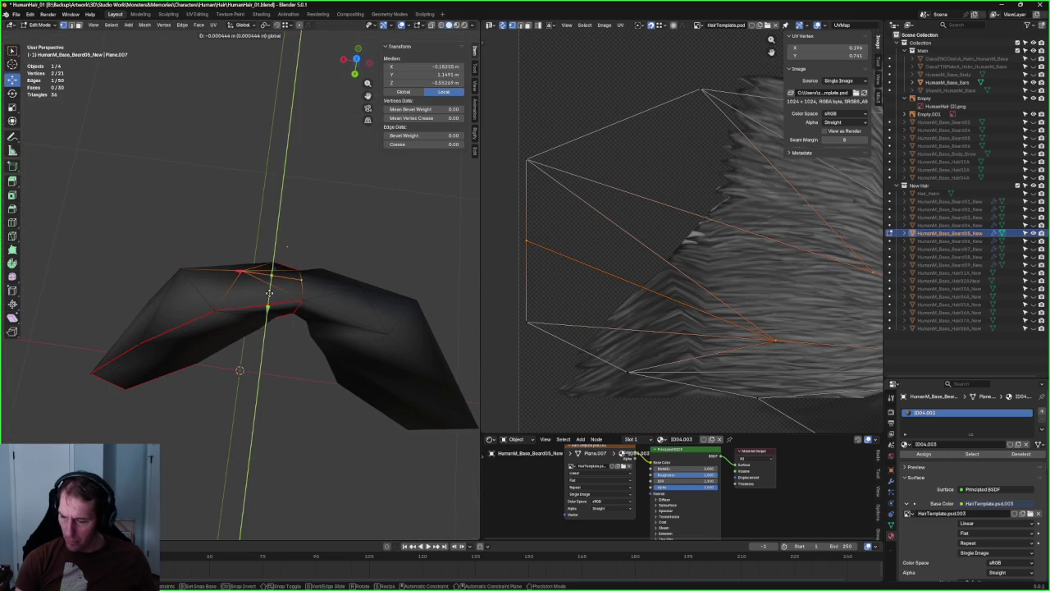
{"action": "left_click", "coordinate": [302, 279]}
{"action": "middle_click_drag", "start_coordinate": [301, 279], "coordinate": [302, 280]}
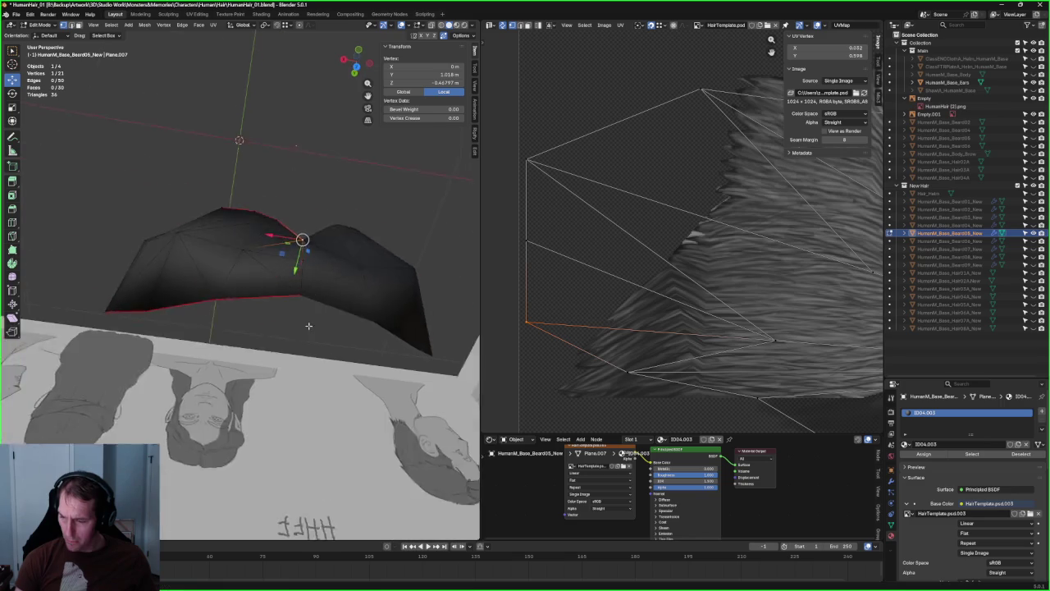
{"action": "mouse_move", "coordinate": [311, 207]}
{"action": "middle_mouse_down"}
{"action": "mouse_move", "coordinate": [321, 233]}
{"action": "mouse_move", "coordinate": [267, 320]}
{"action": "mouse_move", "coordinate": [136, 272]}
{"action": "mouse_move", "coordinate": [129, 219]}
{"action": "middle_mouse_up"}
{"action": "left_click", "coordinate": [322, 234]}
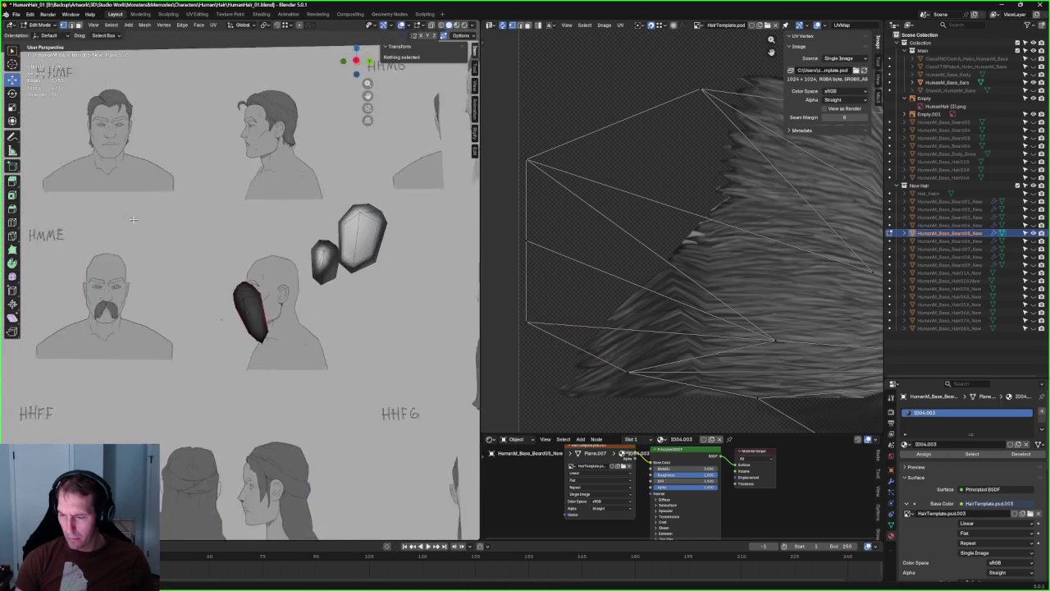
{"action": "scroll", "coordinate": [292, 335], "scroll_direction": "up", "scroll_amount": 3}
{"action": "scroll", "coordinate": [293, 336], "scroll_direction": "up", "scroll_amount": 3}
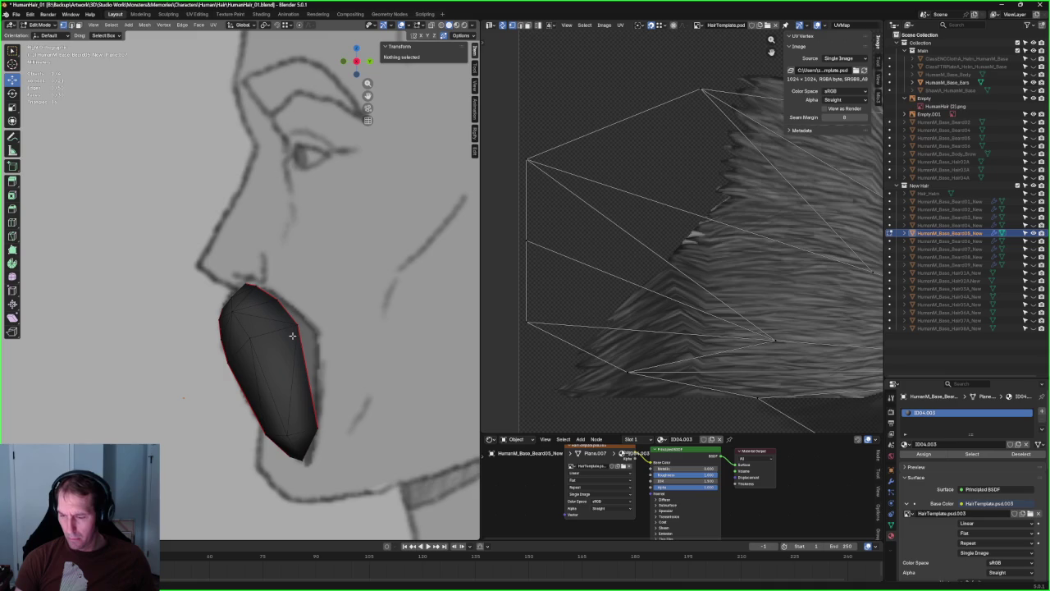
- Toggle X-ray to select the bottom tip vertex and nudge it slightly
{"action": "key", "text": "alt+z"}
{"action": "key", "text": "alt+z"}
{"action": "key", "text": "alt+z"}
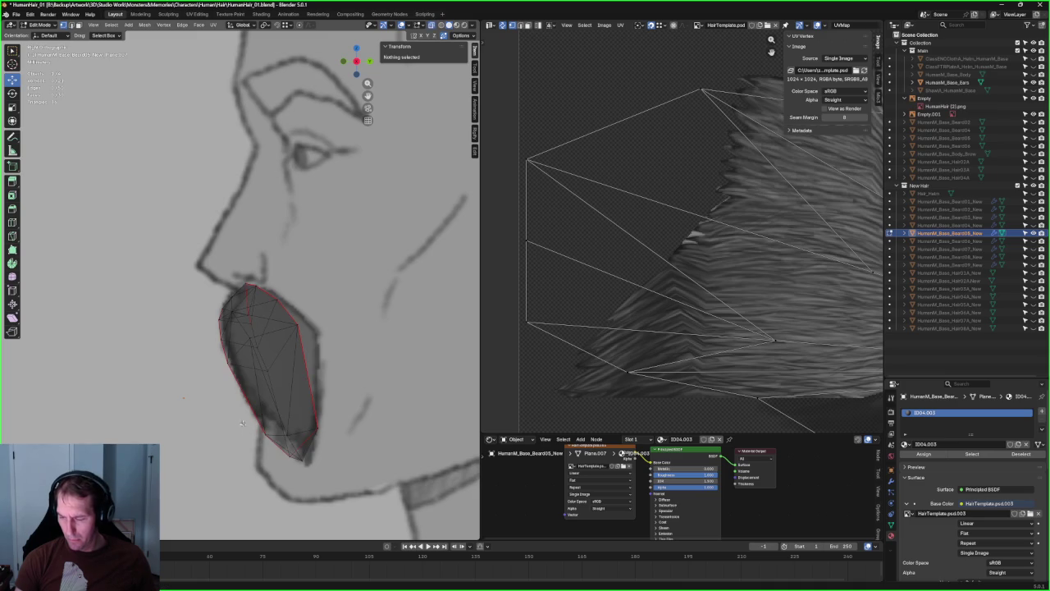
{"action": "left_click_drag", "start_coordinate": [257, 433], "coordinate": [296, 443]}
{"action": "key", "text": "alt+z"}
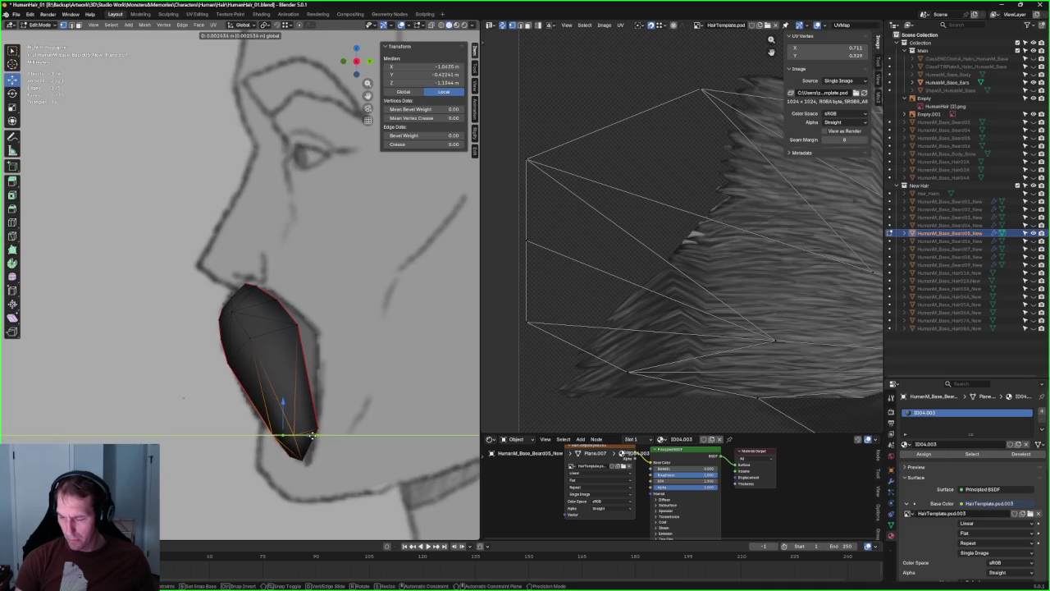
{"action": "key", "text": "alt+z"}
{"action": "left_click_drag", "start_coordinate": [323, 457], "coordinate": [327, 456]}
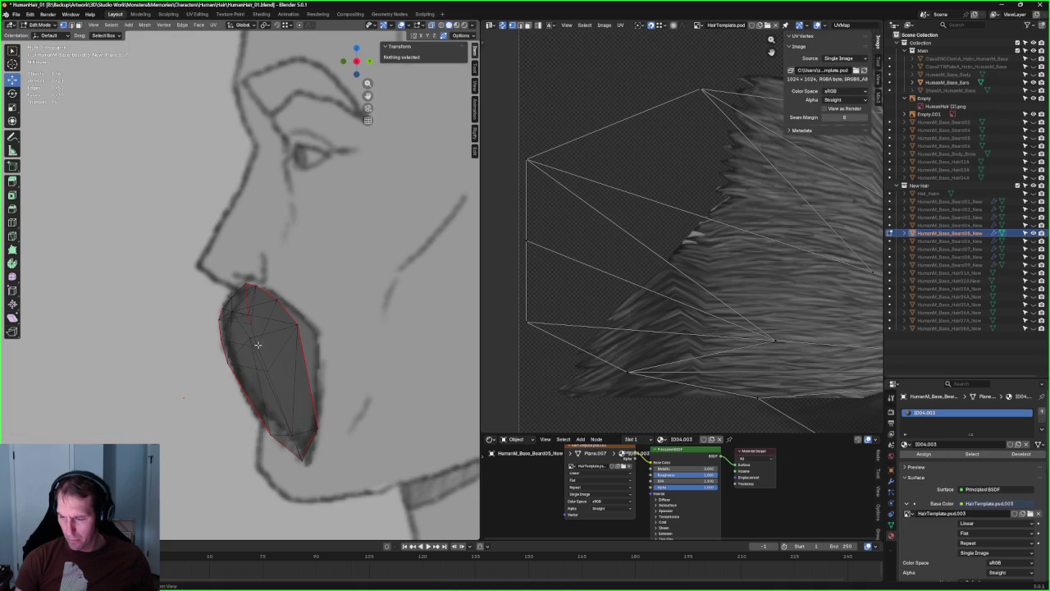
{"action": "key", "text": "alt+z"}
- Move the top vertex against the lip line and compare with the reference sketches
{"action": "left_click", "coordinate": [232, 311]}
{"action": "left_click_drag", "start_coordinate": [249, 294], "coordinate": [251, 292]}
{"action": "scroll", "coordinate": [252, 292], "scroll_direction": "down", "scroll_amount": 5}
{"action": "mouse_move", "coordinate": [252, 292]}
{"action": "middle_mouse_down"}
{"action": "mouse_move", "coordinate": [231, 363]}
{"action": "mouse_move", "coordinate": [385, 299]}
{"action": "mouse_move", "coordinate": [297, 282]}
{"action": "mouse_move", "coordinate": [261, 325]}
{"action": "middle_mouse_up"}
{"action": "scroll", "coordinate": [385, 300], "scroll_direction": "up", "scroll_amount": 2}
{"action": "scroll", "coordinate": [296, 281], "scroll_direction": "down", "scroll_amount": 2}
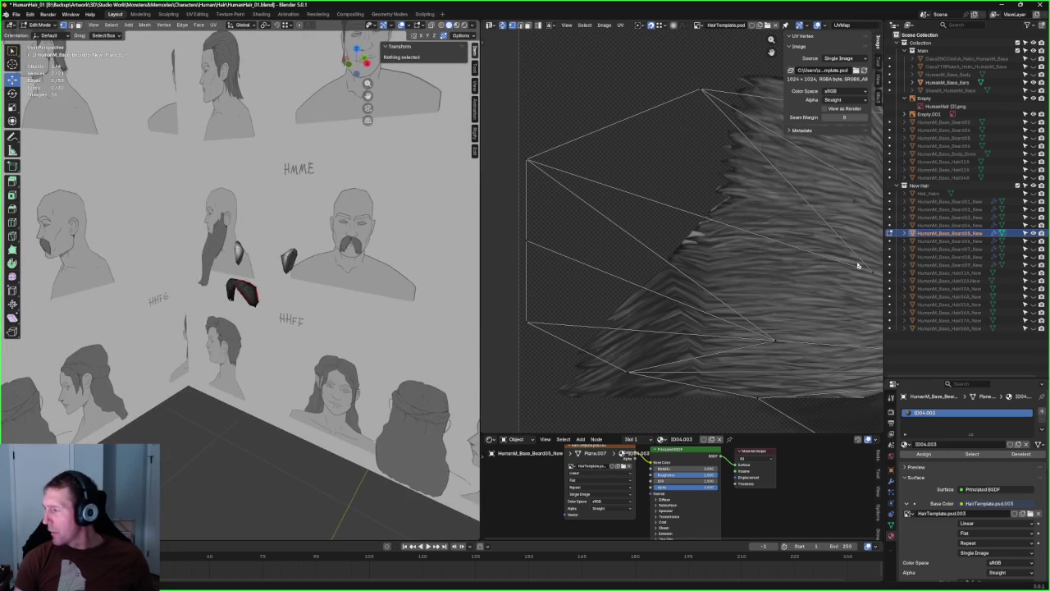
{"action": "middle_click_drag", "start_coordinate": [385, 333], "coordinate": [318, 280]}
{"action": "scroll", "coordinate": [353, 312], "scroll_direction": "up", "scroll_amount": 2}
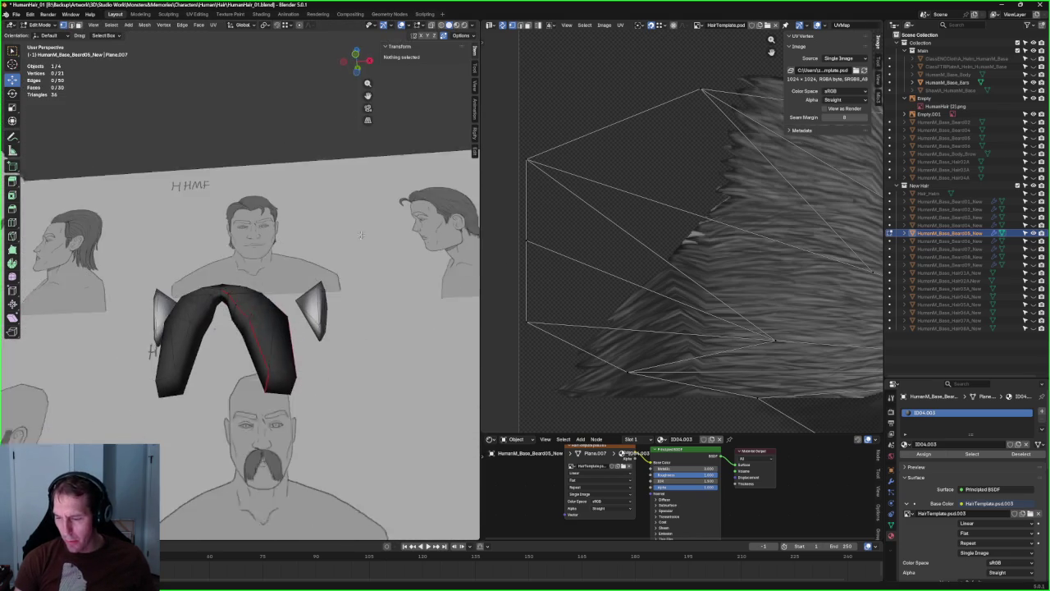
- Open and dismiss the edge context menu, then clear the selection
{"action": "left_click", "coordinate": [226, 291]}
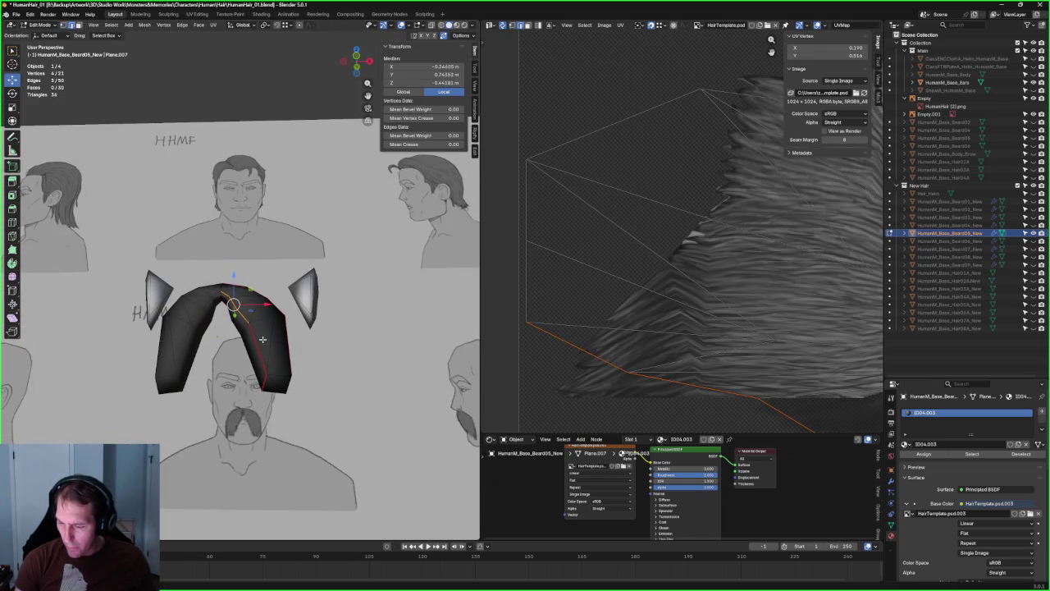
{"action": "middle_click_drag", "start_coordinate": [258, 346], "coordinate": [268, 380]}
{"action": "right_click", "coordinate": [267, 381]}
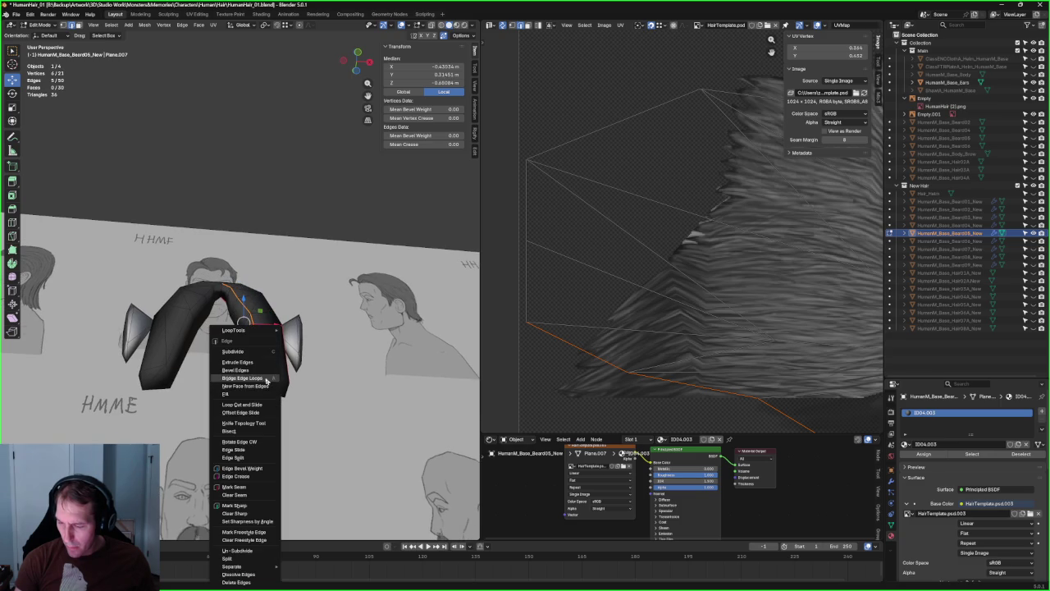
{"action": "left_click", "coordinate": [236, 495]}
{"action": "left_click", "coordinate": [329, 358]}
- Select the mustache's inner edge chain and apply Mark Seam
{"action": "left_click", "coordinate": [229, 306]}
{"action": "middle_click_drag", "start_coordinate": [229, 306], "coordinate": [235, 323]}
{"action": "left_click", "coordinate": [231, 365], "text": "shift"}
{"action": "middle_click_drag", "start_coordinate": [231, 364], "coordinate": [238, 391]}
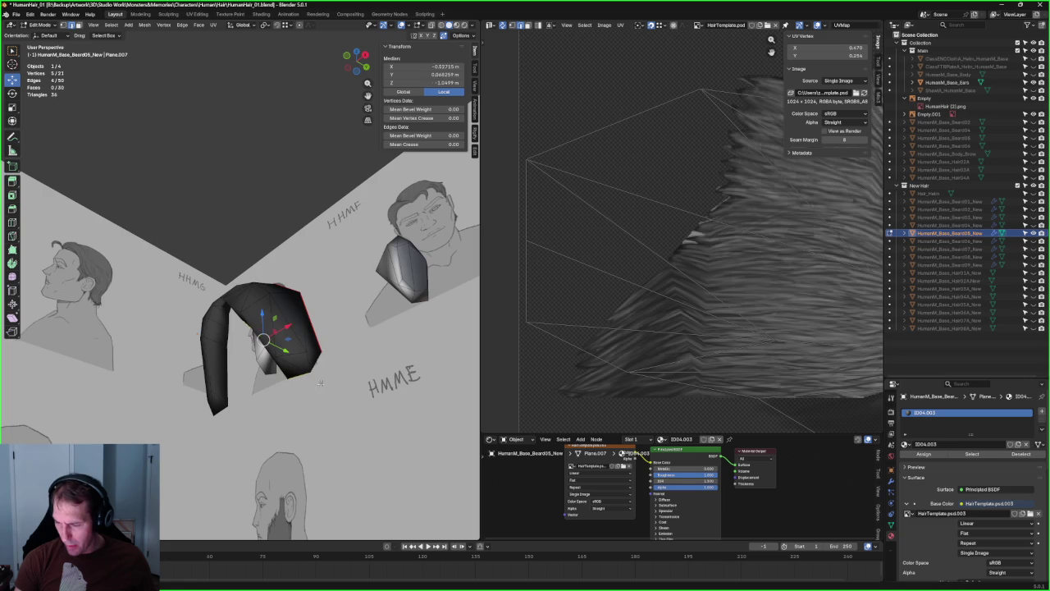
{"action": "mouse_move", "coordinate": [330, 296]}
{"action": "middle_mouse_down"}
{"action": "mouse_move", "coordinate": [229, 304]}
{"action": "mouse_move", "coordinate": [274, 364]}
{"action": "mouse_move", "coordinate": [288, 309]}
{"action": "middle_mouse_up"}
{"action": "right_click", "coordinate": [229, 304]}
{"action": "left_click", "coordinate": [221, 297]}
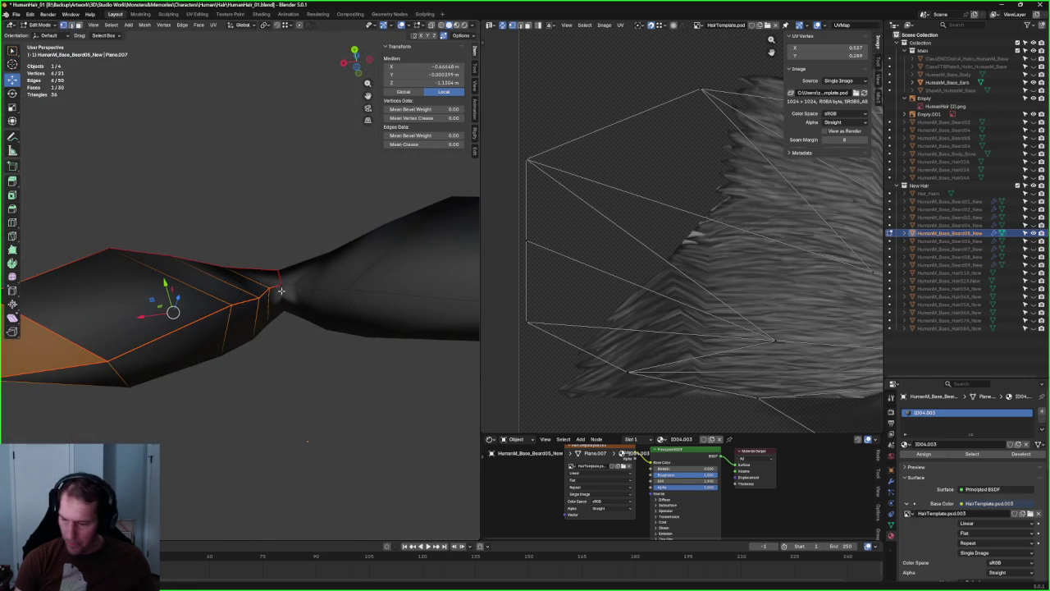
- Select a vertex at the mustache bend and try a Y-constrained move, cancelling it
{"action": "left_click", "coordinate": [269, 287]}
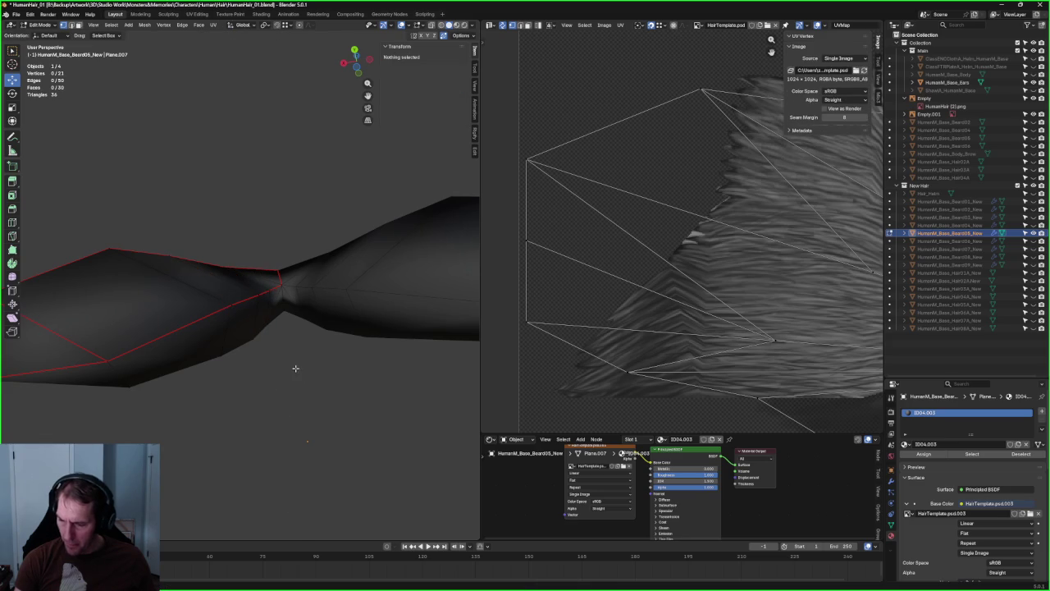
{"action": "scroll", "coordinate": [295, 369], "scroll_direction": "down", "scroll_amount": 5}
{"action": "middle_click_drag", "start_coordinate": [275, 304], "coordinate": [274, 277]}
{"action": "scroll", "coordinate": [247, 293], "scroll_direction": "up", "scroll_amount": 5}
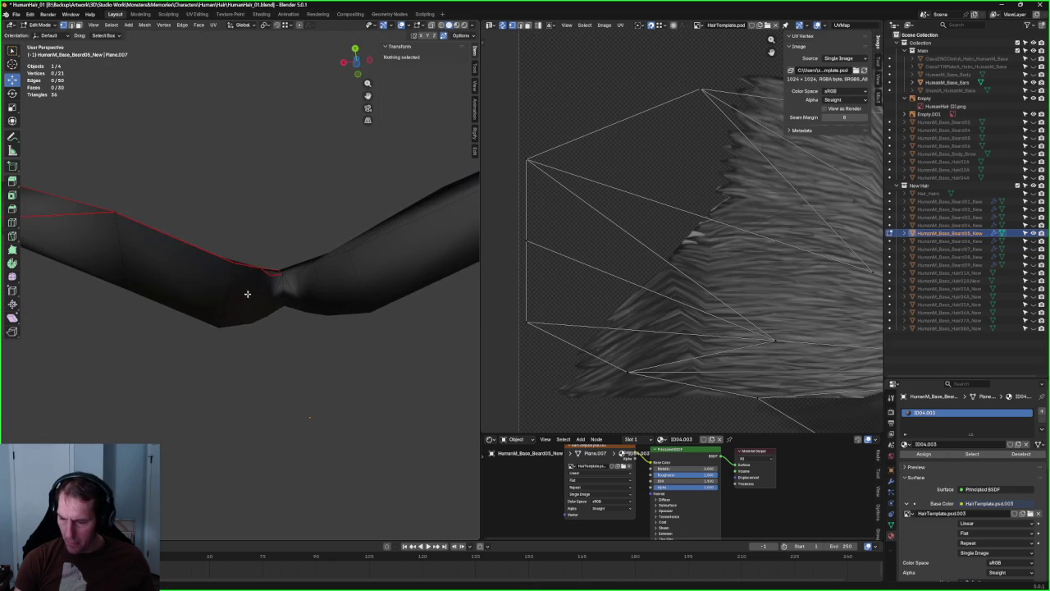
{"action": "left_click", "coordinate": [259, 266]}
{"action": "key", "text": "g"}
{"action": "key", "text": "y"}
{"action": "key", "text": "Escape"}
{"action": "left_click", "coordinate": [309, 376]}
{"action": "scroll", "coordinate": [309, 376], "scroll_direction": "down", "scroll_amount": 5}
{"action": "mouse_move", "coordinate": [286, 328]}
{"action": "middle_mouse_down"}
{"action": "mouse_move", "coordinate": [268, 328]}
{"action": "mouse_move", "coordinate": [271, 311]}
{"action": "middle_mouse_up"}
{"action": "scroll", "coordinate": [267, 328], "scroll_direction": "up", "scroll_amount": 4}
{"action": "scroll", "coordinate": [254, 299], "scroll_direction": "down", "scroll_amount": 4}
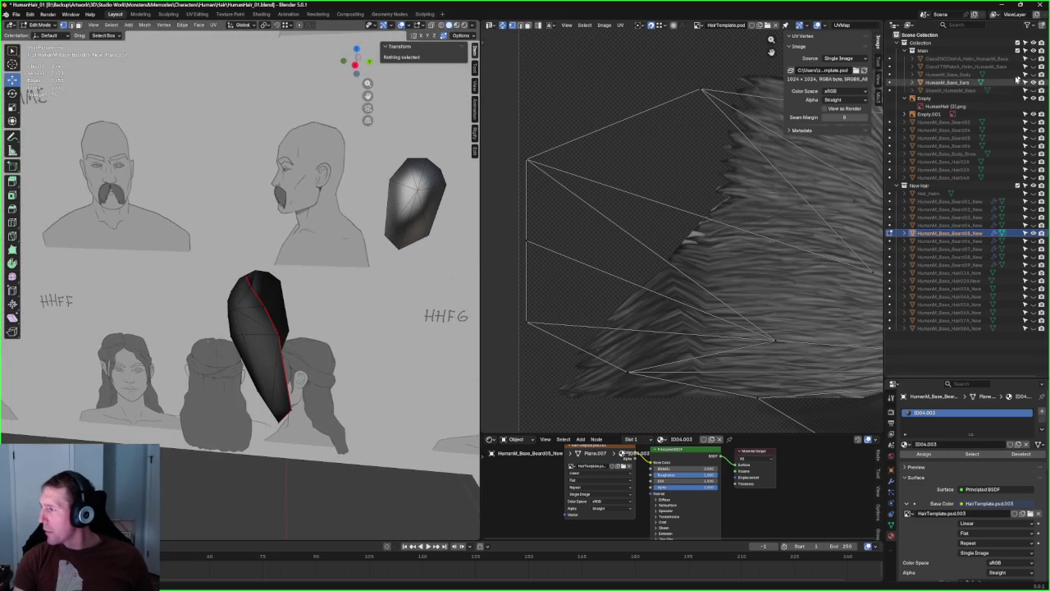
- Unhide the head body and ears, then move a mustache lip vertex along Y
{"action": "left_click", "coordinate": [1033, 74]}
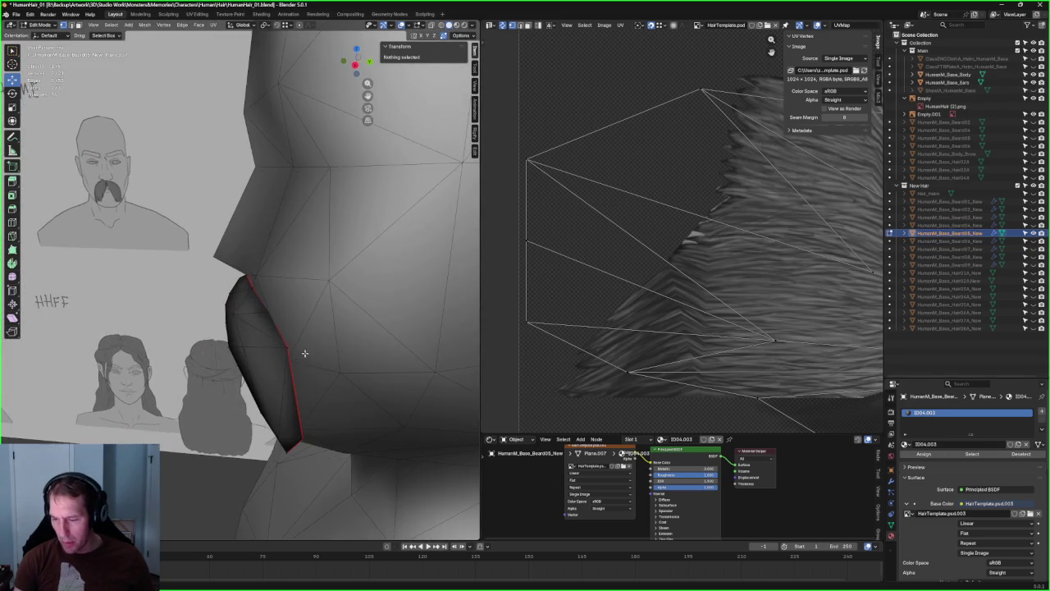
{"action": "scroll", "coordinate": [304, 352], "scroll_direction": "up", "scroll_amount": 2}
{"action": "mouse_move", "coordinate": [305, 352]}
{"action": "middle_mouse_down"}
{"action": "mouse_move", "coordinate": [260, 301]}
{"action": "mouse_move", "coordinate": [274, 258]}
{"action": "mouse_move", "coordinate": [370, 326]}
{"action": "mouse_move", "coordinate": [407, 328]}
{"action": "mouse_move", "coordinate": [165, 326]}
{"action": "mouse_move", "coordinate": [215, 349]}
{"action": "middle_mouse_up"}
{"action": "scroll", "coordinate": [266, 372], "scroll_direction": "up", "scroll_amount": 2}
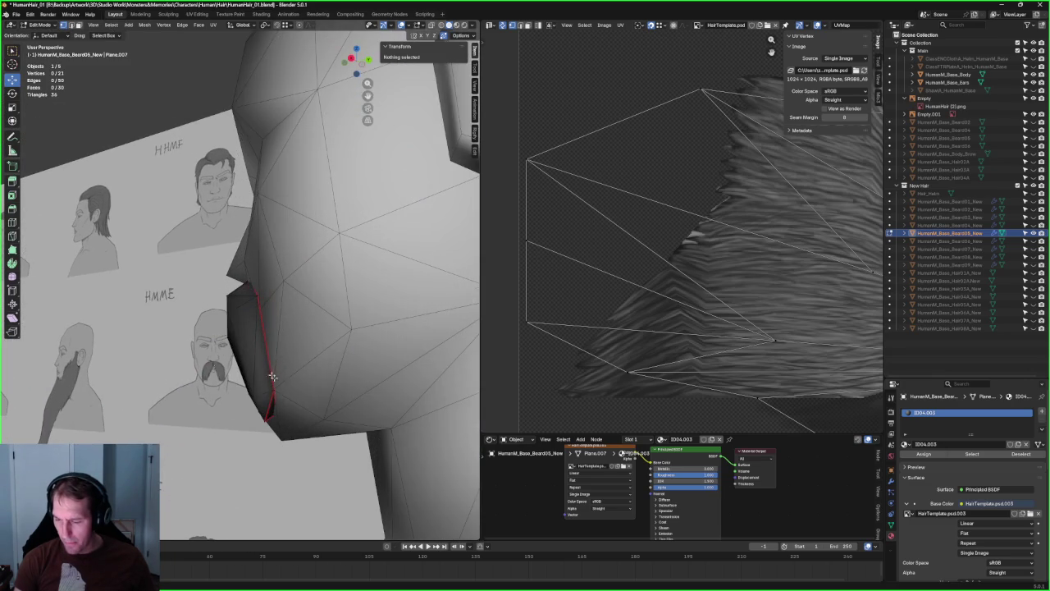
{"action": "left_click", "coordinate": [276, 392]}
{"action": "middle_click_drag", "start_coordinate": [276, 392], "coordinate": [304, 383]}
{"action": "key", "text": "g"}
{"action": "key", "text": "y"}
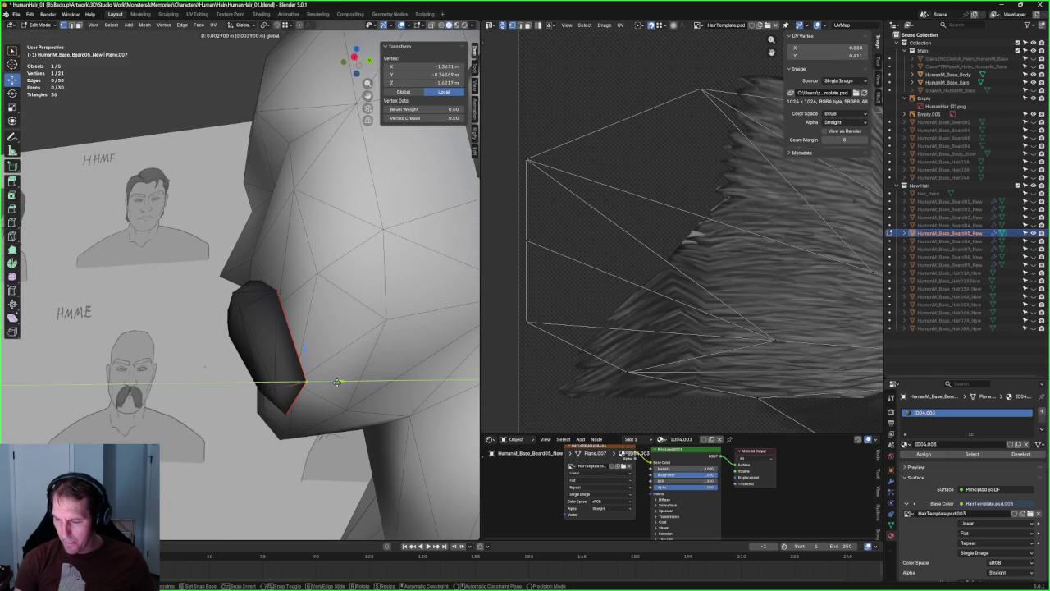
{"action": "left_click", "coordinate": [338, 383]}
- In side profile view, reposition the lip vertex with Y-axis constrained moves
{"action": "key", "text": "grave"}
{"action": "left_click", "coordinate": [295, 309]}
{"action": "key", "text": "g"}
{"action": "key", "text": "y"}
{"action": "key", "text": "Escape"}
{"action": "key", "text": "g"}
{"action": "key", "text": "z"}
{"action": "key", "text": "y"}
{"action": "left_click", "coordinate": [309, 307]}
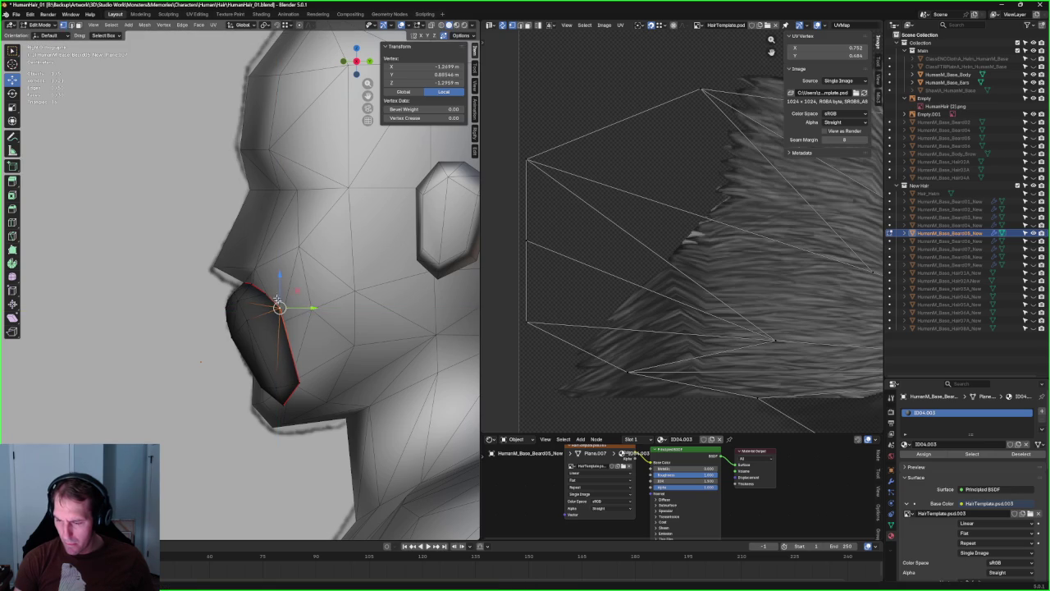
- Zoom in near the jaw and move the vertex vertically along Z
{"action": "scroll", "coordinate": [362, 338], "scroll_direction": "up", "scroll_amount": 3}
{"action": "mouse_move", "coordinate": [329, 312]}
{"action": "middle_mouse_down"}
{"action": "mouse_move", "coordinate": [362, 338]}
{"action": "mouse_move", "coordinate": [385, 293]}
{"action": "mouse_move", "coordinate": [326, 237]}
{"action": "mouse_move", "coordinate": [329, 327]}
{"action": "mouse_move", "coordinate": [265, 298]}
{"action": "mouse_move", "coordinate": [293, 298]}
{"action": "middle_mouse_up"}
{"action": "scroll", "coordinate": [362, 338], "scroll_direction": "up", "scroll_amount": 2}
{"action": "scroll", "coordinate": [265, 322], "scroll_direction": "down", "scroll_amount": 3}
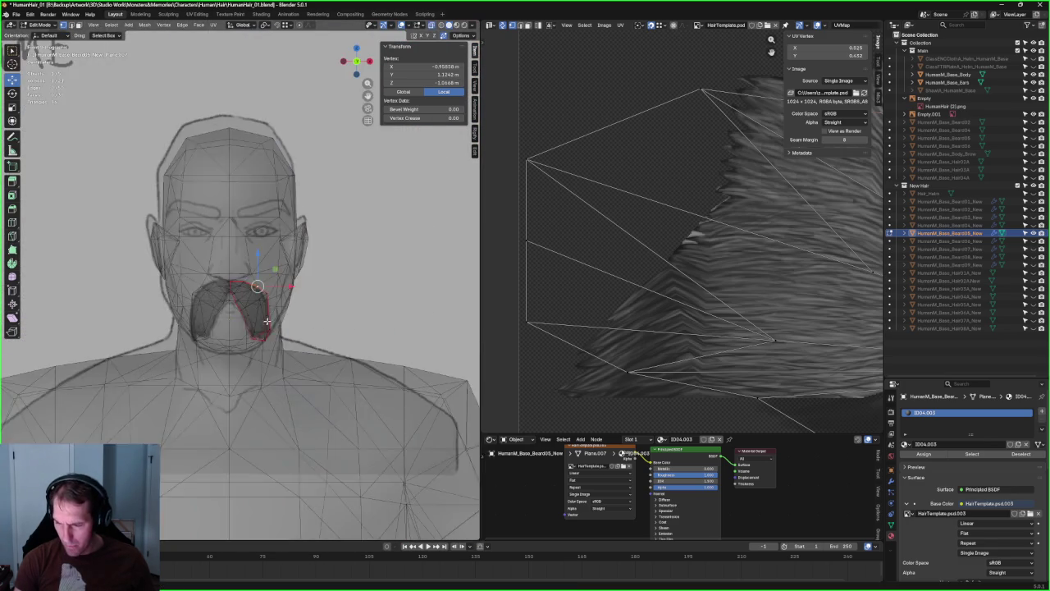
{"action": "scroll", "coordinate": [265, 322], "scroll_direction": "up", "scroll_amount": 5}
{"action": "key", "text": "g"}
{"action": "key", "text": "z"}
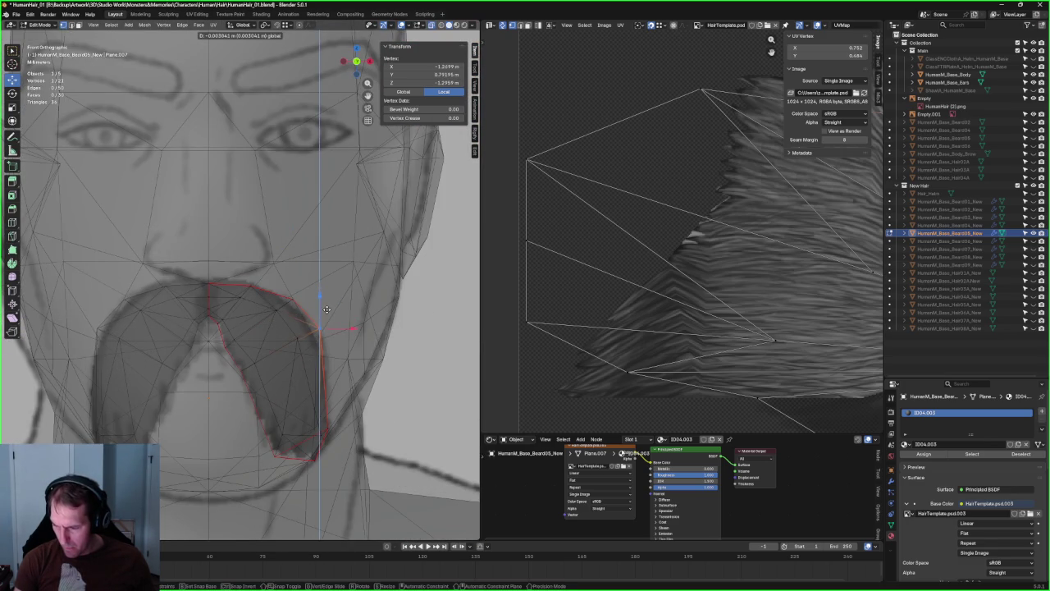
{"action": "left_click", "coordinate": [327, 307]}
- Add a second vertex and slide the vertices along their edges twice
{"action": "left_click", "coordinate": [297, 345], "text": "shift"}
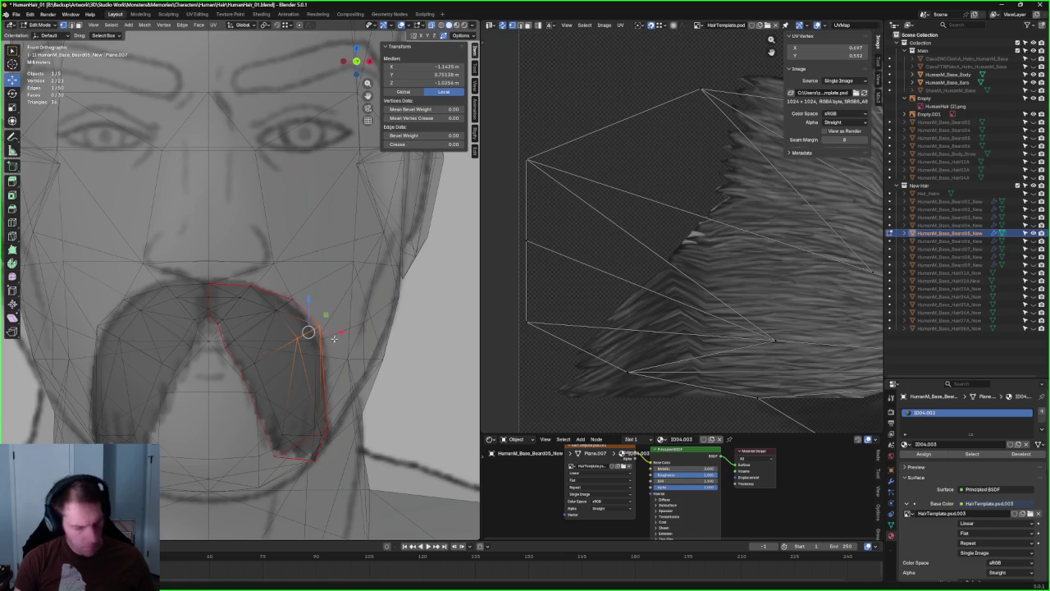
{"action": "key", "text": "shift+v"}
{"action": "left_click", "coordinate": [334, 351]}
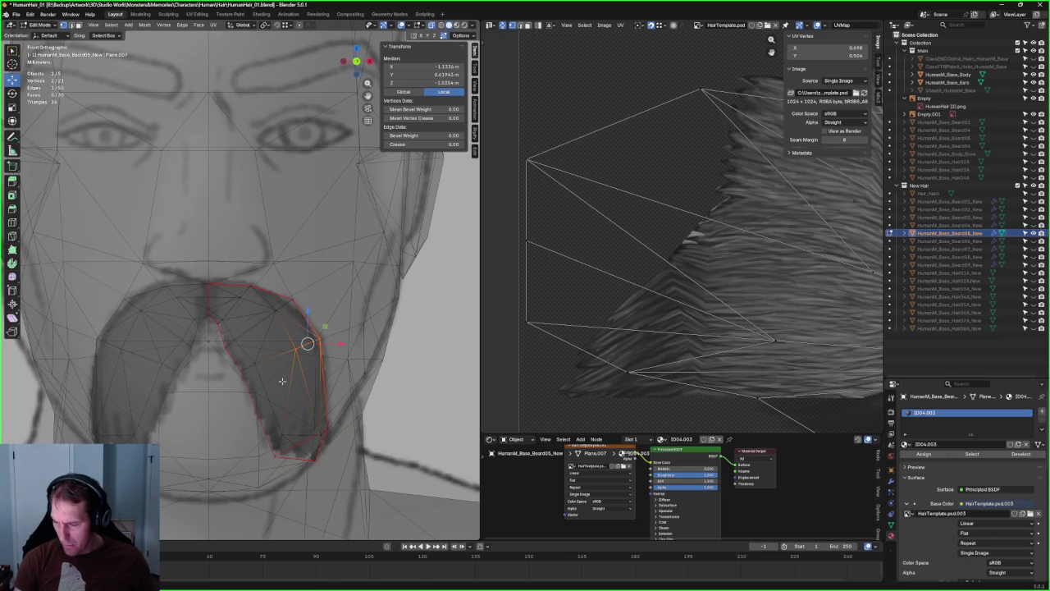
{"action": "key", "text": "shift+v"}
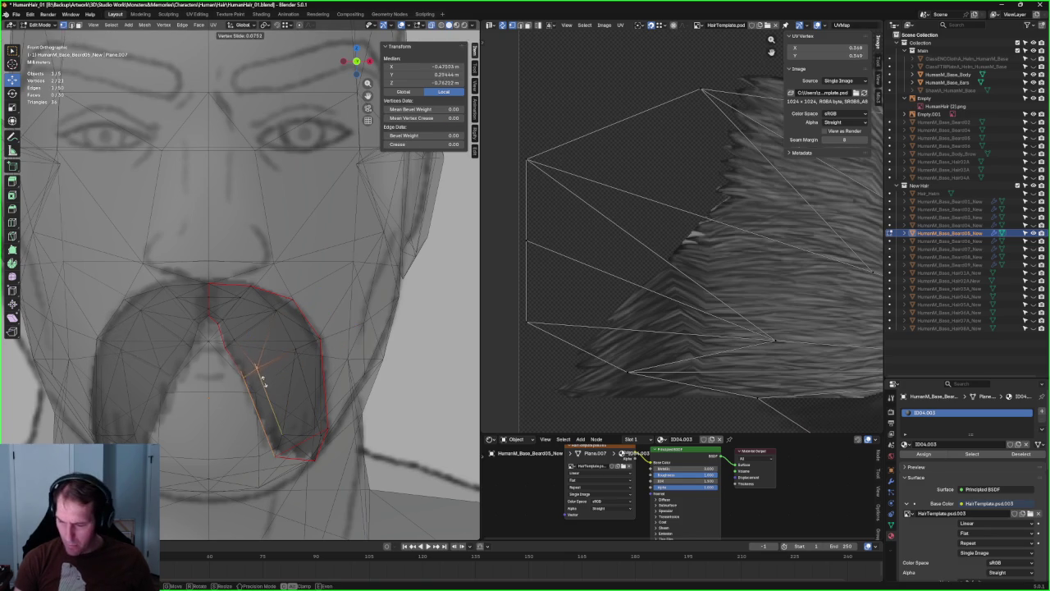
{"action": "left_click", "coordinate": [263, 380]}
- Deselect everything and box-select the two mustache-tip vertices with X-ray on
{"action": "key", "text": "alt+z"}
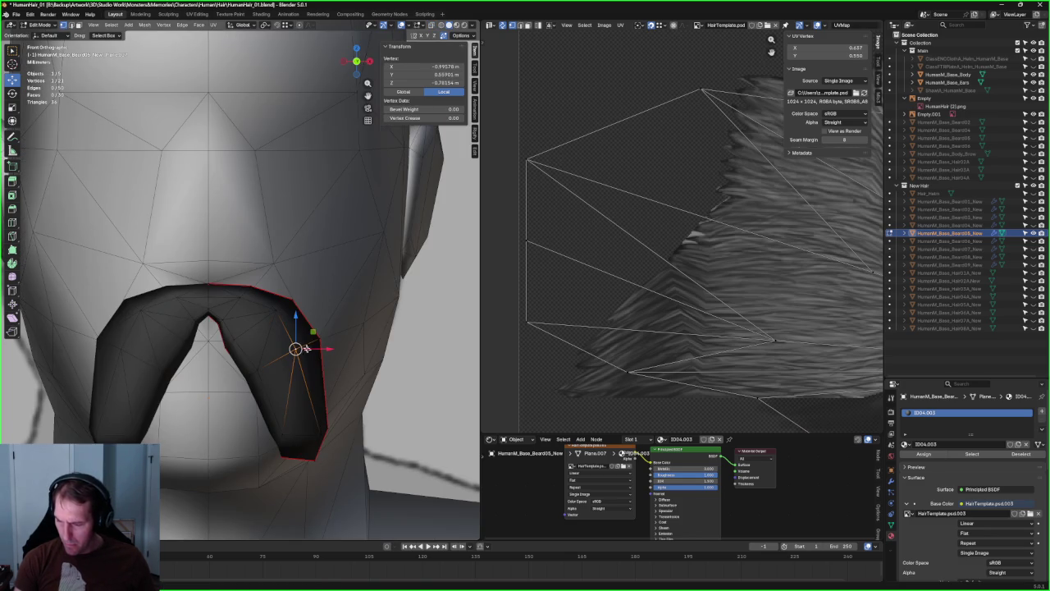
{"action": "key", "text": "alt+a"}
{"action": "scroll", "coordinate": [291, 374], "scroll_direction": "down", "scroll_amount": 2}
{"action": "scroll", "coordinate": [293, 384], "scroll_direction": "down", "scroll_amount": 1}
{"action": "scroll", "coordinate": [294, 387], "scroll_direction": "up", "scroll_amount": 2}
{"action": "key", "text": "alt+z"}
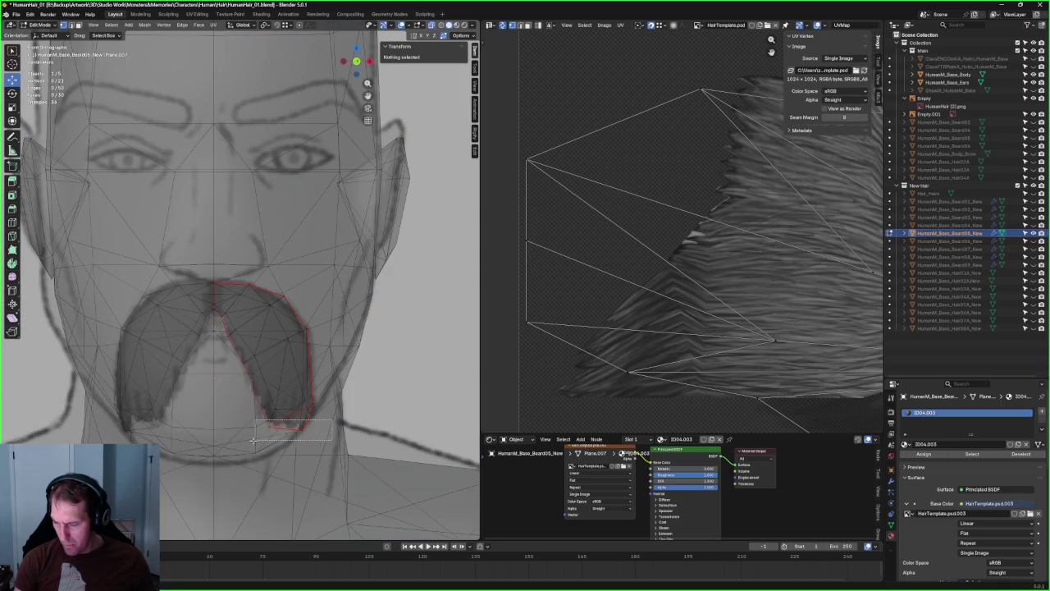
{"action": "left_click_drag", "start_coordinate": [257, 439], "coordinate": [259, 438]}
- Reselect the mustache-tip vertices, then clear selection and see through the head to the sketch
{"action": "key", "text": "alt+z"}
{"action": "key", "text": "alt+z"}
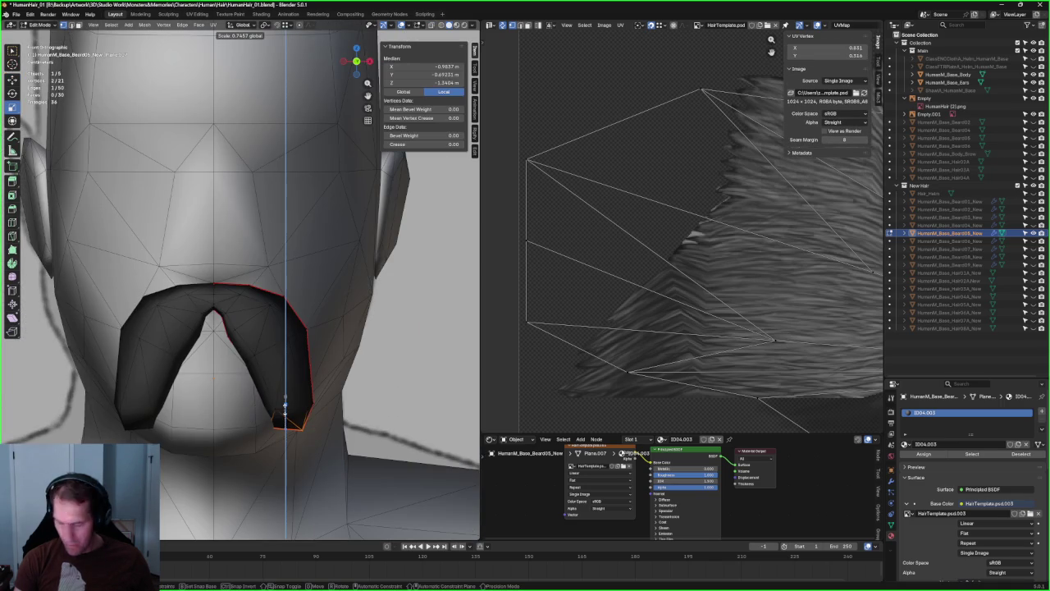
{"action": "key", "text": "alt+z"}
{"action": "key", "text": "alt+a"}
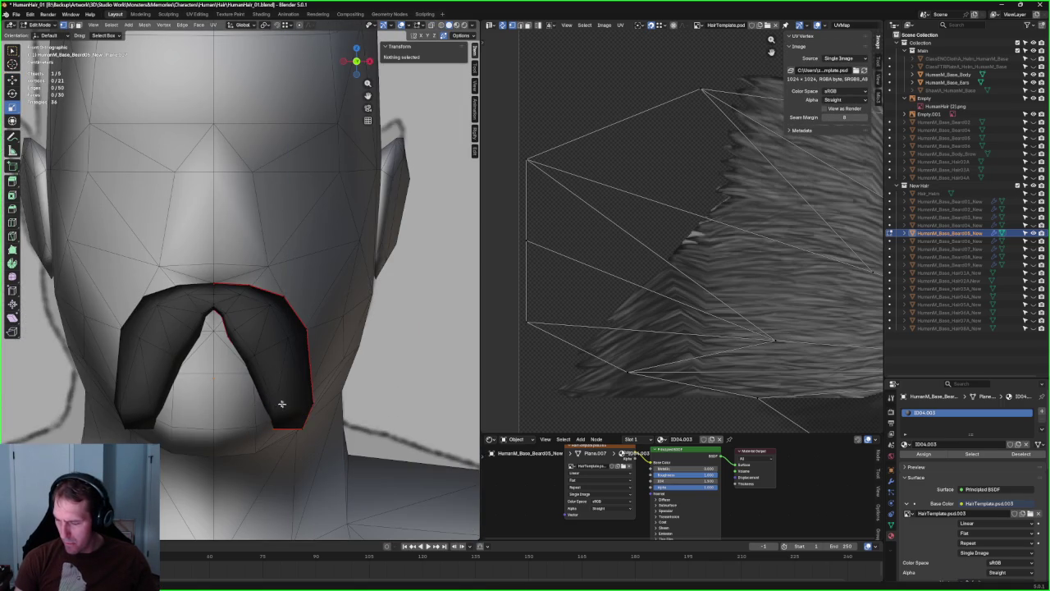
{"action": "left_click_drag", "start_coordinate": [305, 416], "coordinate": [305, 416]}
{"action": "key", "text": "alt+z"}
{"action": "key", "text": "alt+z"}
{"action": "key", "text": "alt+a"}
{"action": "scroll", "coordinate": [340, 356], "scroll_direction": "down", "scroll_amount": 3}
{"action": "scroll", "coordinate": [288, 331], "scroll_direction": "up", "scroll_amount": 4}
{"action": "key", "text": "alt+z"}
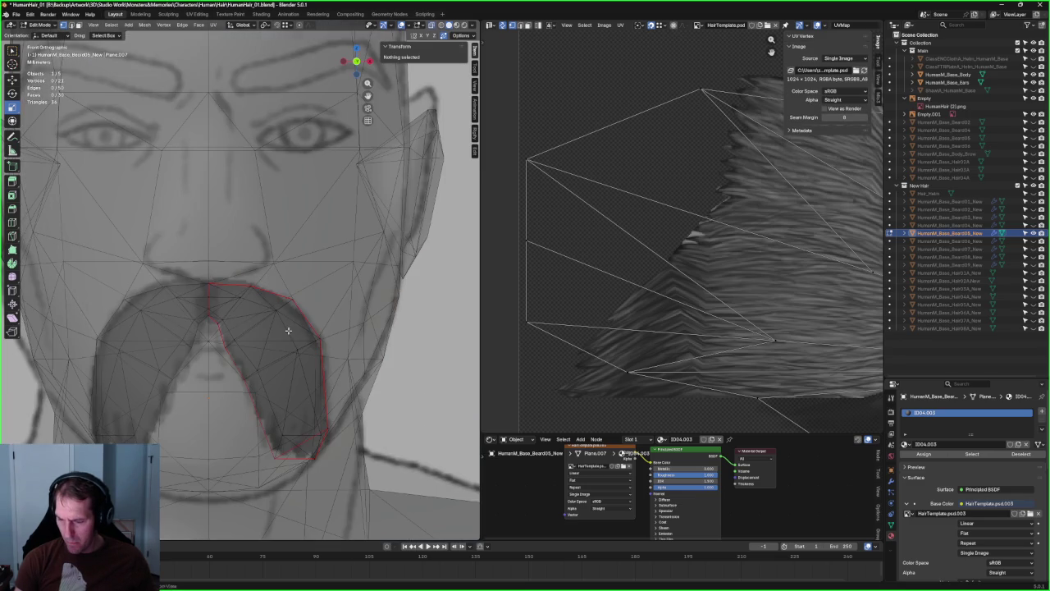
{"action": "key", "text": "alt+z"}
{"action": "key", "text": "alt+z"}
{"action": "key", "text": "alt+z"}
- Raise the top centre mustache vertex slightly and check it in side and front views
{"action": "left_click", "coordinate": [210, 290]}
{"action": "left_click_drag", "start_coordinate": [210, 290], "coordinate": [211, 284]}
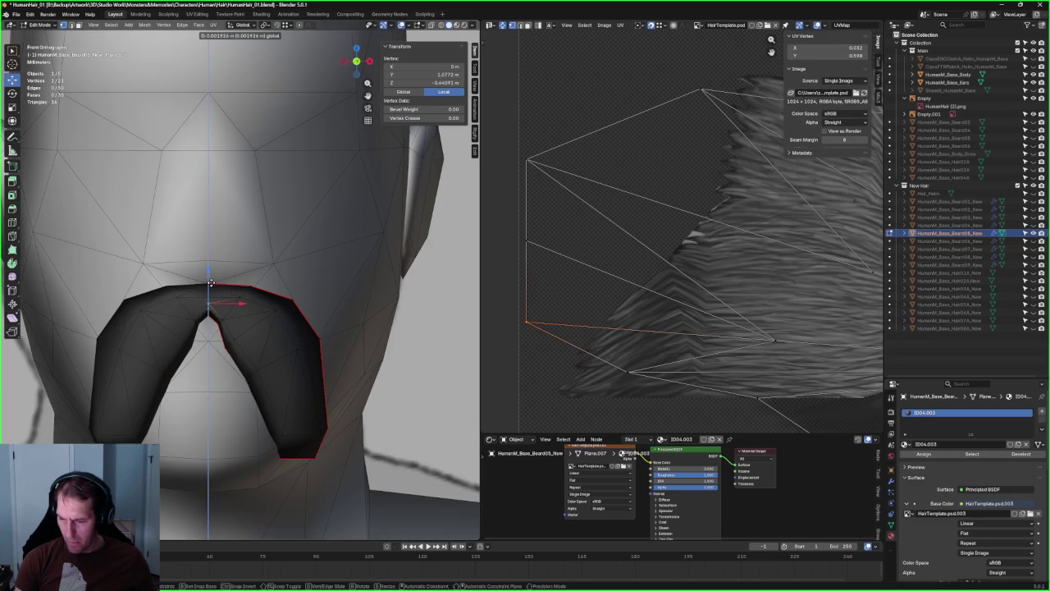
{"action": "middle_click_drag", "start_coordinate": [234, 317], "coordinate": [166, 373]}
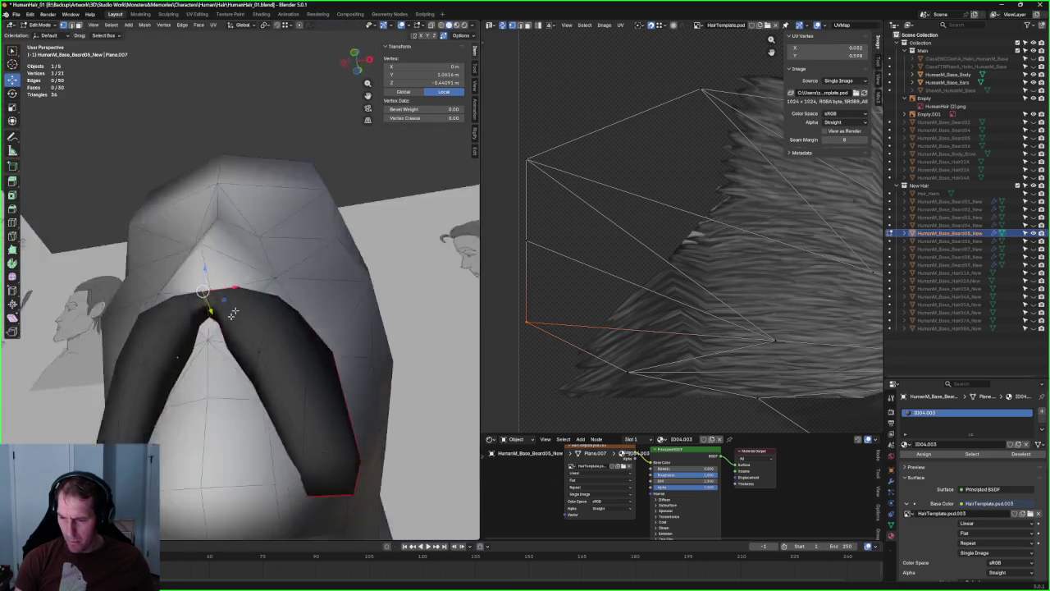
{"action": "key", "text": "KP_3"}
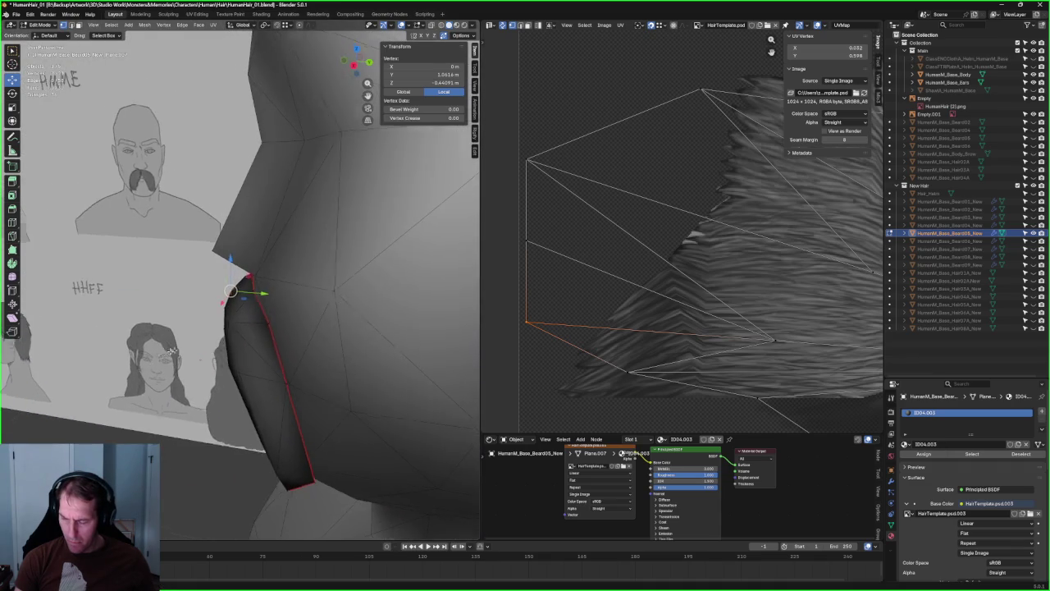
{"action": "key", "text": "KP_1"}
{"action": "key", "text": "alt+z"}
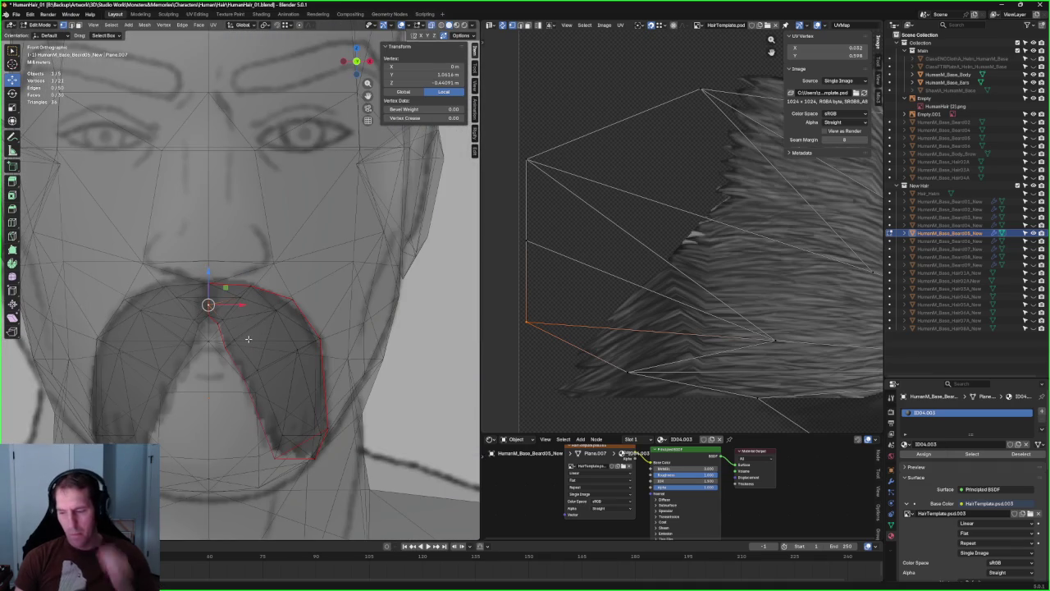
{"action": "scroll", "coordinate": [249, 338], "scroll_direction": "down", "scroll_amount": 4}
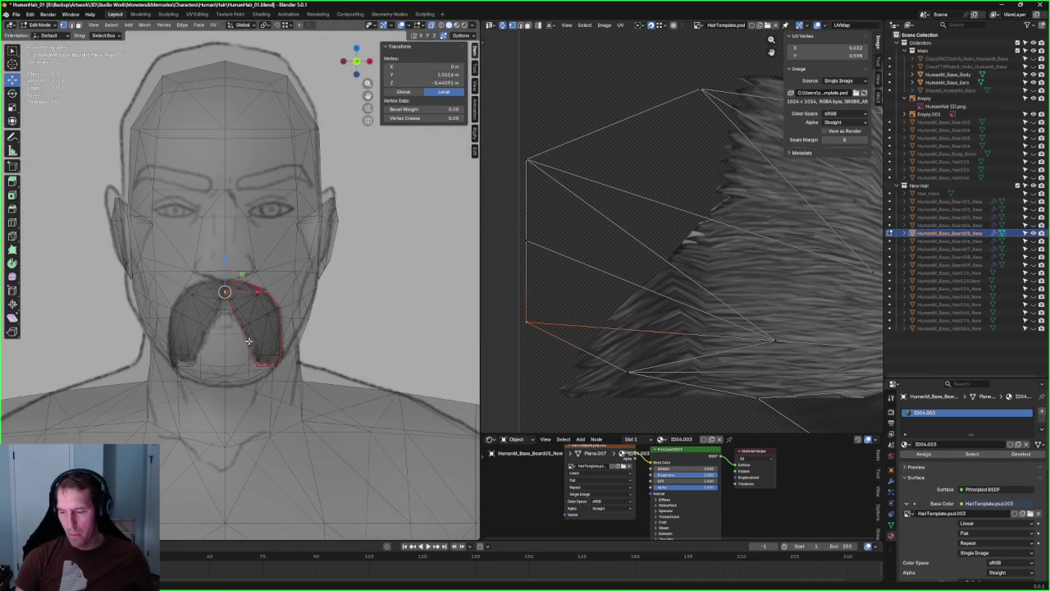
{"action": "key", "text": "alt+z"}
- Return to the side profile view and clear the vertex selection
{"action": "middle_click_drag", "start_coordinate": [249, 341], "coordinate": [262, 303]}
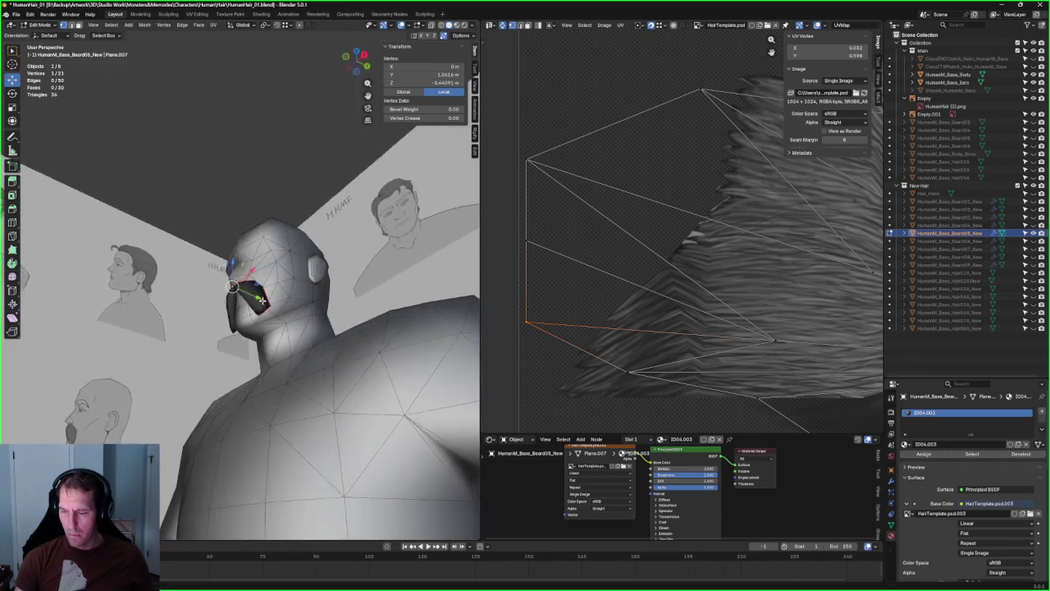
{"action": "key", "text": "KP_3"}
{"action": "scroll", "coordinate": [238, 308], "scroll_direction": "up", "scroll_amount": 4}
{"action": "scroll", "coordinate": [234, 316], "scroll_direction": "up", "scroll_amount": 2}
{"action": "key", "text": "grave"}
{"action": "left_click", "coordinate": [233, 320]}
{"action": "left_click", "coordinate": [169, 315]}
- Select an upper-lip mustache vertex in X-ray and move it onto the lip
{"action": "key", "text": "alt+z"}
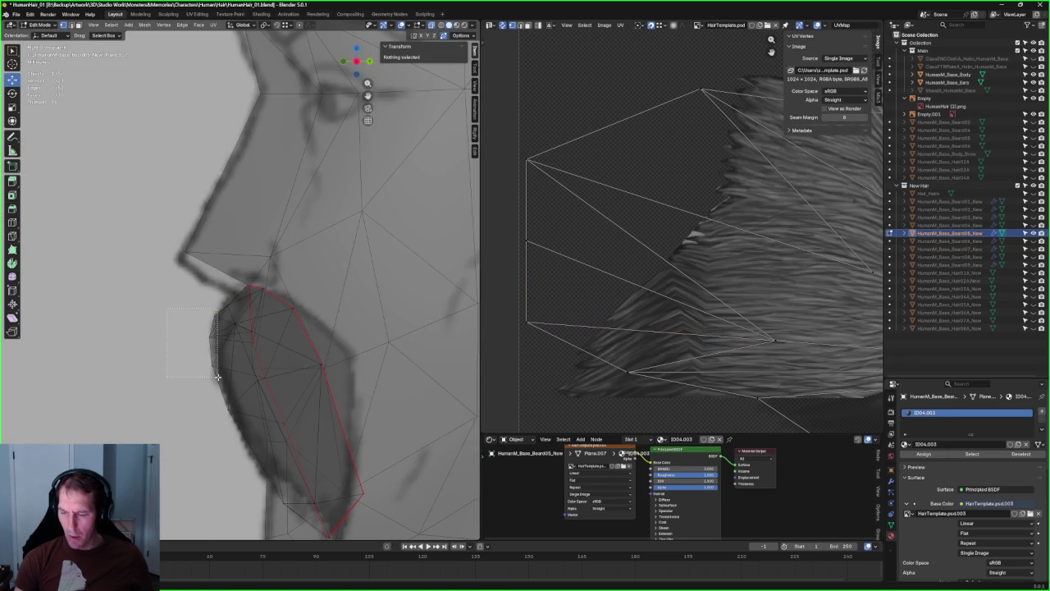
{"action": "left_click_drag", "start_coordinate": [216, 376], "coordinate": [216, 376]}
{"action": "key", "text": "alt+z"}
{"action": "key", "text": "g"}
{"action": "key", "text": "g"}
{"action": "key", "text": "Escape"}
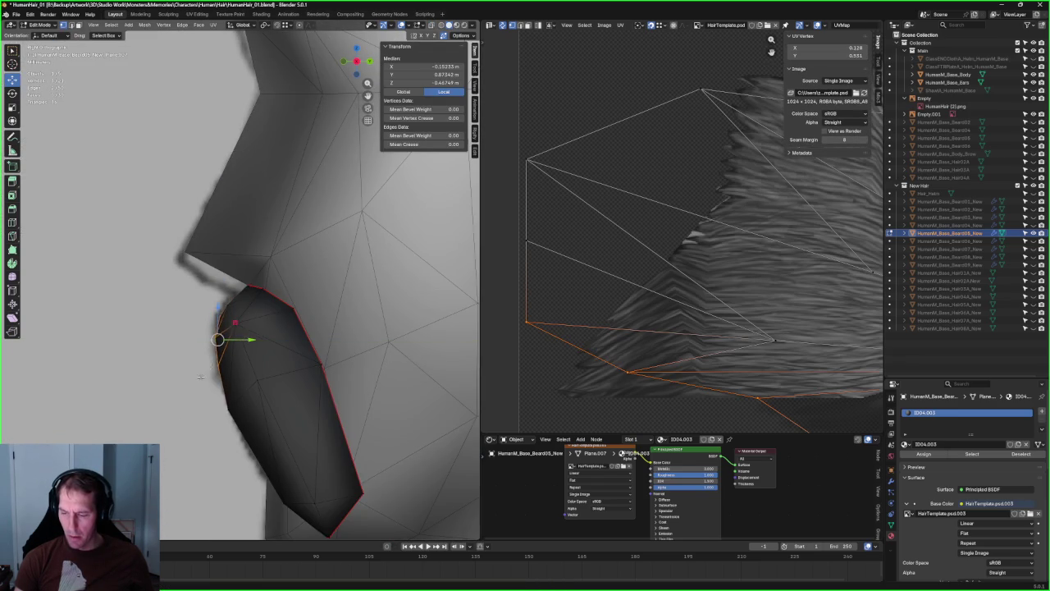
{"action": "left_click", "coordinate": [206, 376]}
- Nudge another lip-edge vertex, then zoom out to a straight front view of the body
{"action": "scroll", "coordinate": [206, 376], "scroll_direction": "down", "scroll_amount": 5}
{"action": "scroll", "coordinate": [270, 347], "scroll_direction": "up", "scroll_amount": 5}
{"action": "left_click", "coordinate": [259, 337]}
{"action": "left_click_drag", "start_coordinate": [283, 337], "coordinate": [281, 334]}
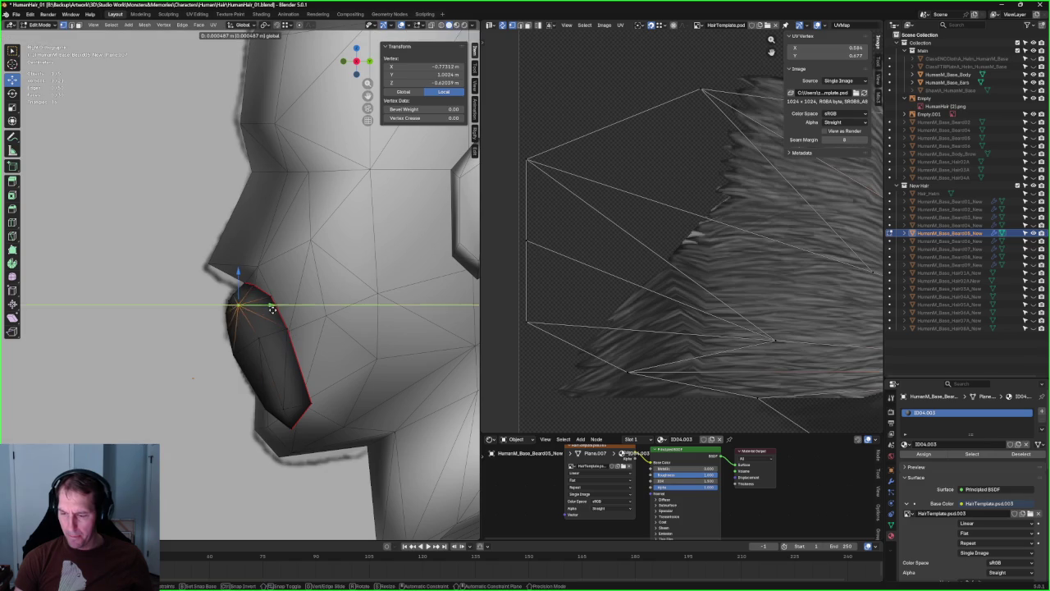
{"action": "left_click", "coordinate": [263, 336]}
{"action": "middle_click_drag", "start_coordinate": [263, 336], "coordinate": [235, 391]}
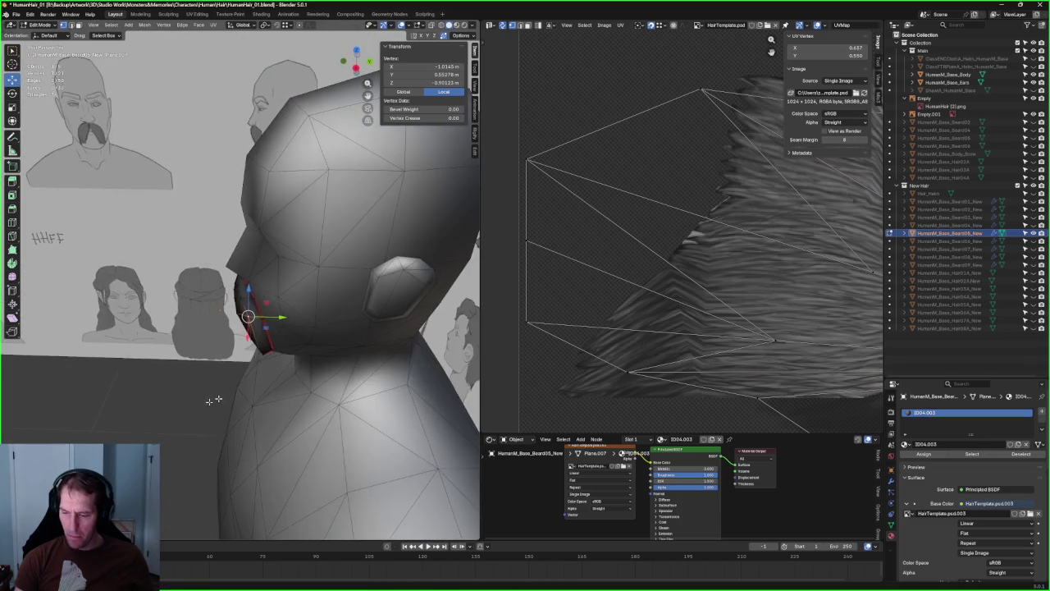
{"action": "left_click", "coordinate": [234, 392]}
{"action": "scroll", "coordinate": [235, 392], "scroll_direction": "down", "scroll_amount": 4}
{"action": "mouse_move", "coordinate": [172, 403]}
{"action": "middle_mouse_down"}
{"action": "mouse_move", "coordinate": [303, 391]}
{"action": "mouse_move", "coordinate": [292, 370]}
{"action": "middle_mouse_up"}
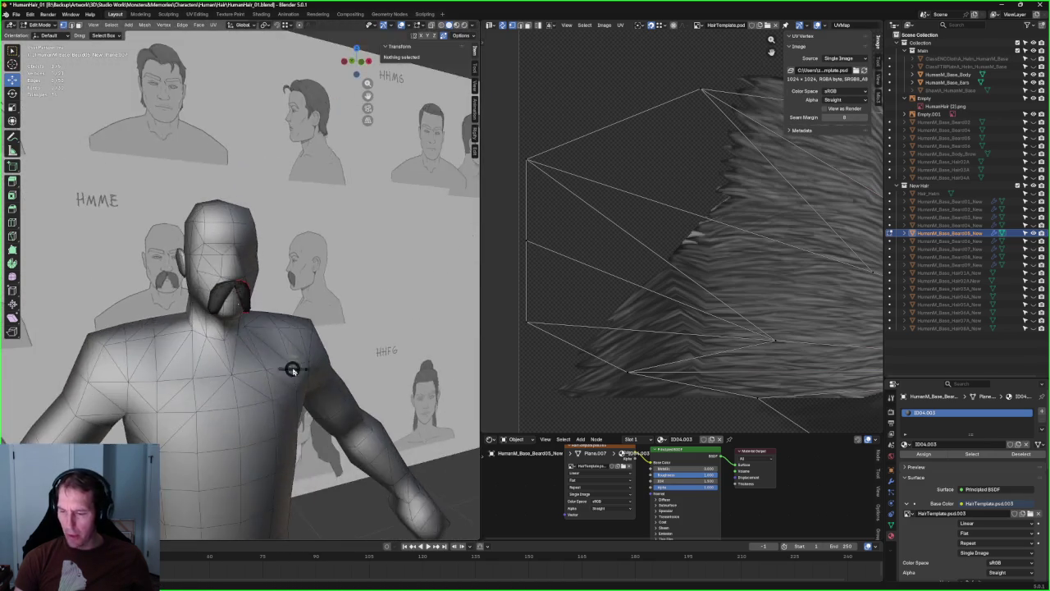
{"action": "key", "text": "KP_1"}
- Unhide the horned helmet and box-select the mustache tip vertices in X-ray
{"action": "left_click", "coordinate": [1034, 67]}
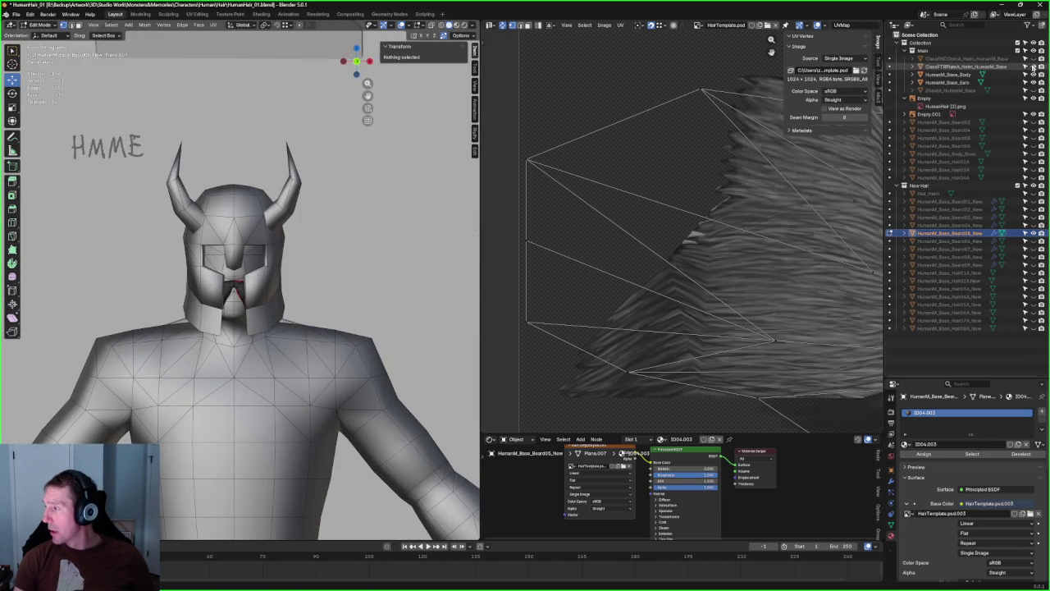
{"action": "scroll", "coordinate": [365, 312], "scroll_direction": "up", "scroll_amount": 3}
{"action": "scroll", "coordinate": [365, 312], "scroll_direction": "up", "scroll_amount": 2}
{"action": "scroll", "coordinate": [328, 322], "scroll_direction": "down", "scroll_amount": 3}
{"action": "scroll", "coordinate": [281, 374], "scroll_direction": "up", "scroll_amount": 4}
{"action": "key", "text": "alt+z"}
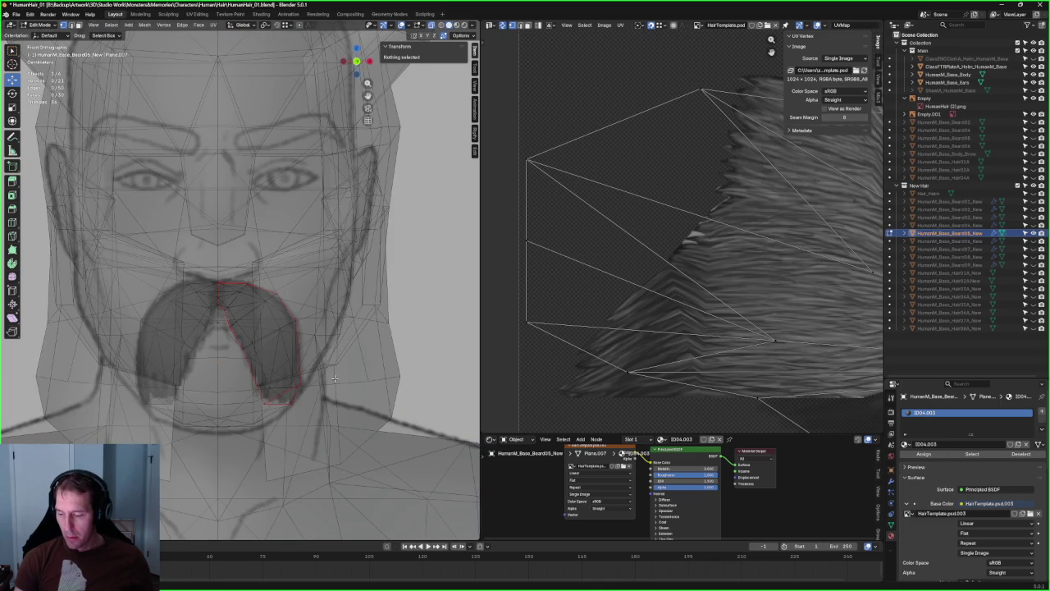
{"action": "left_click_drag", "start_coordinate": [365, 368], "coordinate": [210, 426]}
{"action": "key", "text": "alt+z"}
- Pull the mustache tips inward along X, then back along Y in side view
{"action": "key", "text": "g"}
{"action": "key", "text": "x"}
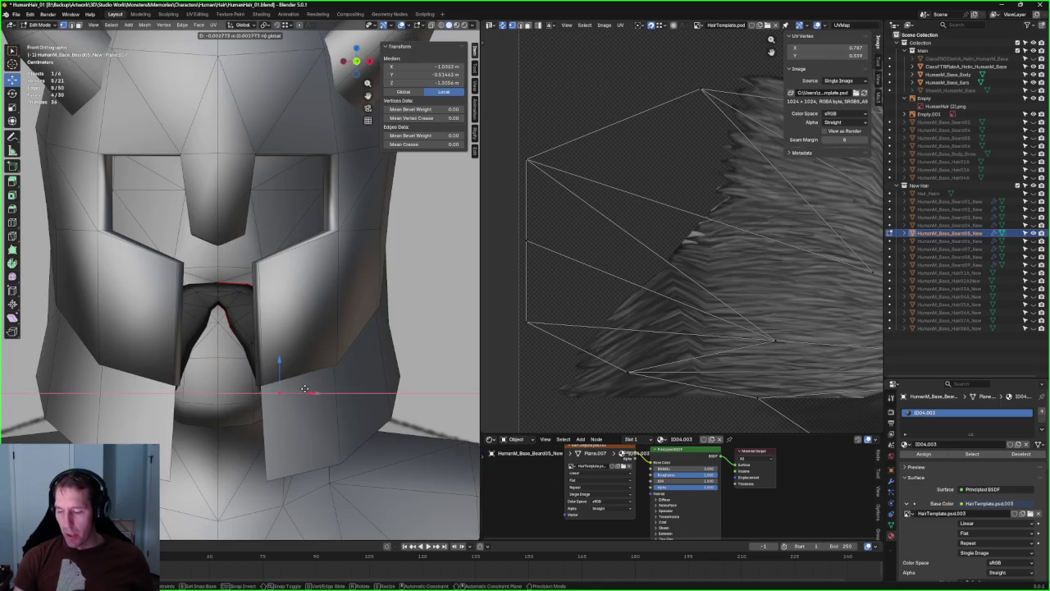
{"action": "left_click", "coordinate": [306, 384]}
{"action": "key", "text": "alt+z"}
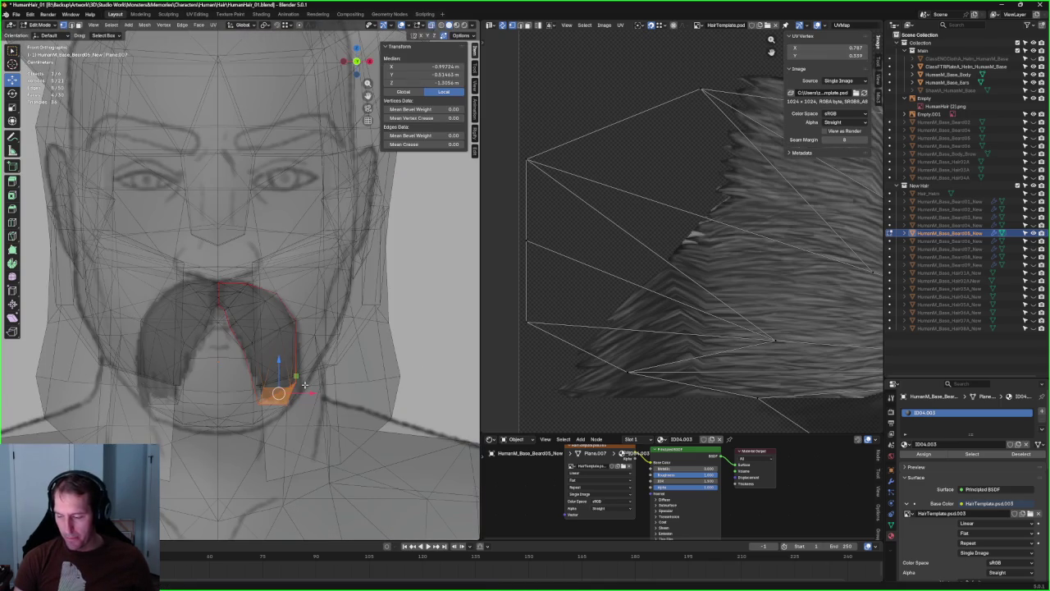
{"action": "key", "text": "KP_3"}
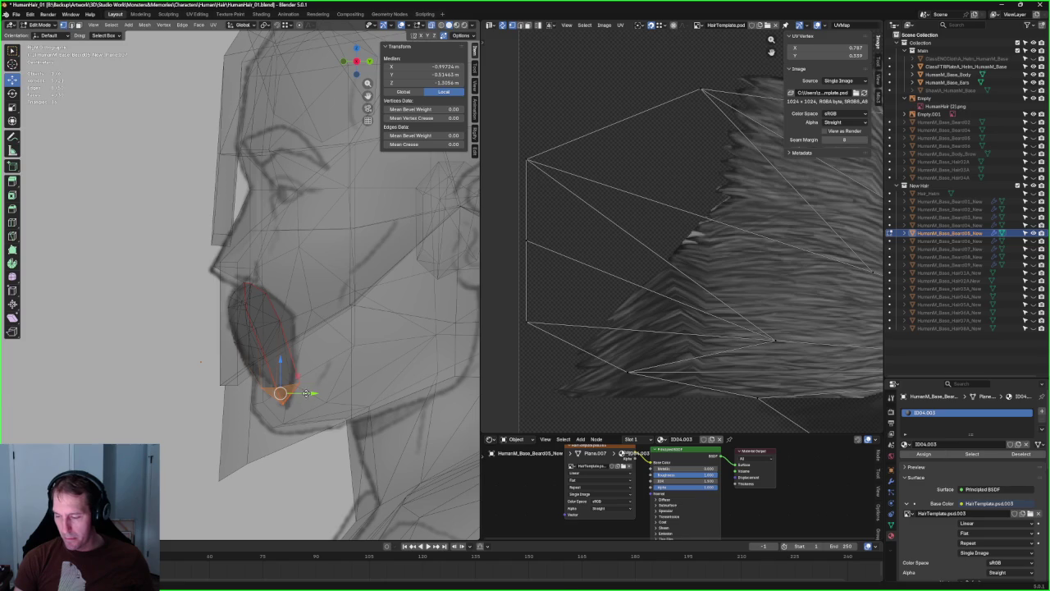
{"action": "key", "text": "g"}
{"action": "key", "text": "y"}
{"action": "left_click", "coordinate": [303, 393]}
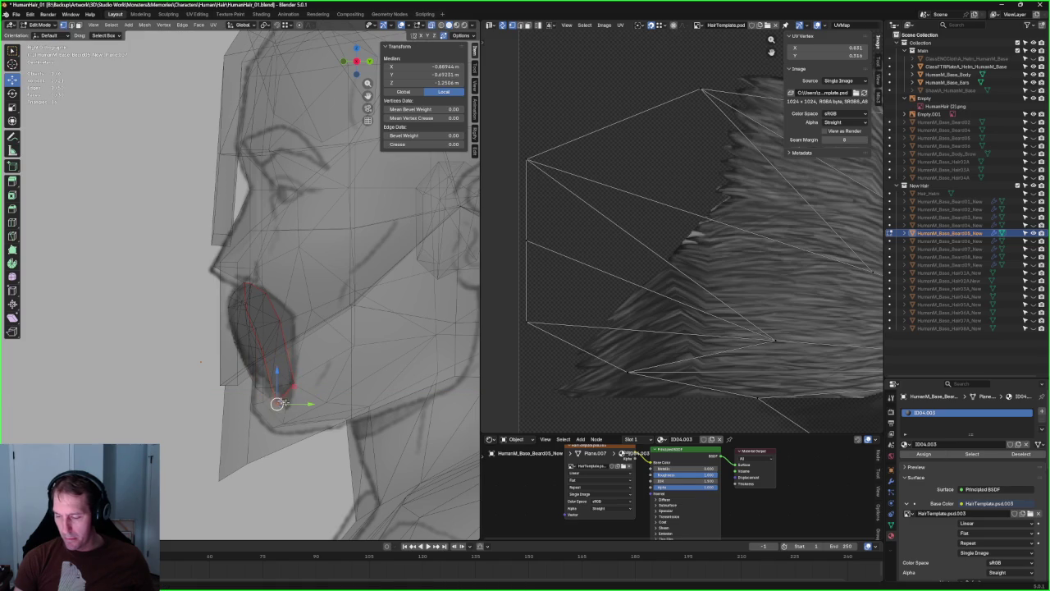
{"action": "key", "text": "g"}
{"action": "key", "text": "y"}
{"action": "left_click", "coordinate": [315, 403]}
- Move the lowest tip vertex along Y, deselect all, and hide the helmet again
{"action": "left_click", "coordinate": [293, 383]}
{"action": "key", "text": "g"}
{"action": "key", "text": "y"}
{"action": "left_click", "coordinate": [320, 383]}
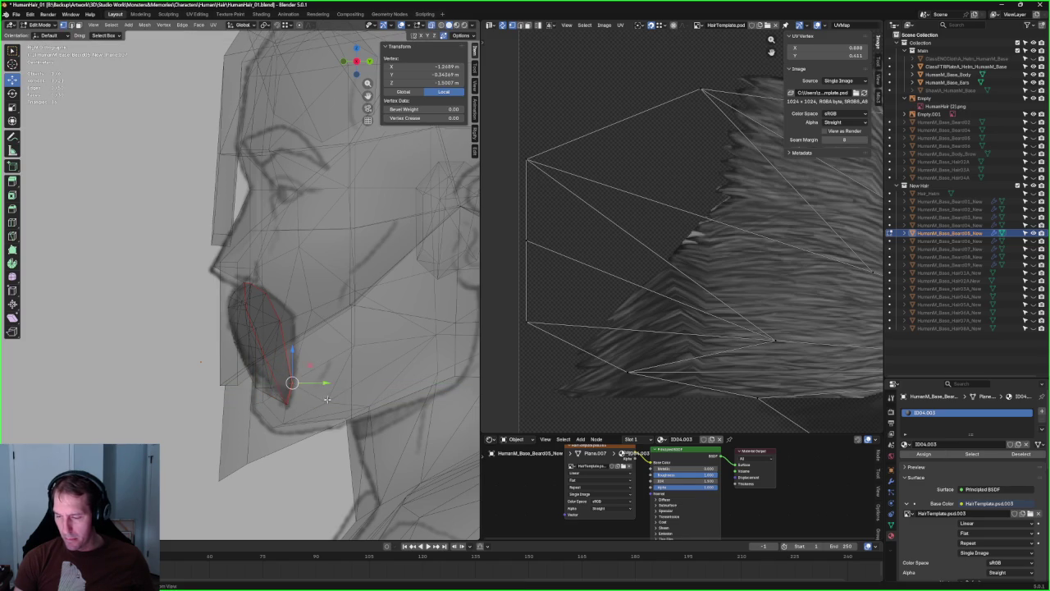
{"action": "scroll", "coordinate": [320, 383], "scroll_direction": "down", "scroll_amount": 3}
{"action": "key", "text": "alt+a"}
{"action": "scroll", "coordinate": [328, 378], "scroll_direction": "down", "scroll_amount": 3}
{"action": "mouse_move", "coordinate": [328, 377]}
{"action": "middle_mouse_down"}
{"action": "mouse_move", "coordinate": [341, 370]}
{"action": "mouse_move", "coordinate": [307, 312]}
{"action": "mouse_move", "coordinate": [301, 366]}
{"action": "mouse_move", "coordinate": [282, 375]}
{"action": "mouse_move", "coordinate": [312, 361]}
{"action": "middle_mouse_up"}
{"action": "scroll", "coordinate": [307, 300], "scroll_direction": "down", "scroll_amount": 2}
{"action": "scroll", "coordinate": [302, 366], "scroll_direction": "down", "scroll_amount": 3}
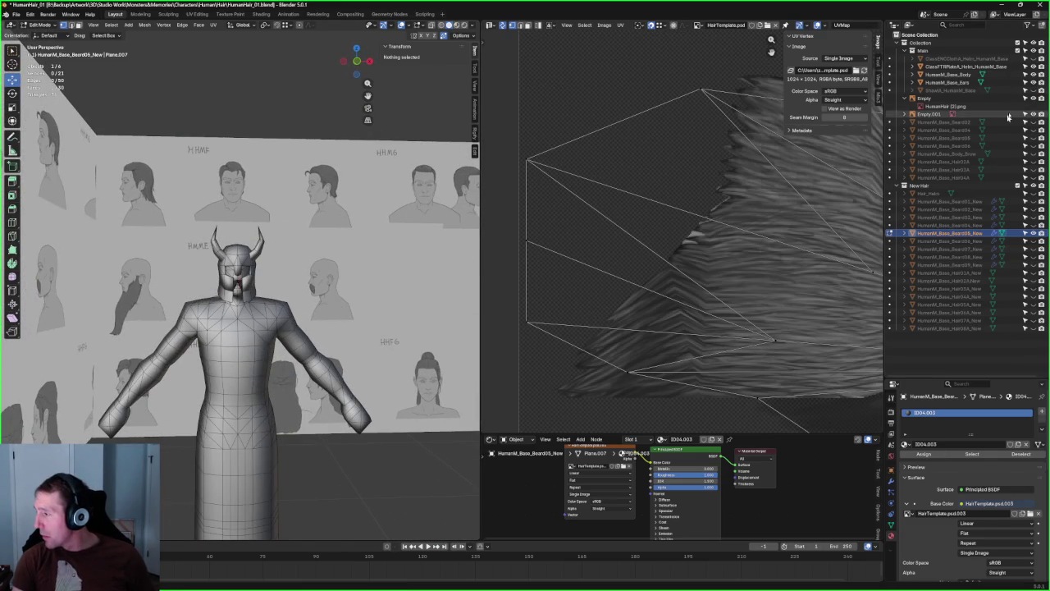
{"action": "left_click", "coordinate": [1033, 65]}
{"action": "scroll", "coordinate": [236, 283], "scroll_direction": "up", "scroll_amount": 5}
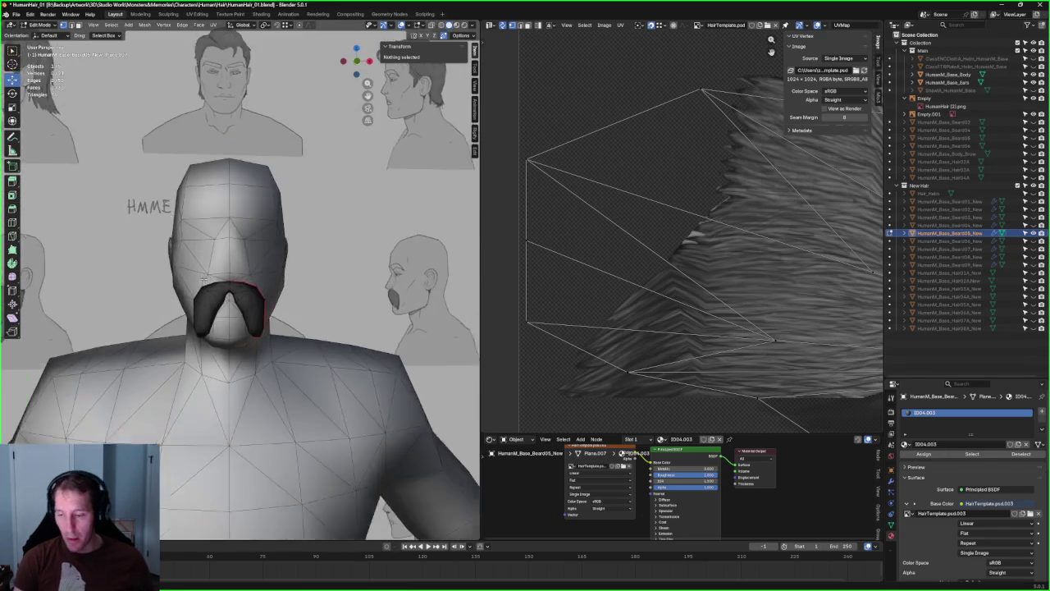
- In front X-ray view, move a vertex at the mustache's top vertically along Z
{"action": "scroll", "coordinate": [234, 283], "scroll_direction": "up", "scroll_amount": 2}
{"action": "scroll", "coordinate": [234, 283], "scroll_direction": "down", "scroll_amount": 2}
{"action": "key", "text": "KP_1"}
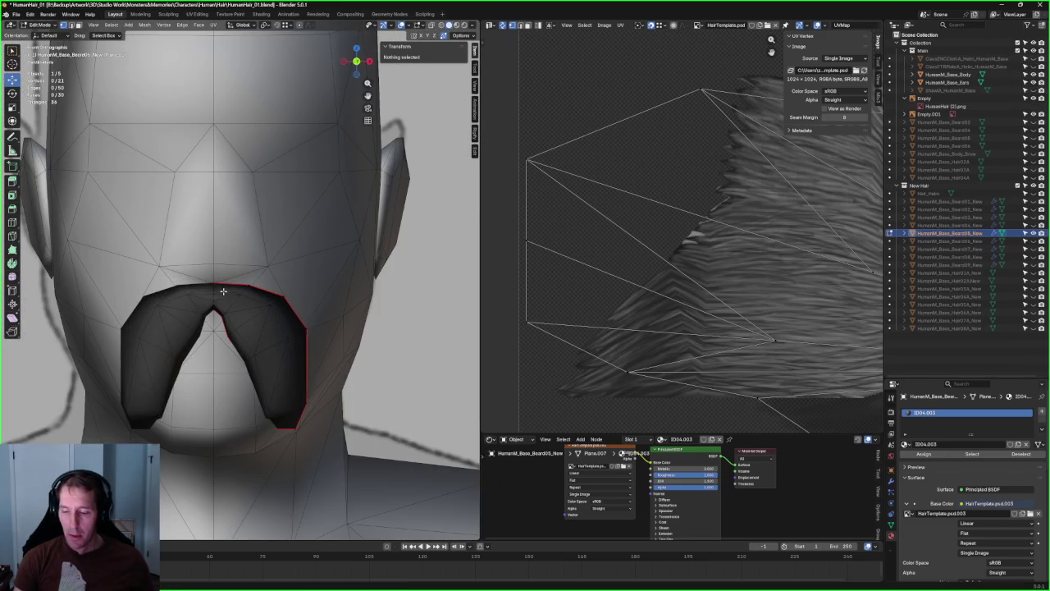
{"action": "scroll", "coordinate": [230, 290], "scroll_direction": "up", "scroll_amount": 3}
{"action": "key", "text": "alt+z"}
{"action": "left_click_drag", "start_coordinate": [214, 310], "coordinate": [214, 310]}
{"action": "key", "text": "alt+z"}
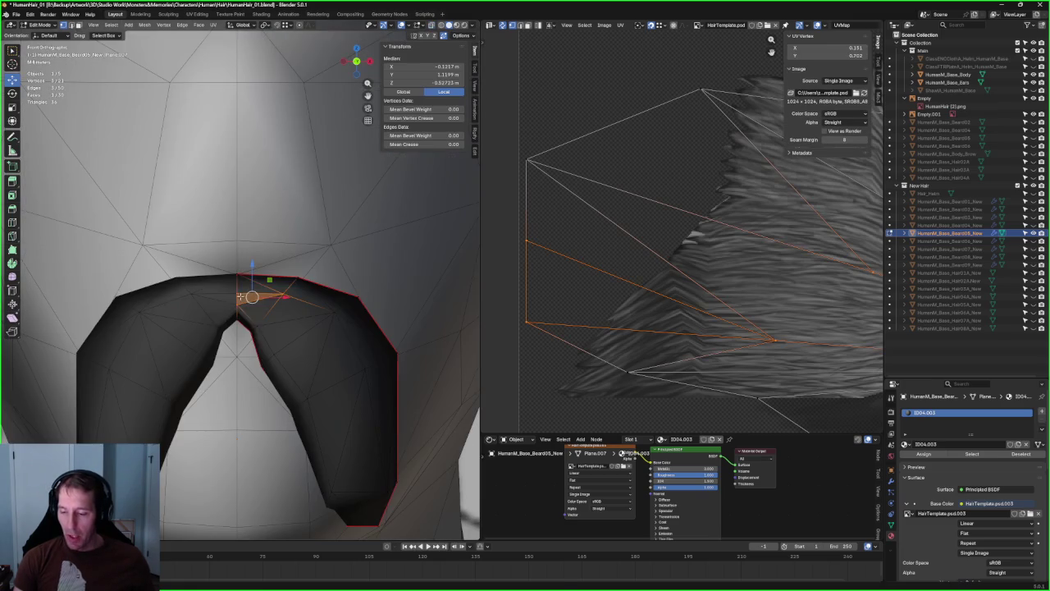
{"action": "key", "text": "g"}
{"action": "key", "text": "z"}
{"action": "left_click", "coordinate": [255, 272]}
- Shift a top-edge vertex sideways along X to follow the sketch
{"action": "left_click", "coordinate": [282, 288]}
{"action": "key", "text": "alt+z"}
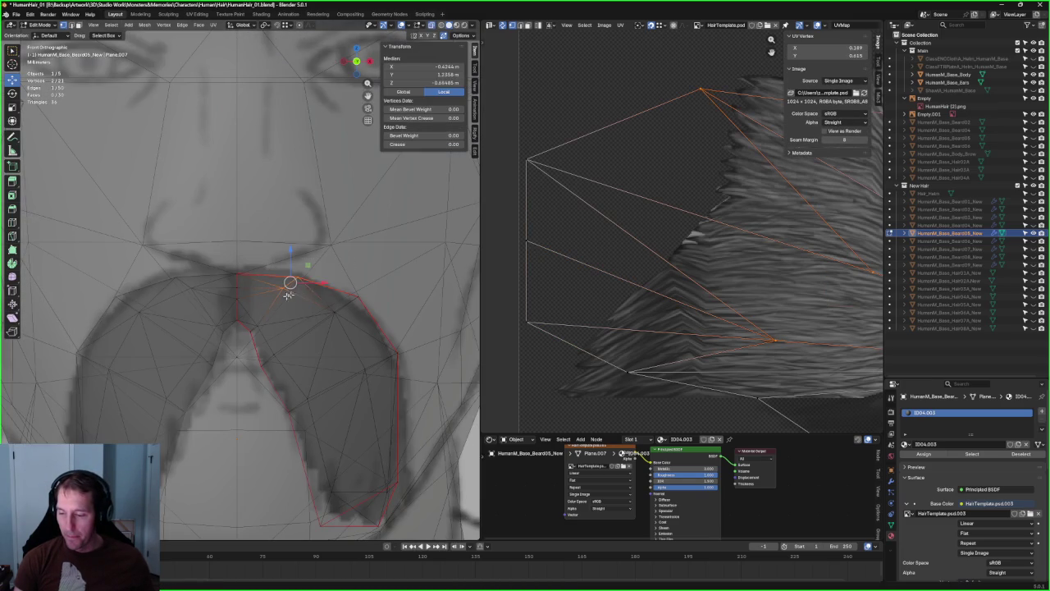
{"action": "key", "text": "g"}
{"action": "key", "text": "x"}
{"action": "left_click", "coordinate": [289, 296]}
{"action": "key", "text": "alt+z"}
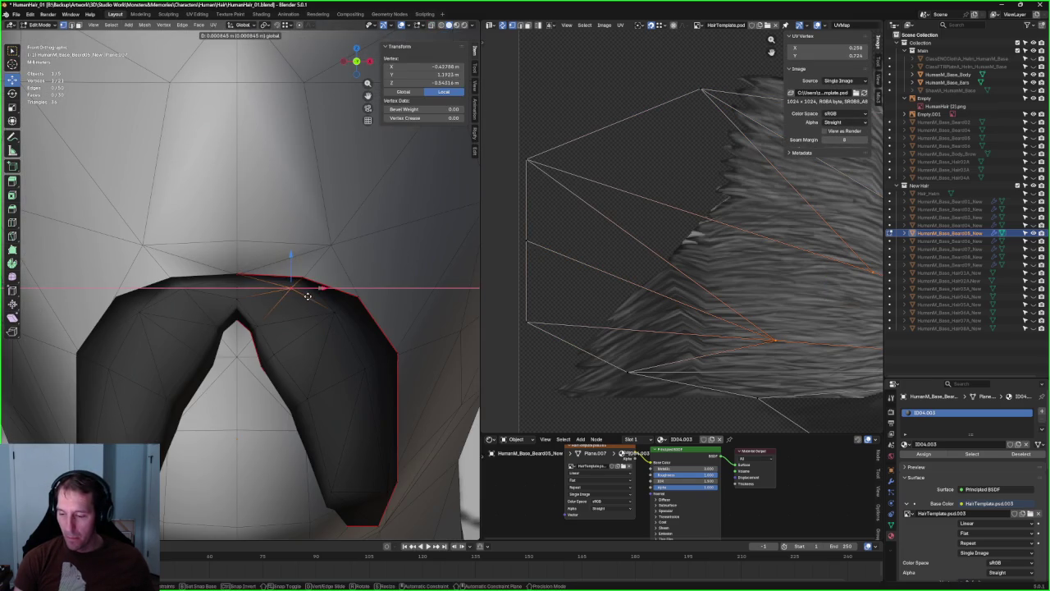
{"action": "key", "text": "alt+a"}
- Orbit over the mustache's top and reposition its centre vertex
{"action": "scroll", "coordinate": [339, 274], "scroll_direction": "down", "scroll_amount": 6}
{"action": "scroll", "coordinate": [340, 275], "scroll_direction": "down", "scroll_amount": 3}
{"action": "mouse_move", "coordinate": [339, 275]}
{"action": "middle_mouse_down"}
{"action": "mouse_move", "coordinate": [231, 292]}
{"action": "mouse_move", "coordinate": [265, 293]}
{"action": "mouse_move", "coordinate": [281, 329]}
{"action": "middle_mouse_up"}
{"action": "scroll", "coordinate": [231, 292], "scroll_direction": "up", "scroll_amount": 5}
{"action": "scroll", "coordinate": [241, 297], "scroll_direction": "up", "scroll_amount": 4}
{"action": "left_click", "coordinate": [287, 327]}
{"action": "left_click", "coordinate": [324, 328]}
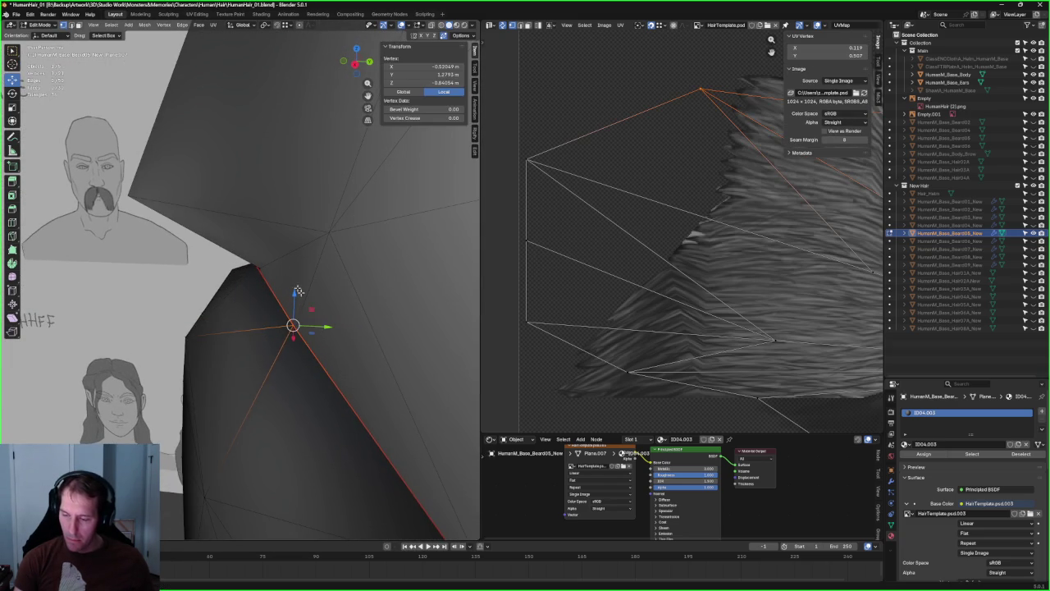
{"action": "left_click", "coordinate": [277, 260]}
{"action": "middle_click_drag", "start_coordinate": [277, 260], "coordinate": [287, 250]}
{"action": "left_click_drag", "start_coordinate": [288, 251], "coordinate": [243, 278]}
{"action": "mouse_move", "coordinate": [243, 278]}
{"action": "middle_mouse_down"}
{"action": "mouse_move", "coordinate": [253, 265]}
{"action": "mouse_move", "coordinate": [351, 269]}
{"action": "mouse_move", "coordinate": [261, 271]}
{"action": "middle_mouse_up"}
{"action": "left_click", "coordinate": [280, 271]}
- Drag the centre notch vertex down and right onto the sketch's outline
{"action": "scroll", "coordinate": [246, 274], "scroll_direction": "down", "scroll_amount": 4}
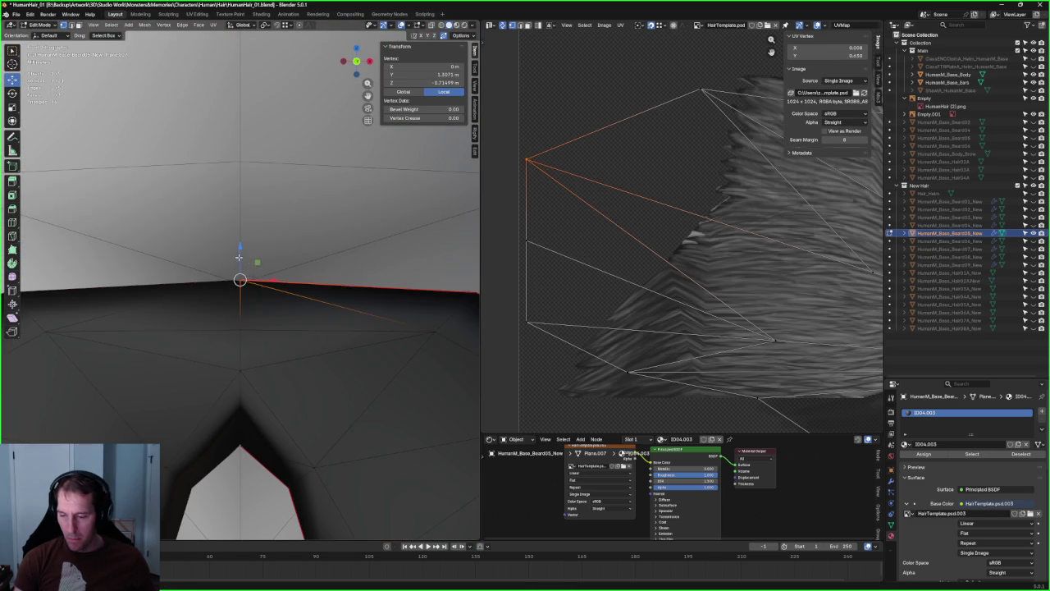
{"action": "scroll", "coordinate": [246, 273], "scroll_direction": "down", "scroll_amount": 5}
{"action": "scroll", "coordinate": [244, 273], "scroll_direction": "down", "scroll_amount": 5}
{"action": "scroll", "coordinate": [265, 324], "scroll_direction": "up", "scroll_amount": 7}
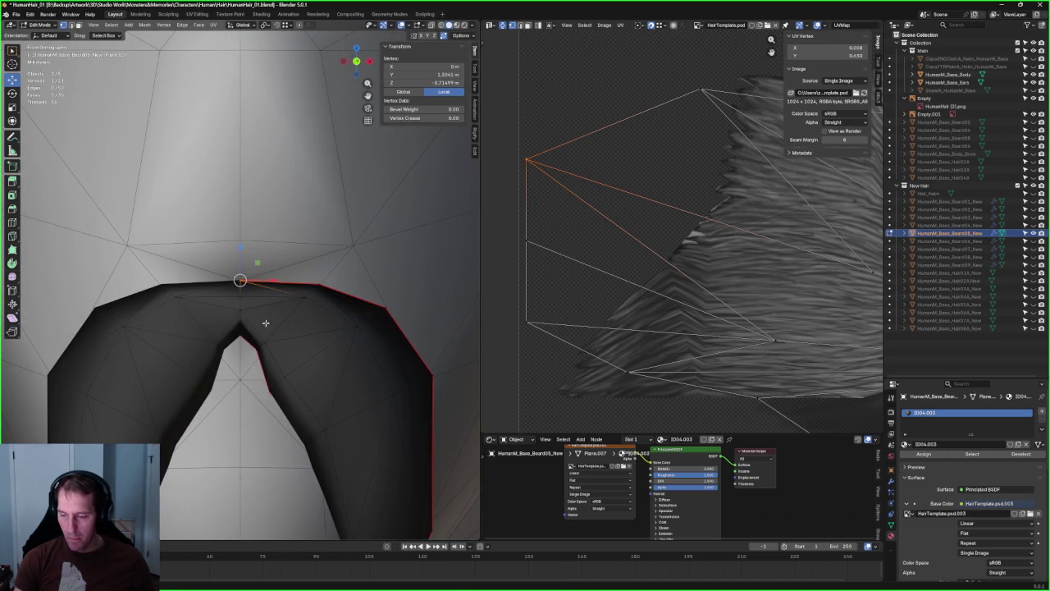
{"action": "key", "text": "alt+z"}
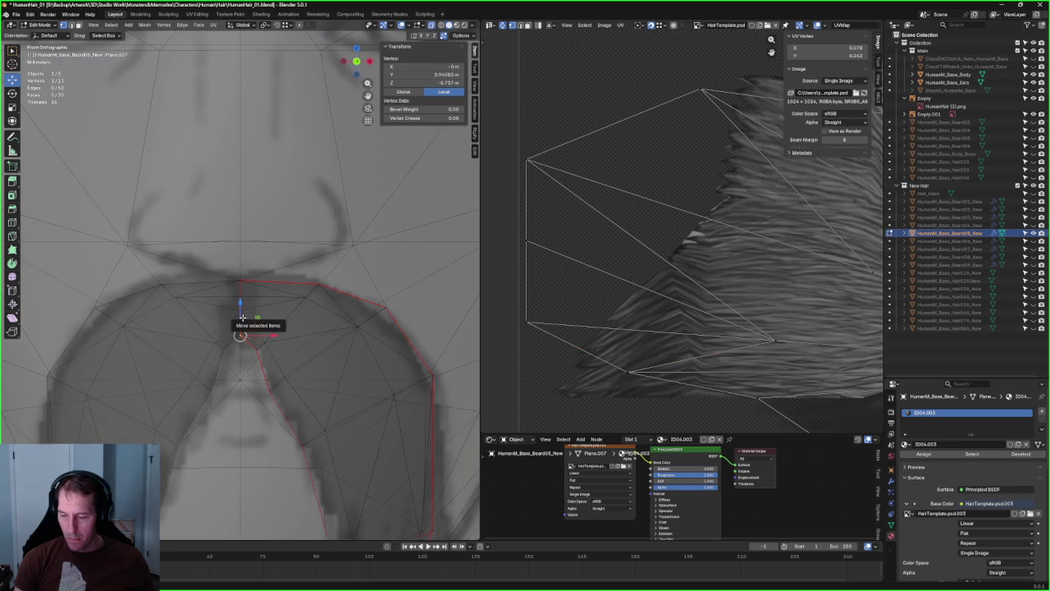
{"action": "left_click_drag", "start_coordinate": [277, 330], "coordinate": [306, 371]}
{"action": "key", "text": "alt+z"}
{"action": "key", "text": "alt+z"}
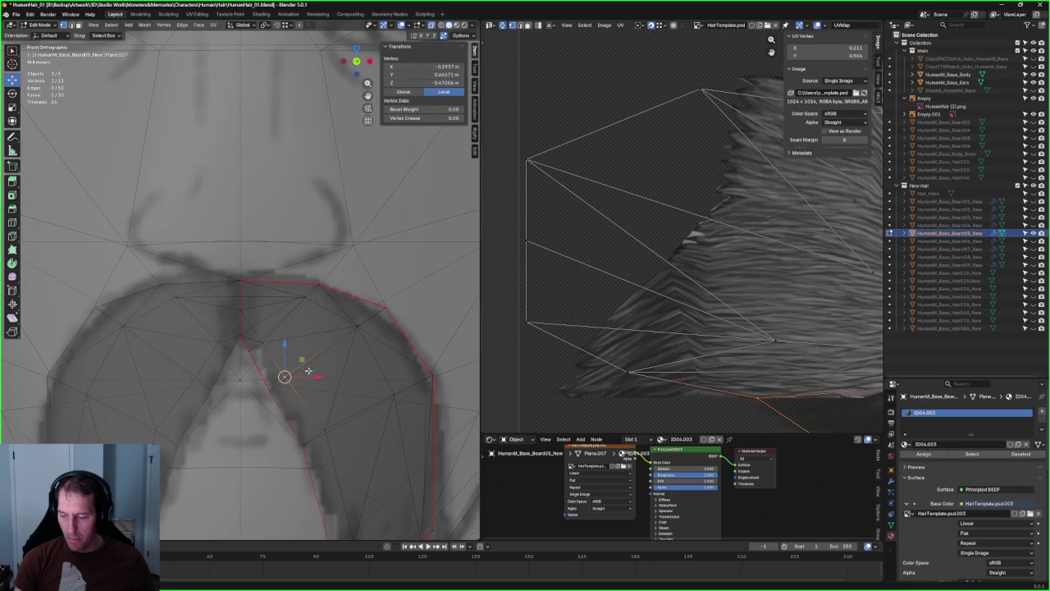
{"action": "key", "text": "alt+z"}
{"action": "left_click_drag", "start_coordinate": [318, 381], "coordinate": [309, 387]}
{"action": "scroll", "coordinate": [291, 349], "scroll_direction": "down", "scroll_amount": 5}
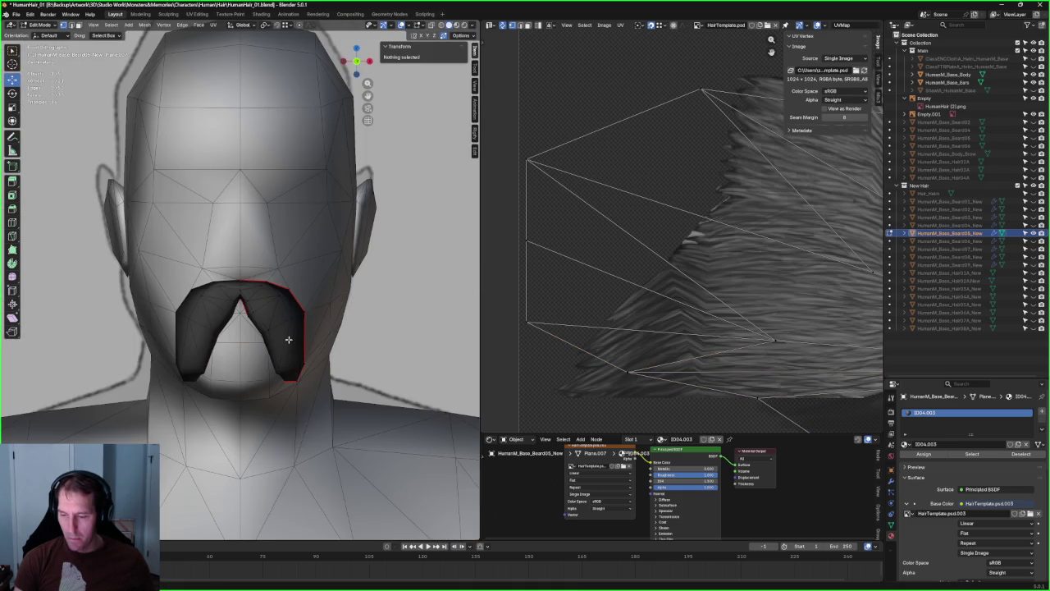
- Slide the inner notch vertex along its edge, then clear the selection
{"action": "scroll", "coordinate": [288, 340], "scroll_direction": "up", "scroll_amount": 4}
{"action": "scroll", "coordinate": [283, 328], "scroll_direction": "up", "scroll_amount": 2}
{"action": "scroll", "coordinate": [283, 295], "scroll_direction": "up", "scroll_amount": 1}
{"action": "left_click", "coordinate": [300, 318]}
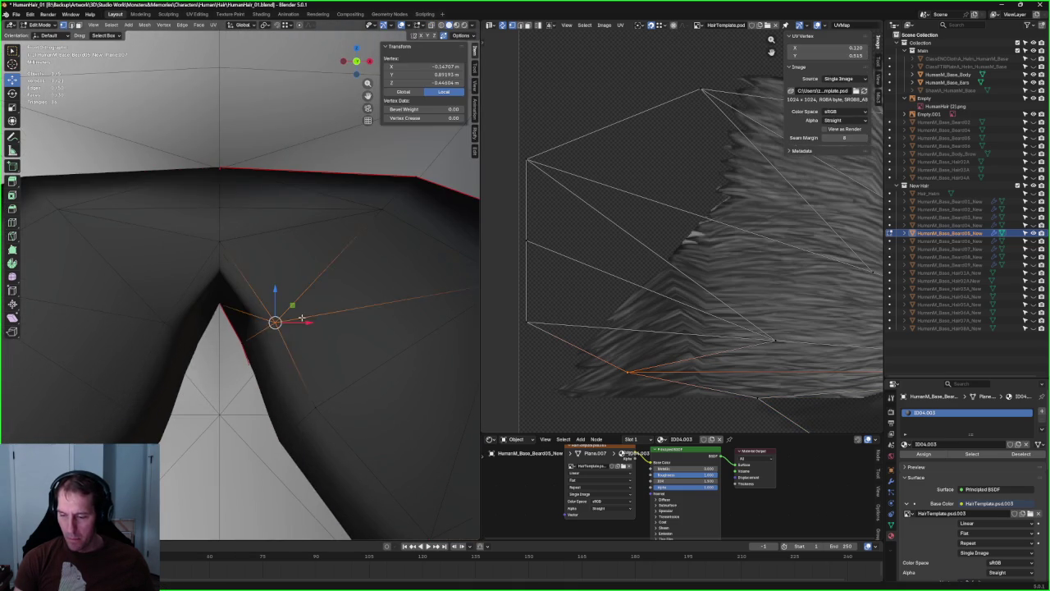
{"action": "scroll", "coordinate": [302, 318], "scroll_direction": "down", "scroll_amount": 1}
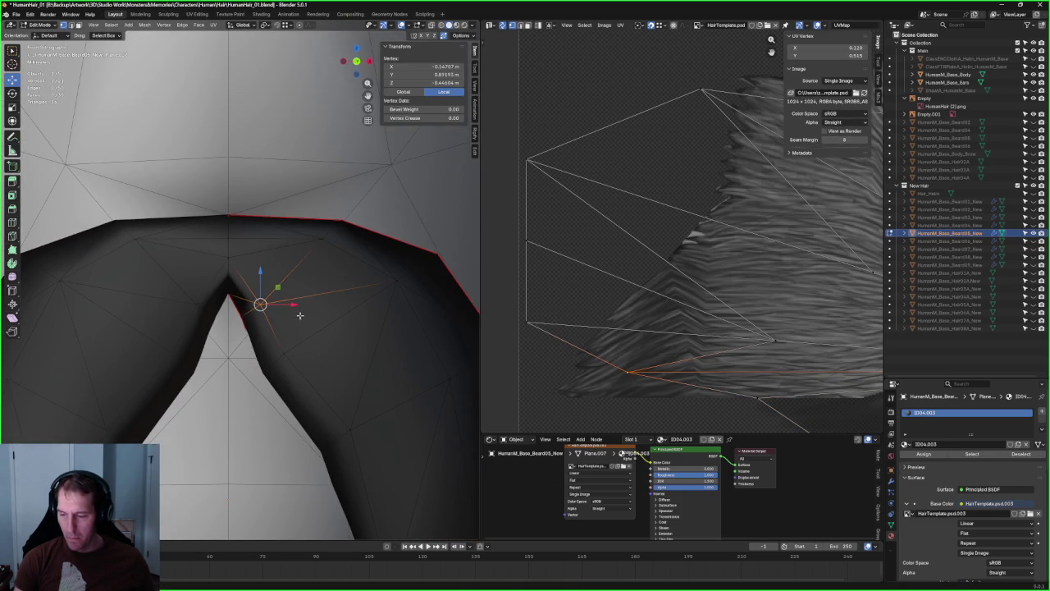
{"action": "key", "text": "g"}
{"action": "key", "text": "g"}
{"action": "left_click", "coordinate": [244, 320]}
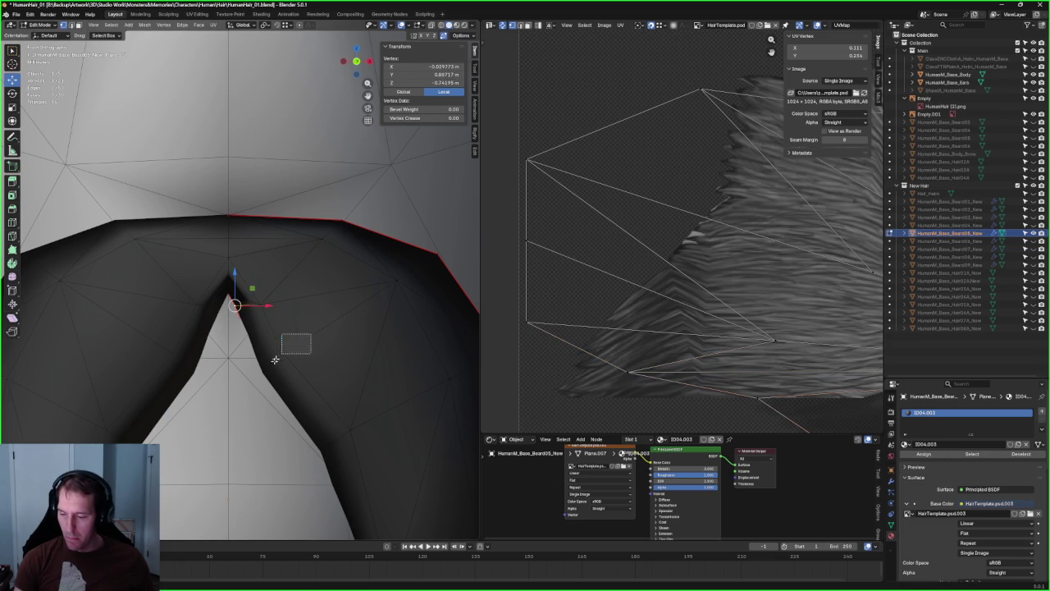
{"action": "scroll", "coordinate": [288, 349], "scroll_direction": "down", "scroll_amount": 3}
{"action": "key", "text": "g"}
{"action": "key", "text": "x"}
{"action": "key", "text": "Escape"}
{"action": "key", "text": "alt+a"}
{"action": "scroll", "coordinate": [314, 340], "scroll_direction": "down", "scroll_amount": 3}
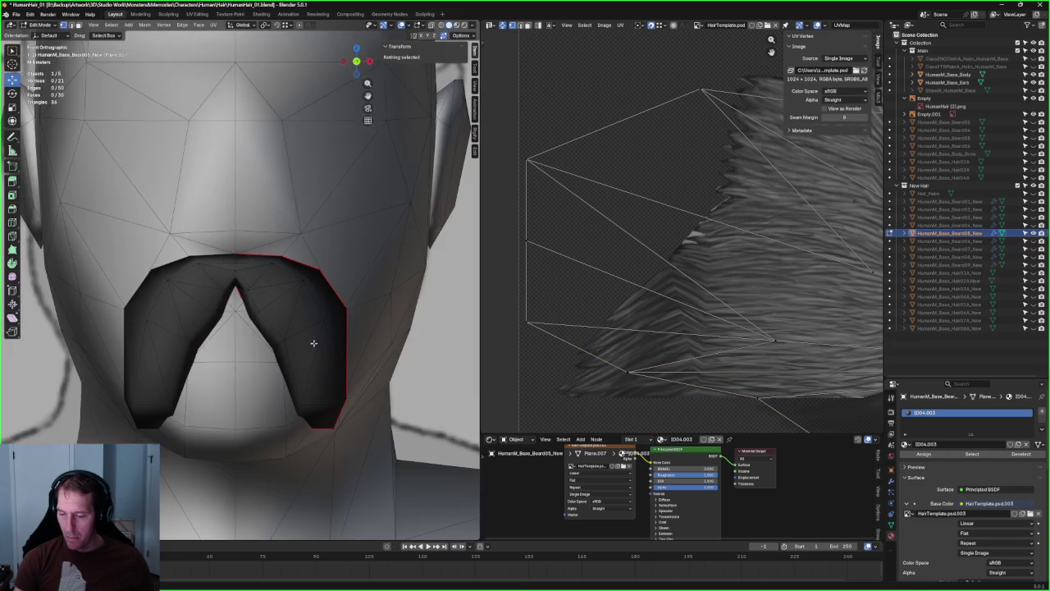
- Check against the drawing in X-ray and move the tip's bottom vertex along Y
{"action": "key", "text": "alt+z"}
{"action": "key", "text": "alt+z"}
{"action": "key", "text": "alt+z"}
{"action": "key", "text": "alt+z"}
{"action": "key", "text": "alt+z"}
{"action": "key", "text": "alt+z"}
{"action": "left_click", "coordinate": [297, 416]}
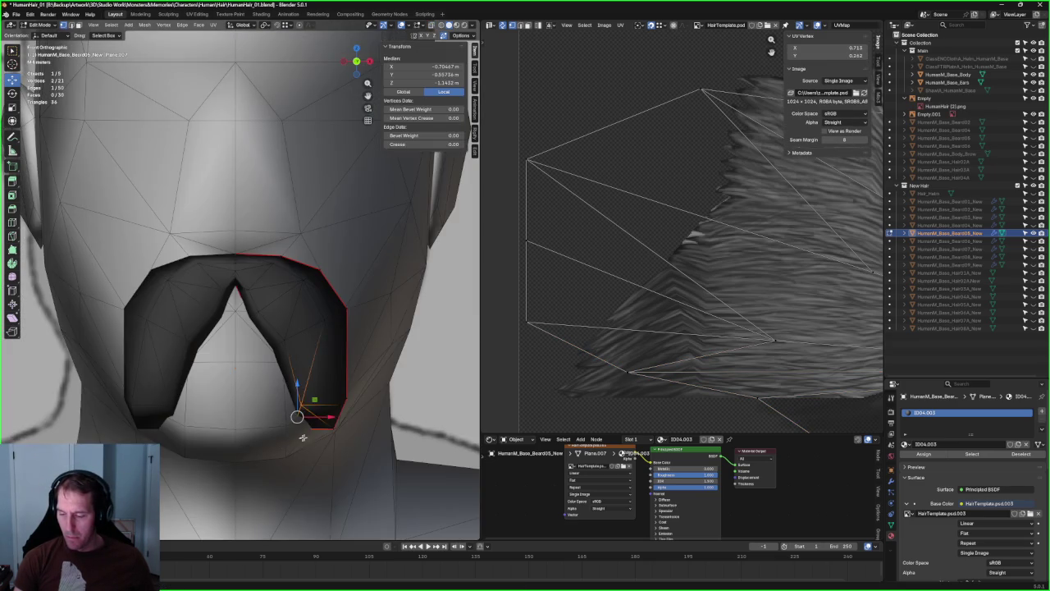
{"action": "key", "text": "alt+z"}
{"action": "middle_click_drag", "start_coordinate": [310, 401], "coordinate": [277, 326]}
{"action": "key", "text": "alt+z"}
{"action": "scroll", "coordinate": [276, 325], "scroll_direction": "up", "scroll_amount": 2}
{"action": "key", "text": "alt+z"}
{"action": "left_click", "coordinate": [306, 309]}
{"action": "key", "text": "alt+z"}
{"action": "key", "text": "g"}
{"action": "key", "text": "y"}
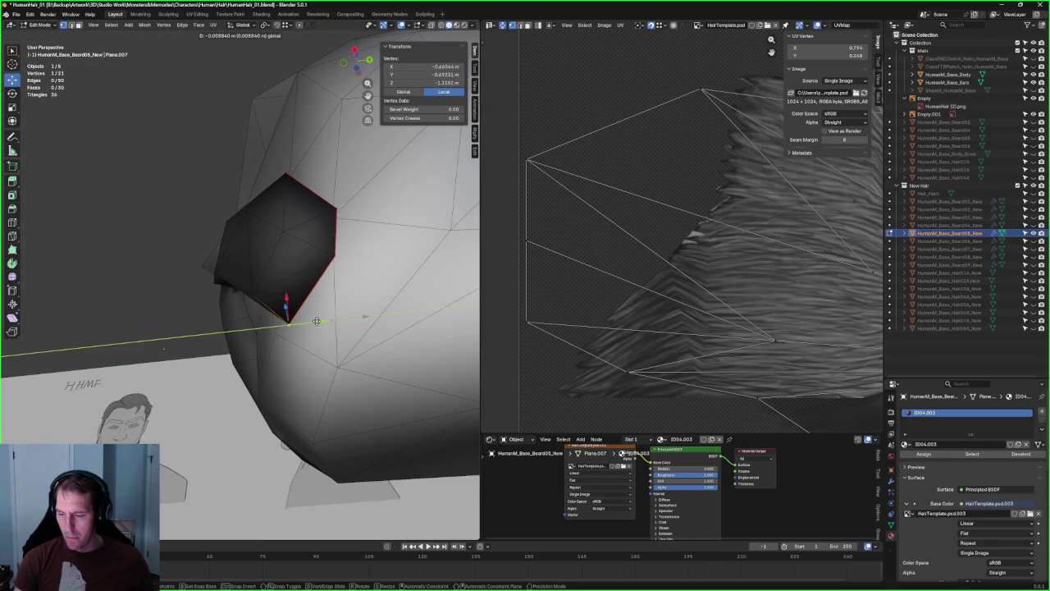
{"action": "left_click", "coordinate": [316, 322]}
- From a straight side view, adjust the tip vertex's depth along Y
{"action": "middle_click_drag", "start_coordinate": [316, 322], "coordinate": [340, 317]}
{"action": "key", "text": "grave"}
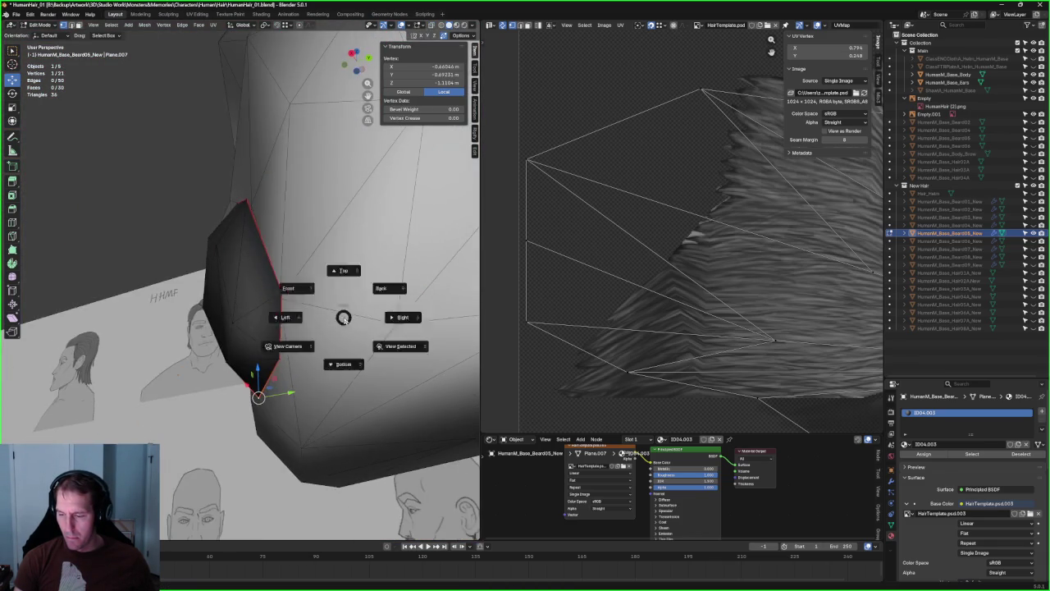
{"action": "left_click", "coordinate": [361, 317]}
{"action": "middle_click_drag", "start_coordinate": [271, 410], "coordinate": [283, 350]}
{"action": "key", "text": "alt+z"}
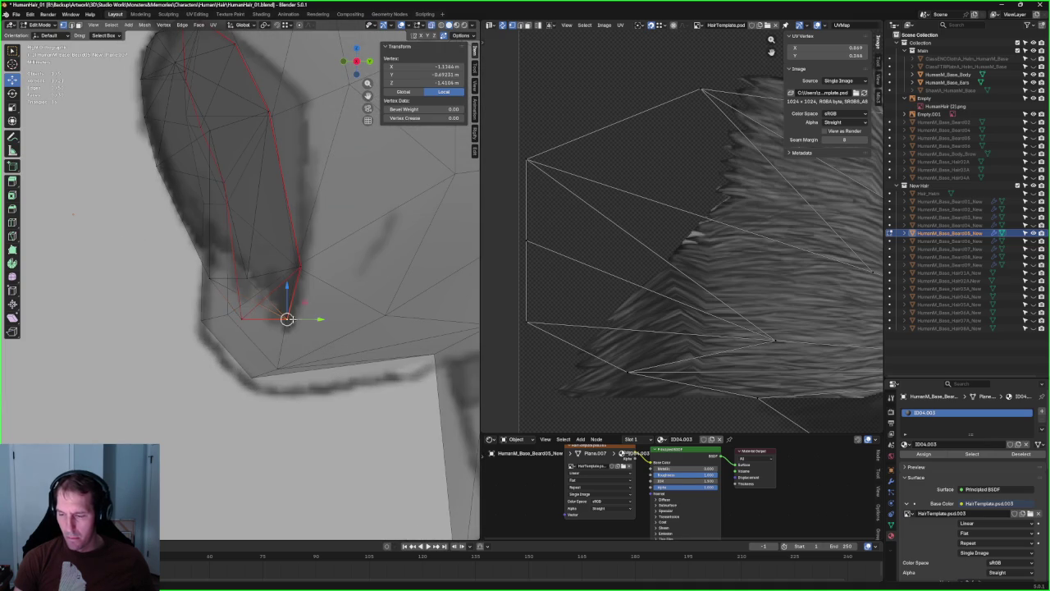
{"action": "key", "text": "alt+z"}
{"action": "key", "text": "g"}
{"action": "key", "text": "y"}
{"action": "left_click", "coordinate": [320, 316]}
- Compare in front view, then refine the tip vertex's Y position once more
{"action": "mouse_move", "coordinate": [319, 316]}
{"action": "middle_mouse_down"}
{"action": "mouse_move", "coordinate": [347, 348]}
{"action": "mouse_move", "coordinate": [265, 335]}
{"action": "mouse_move", "coordinate": [357, 315]}
{"action": "middle_mouse_up"}
{"action": "key", "text": "alt+z"}
{"action": "key", "text": "KP_1"}
{"action": "scroll", "coordinate": [356, 315], "scroll_direction": "up", "scroll_amount": 3}
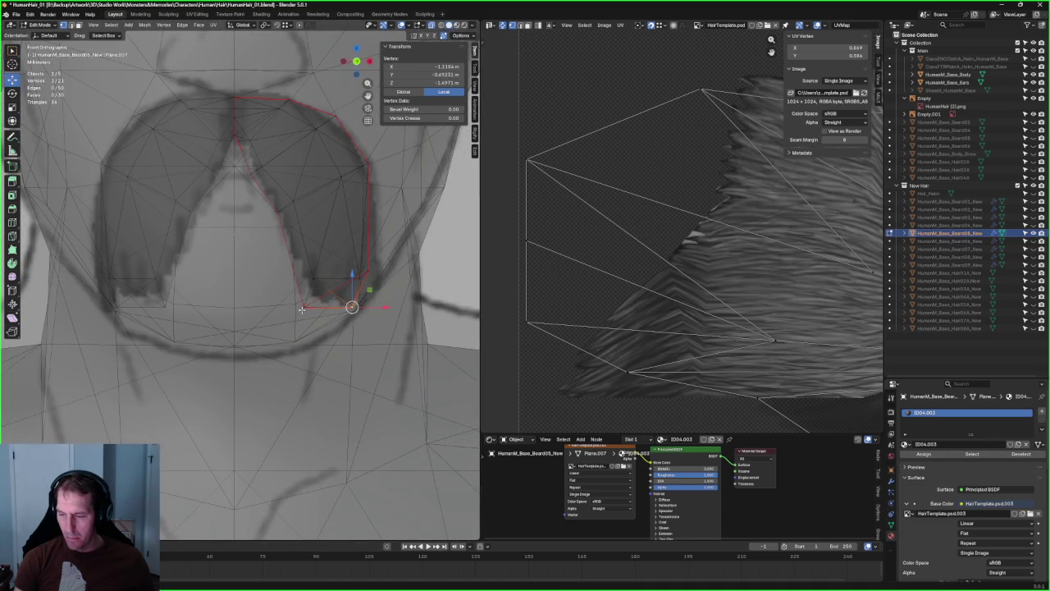
{"action": "key", "text": "alt+z"}
{"action": "middle_click_drag", "start_coordinate": [317, 293], "coordinate": [325, 247]}
{"action": "left_click", "coordinate": [307, 309]}
{"action": "key", "text": "g"}
{"action": "key", "text": "y"}
{"action": "left_click", "coordinate": [307, 309]}
- In front view, move the tip vertex vertically along Z
{"action": "middle_click_drag", "start_coordinate": [307, 308], "coordinate": [324, 314]}
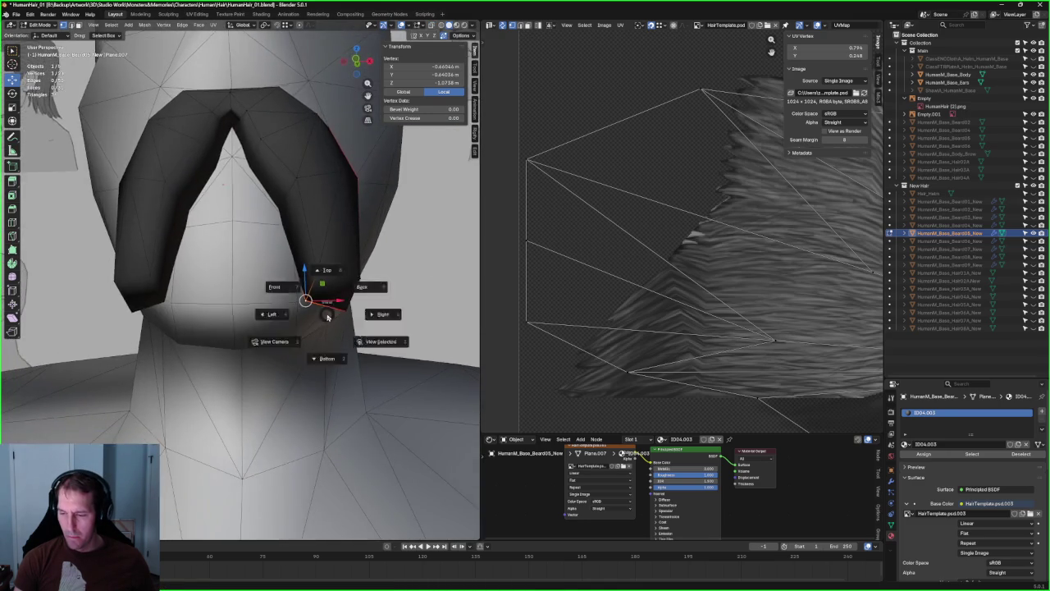
{"action": "key", "text": "KP_1"}
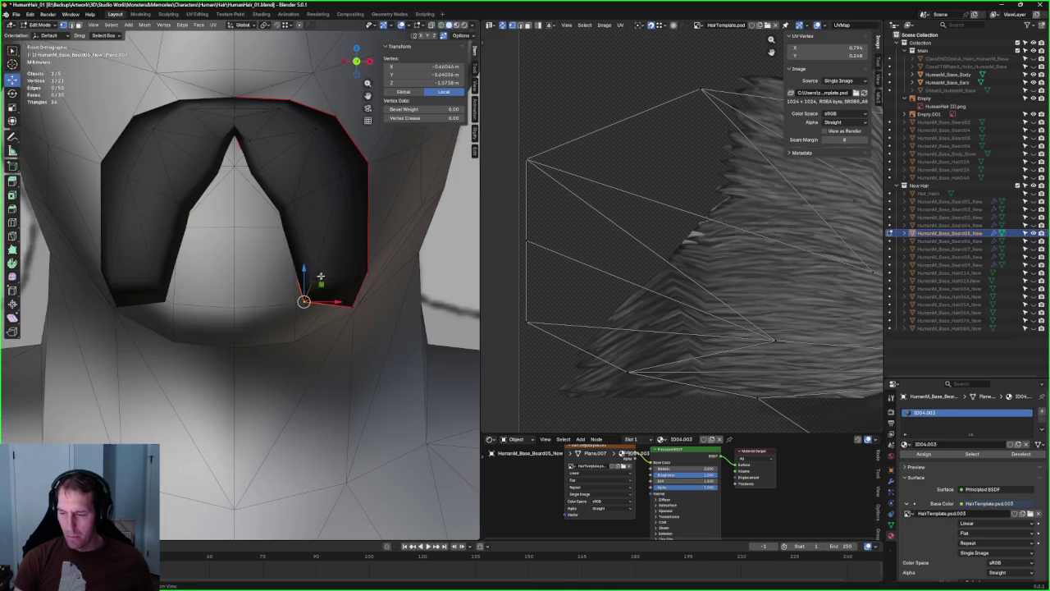
{"action": "key", "text": "g"}
{"action": "key", "text": "z"}
{"action": "left_click", "coordinate": [317, 243]}
{"action": "scroll", "coordinate": [317, 243], "scroll_direction": "down", "scroll_amount": 2}
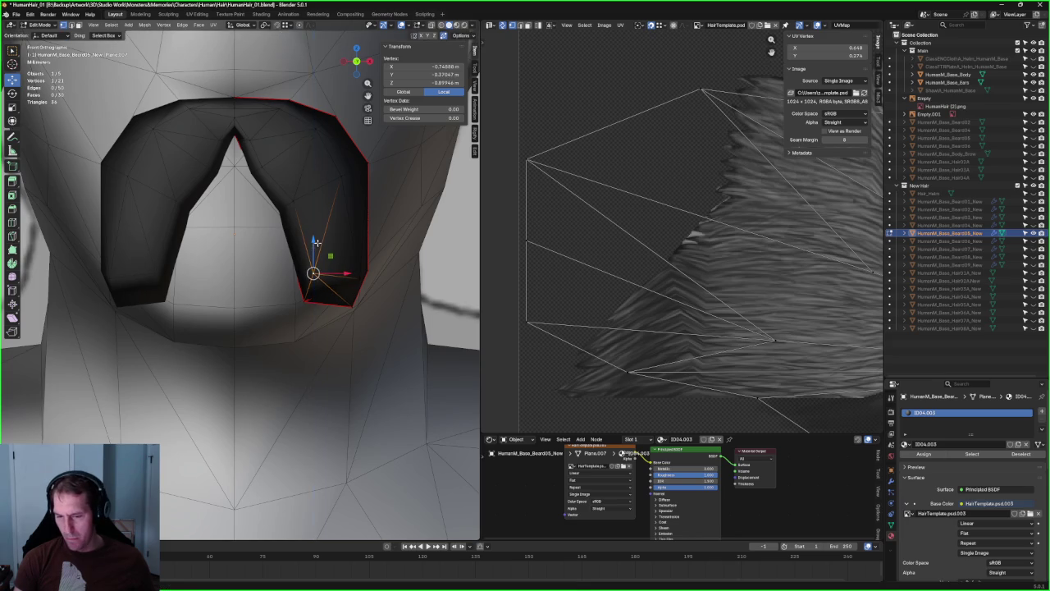
{"action": "scroll", "coordinate": [332, 270], "scroll_direction": "up", "scroll_amount": 3}
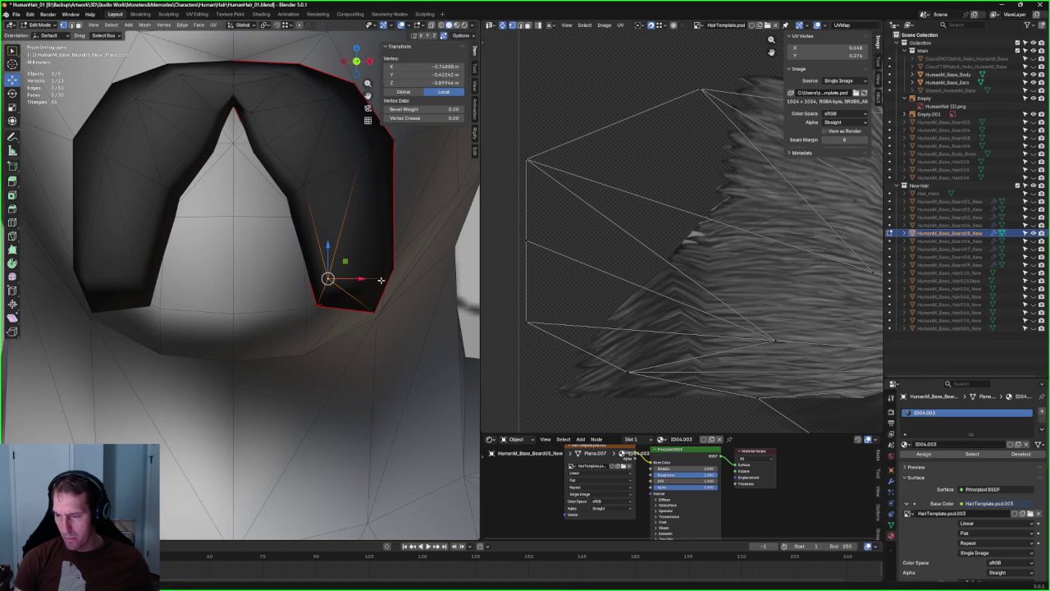
- Raise the lower right corner vertex along Z, then nudge it down slightly
{"action": "left_click_drag", "start_coordinate": [302, 322], "coordinate": [303, 323]}
{"action": "left_click", "coordinate": [375, 311]}
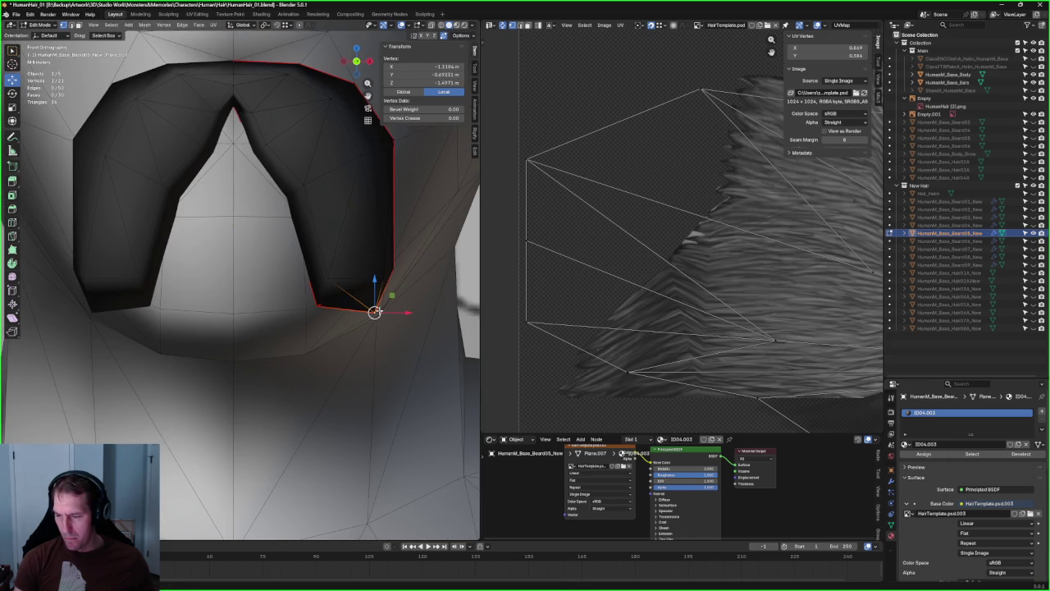
{"action": "key", "text": "alt+z"}
{"action": "key", "text": "alt+z"}
{"action": "key", "text": "g"}
{"action": "key", "text": "z"}
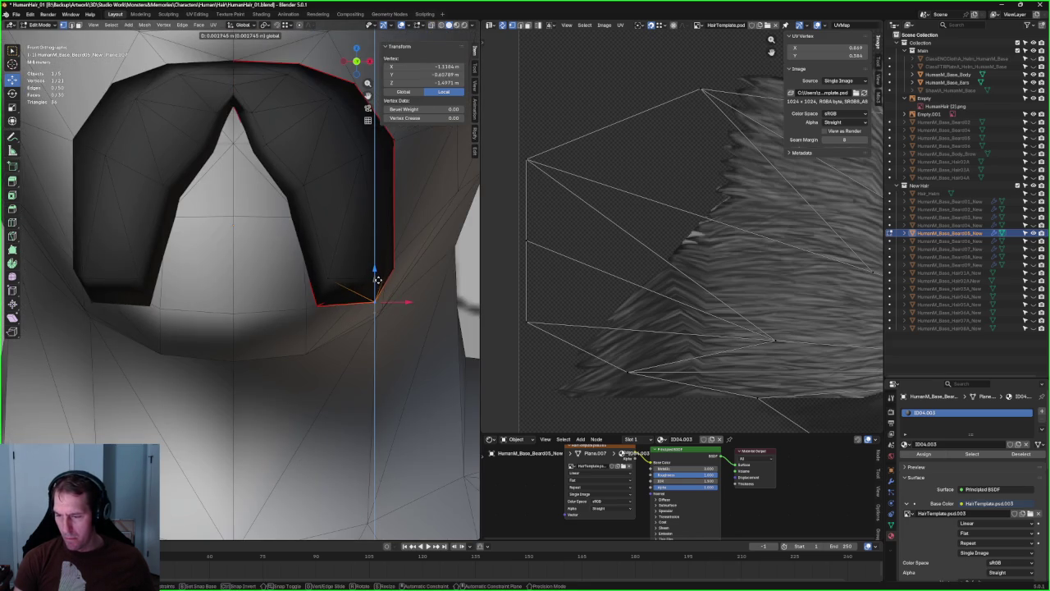
{"action": "left_click", "coordinate": [374, 283]}
{"action": "left_click", "coordinate": [406, 294]}
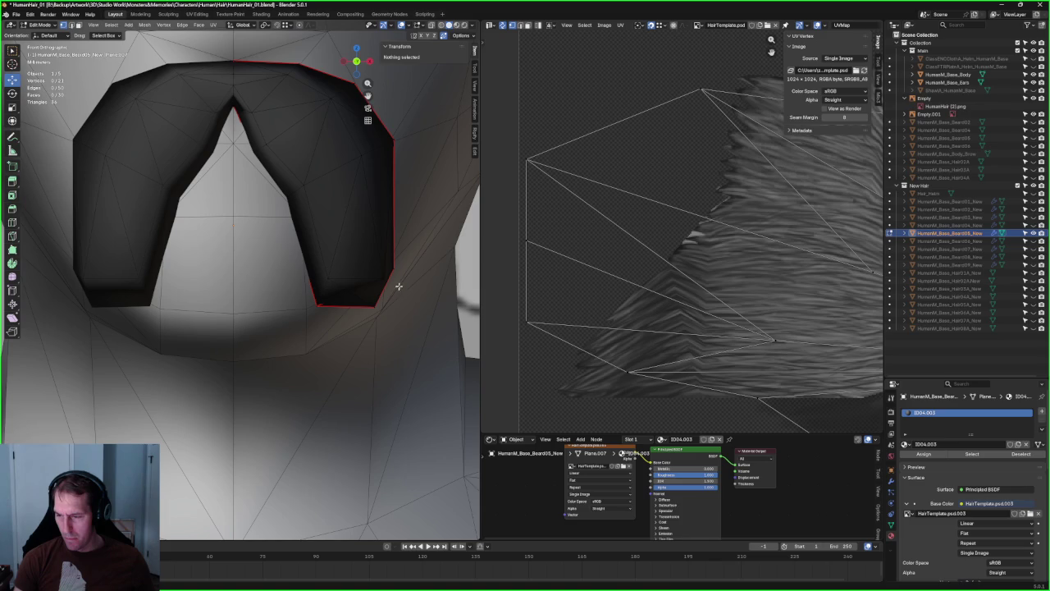
{"action": "left_click", "coordinate": [375, 310]}
{"action": "left_click_drag", "start_coordinate": [397, 256], "coordinate": [448, 260]}
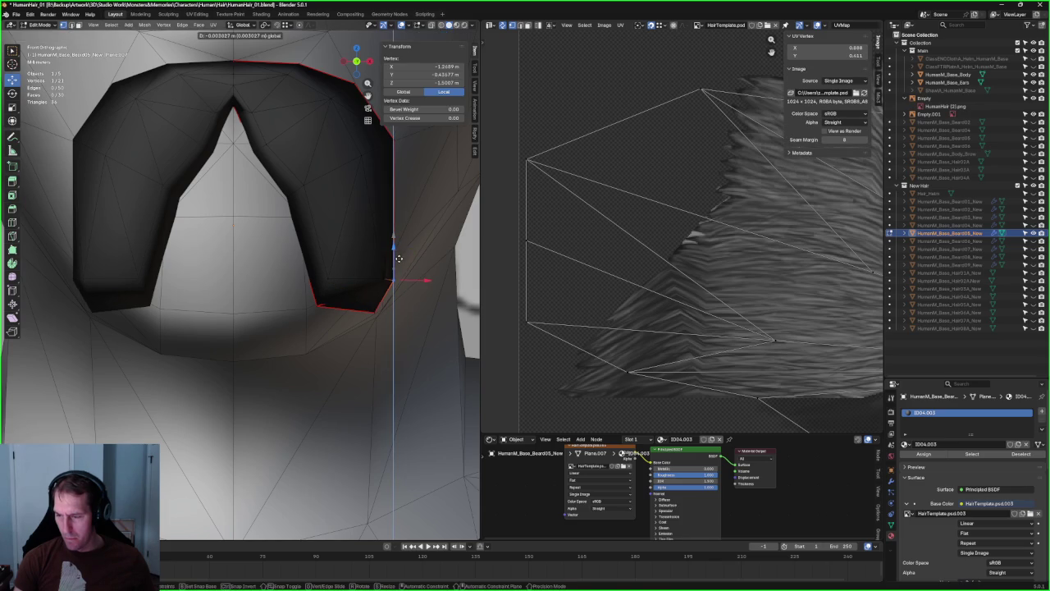
- Box-select the right tip and scale it to 0 on Z to flatten its bottom
{"action": "left_click_drag", "start_coordinate": [308, 287], "coordinate": [308, 286]}
{"action": "key", "text": "shift+space"}
{"action": "key", "text": "s"}
{"action": "left_click_drag", "start_coordinate": [369, 275], "coordinate": [367, 256]}
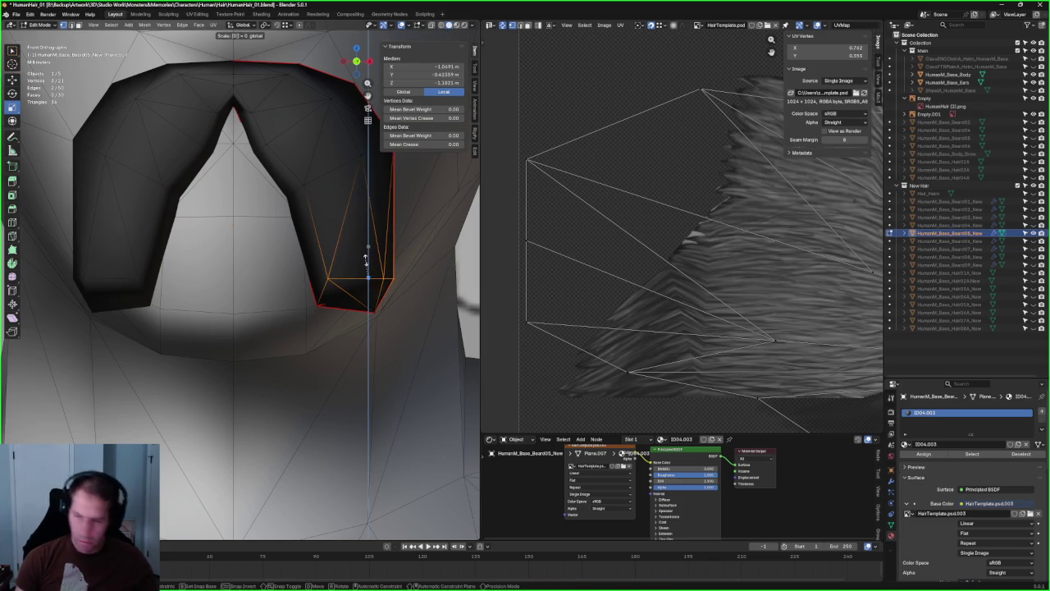
{"action": "key", "text": "Return"}
{"action": "scroll", "coordinate": [364, 283], "scroll_direction": "down", "scroll_amount": 3}
{"action": "scroll", "coordinate": [364, 295], "scroll_direction": "down", "scroll_amount": 2}
{"action": "scroll", "coordinate": [365, 308], "scroll_direction": "down", "scroll_amount": 4}
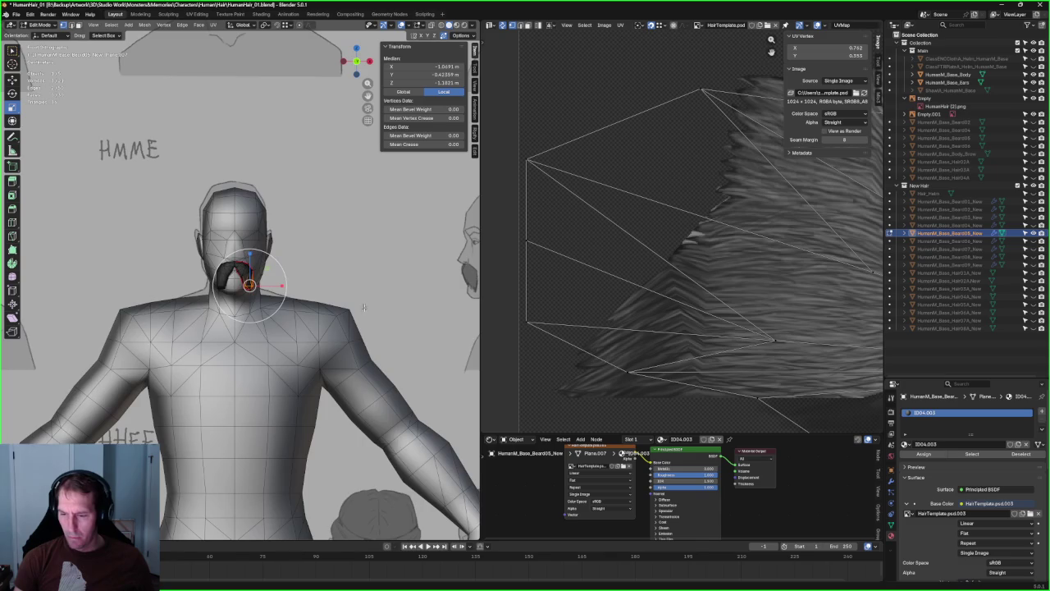
- From a side profile, select the lower-left tip edge and dissolve it with Ctrl+X
{"action": "scroll", "coordinate": [255, 337], "scroll_direction": "down", "scroll_amount": 2}
{"action": "key", "text": "alt+a"}
{"action": "scroll", "coordinate": [279, 304], "scroll_direction": "up", "scroll_amount": 5}
{"action": "scroll", "coordinate": [287, 292], "scroll_direction": "up", "scroll_amount": 3}
{"action": "middle_click_drag", "start_coordinate": [287, 293], "coordinate": [197, 325]}
{"action": "key", "text": "alt+z"}
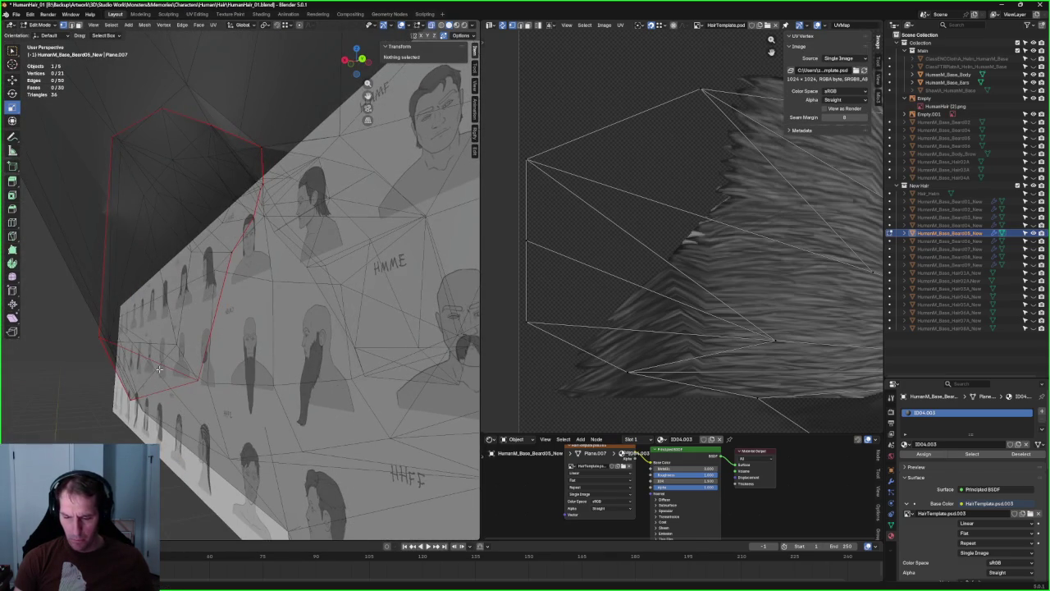
{"action": "left_click", "coordinate": [141, 356]}
{"action": "key", "text": "c"}
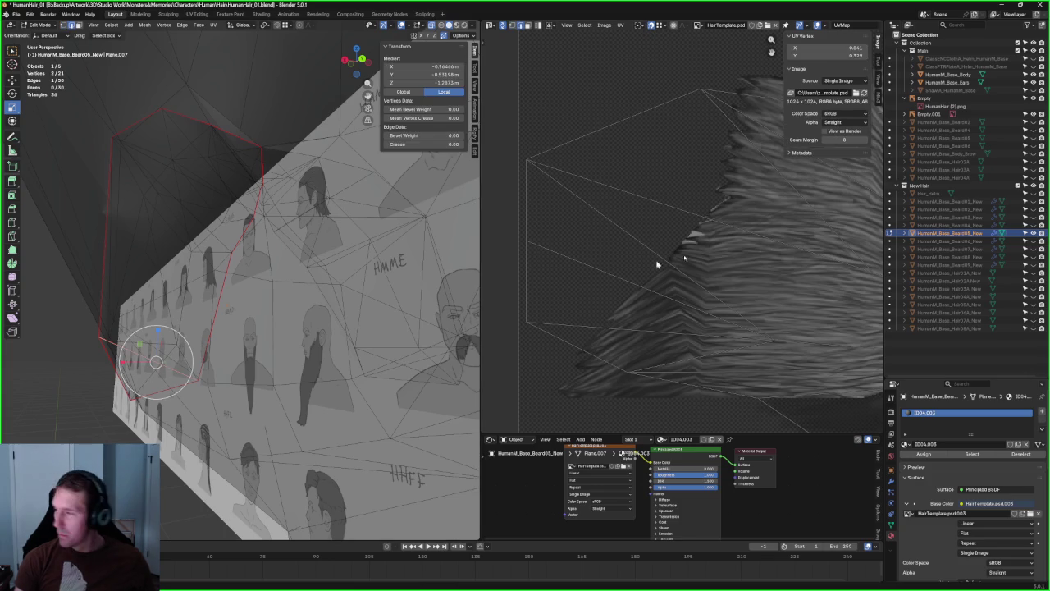
{"action": "key", "text": "alt+z"}
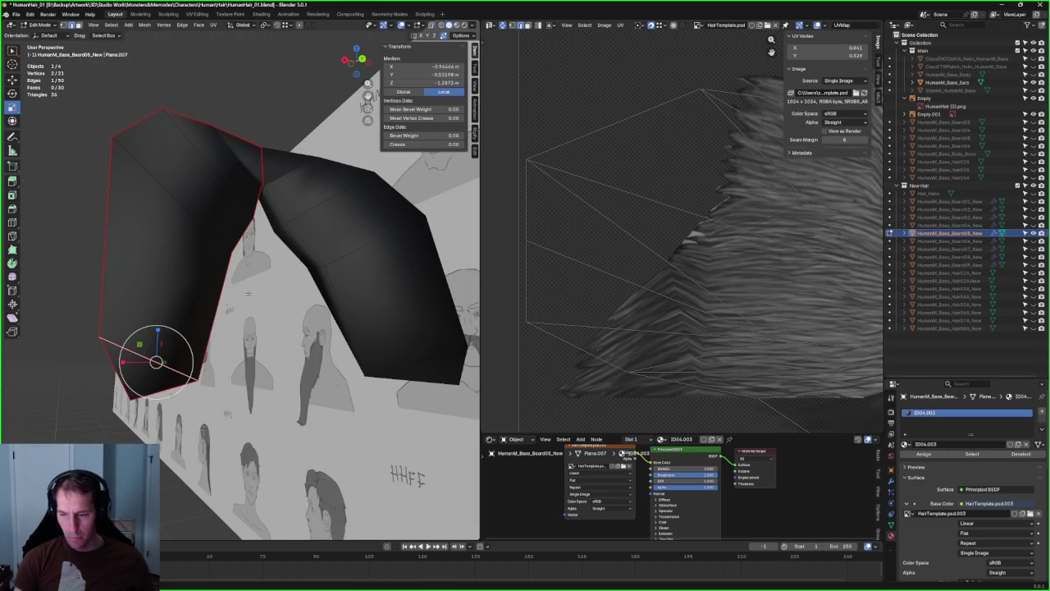
{"action": "key", "text": "ctrl+x"}
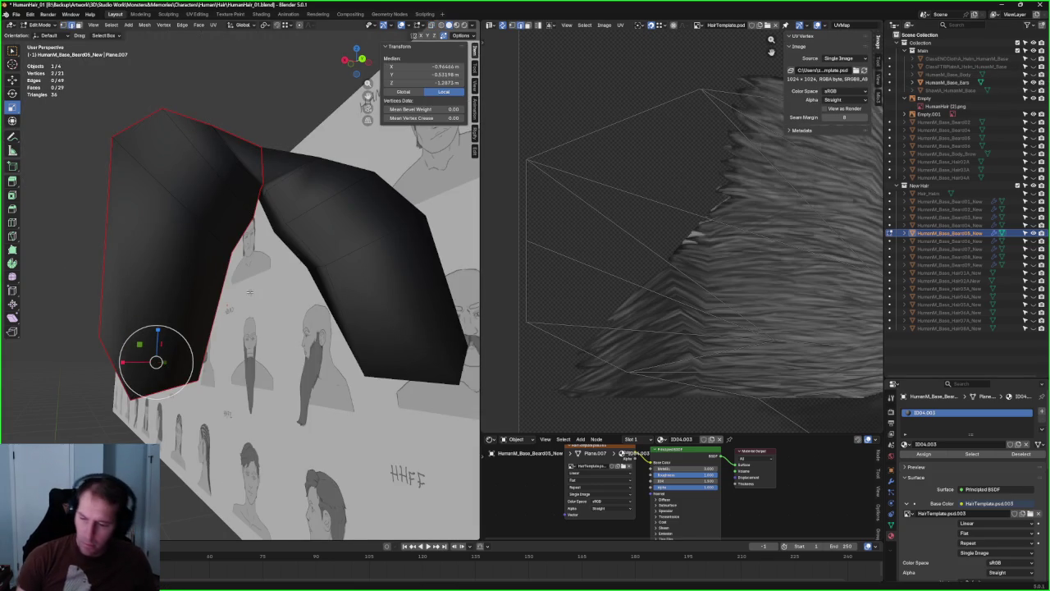
- Move a lower-edge vertex while excluding the X axis (Shift+X)
{"action": "middle_click_drag", "start_coordinate": [273, 326], "coordinate": [210, 258]}
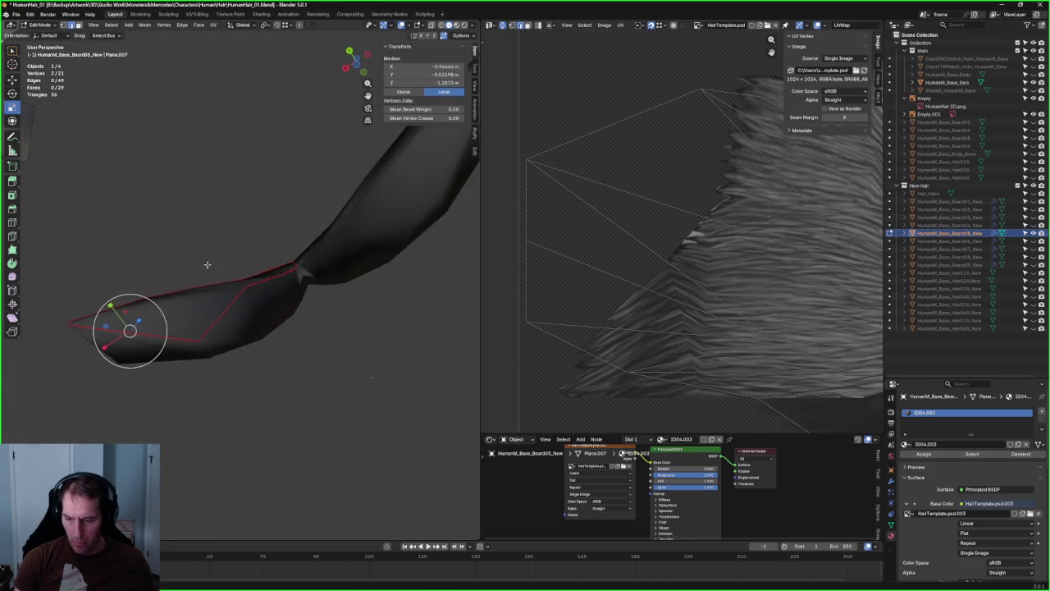
{"action": "key", "text": "alt+a"}
{"action": "left_click", "coordinate": [198, 327]}
{"action": "key", "text": "g"}
{"action": "key", "text": "shift+x"}
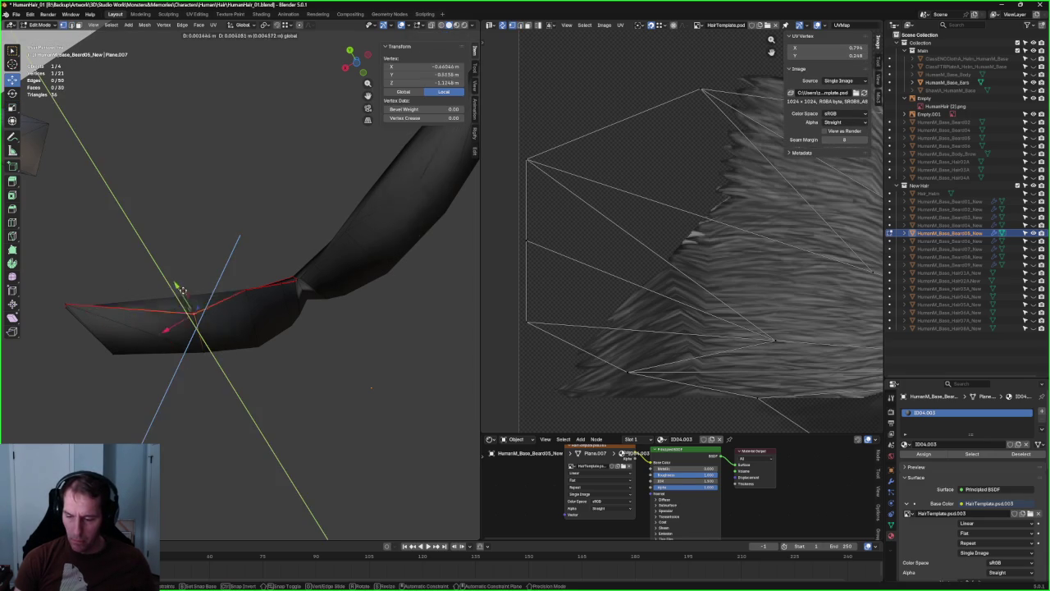
{"action": "left_click", "coordinate": [168, 300]}
{"action": "mouse_move", "coordinate": [169, 300]}
{"action": "middle_mouse_down"}
{"action": "mouse_move", "coordinate": [253, 368]}
{"action": "mouse_move", "coordinate": [258, 393]}
{"action": "mouse_move", "coordinate": [159, 161]}
{"action": "middle_mouse_up"}
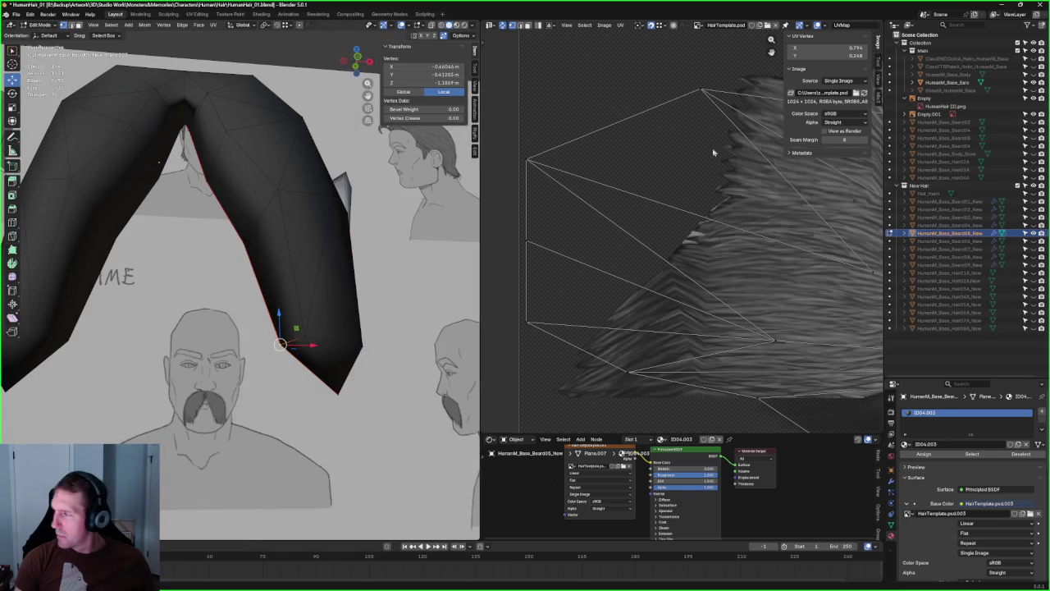
- Unhide HumanM_Base_Body and shift the selected vertex along Y to fit the face
{"action": "left_click", "coordinate": [1034, 74]}
{"action": "mouse_move", "coordinate": [301, 329]}
{"action": "middle_mouse_down"}
{"action": "mouse_move", "coordinate": [263, 309]}
{"action": "mouse_move", "coordinate": [197, 325]}
{"action": "mouse_move", "coordinate": [205, 333]}
{"action": "mouse_move", "coordinate": [246, 307]}
{"action": "middle_mouse_up"}
{"action": "scroll", "coordinate": [254, 336], "scroll_direction": "up", "scroll_amount": 4}
{"action": "key", "text": "g"}
{"action": "key", "text": "y"}
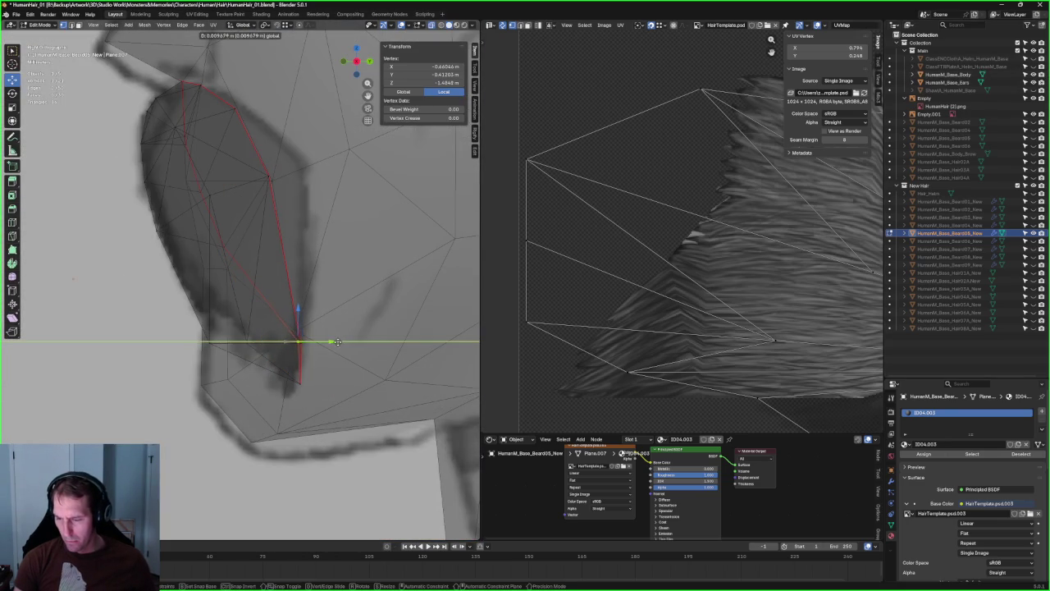
{"action": "left_click", "coordinate": [337, 341]}
- Nudge the vertex twice more along Y so the mustache follows the face
{"action": "key", "text": "alt+z"}
{"action": "key", "text": "alt+z"}
{"action": "key", "text": "g"}
{"action": "key", "text": "y"}
{"action": "left_click", "coordinate": [229, 203]}
{"action": "key", "text": "g"}
{"action": "key", "text": "y"}
{"action": "left_click", "coordinate": [196, 212]}
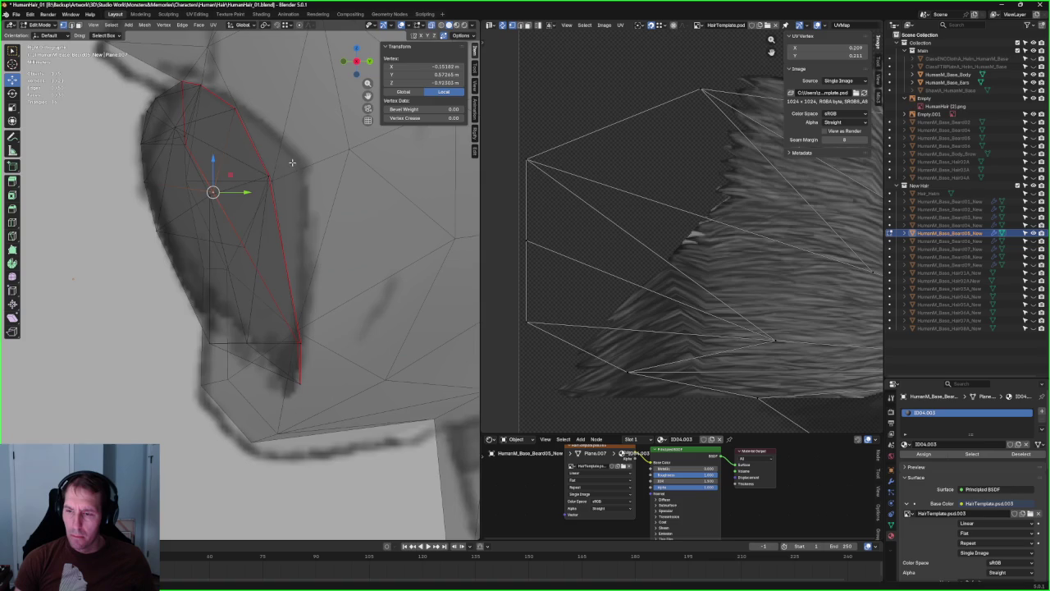
- With see-through off, nudge the side piece's upper vertex along the face
{"action": "left_click", "coordinate": [277, 186]}
{"action": "key", "text": "alt+z"}
{"action": "left_click_drag", "start_coordinate": [284, 161], "coordinate": [292, 163]}
{"action": "key", "text": "alt+a"}
{"action": "scroll", "coordinate": [319, 218], "scroll_direction": "down", "scroll_amount": 4}
{"action": "scroll", "coordinate": [316, 214], "scroll_direction": "down", "scroll_amount": 4}
{"action": "scroll", "coordinate": [235, 277], "scroll_direction": "up", "scroll_amount": 6}
- Reposition a lower vertex on the side beard piece, then deselect it
{"action": "left_click", "coordinate": [226, 238]}
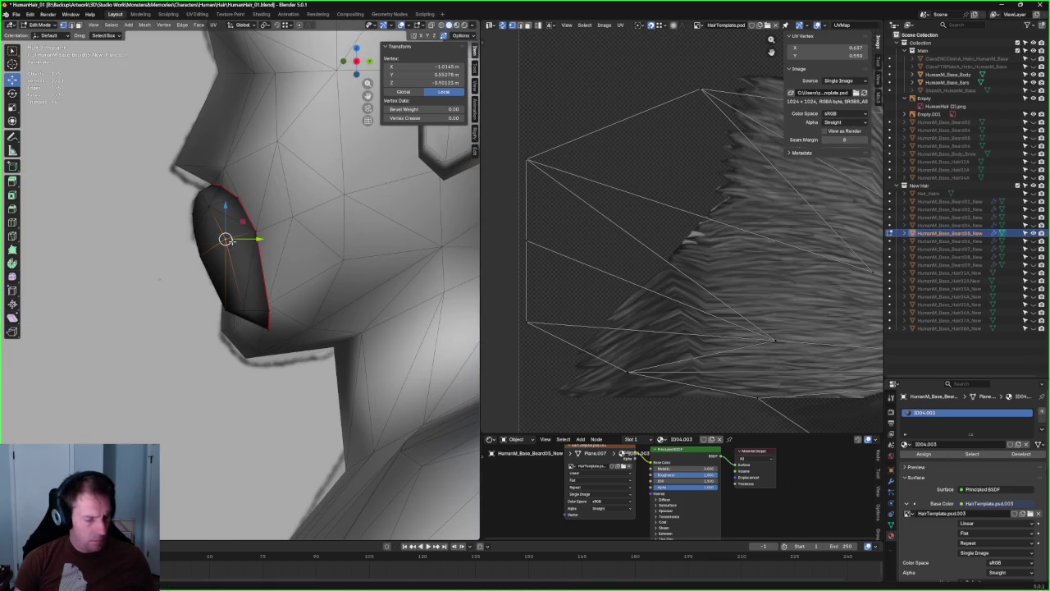
{"action": "left_click_drag", "start_coordinate": [231, 234], "coordinate": [238, 203]}
{"action": "mouse_move", "coordinate": [238, 204]}
{"action": "middle_mouse_down"}
{"action": "mouse_move", "coordinate": [271, 266]}
{"action": "mouse_move", "coordinate": [255, 292]}
{"action": "middle_mouse_up"}
{"action": "scroll", "coordinate": [271, 266], "scroll_direction": "down", "scroll_amount": 2}
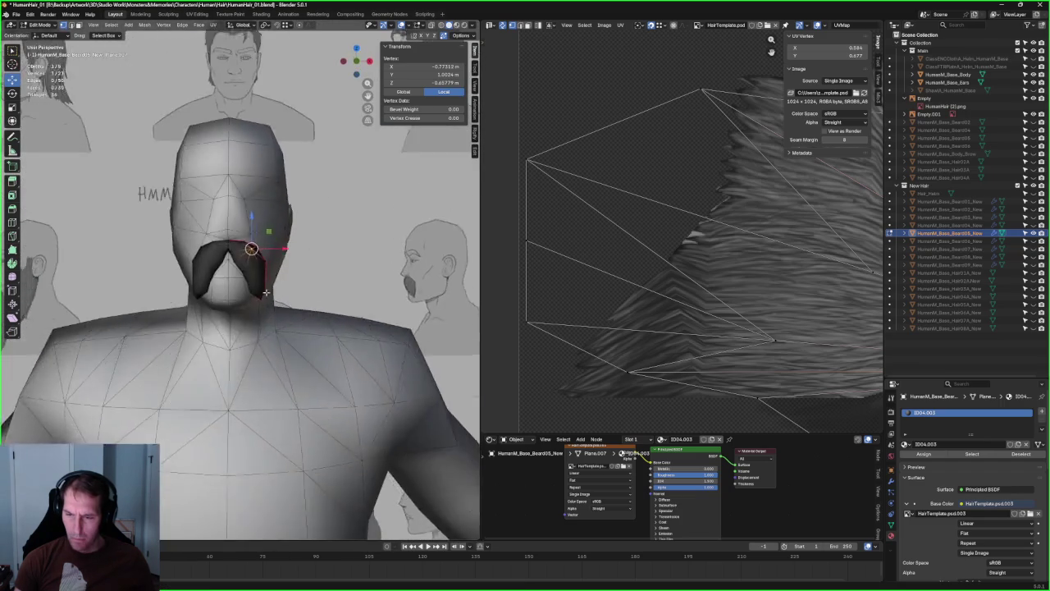
{"action": "scroll", "coordinate": [254, 292], "scroll_direction": "up", "scroll_amount": 2}
{"action": "scroll", "coordinate": [337, 270], "scroll_direction": "up", "scroll_amount": 3}
{"action": "middle_click_drag", "start_coordinate": [340, 275], "coordinate": [345, 247]}
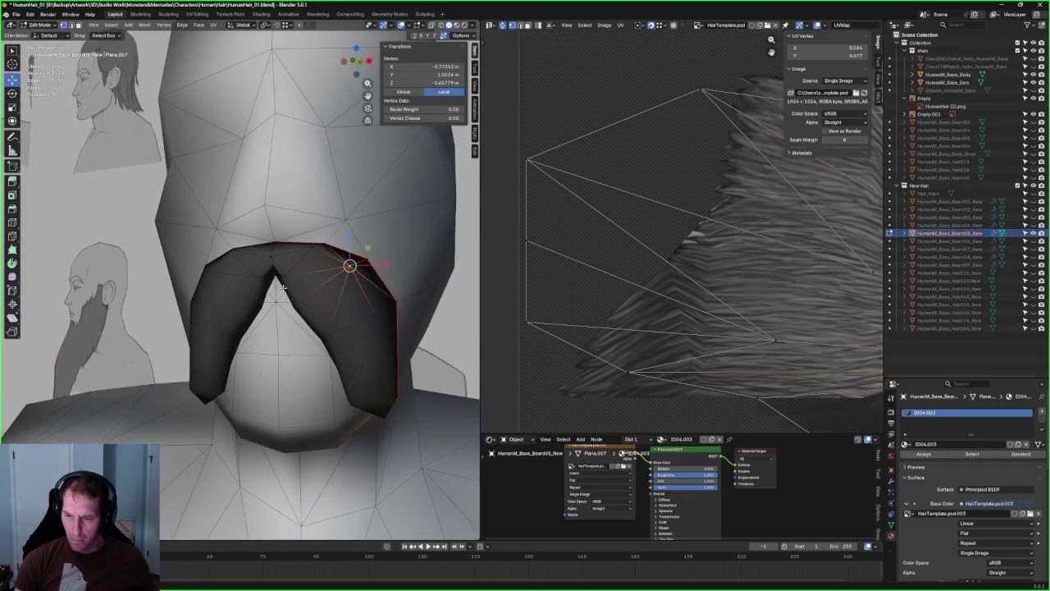
{"action": "scroll", "coordinate": [350, 233], "scroll_direction": "up", "scroll_amount": 2}
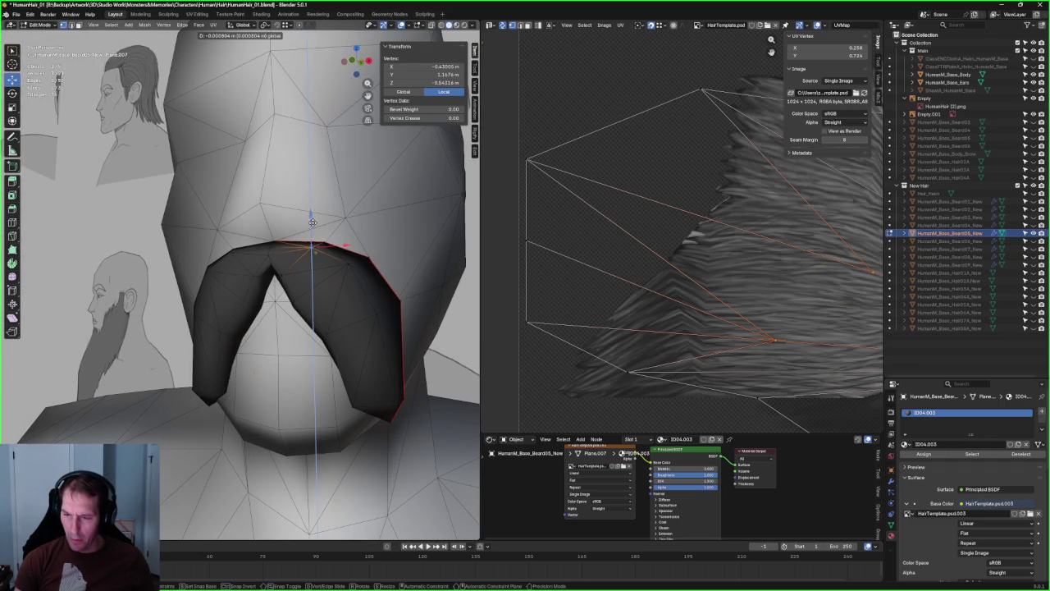
{"action": "key", "text": "alt+a"}
- Adjust a vertex on the beard's jaw edge with a G move, then deselect all
{"action": "mouse_move", "coordinate": [311, 286]}
{"action": "middle_mouse_down"}
{"action": "mouse_move", "coordinate": [335, 274]}
{"action": "mouse_move", "coordinate": [344, 287]}
{"action": "mouse_move", "coordinate": [305, 321]}
{"action": "mouse_move", "coordinate": [275, 325]}
{"action": "middle_mouse_up"}
{"action": "scroll", "coordinate": [333, 284], "scroll_direction": "down", "scroll_amount": 2}
{"action": "scroll", "coordinate": [275, 325], "scroll_direction": "up", "scroll_amount": 2}
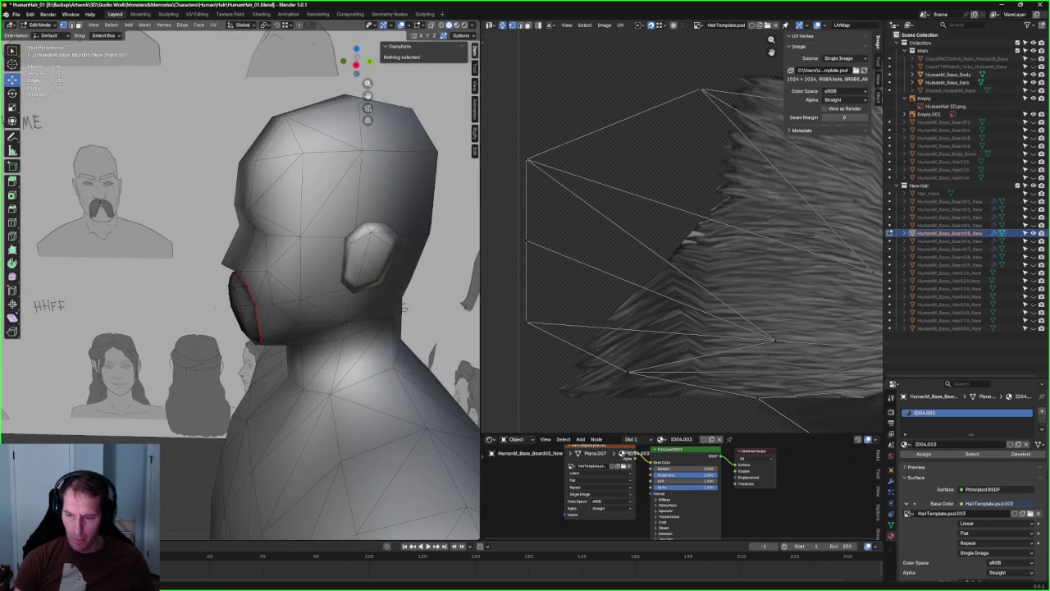
{"action": "scroll", "coordinate": [238, 279], "scroll_direction": "up", "scroll_amount": 4}
{"action": "left_click", "coordinate": [228, 251]}
{"action": "left_click", "coordinate": [237, 268]}
{"action": "key", "text": "g"}
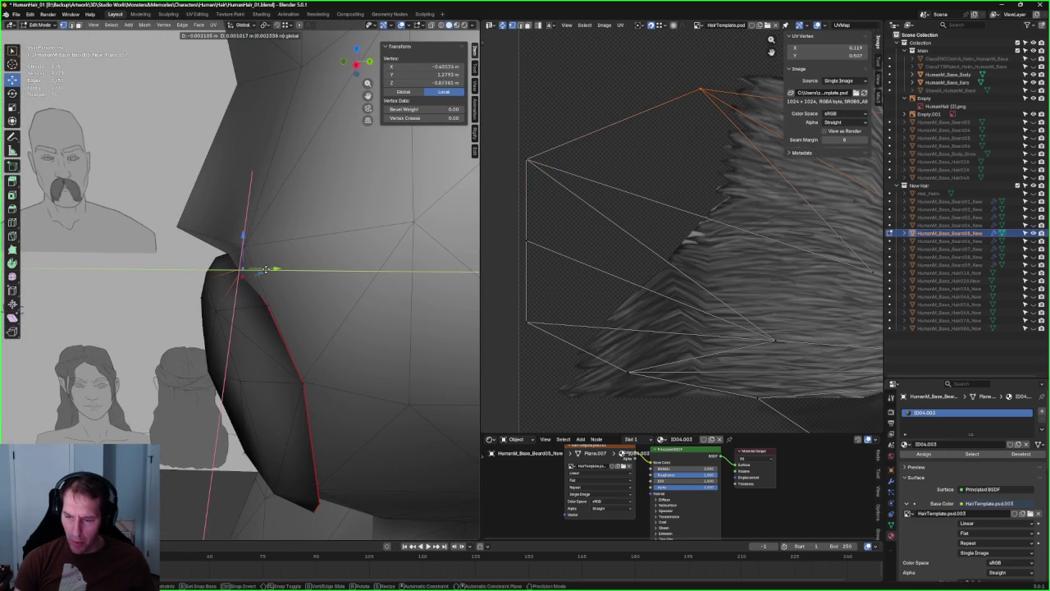
{"action": "right_click", "coordinate": [265, 269]}
{"action": "scroll", "coordinate": [264, 269], "scroll_direction": "down", "scroll_amount": 4}
{"action": "key", "text": "alt+a"}
{"action": "scroll", "coordinate": [268, 263], "scroll_direction": "down", "scroll_amount": 5}
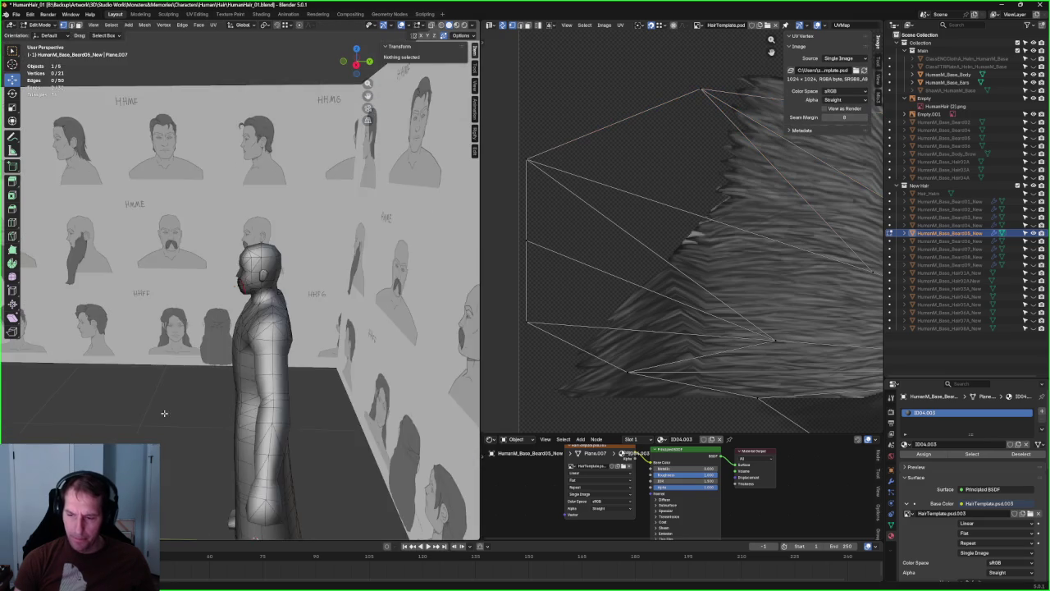
- Hide the wall of reference sketches and orbit around the standalone figure
{"action": "middle_click_drag", "start_coordinate": [270, 259], "coordinate": [345, 263]}
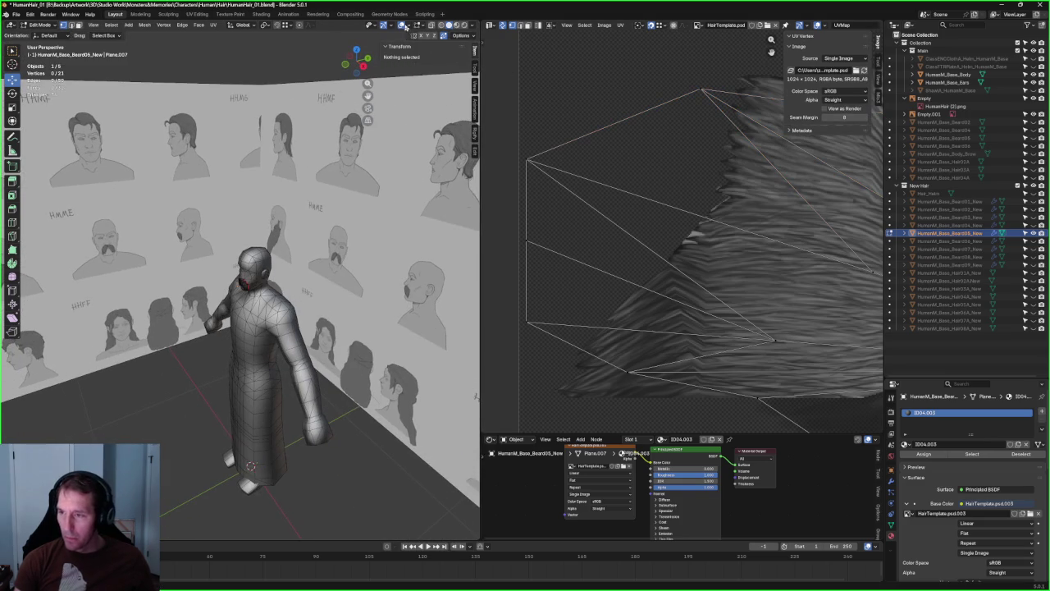
{"action": "left_click", "coordinate": [405, 27]}
{"action": "scroll", "coordinate": [310, 288], "scroll_direction": "up", "scroll_amount": 5}
{"action": "mouse_move", "coordinate": [310, 288]}
{"action": "middle_mouse_down"}
{"action": "mouse_move", "coordinate": [260, 290]}
{"action": "mouse_move", "coordinate": [457, 262]}
{"action": "middle_mouse_up"}
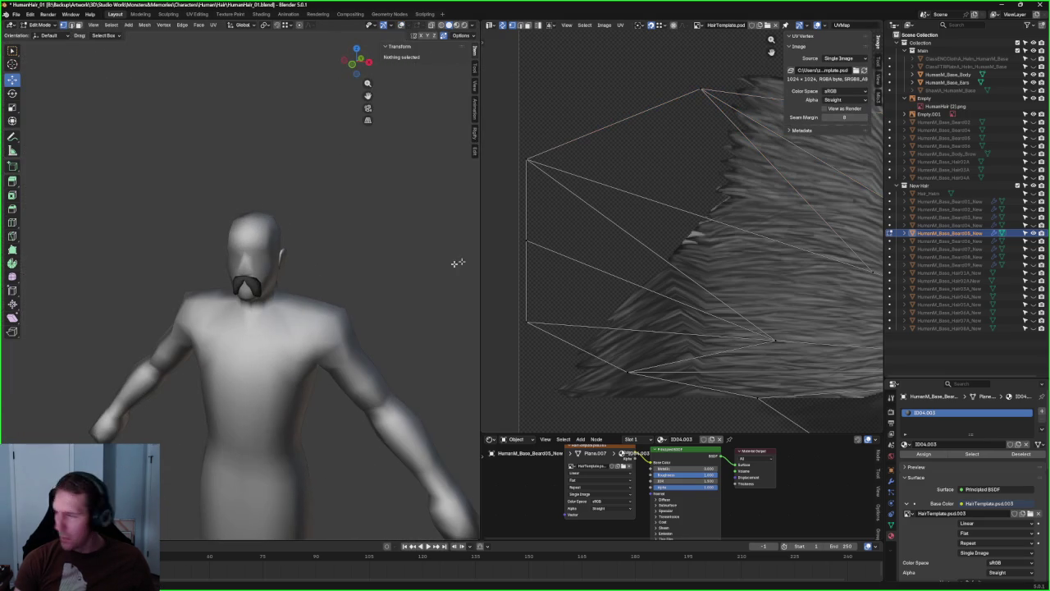
- Unhide HumanM_Base_Beard06_New and close in on the head
{"action": "left_click", "coordinate": [1033, 243]}
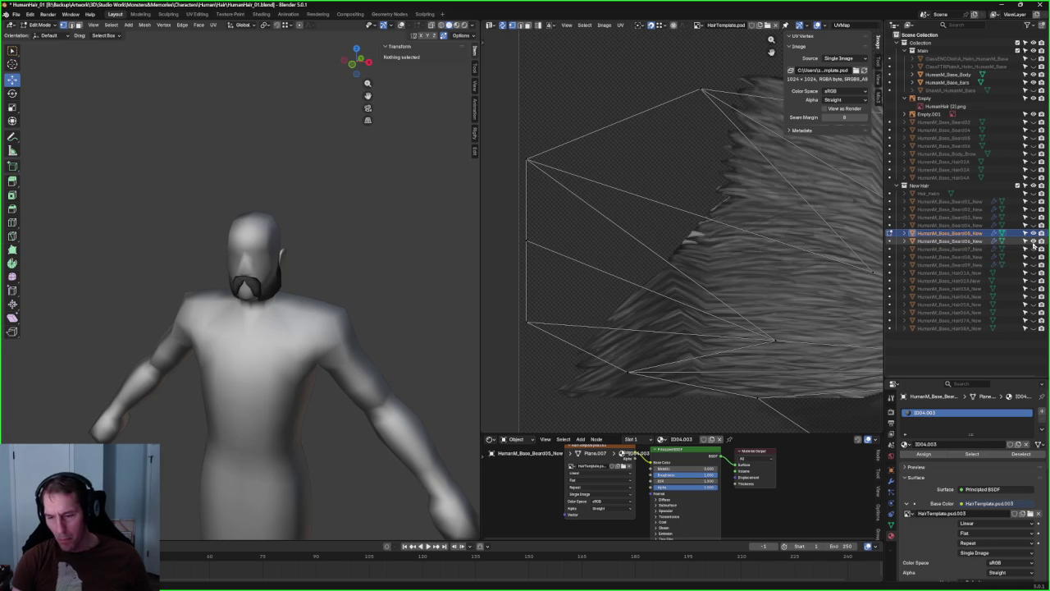
{"action": "middle_click_drag", "start_coordinate": [329, 270], "coordinate": [352, 281]}
{"action": "scroll", "coordinate": [281, 301], "scroll_direction": "up", "scroll_amount": 3}
{"action": "mouse_move", "coordinate": [282, 300]}
{"action": "middle_mouse_down"}
{"action": "mouse_move", "coordinate": [351, 246]}
{"action": "mouse_move", "coordinate": [387, 298]}
{"action": "mouse_move", "coordinate": [387, 284]}
{"action": "mouse_move", "coordinate": [199, 290]}
{"action": "mouse_move", "coordinate": [222, 261]}
{"action": "mouse_move", "coordinate": [197, 290]}
{"action": "mouse_move", "coordinate": [201, 279]}
{"action": "mouse_move", "coordinate": [197, 295]}
{"action": "mouse_move", "coordinate": [298, 321]}
{"action": "middle_mouse_up"}
{"action": "scroll", "coordinate": [298, 321], "scroll_direction": "up", "scroll_amount": 5}
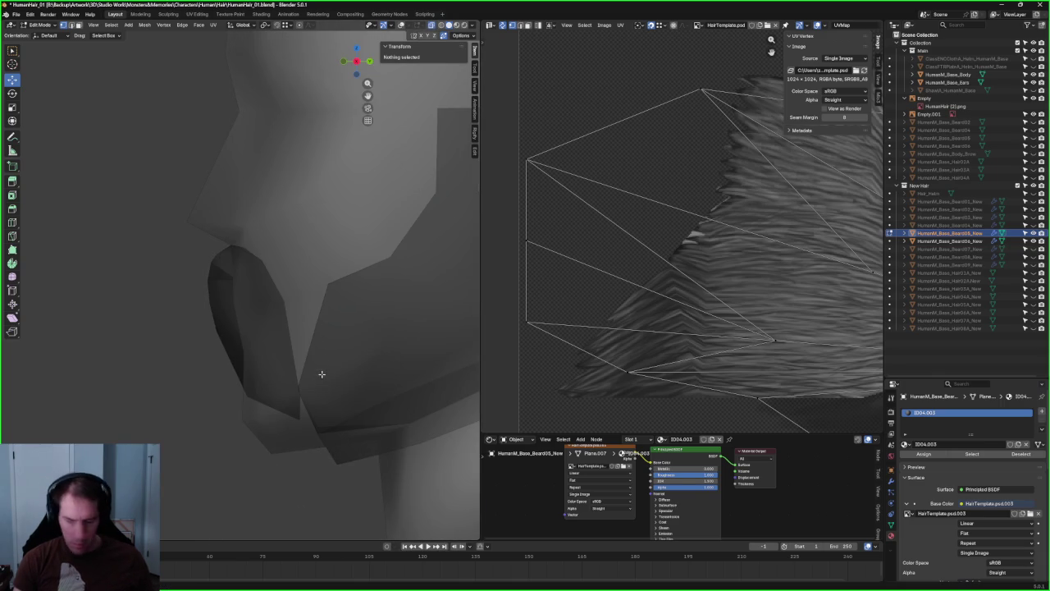
- Move a vertex at the bottom of the beard into place and deselect
{"action": "left_click_drag", "start_coordinate": [279, 403], "coordinate": [279, 403]}
{"action": "key", "text": "g"}
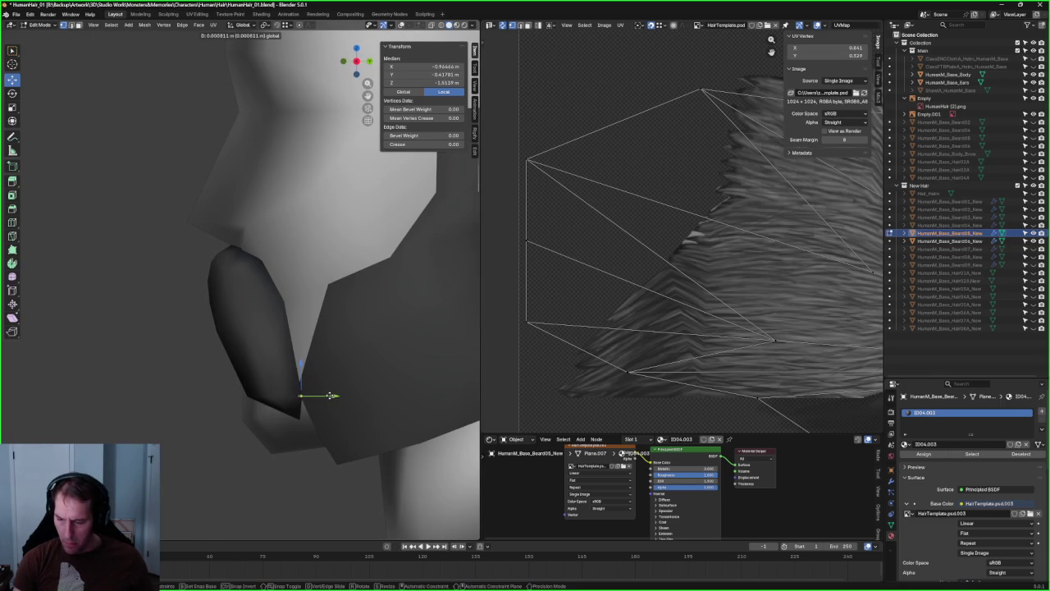
{"action": "left_click", "coordinate": [333, 395]}
{"action": "scroll", "coordinate": [333, 395], "scroll_direction": "down", "scroll_amount": 4}
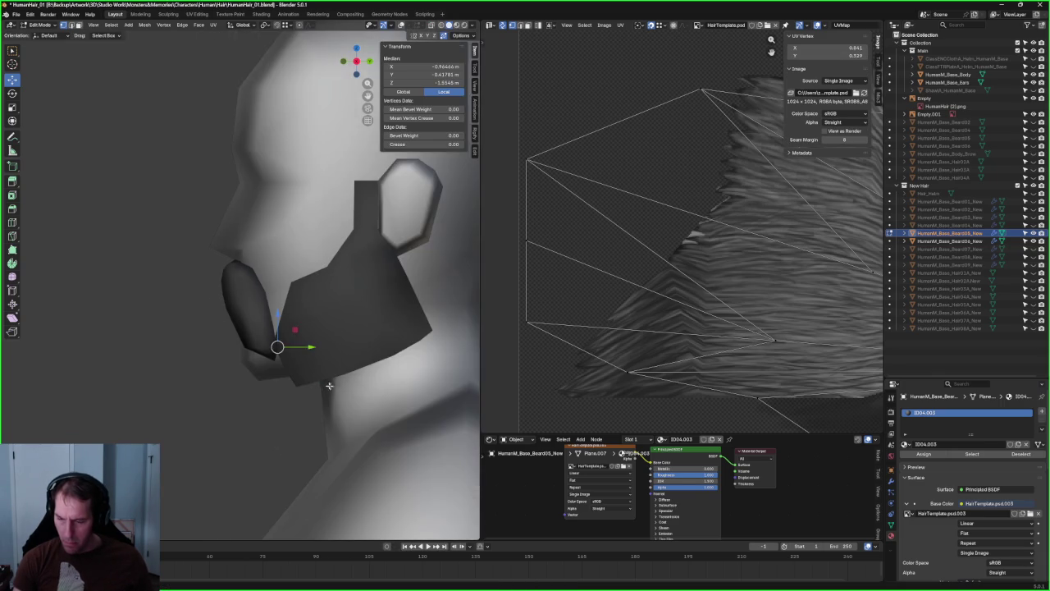
{"action": "key", "text": "alt+a"}
{"action": "scroll", "coordinate": [232, 359], "scroll_direction": "down", "scroll_amount": 3}
- In the side view with X-ray on, move the lower jaw vertices along Y
{"action": "key", "text": "grave"}
{"action": "left_click", "coordinate": [283, 359]}
{"action": "scroll", "coordinate": [282, 359], "scroll_direction": "up", "scroll_amount": 3}
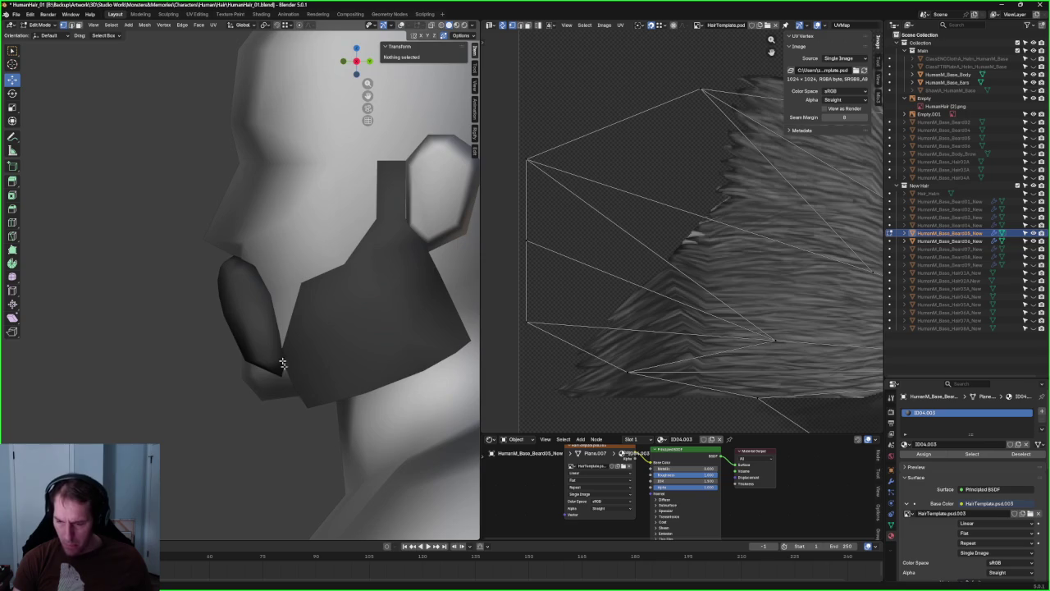
{"action": "mouse_move", "coordinate": [330, 435]}
{"action": "left_mouse_down"}
{"action": "mouse_move", "coordinate": [245, 372]}
{"action": "mouse_move", "coordinate": [306, 381]}
{"action": "left_mouse_up"}
{"action": "key", "text": "alt+z"}
{"action": "key", "text": "alt+z"}
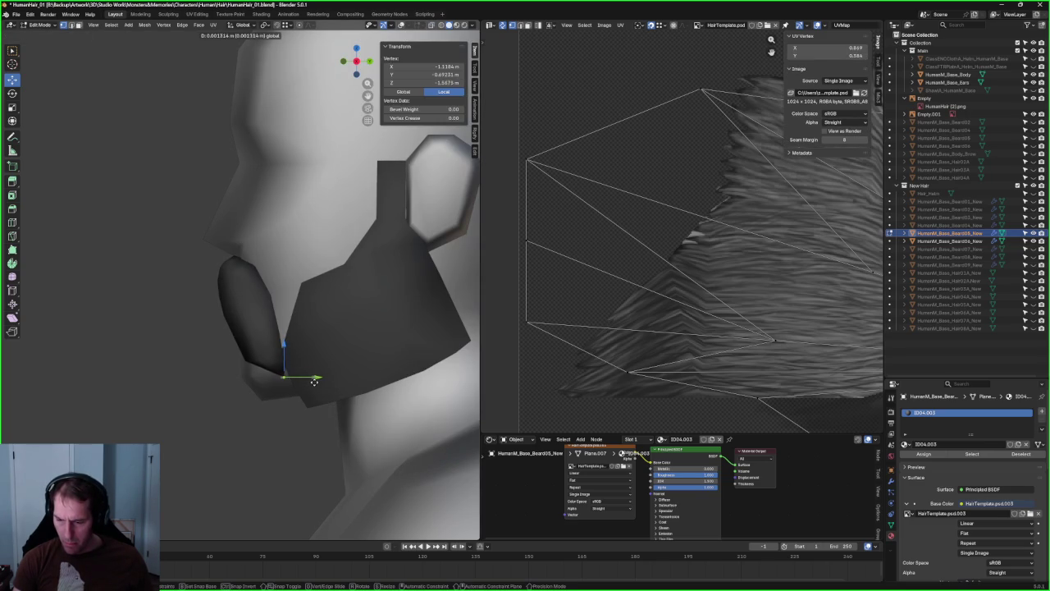
{"action": "left_click_drag", "start_coordinate": [314, 381], "coordinate": [315, 380]}
{"action": "middle_click_drag", "start_coordinate": [315, 381], "coordinate": [331, 336]}
{"action": "mouse_move", "coordinate": [346, 336]}
{"action": "left_mouse_down"}
{"action": "mouse_move", "coordinate": [267, 365]}
{"action": "mouse_move", "coordinate": [318, 360]}
{"action": "left_mouse_up"}
{"action": "key", "text": "alt+a"}
- Nudge another jaw vertex slightly along the Y axis
{"action": "scroll", "coordinate": [283, 438], "scroll_direction": "down", "scroll_amount": 3}
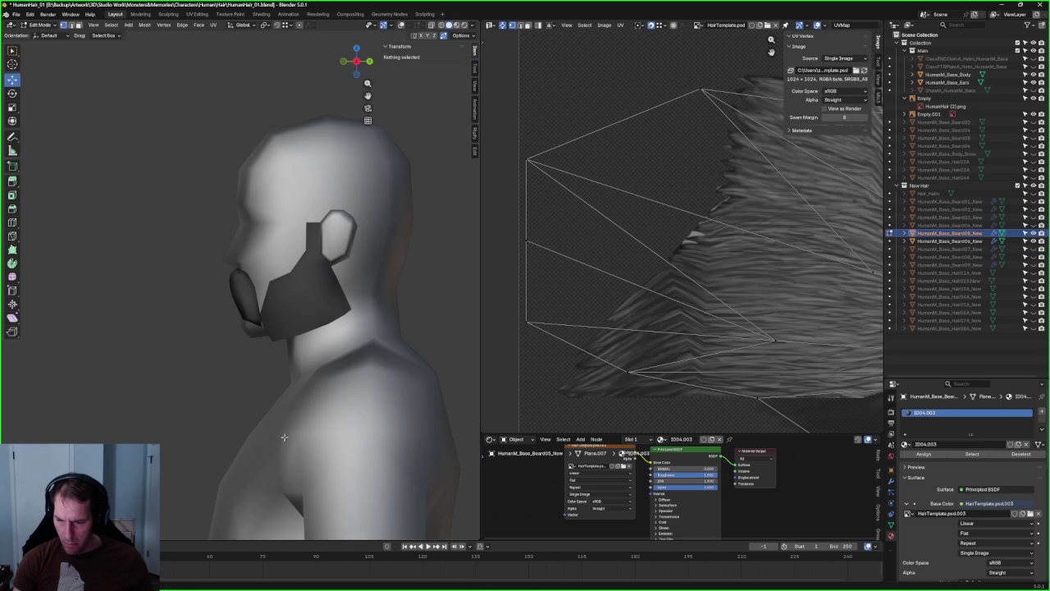
{"action": "scroll", "coordinate": [252, 388], "scroll_direction": "down", "scroll_amount": 3}
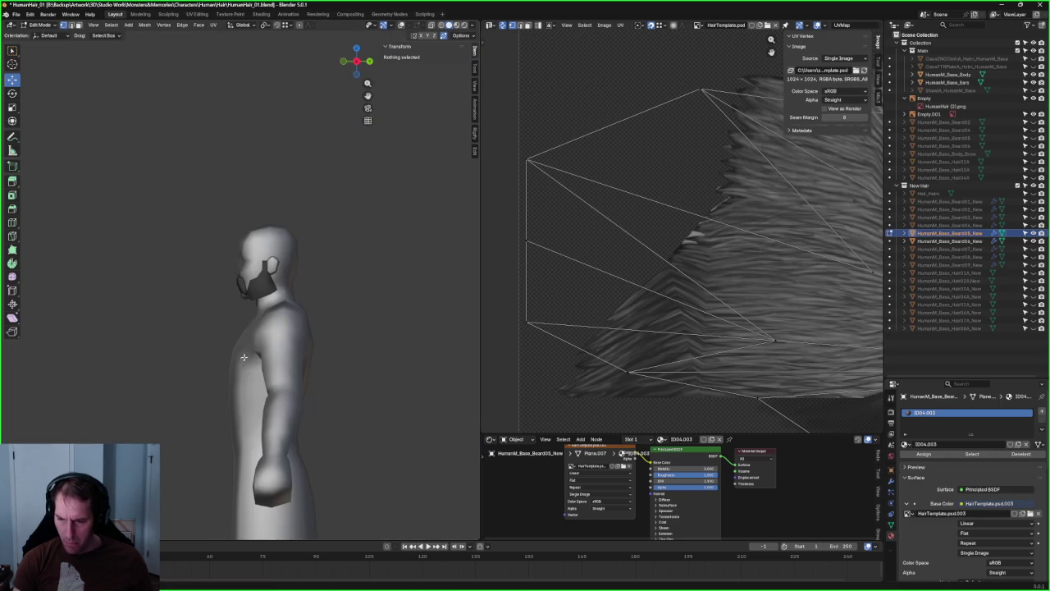
{"action": "scroll", "coordinate": [271, 345], "scroll_direction": "up", "scroll_amount": 5}
{"action": "scroll", "coordinate": [287, 320], "scroll_direction": "up", "scroll_amount": 2}
{"action": "left_click", "coordinate": [296, 306]}
{"action": "left_click_drag", "start_coordinate": [315, 302], "coordinate": [314, 303]}
{"action": "key", "text": "alt+a"}
- Select the whole beard mesh and reset its custom normal vectors
{"action": "scroll", "coordinate": [148, 397], "scroll_direction": "down", "scroll_amount": 4}
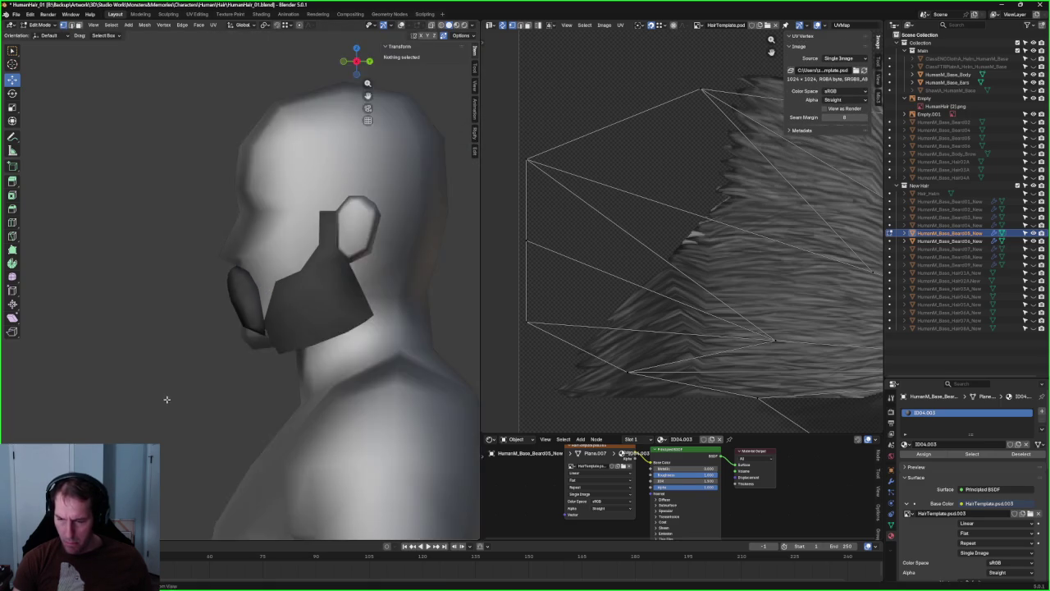
{"action": "middle_click_drag", "start_coordinate": [164, 399], "coordinate": [242, 395]}
{"action": "scroll", "coordinate": [242, 395], "scroll_direction": "down", "scroll_amount": 5}
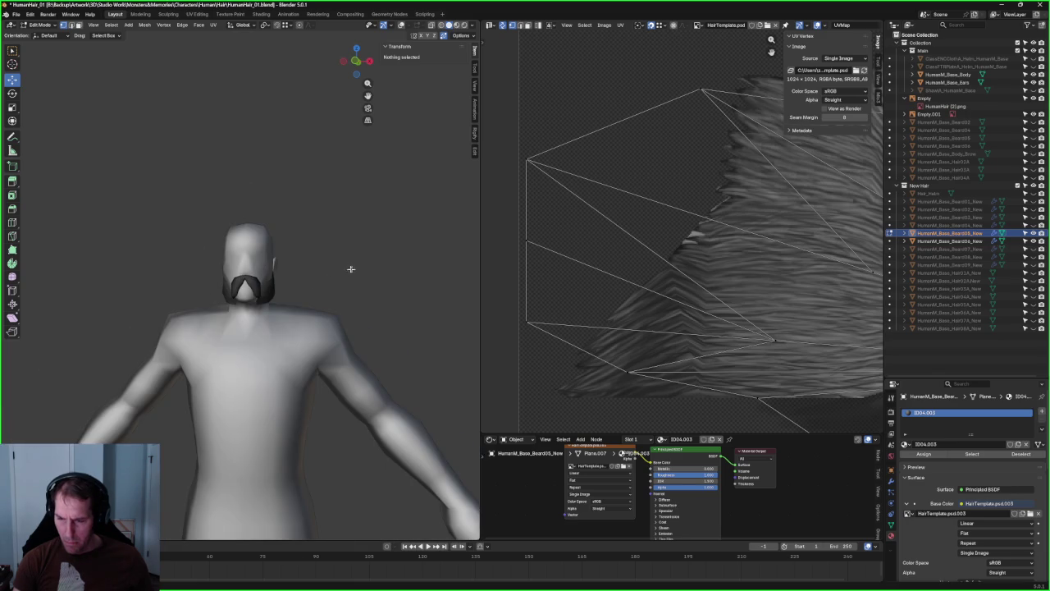
{"action": "scroll", "coordinate": [353, 268], "scroll_direction": "up", "scroll_amount": 5}
{"action": "middle_click_drag", "start_coordinate": [347, 288], "coordinate": [329, 258]}
{"action": "key", "text": "a"}
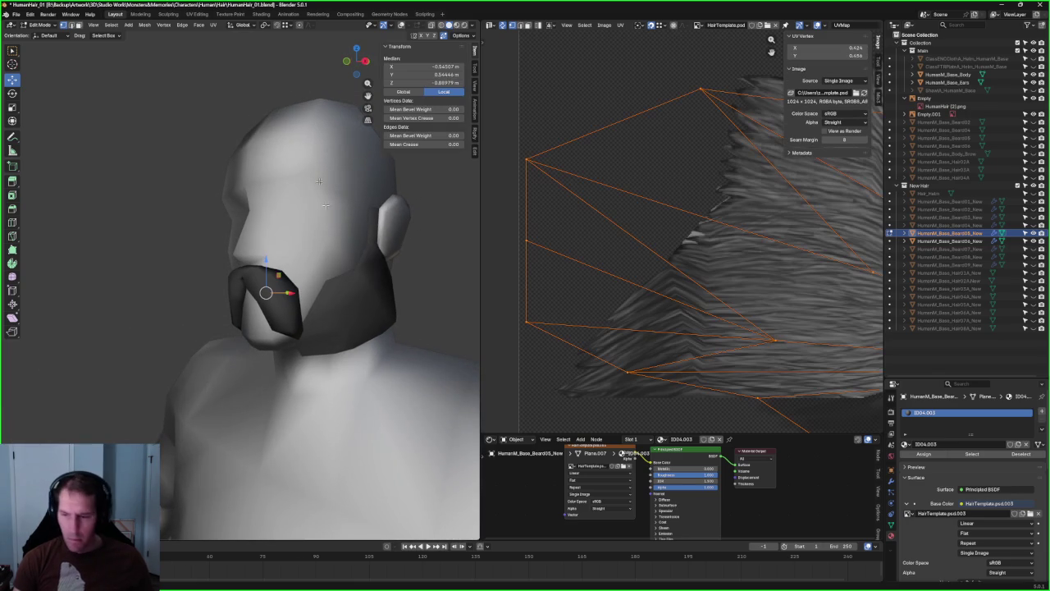
{"action": "left_click", "coordinate": [144, 24]}
{"action": "mouse_move", "coordinate": [158, 169]}
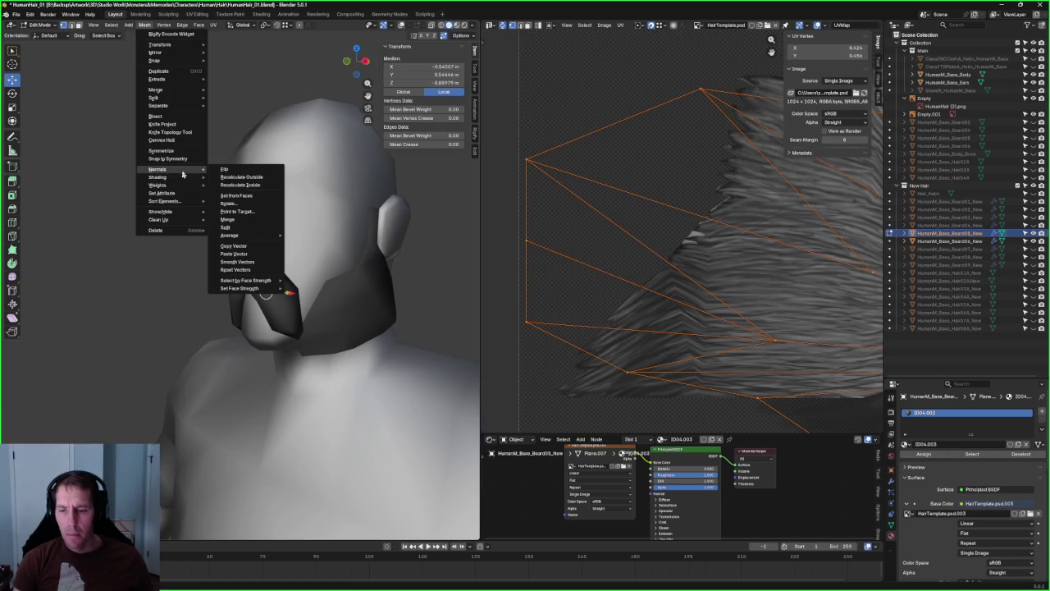
{"action": "left_click", "coordinate": [232, 270]}
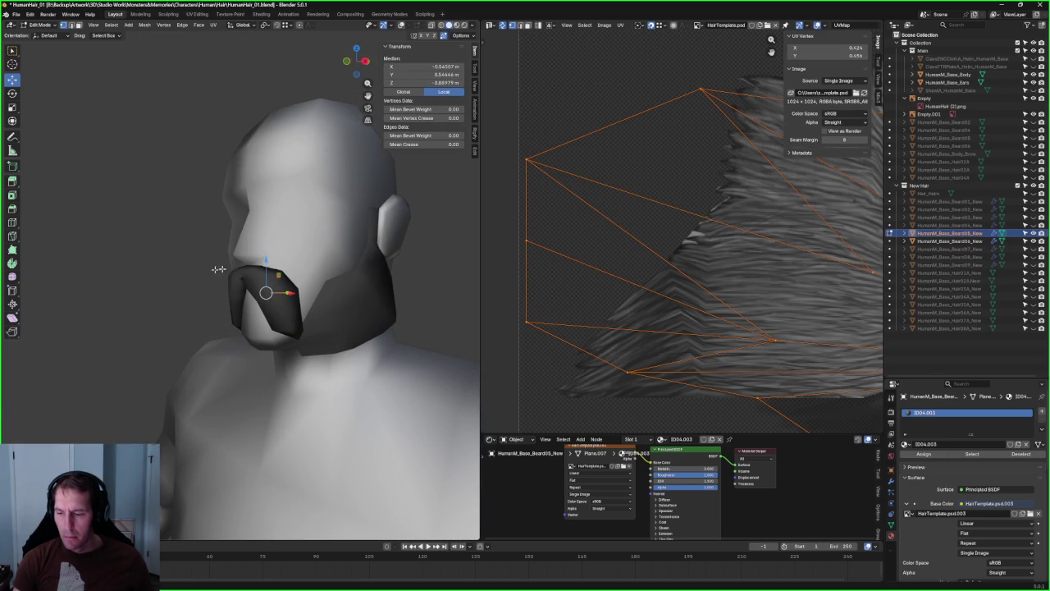
{"action": "left_click", "coordinate": [159, 270]}
- In the outliner, hide Beard06 and show Beard07 on the head instead
{"action": "mouse_move", "coordinate": [159, 270]}
{"action": "middle_mouse_down"}
{"action": "mouse_move", "coordinate": [148, 237]}
{"action": "mouse_move", "coordinate": [191, 215]}
{"action": "mouse_move", "coordinate": [123, 242]}
{"action": "middle_mouse_up"}
{"action": "left_click_drag", "start_coordinate": [1034, 246], "coordinate": [1034, 259]}
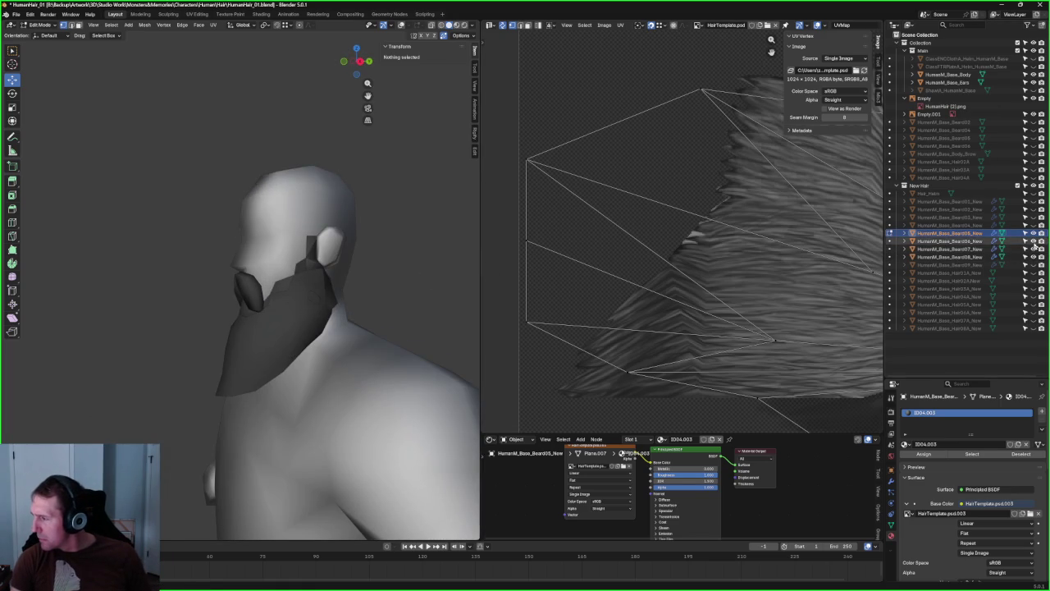
{"action": "left_click_drag", "start_coordinate": [1033, 257], "coordinate": [1032, 250]}
{"action": "left_click", "coordinate": [1033, 241]}
{"action": "left_click", "coordinate": [1034, 249]}
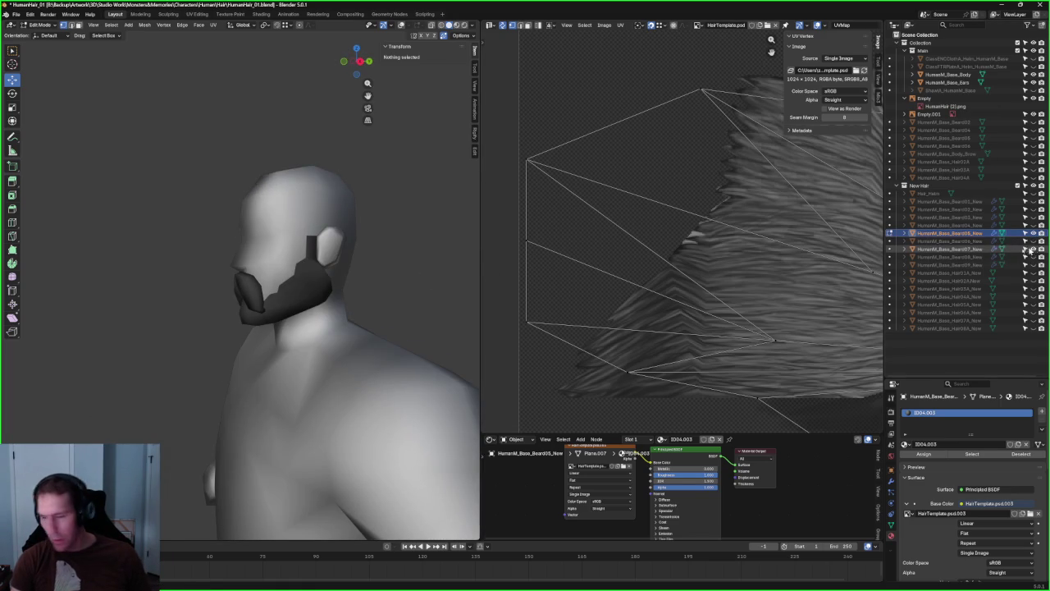